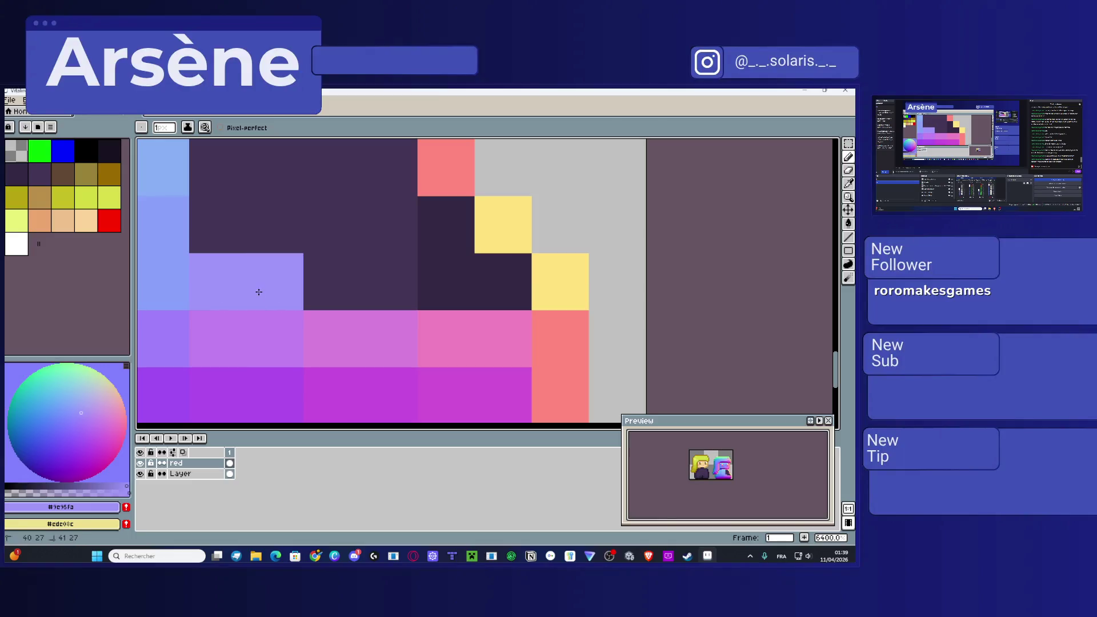
Step: Paint the first dark pixels purple, pink and light pink using sampled and adjusted shades
key("alt")
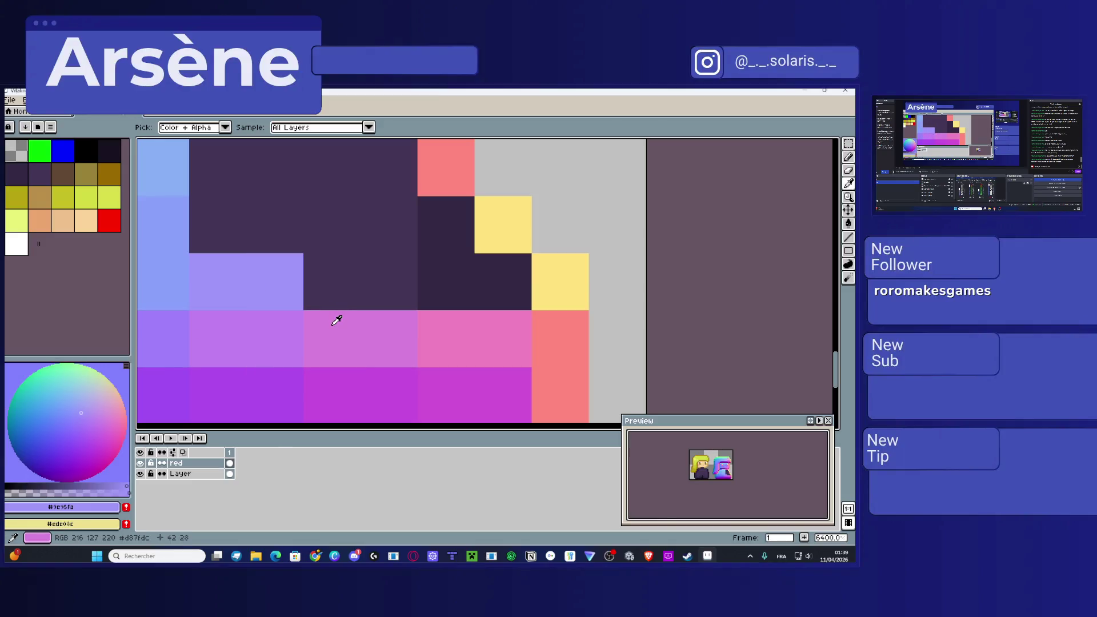
left_click(334, 323)
left_click_drag(320, 294, 386, 288)
left_click(464, 334, "alt")
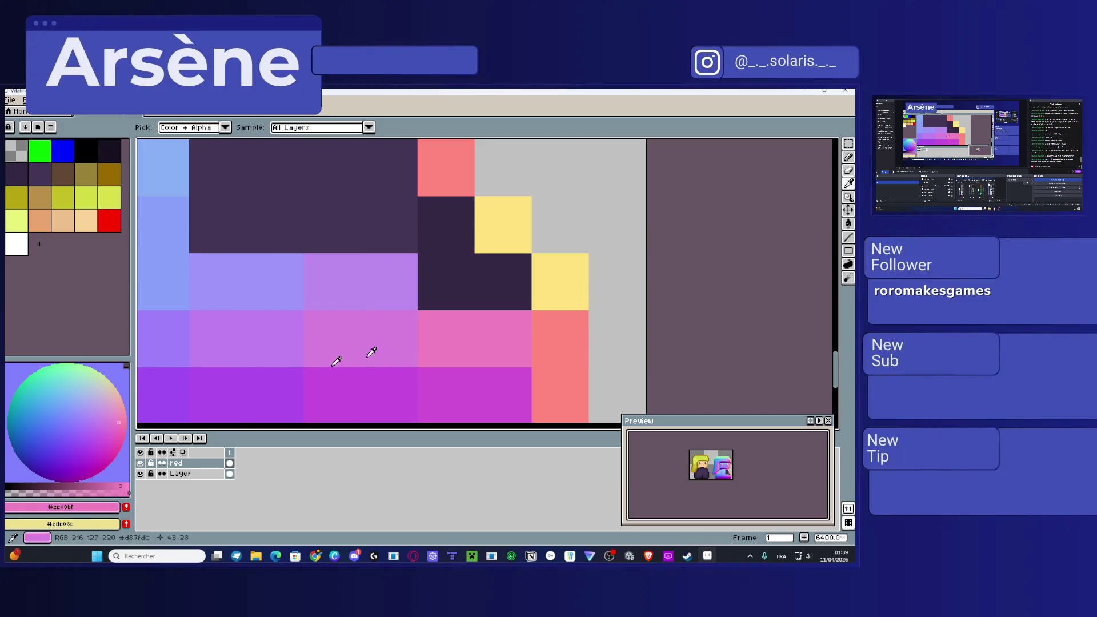
left_click(109, 412)
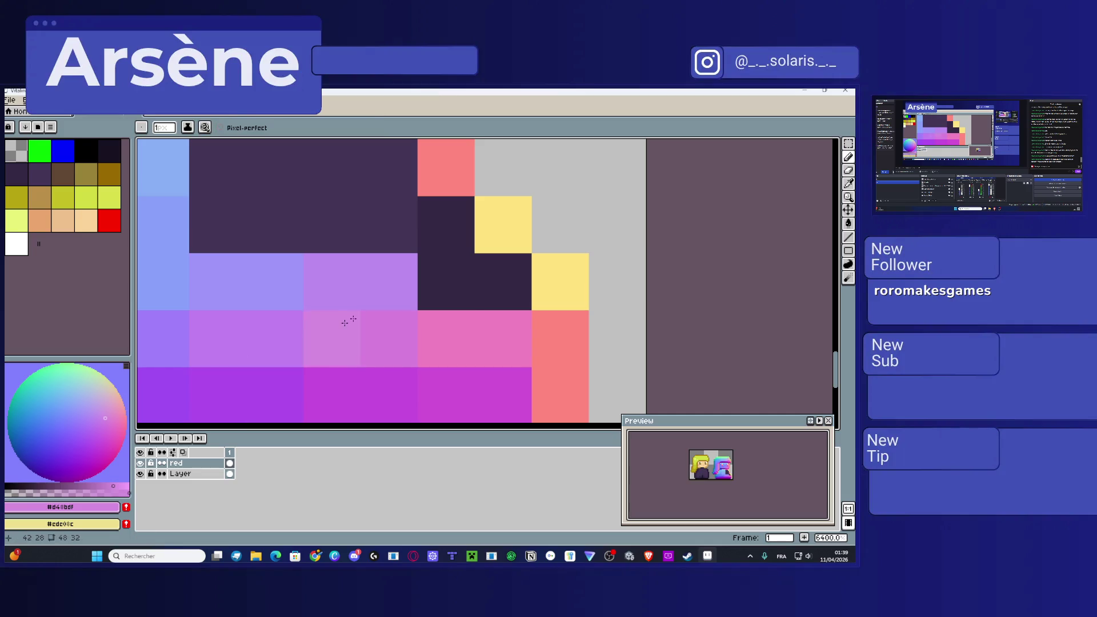
left_click(441, 297)
key("i")
left_click(552, 293)
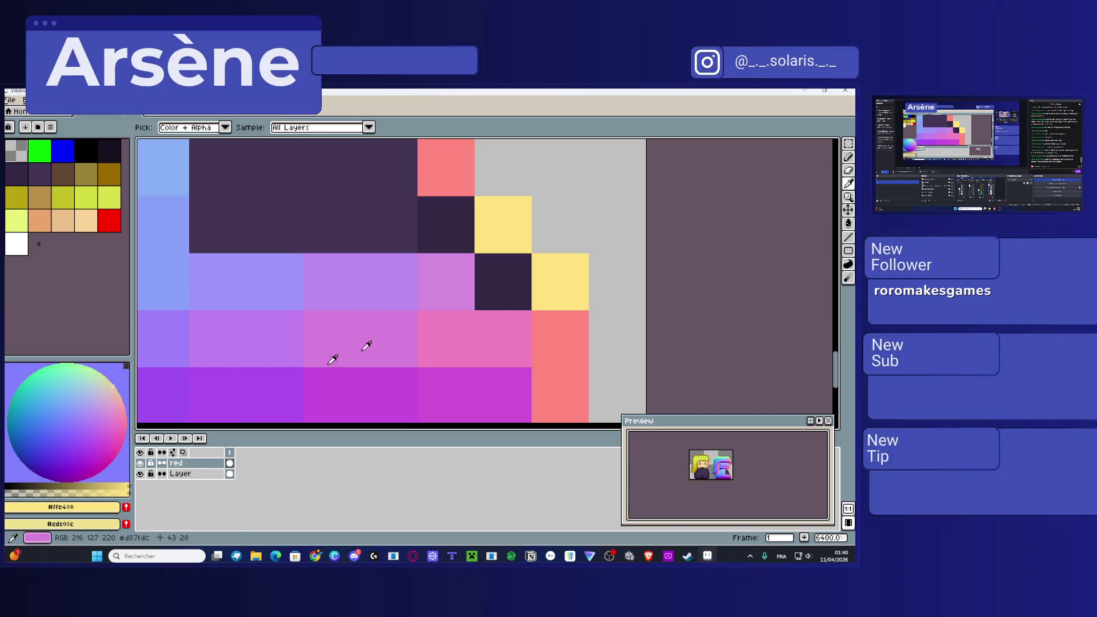
left_click(110, 399)
left_click(107, 403)
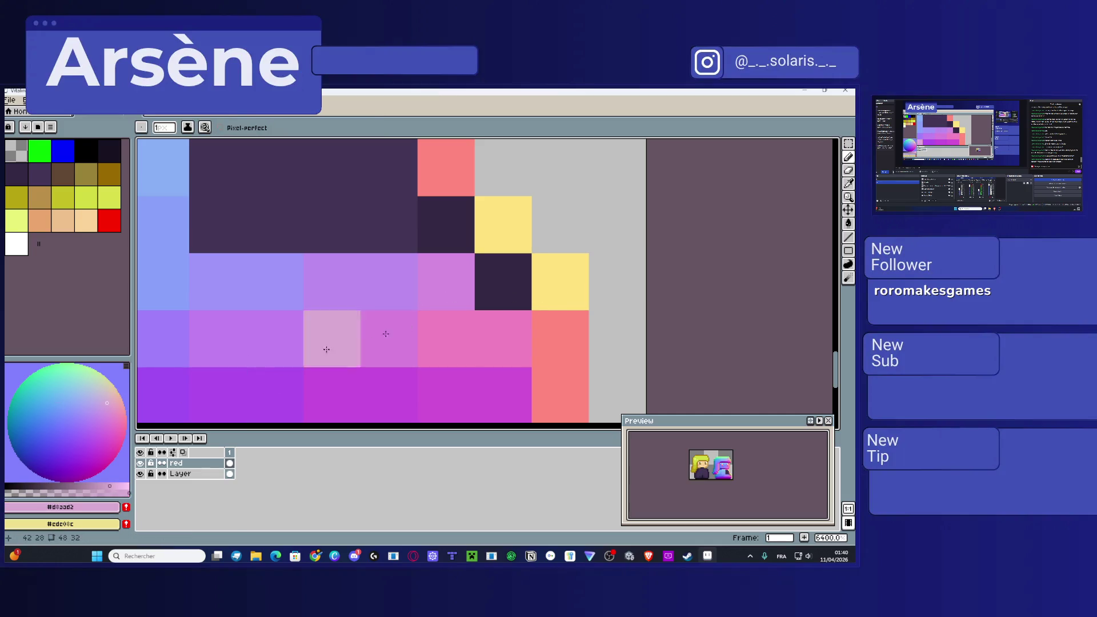
left_click(510, 292)
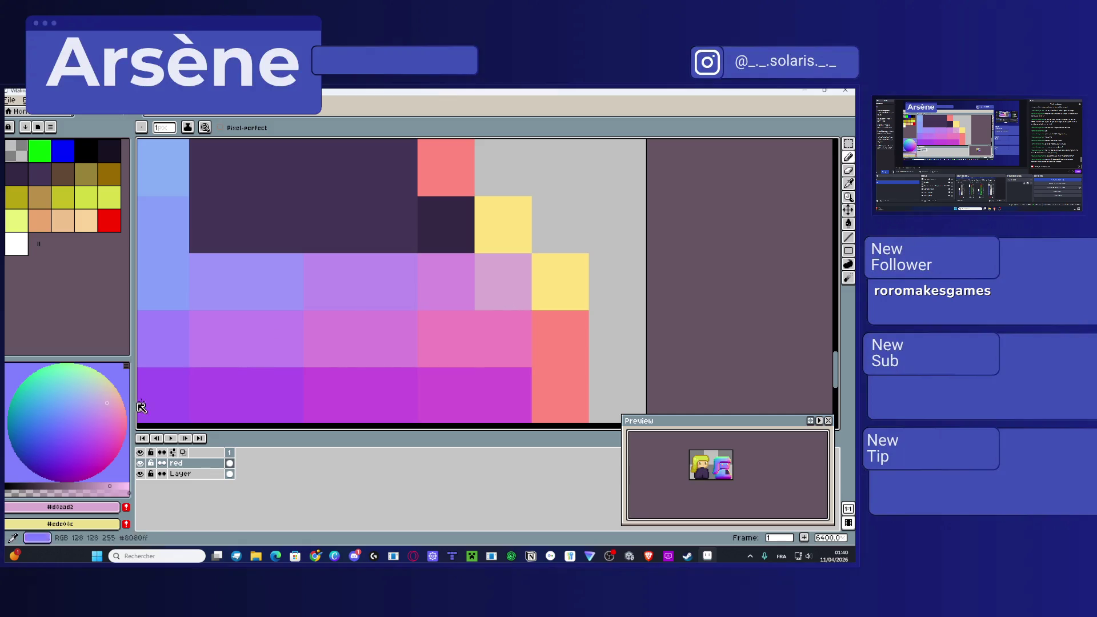
Step: Repaint a pixel and a dark block in lighter purple, then a purple block pale pink
key("i")
left_click(460, 282)
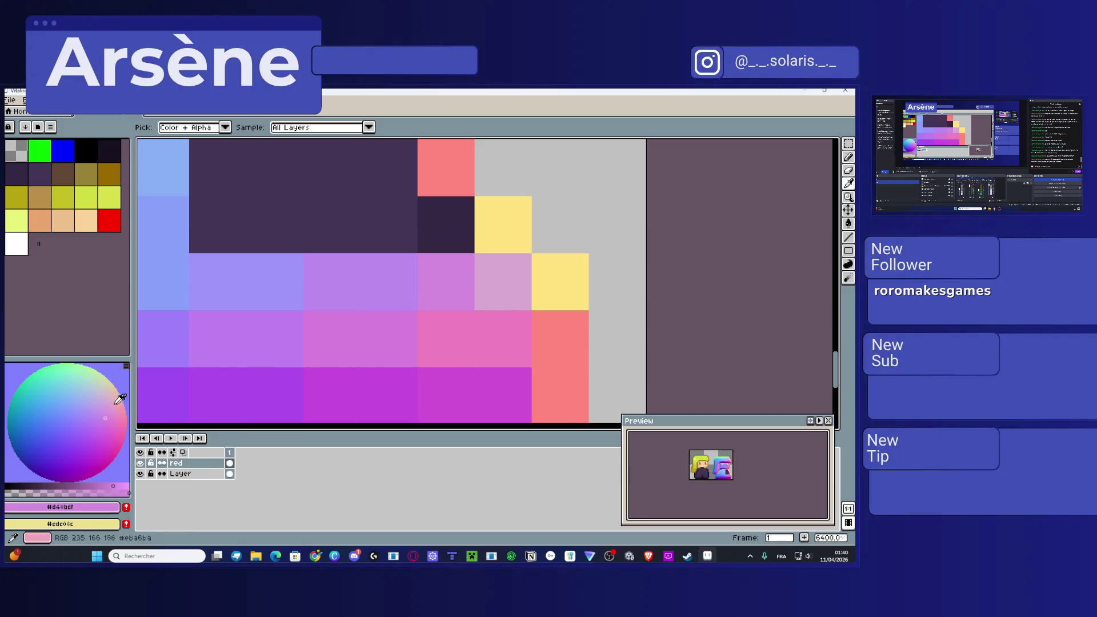
left_click(103, 408)
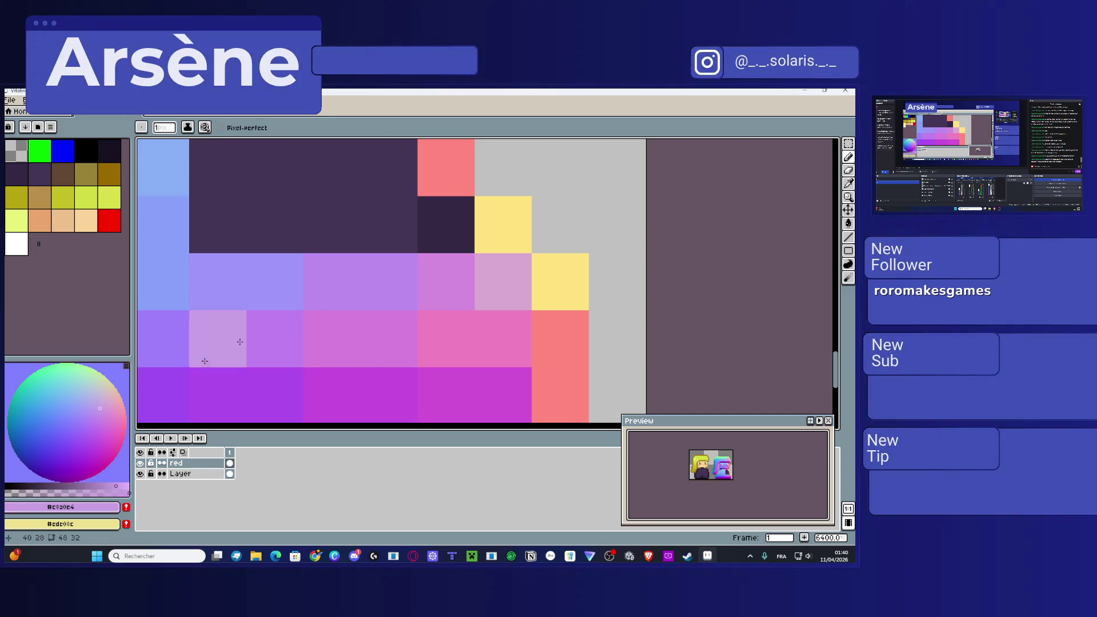
left_click(444, 270)
left_click(450, 224)
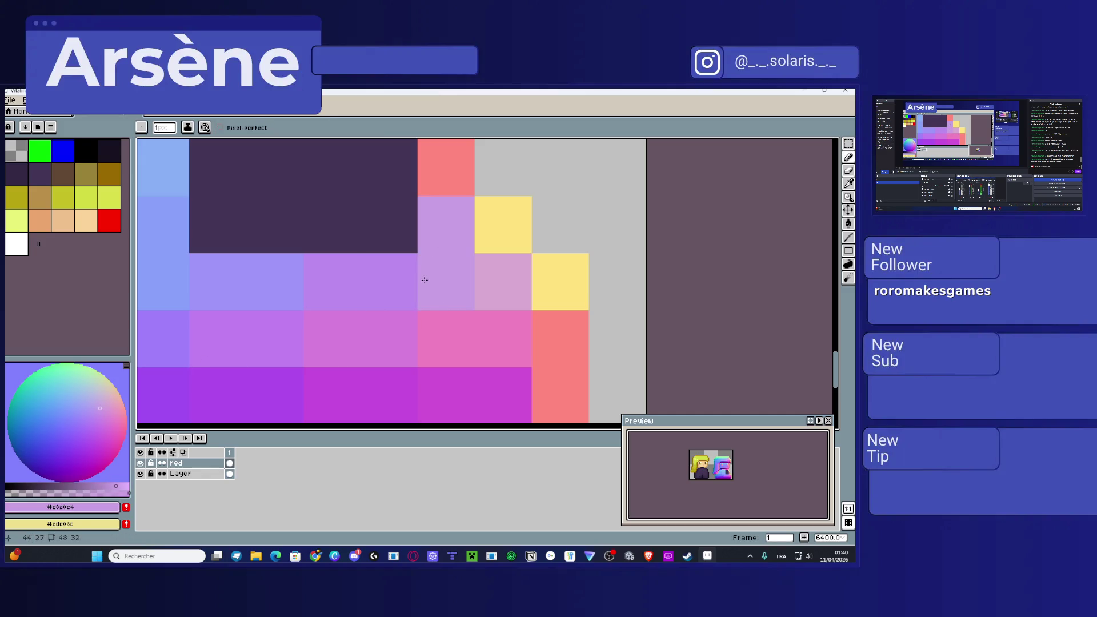
left_click_drag(448, 248, 417, 314)
left_click(435, 214, "alt")
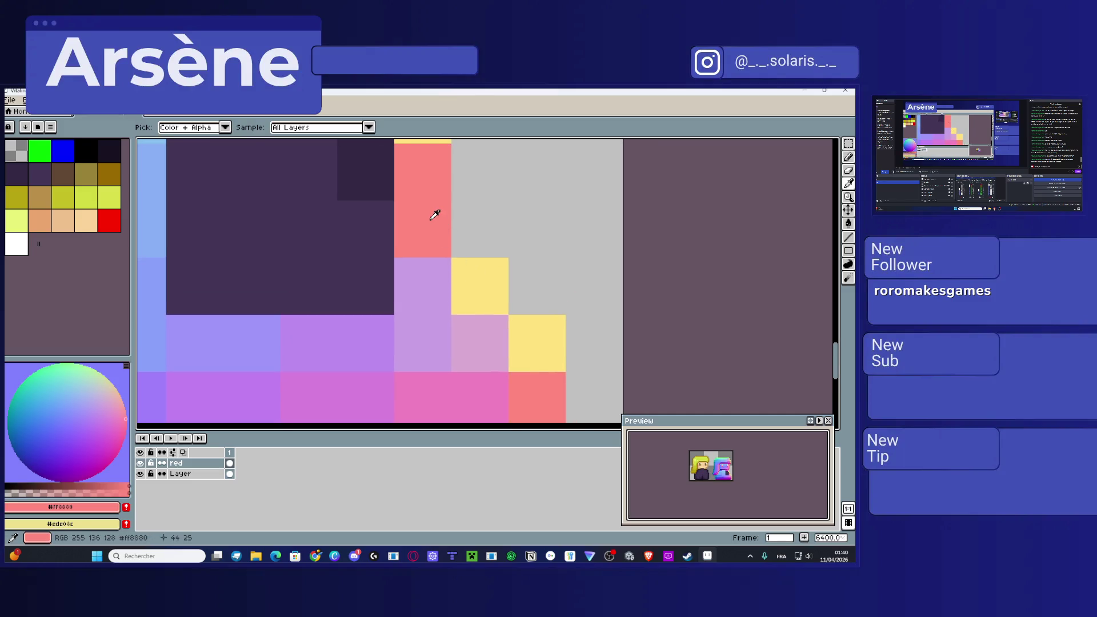
left_click(118, 401)
left_click(408, 284)
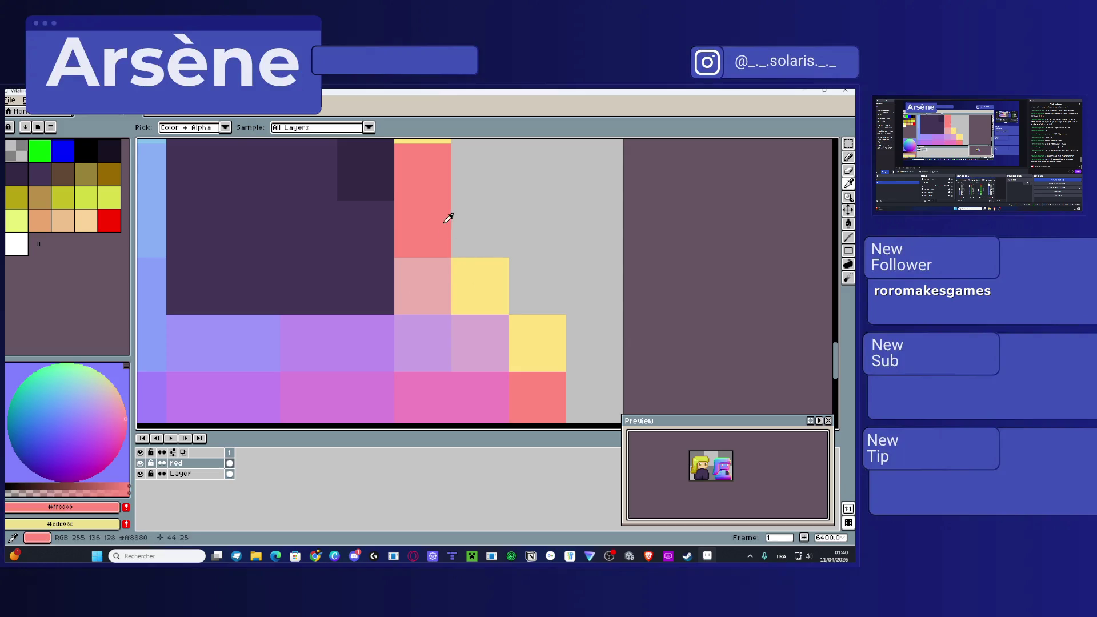
Step: Undo a pale pink pixel and paint three dark pixels light purple instead
left_click(436, 321, "alt")
left_click(110, 401)
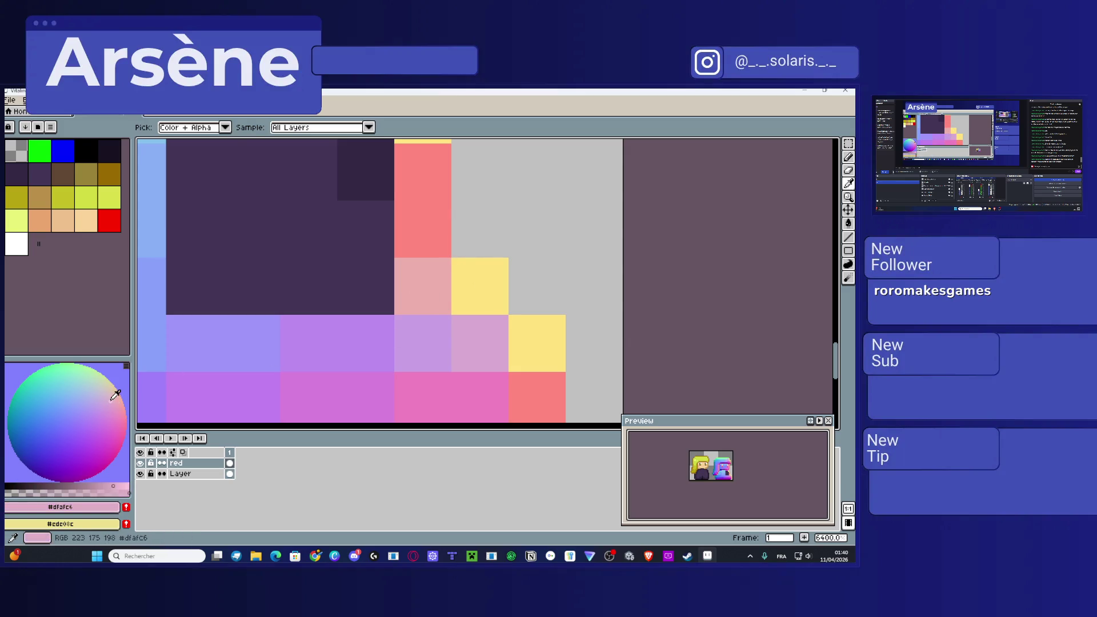
left_click_drag(394, 292, 466, 322)
left_click(463, 332)
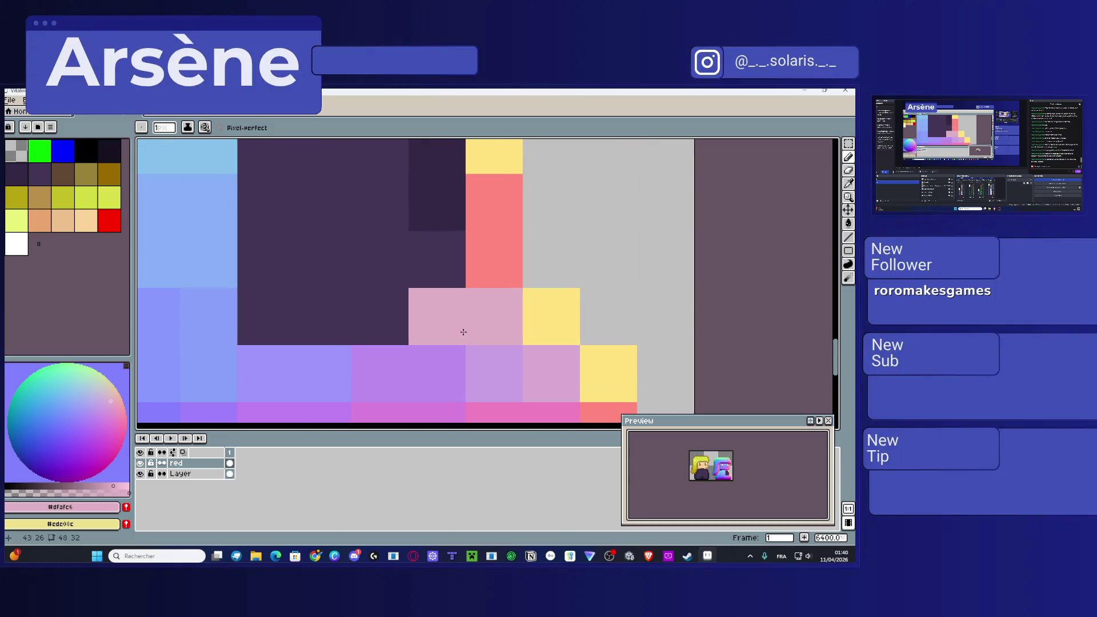
key("ctrl+z")
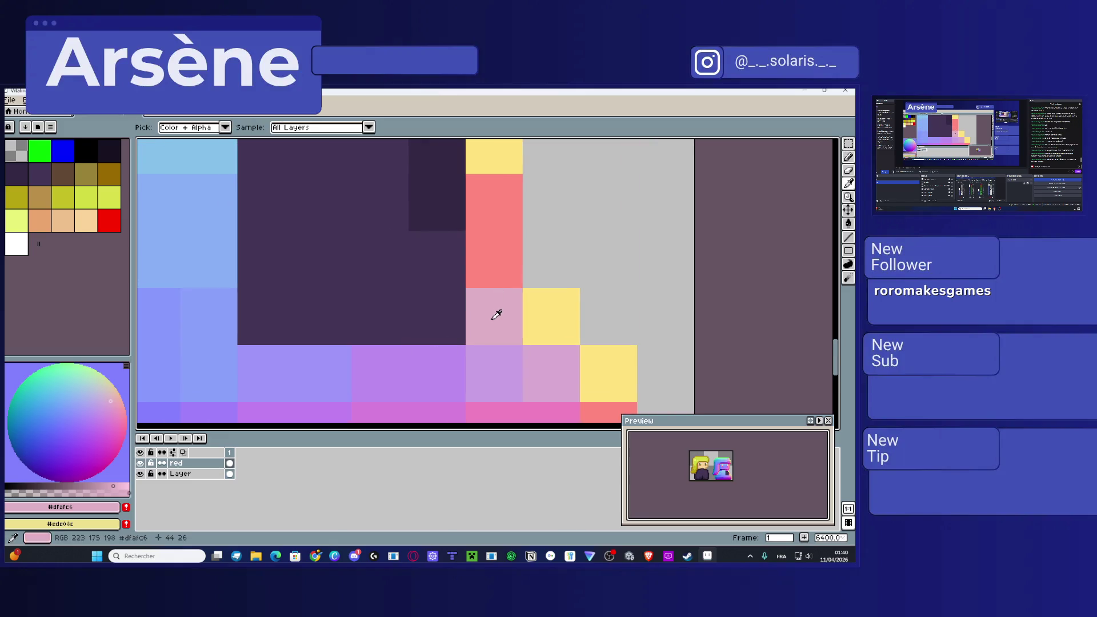
left_click(431, 369)
left_click(489, 371)
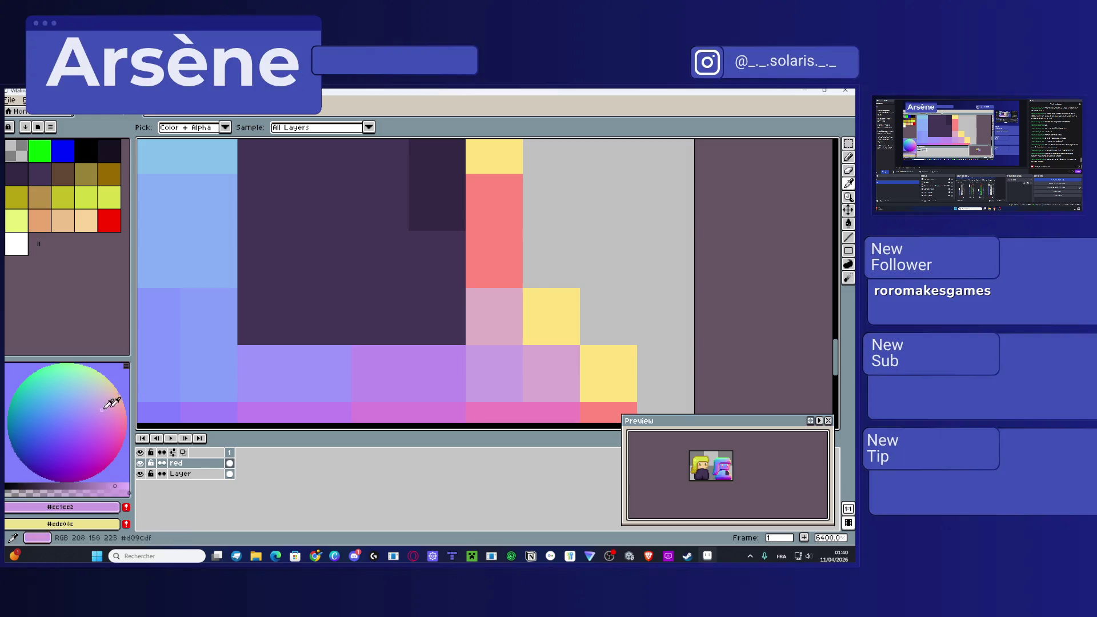
left_click(436, 315)
left_click(379, 318)
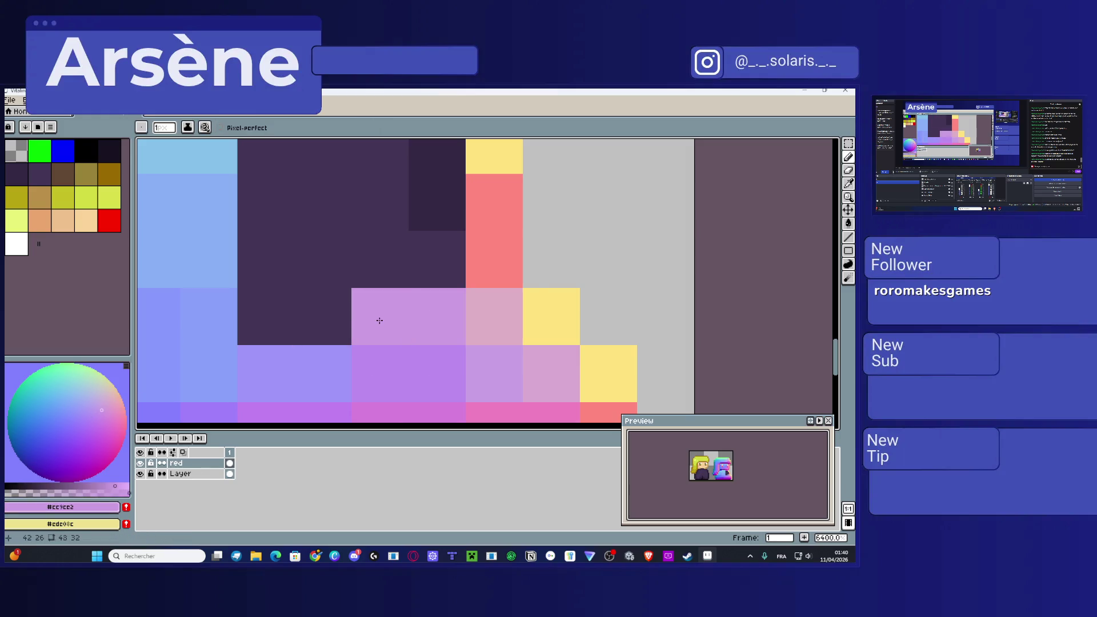
Step: Mix a purple from the periwinkle shade and paint two more dark pixels with it
left_click(296, 367, "alt")
left_click(93, 413)
left_click(121, 486)
left_click(283, 323)
left_click(320, 317)
left_click_drag(343, 295, 375, 392)
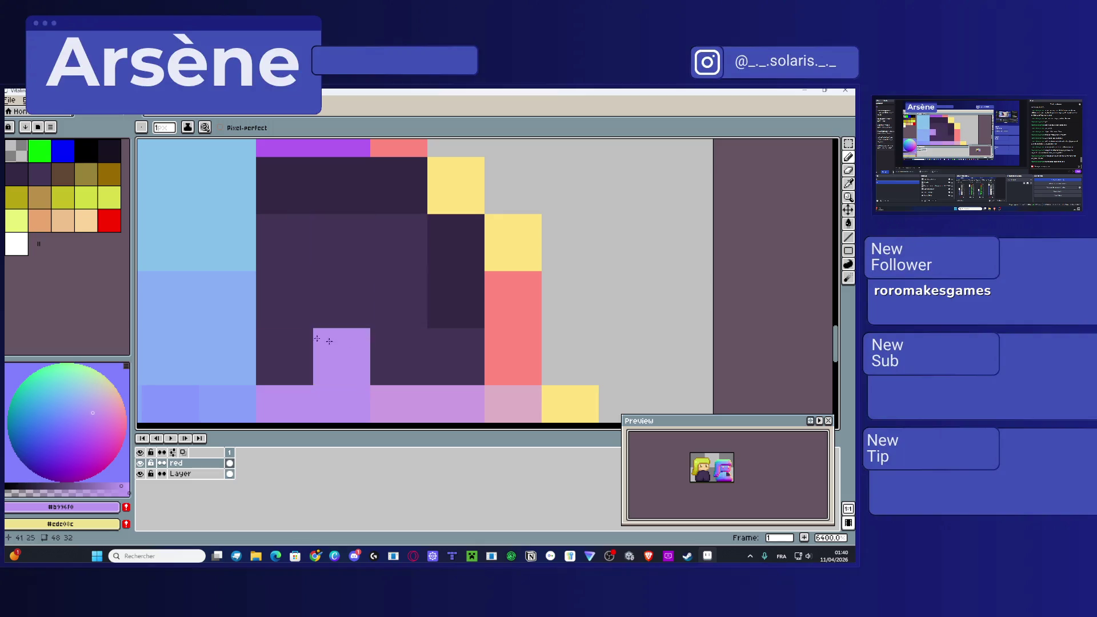
Step: Save the sprite as VitalinaWalk.png without layers, then paint two dark pixels pink
key("ctrl+s")
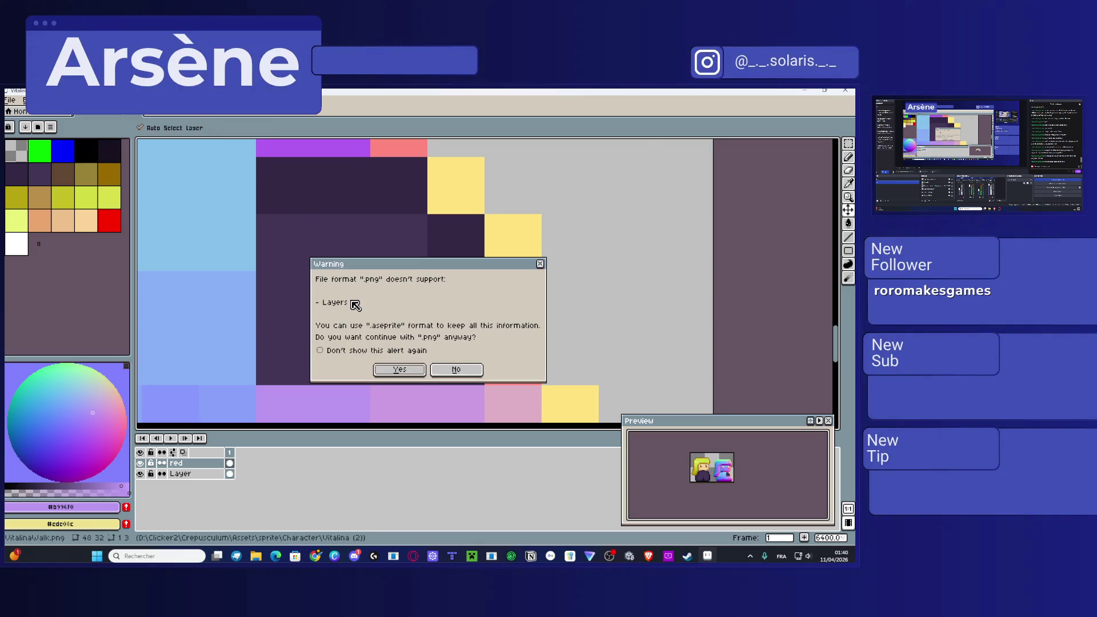
left_click(399, 370)
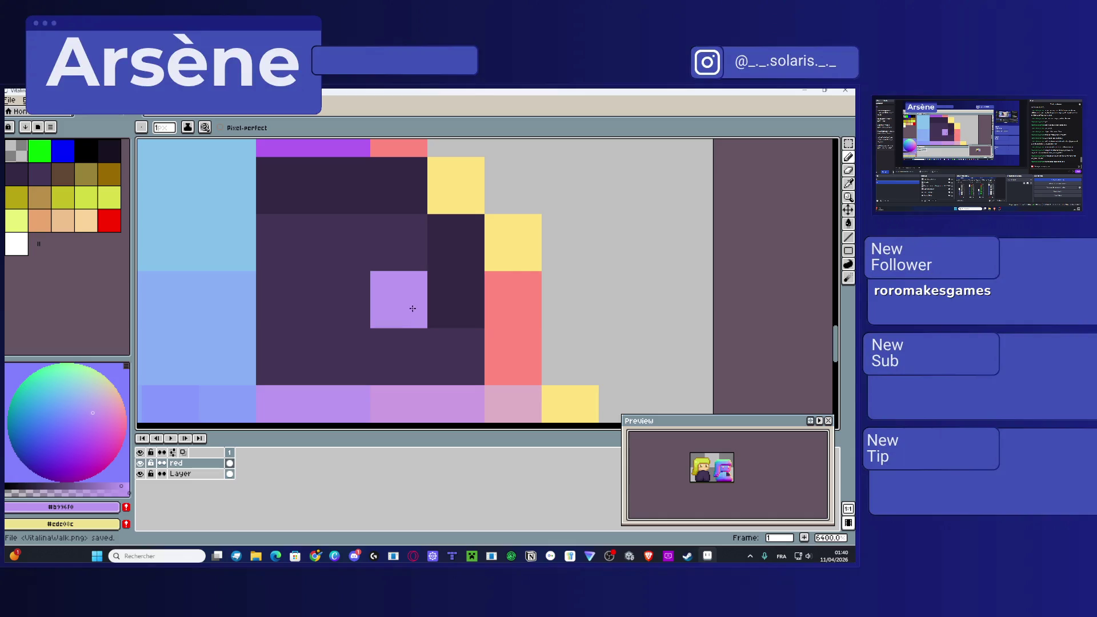
key("i")
left_click(520, 343)
left_click(465, 396)
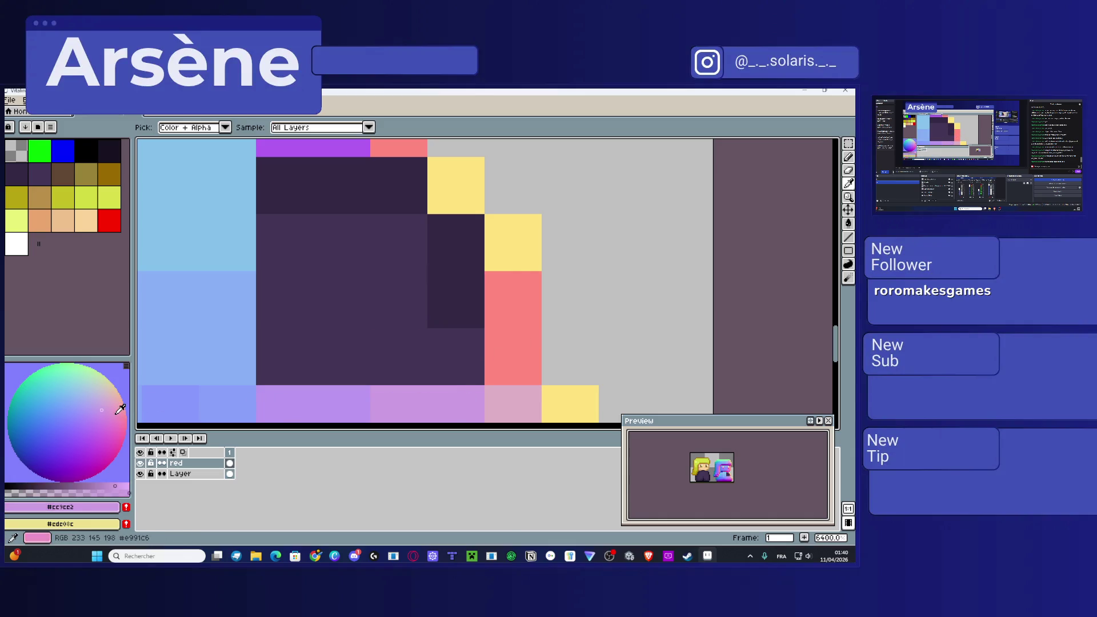
key("b")
left_click_drag(443, 345, 409, 350)
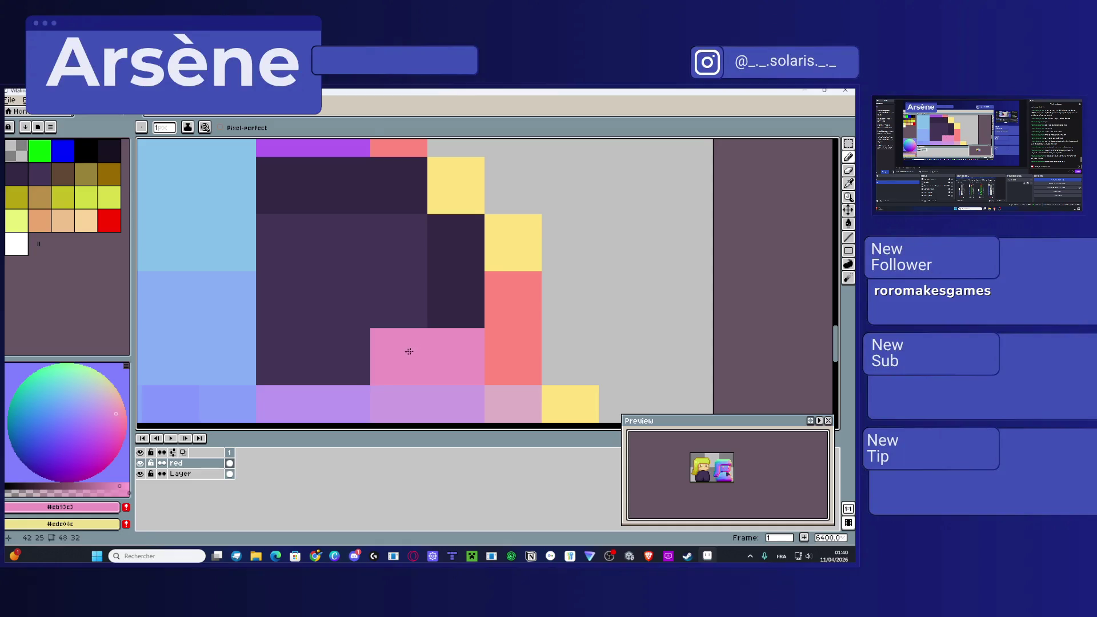
Step: Fill more bottom-row dark pixels with light purple and lavender, redoing one lavender pixel
key("i")
key("b")
left_click(114, 410)
left_click(289, 366)
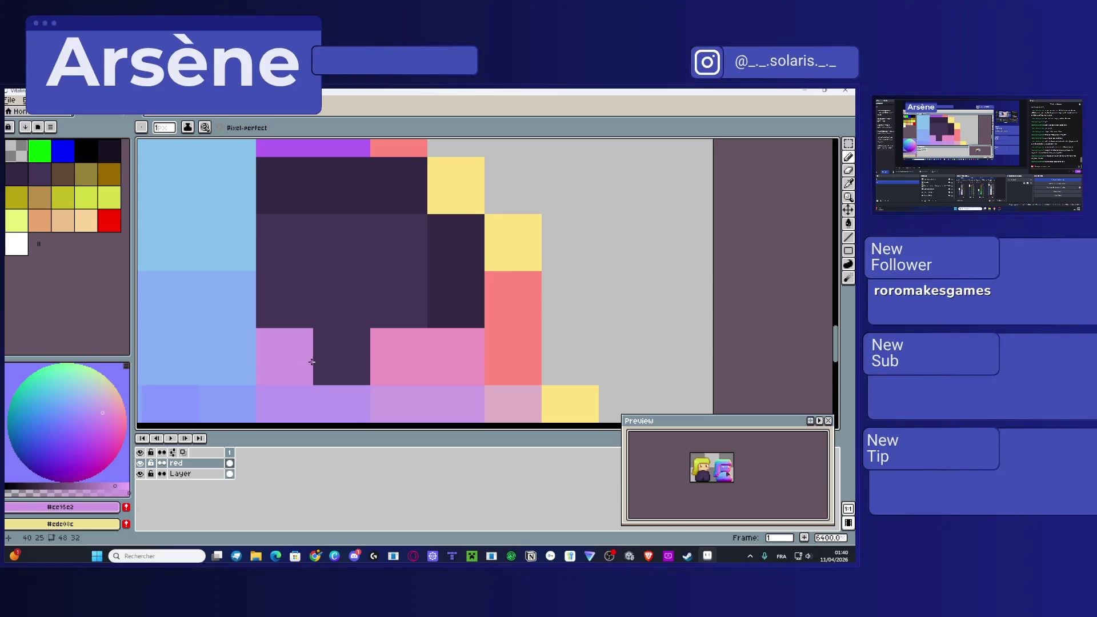
key("i")
left_click(243, 345)
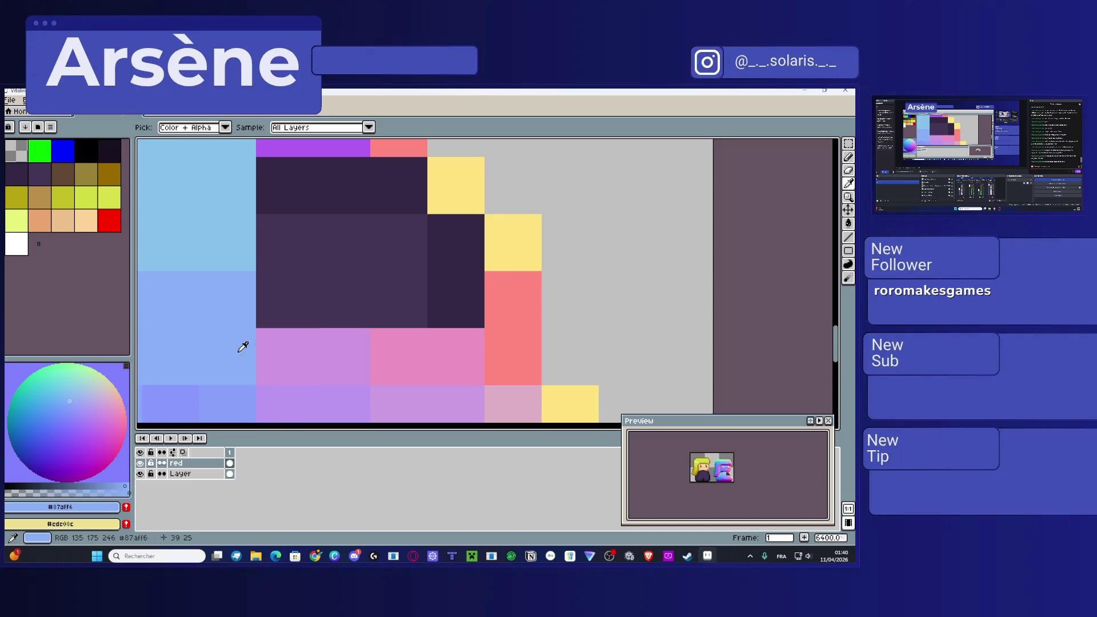
left_click(90, 402)
key("b")
left_click(334, 373)
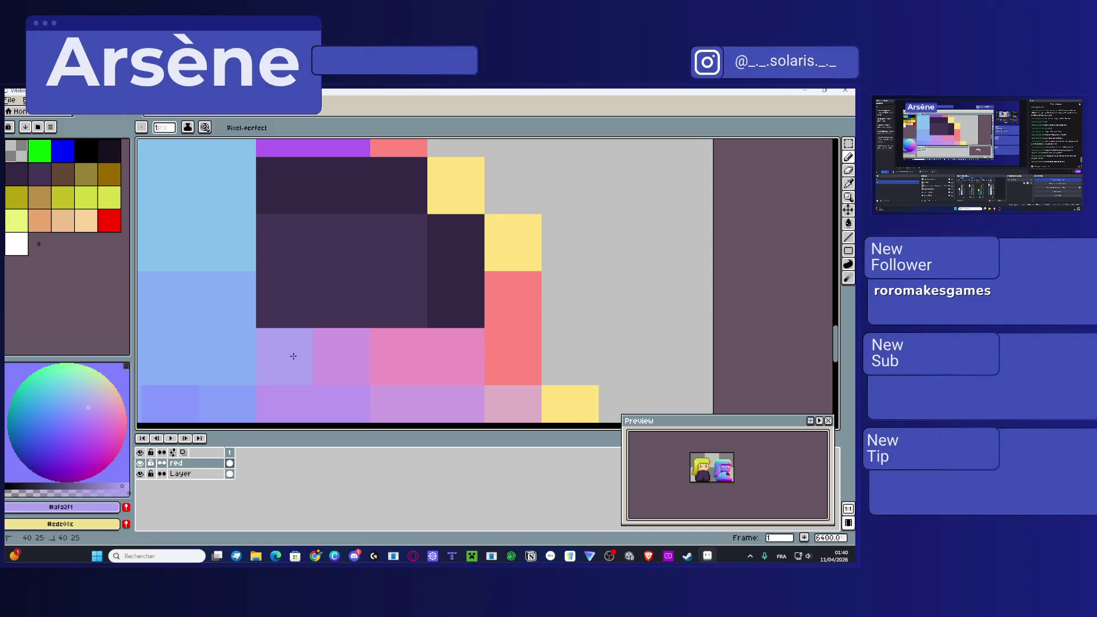
key("ctrl+z")
key("i")
key("b")
left_click(392, 306)
Step: Paint dark pixels lavender, pink-purple and pink using neighbouring shades
key("ctrl+z")
scroll(404, 277, "down", 2)
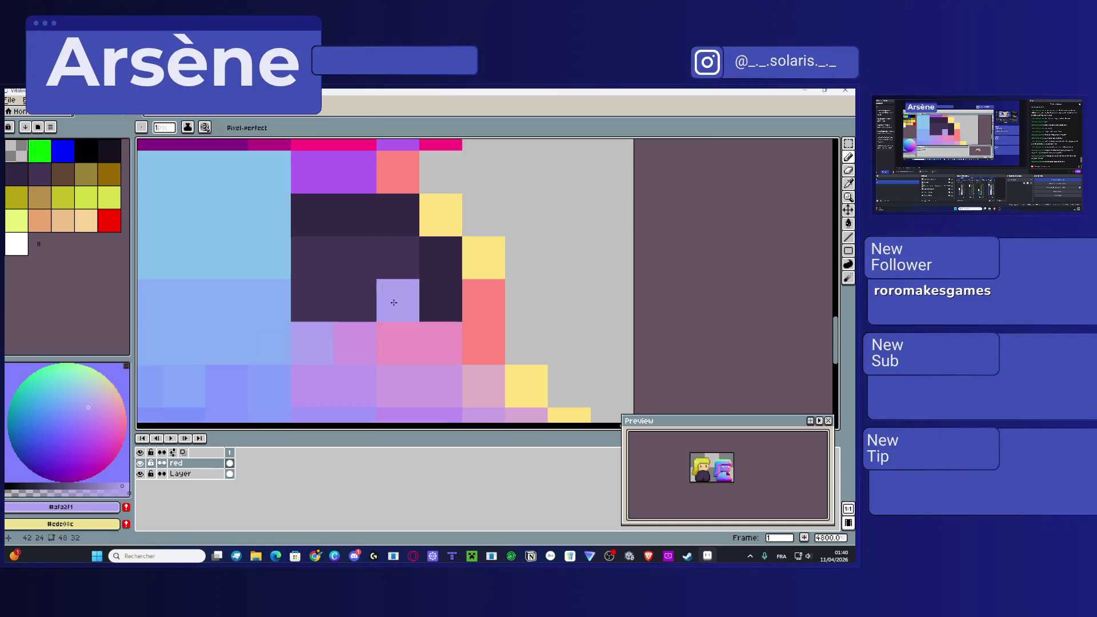
left_click(313, 308)
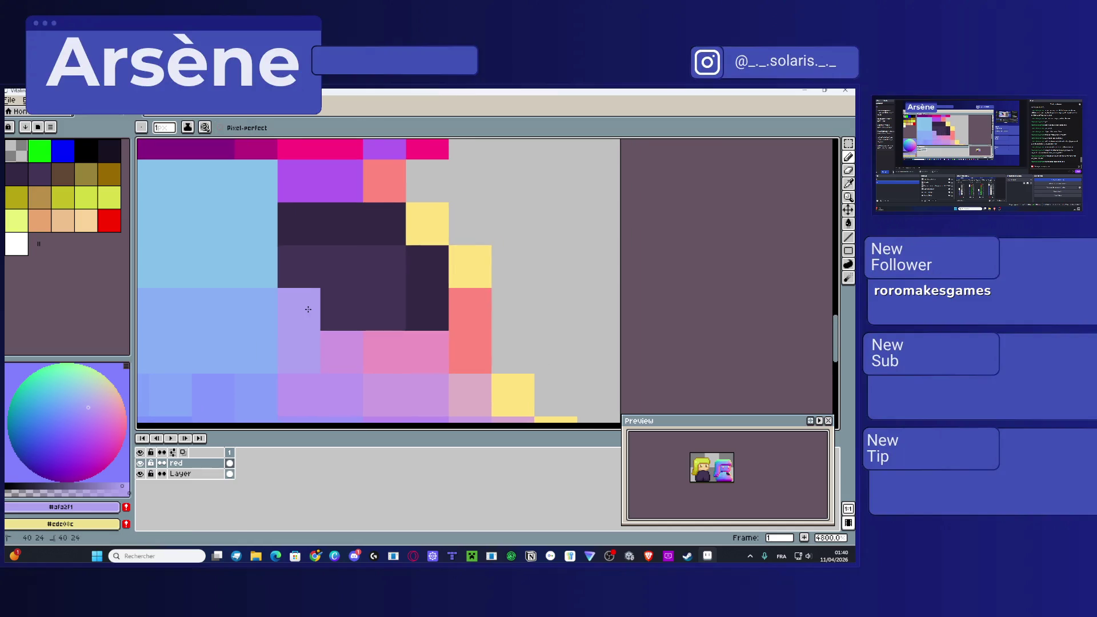
key("i")
left_click(341, 352)
key("b")
left_click(355, 313)
key("i")
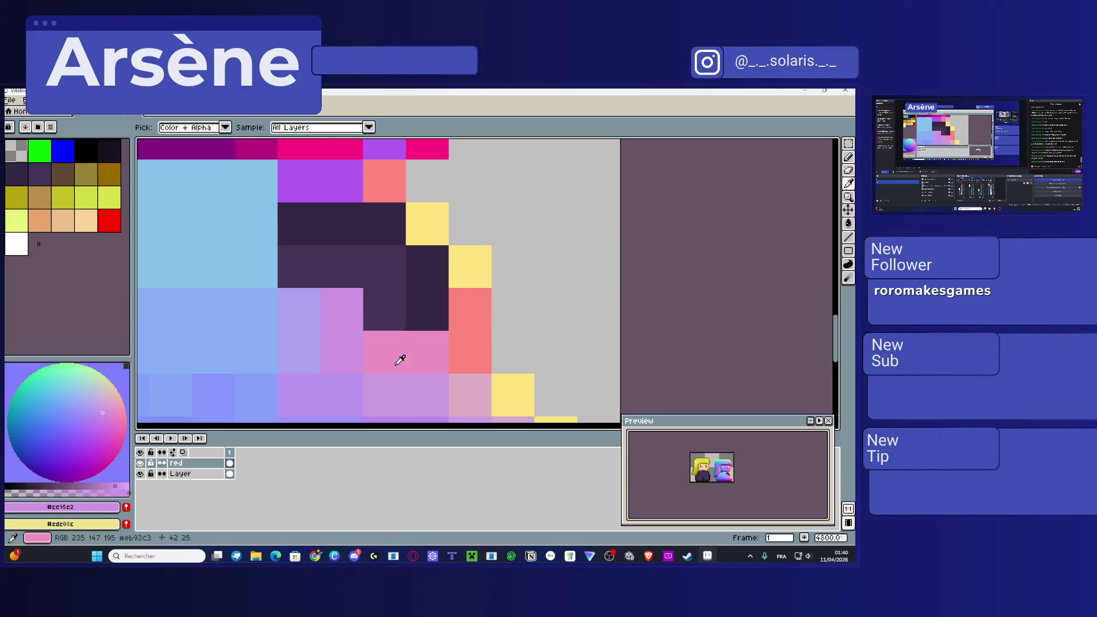
left_click(400, 360)
key("b")
left_click(379, 317)
left_click(421, 316)
Step: Paint two more dark cells soft pink sampled from nearby cells
key("i")
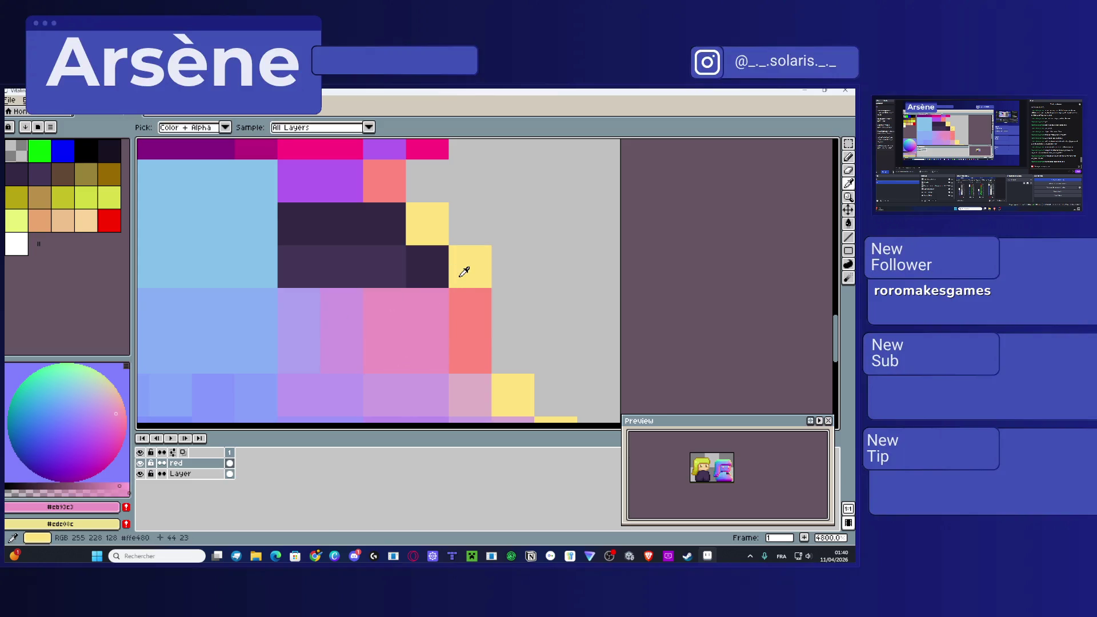
left_click(461, 277)
key("b")
left_click(120, 400)
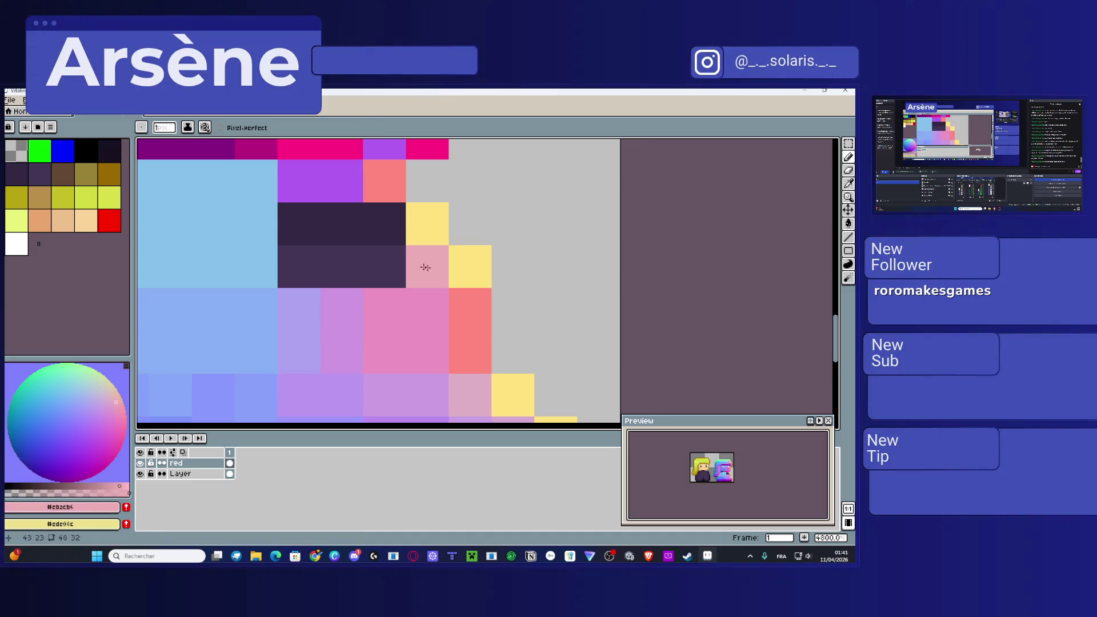
key("i")
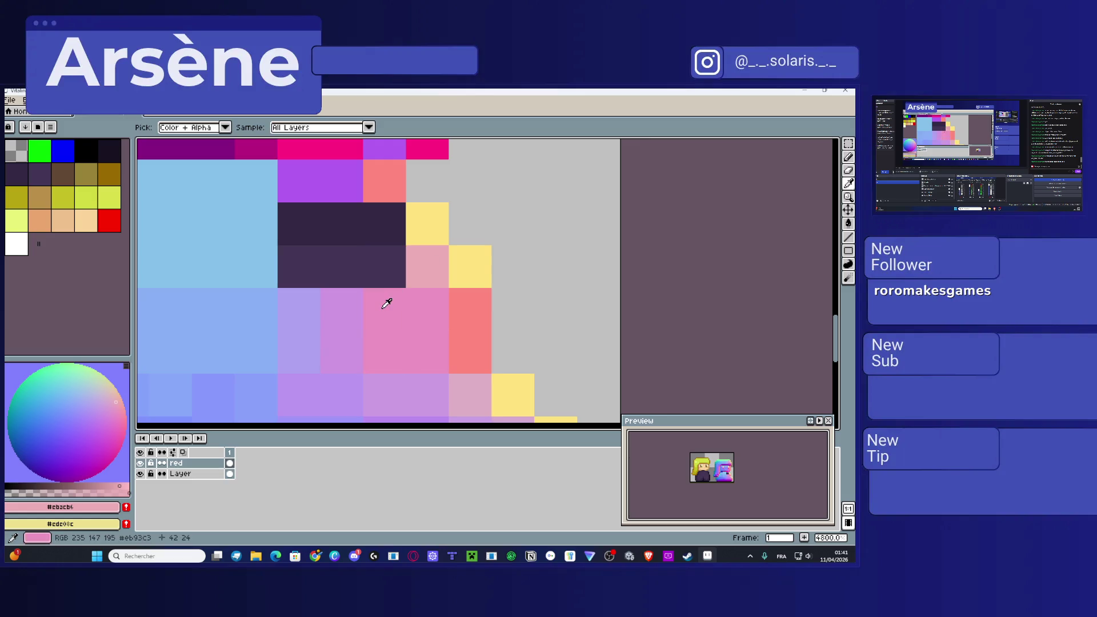
left_click(384, 301)
key("b")
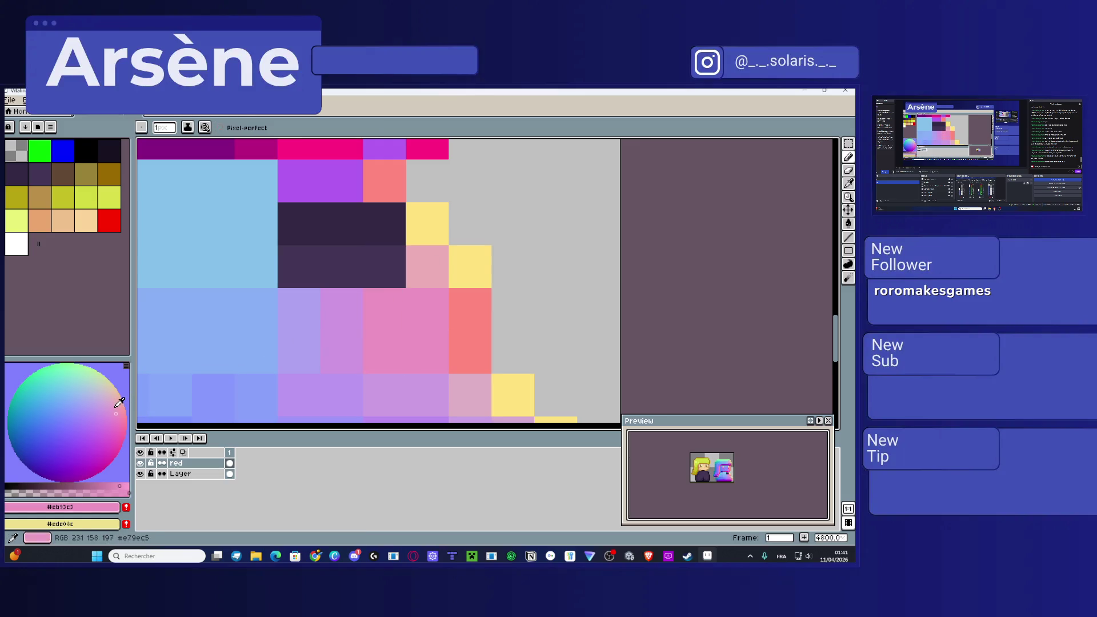
left_click(377, 261)
key("i")
left_click(335, 306)
key("b")
left_click(110, 411)
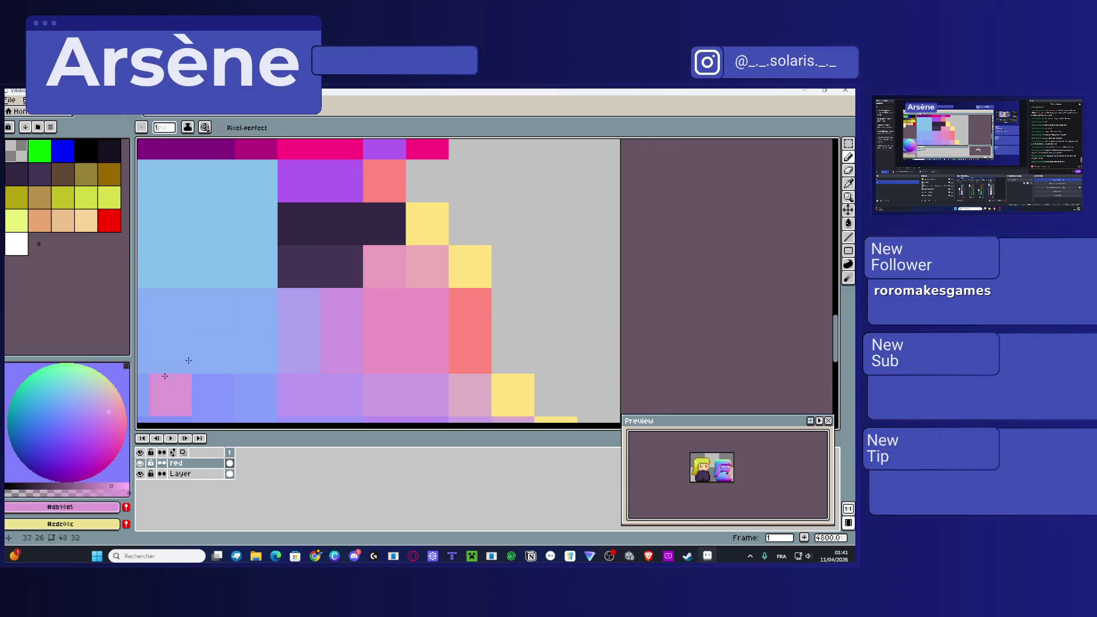
left_click(330, 266)
Step: Compare sky blue and pink #db98d5, then paint a dark cell lavender
key("i")
left_click(273, 268)
left_click(347, 259)
left_click(257, 264)
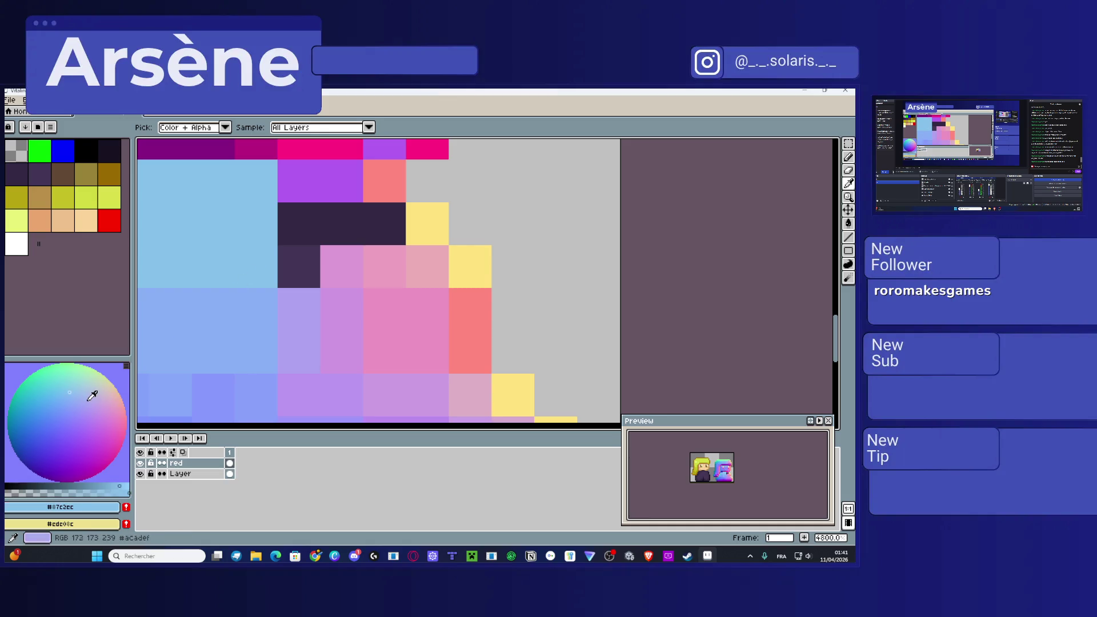
key("b")
left_click(291, 275)
scroll(379, 262, "up", 2)
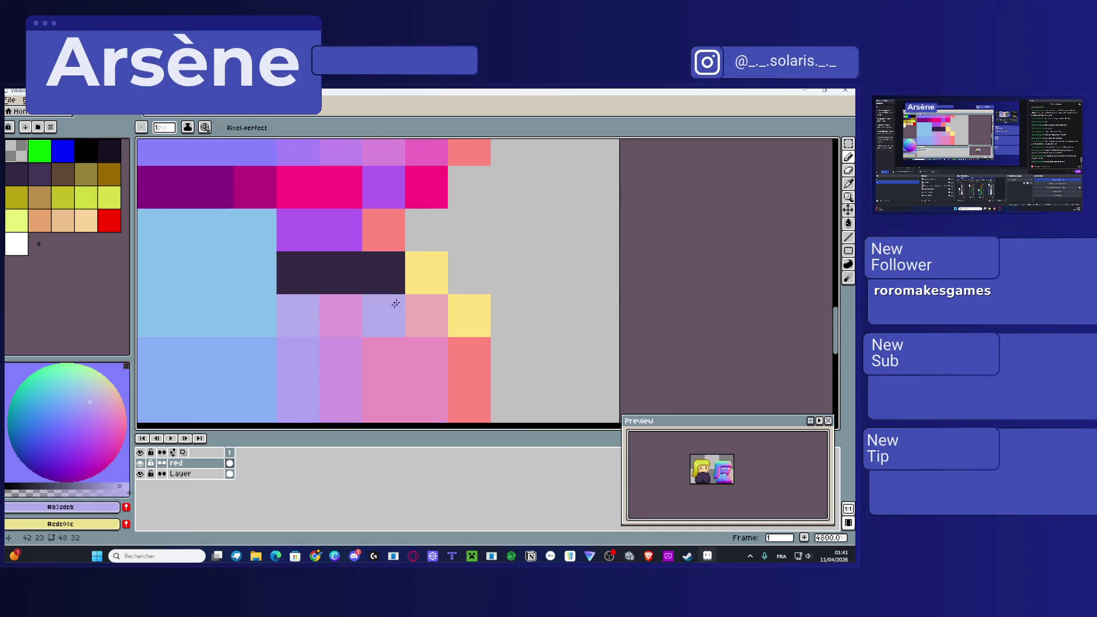
Step: Paint a dark cell with pink #e5adbf sampled from a neighbouring cell
key("i")
left_click(416, 281)
left_click(382, 311)
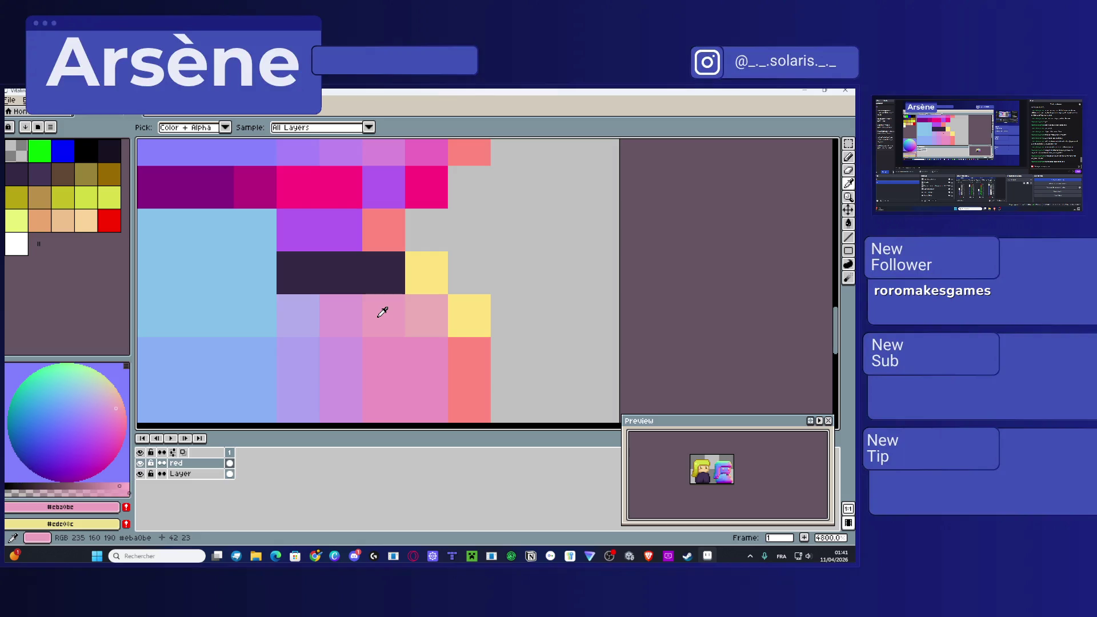
key("b")
left_click(383, 273)
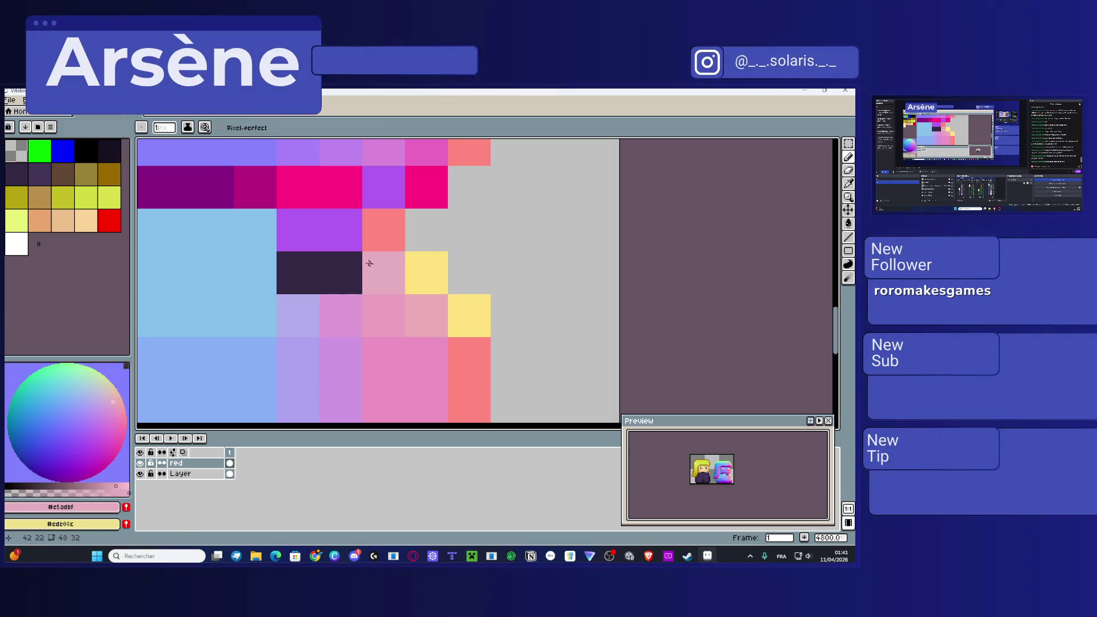
Step: Paint a dark cell in a lighter purple #ce79e4
key("i")
left_click(338, 313)
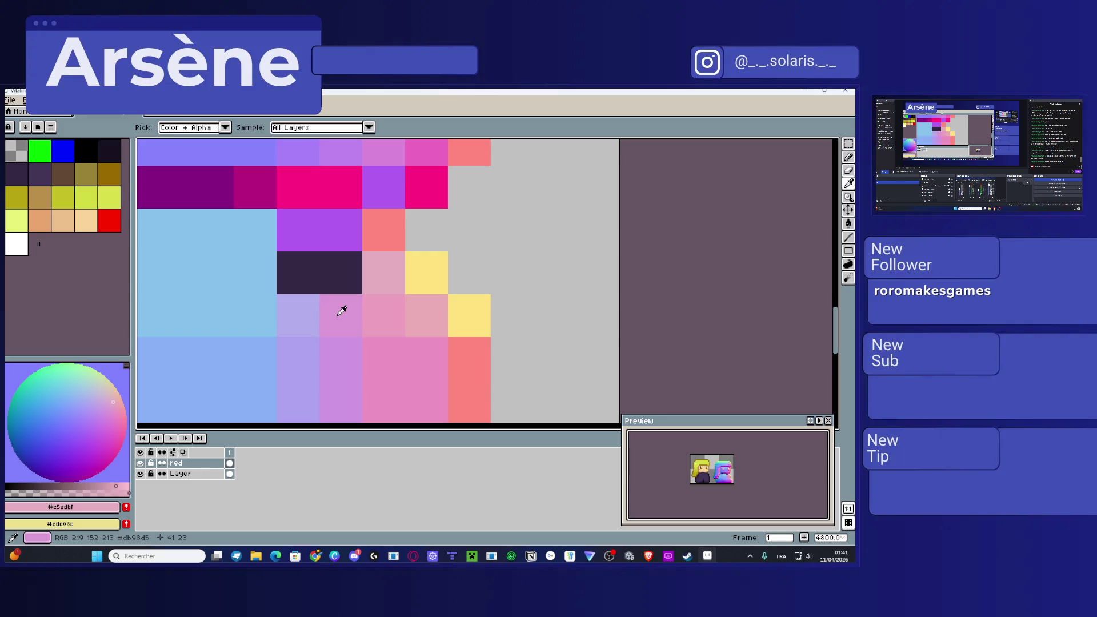
left_click(345, 235)
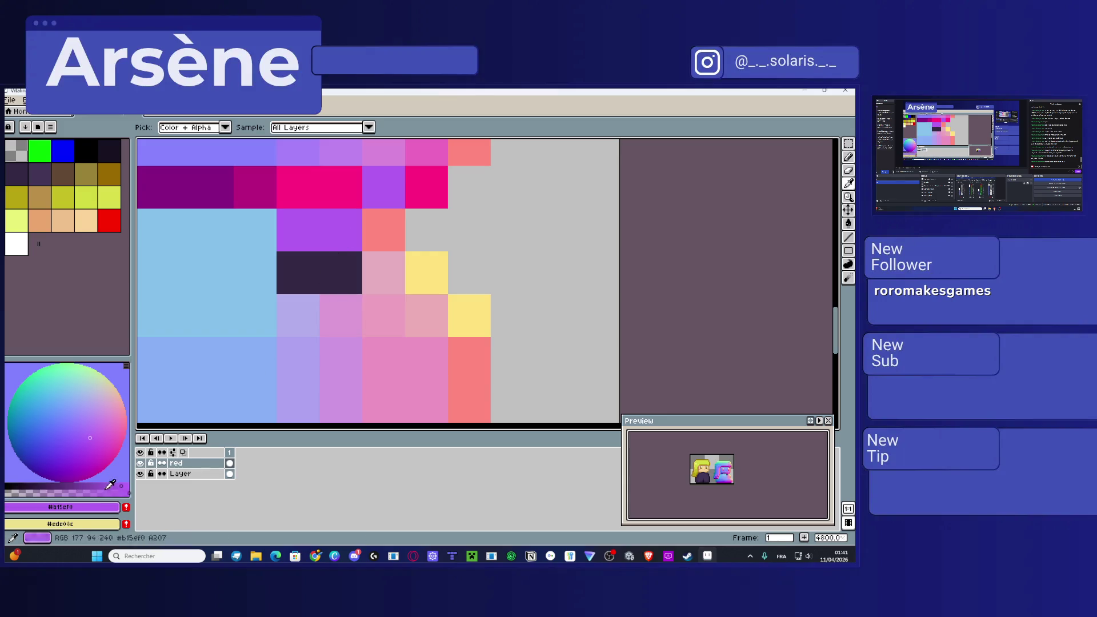
left_click(105, 425)
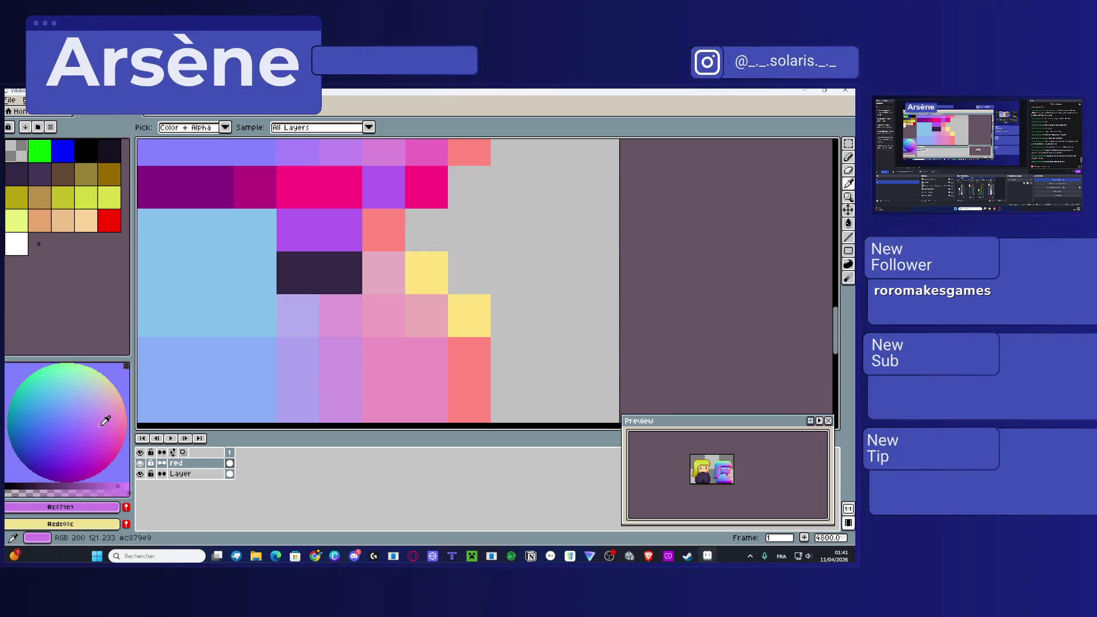
key("b")
left_click(324, 292)
Step: Repaint a cell in soft lavender #c680ea after comparing neighbouring shades
key("i")
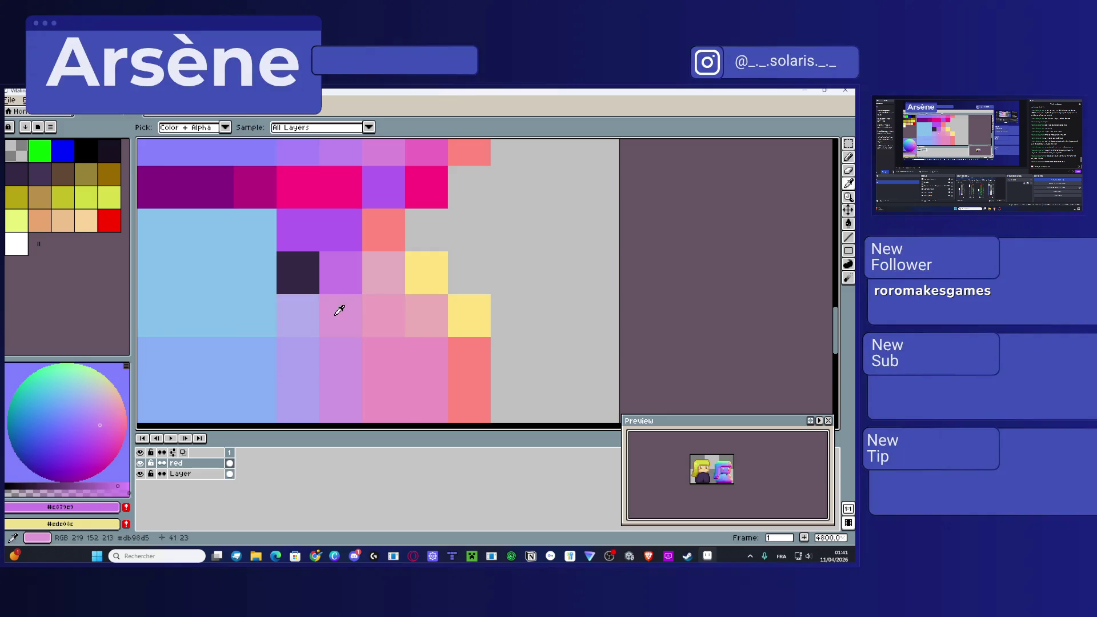
left_click(352, 227)
left_click(380, 279)
left_click(348, 314)
left_click(346, 223)
key("b")
left_click_drag(106, 413, 102, 410)
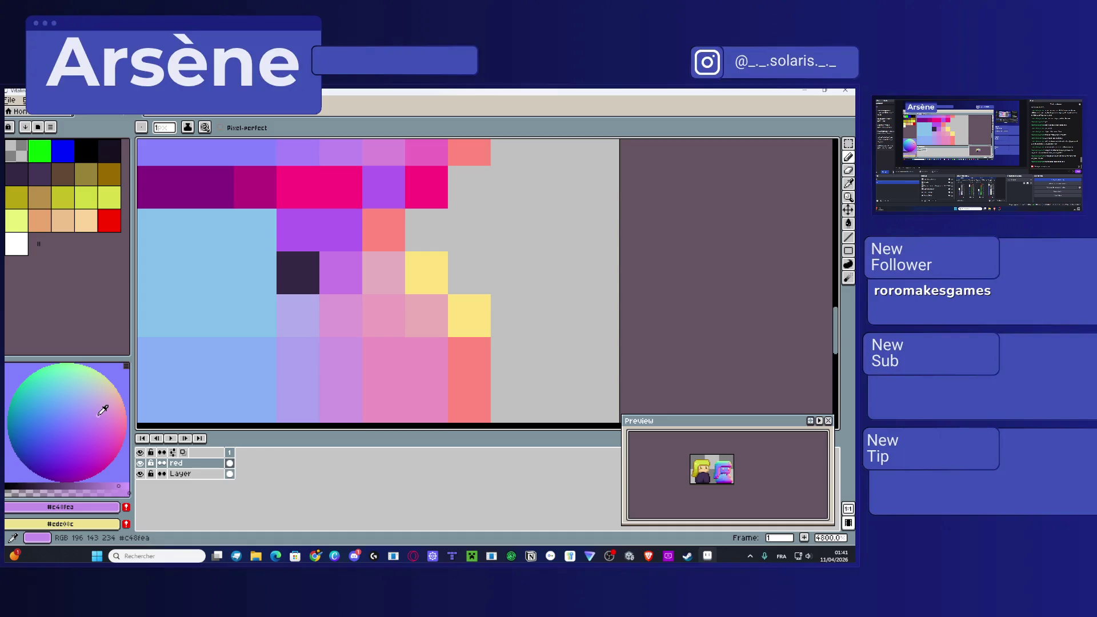
left_click(345, 274)
Step: Compare the purple and lavender cells, picking lavender #c48fea
key("i")
left_click(309, 235)
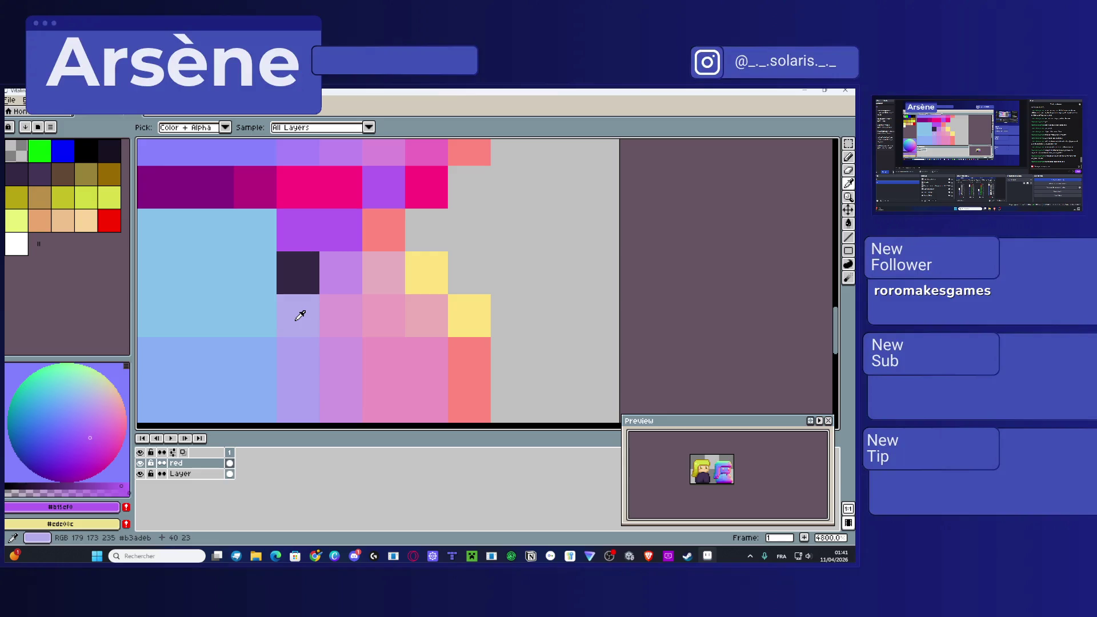
left_click(300, 316)
left_click(309, 235)
left_click(301, 314)
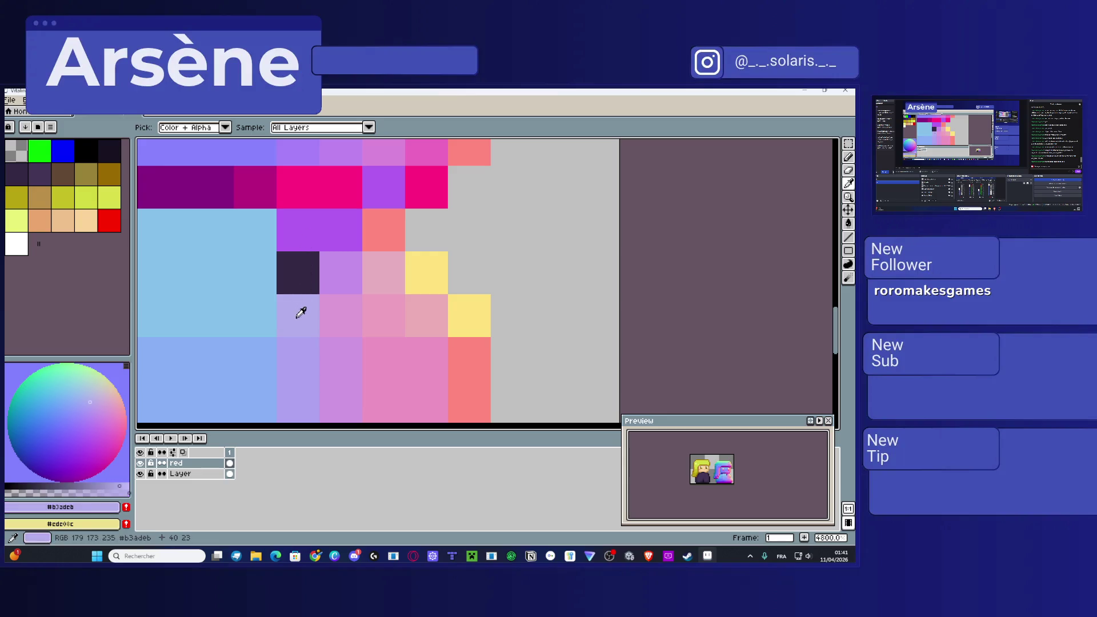
left_click(338, 275)
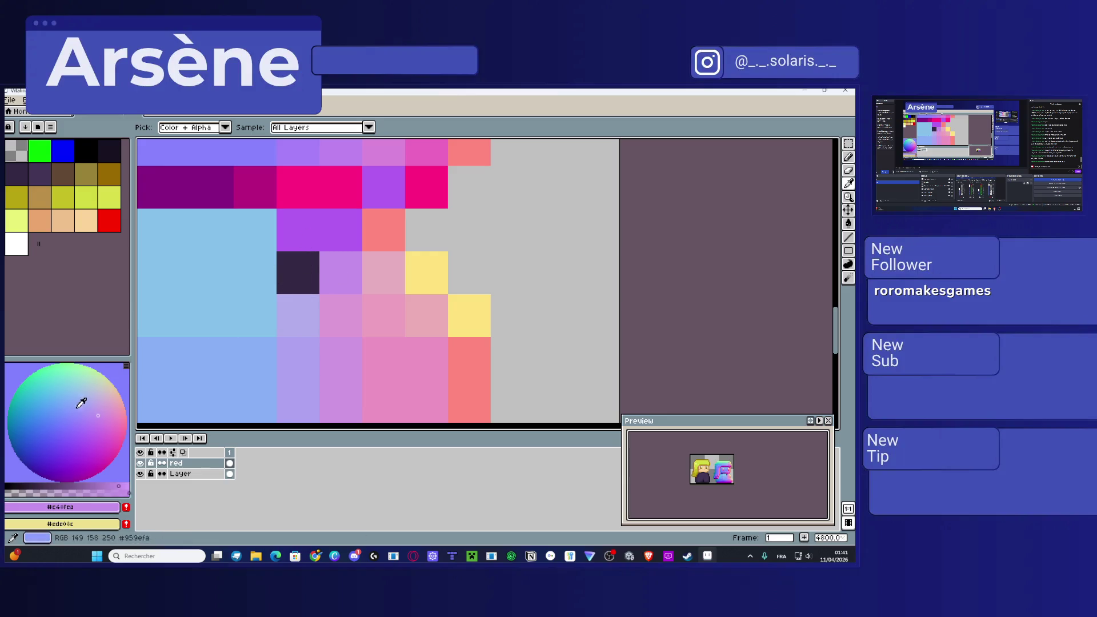
key("b")
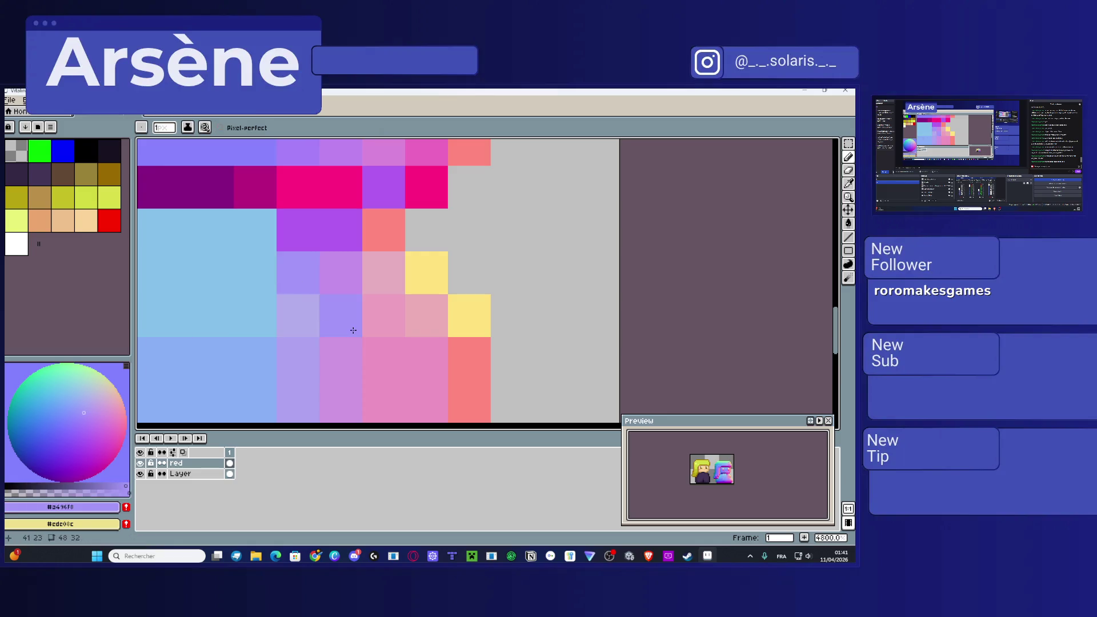
Step: Zoom out and save the sprite as PNG, turning off the layers warning
key("4")
key("ctrl+s")
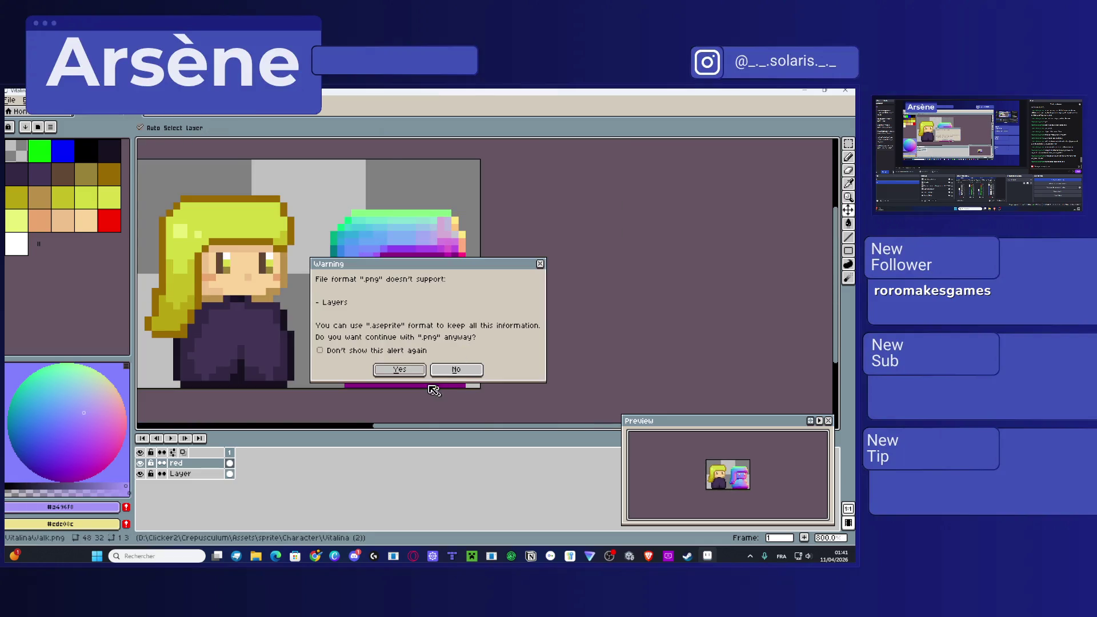
left_click(349, 352)
left_click(396, 370)
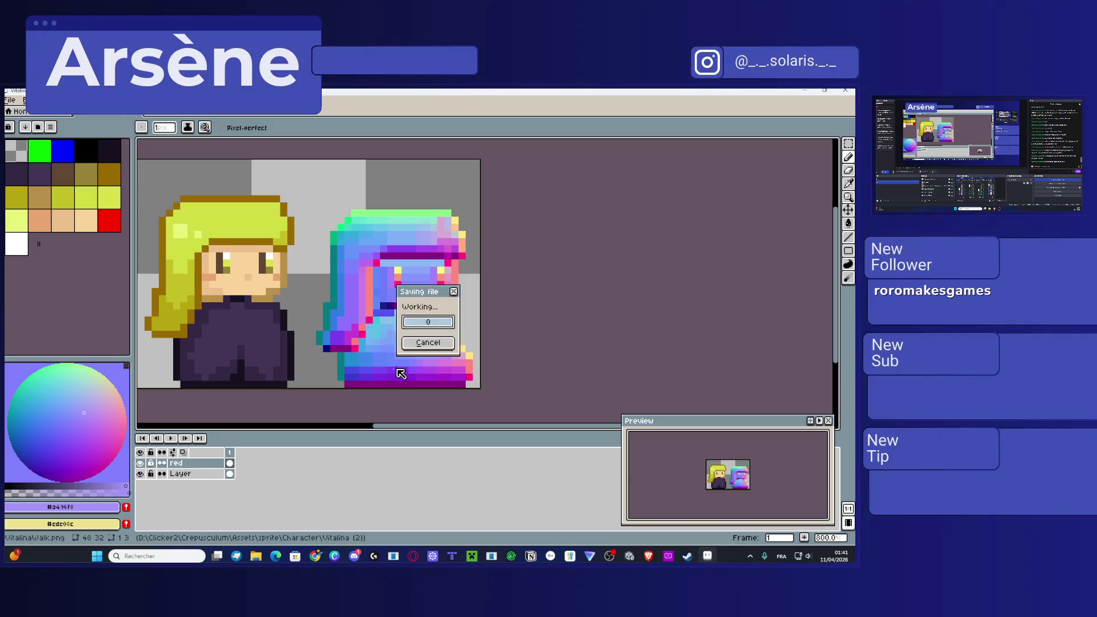
key("m")
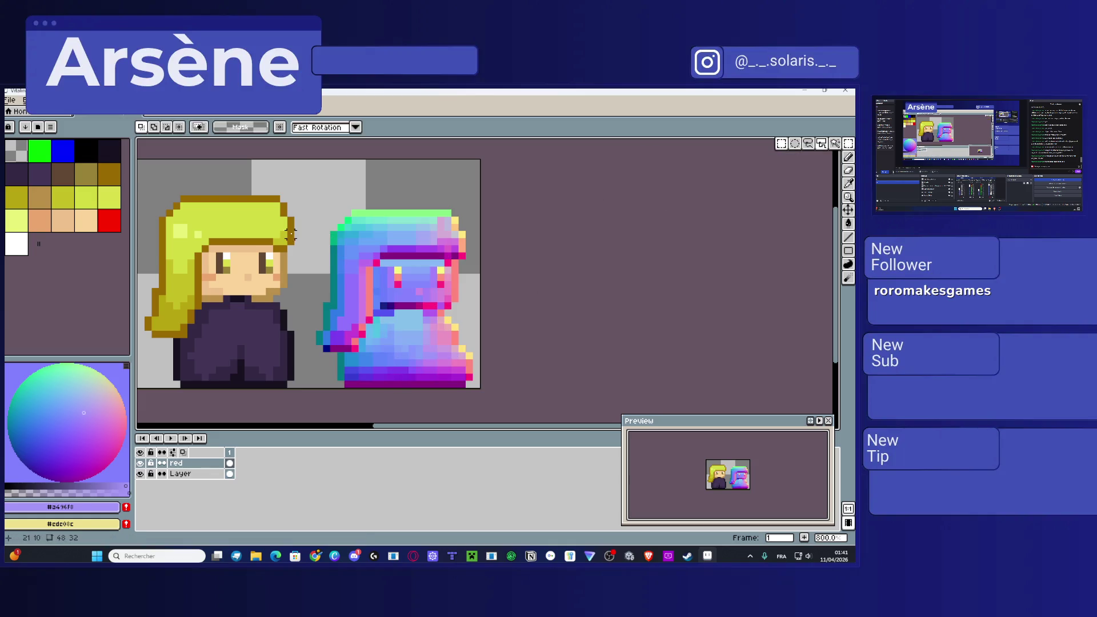
Step: Copy the right-hand normal-map character and paste it over the left character
mouse_move(319, 384)
left_mouse_down()
mouse_move(441, 266)
mouse_move(476, 208)
left_mouse_up()
key("ctrl+c")
key("ctrl+v")
mouse_move(423, 260)
left_mouse_down()
mouse_move(280, 251)
mouse_move(260, 261)
left_mouse_up()
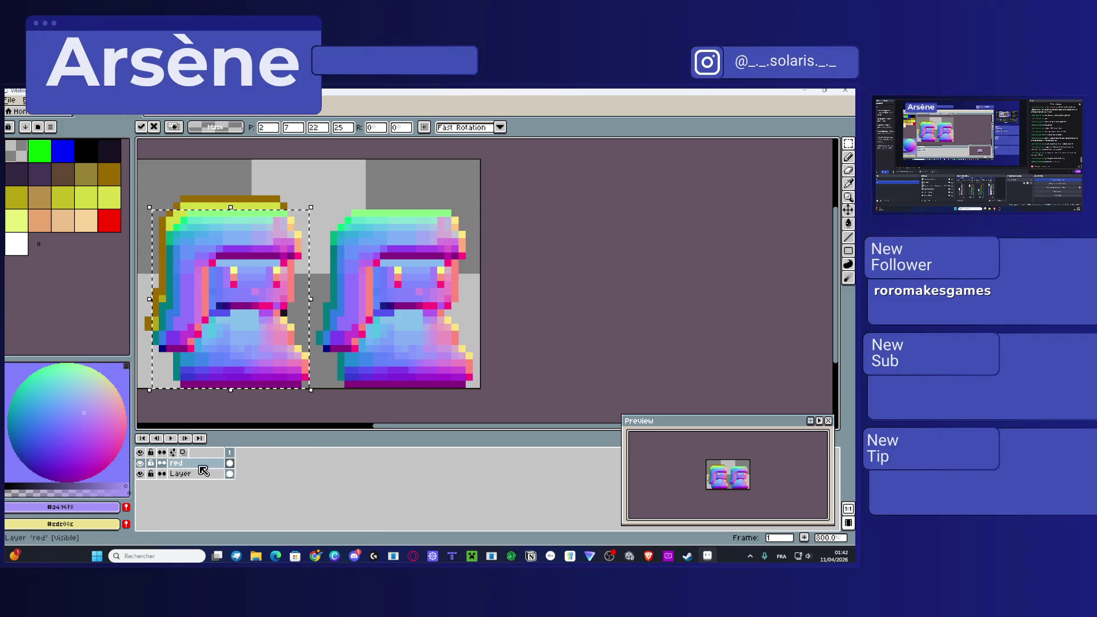
right_click(200, 466)
Step: Set the red layer to 57% opacity and resize the pasted copy to the left character's outline
left_click(226, 462)
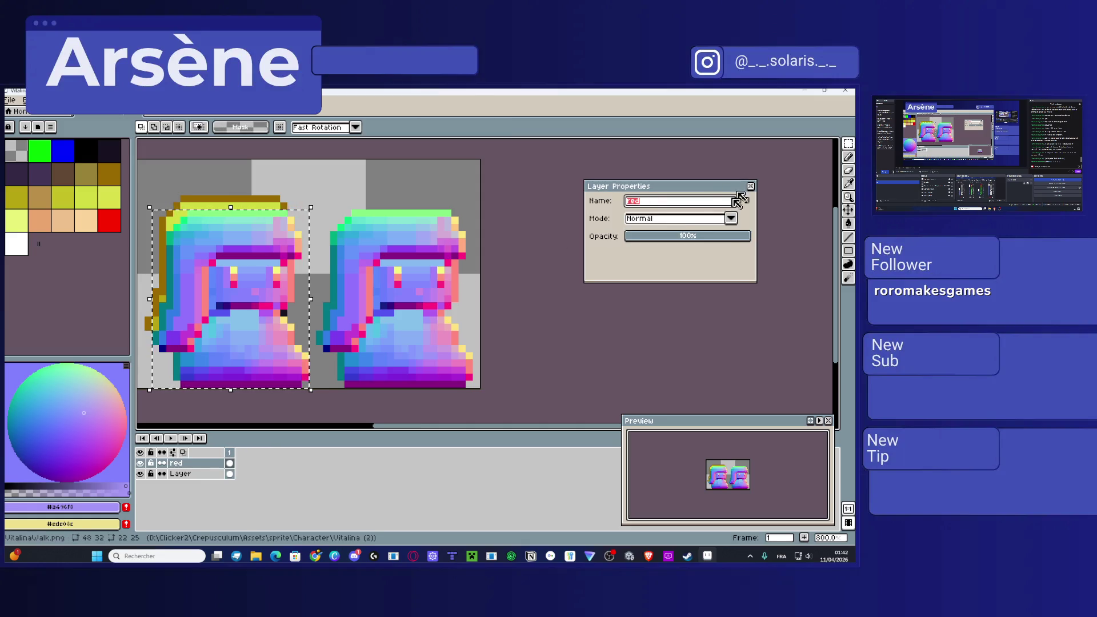
mouse_move(688, 240)
left_mouse_down()
mouse_move(670, 240)
mouse_move(721, 240)
left_mouse_up()
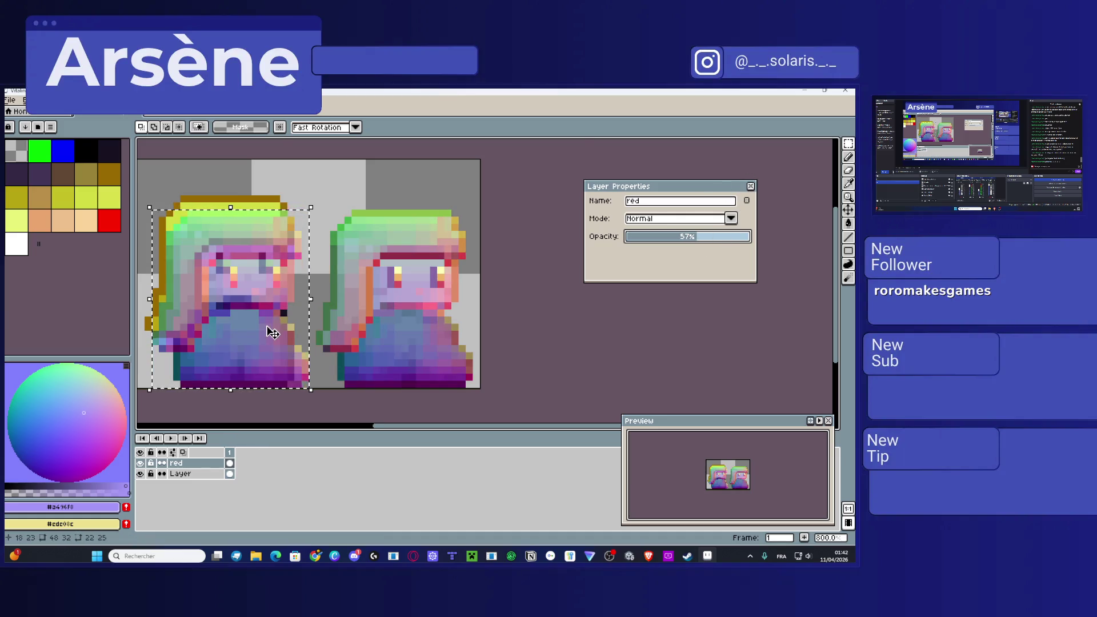
scroll(280, 320, "up", 3)
left_click_drag(432, 281, 407, 286)
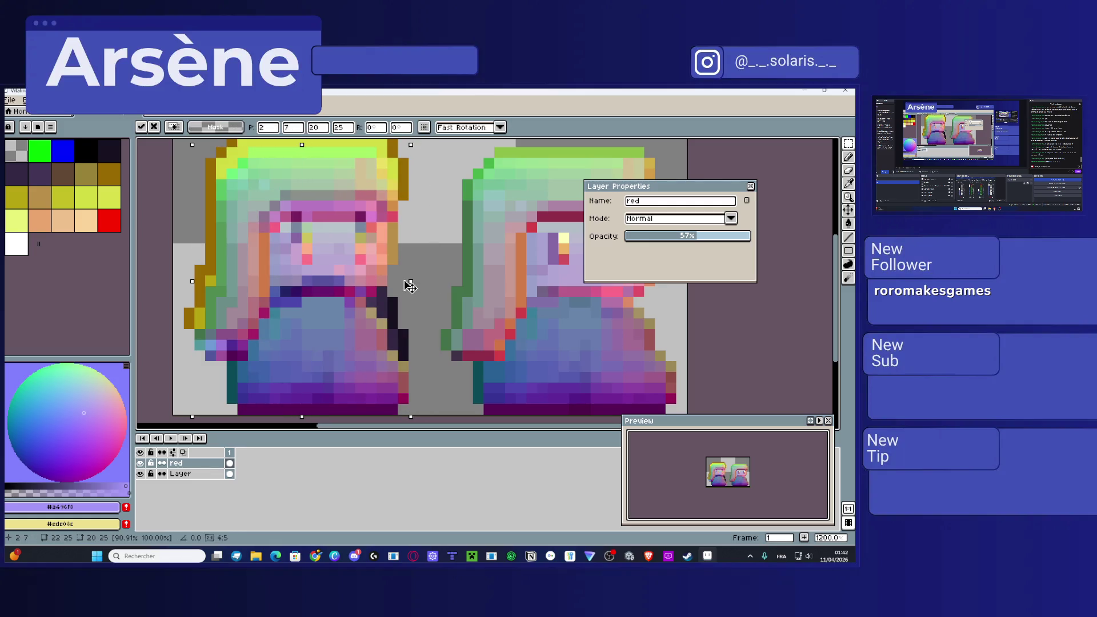
scroll(350, 220, "up", 2)
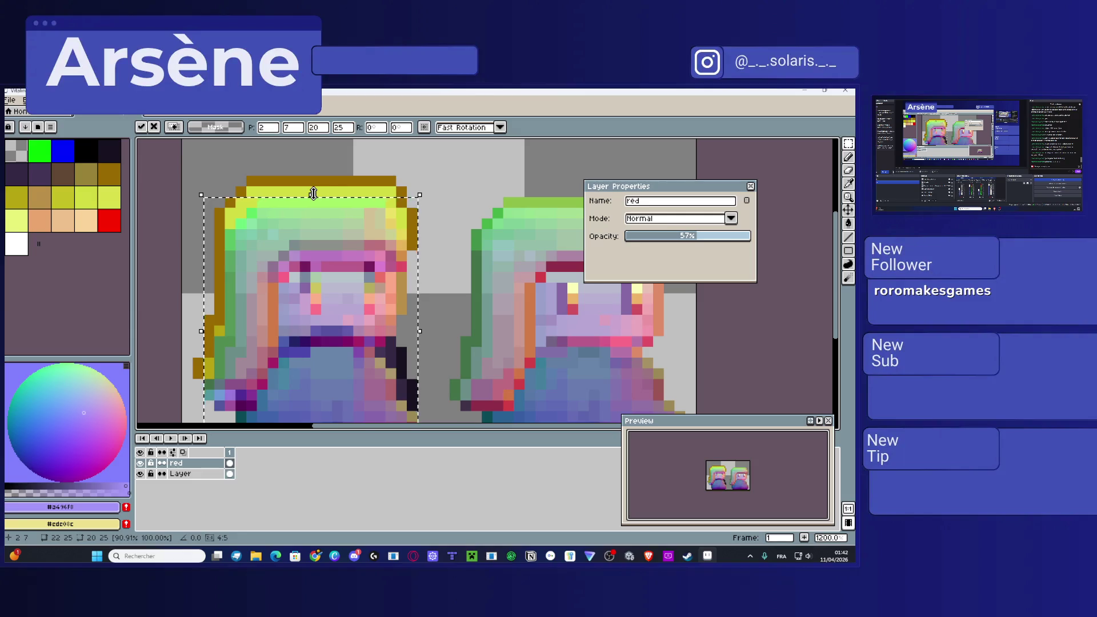
left_click_drag(316, 182, 314, 166)
scroll(421, 303, "down", 1)
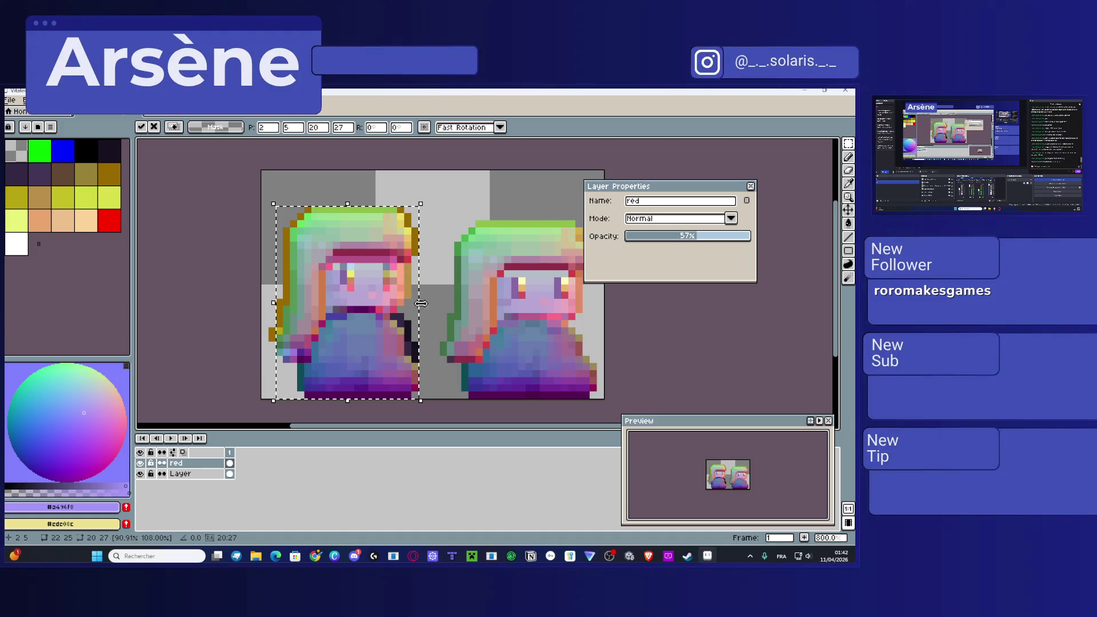
left_click_drag(424, 305, 429, 304)
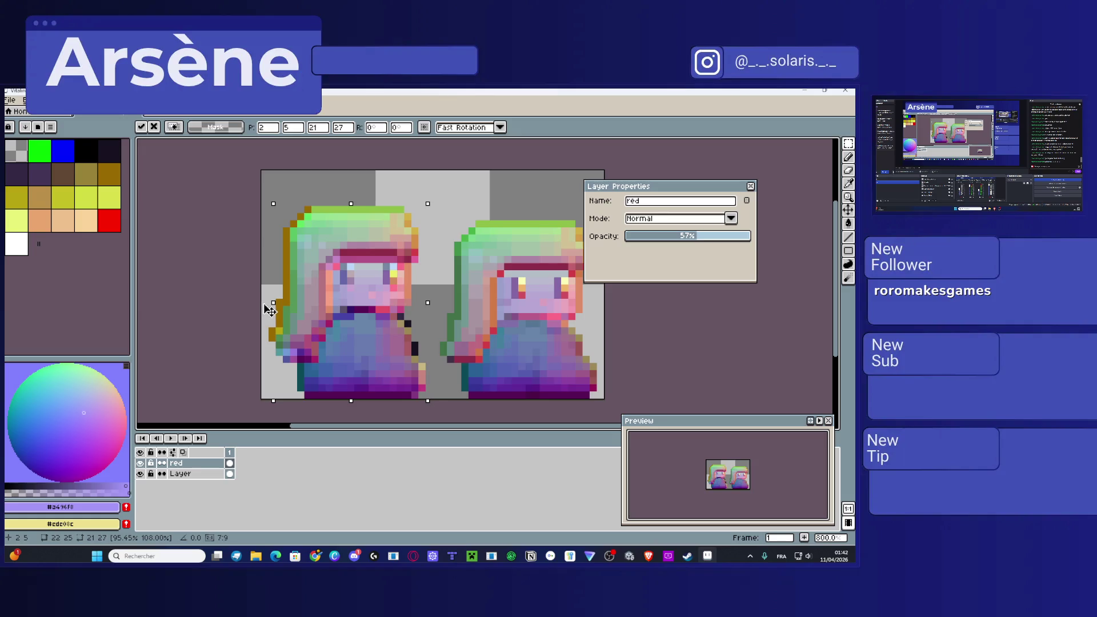
left_click_drag(270, 310, 266, 311)
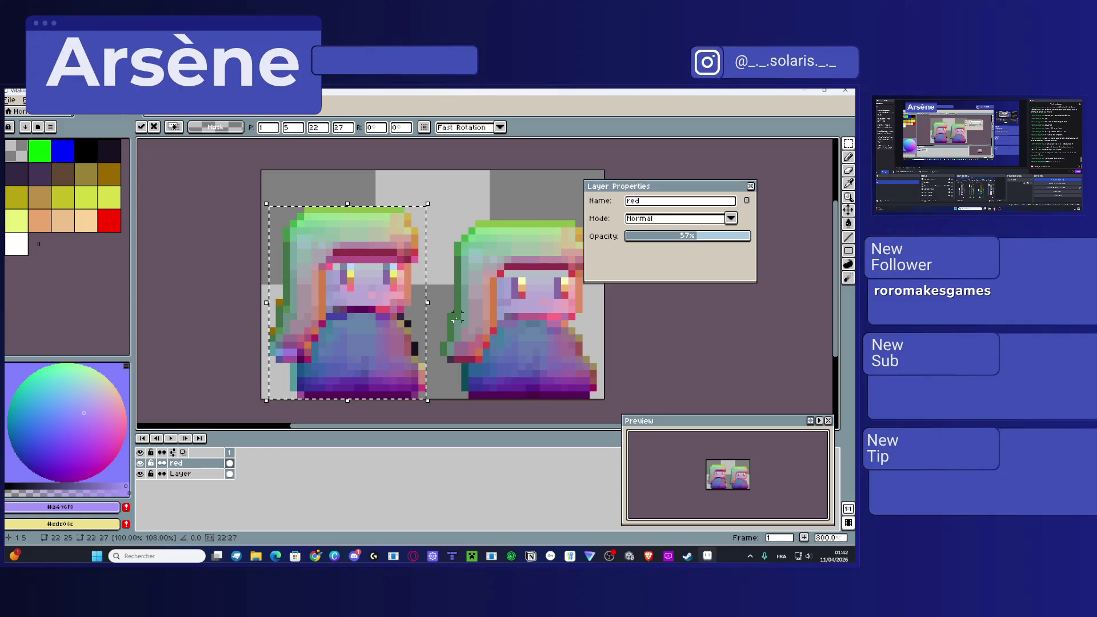
Step: Toggle the red overlay layer to compare, close Layer Properties, and leave the overlay visible
left_click(141, 464)
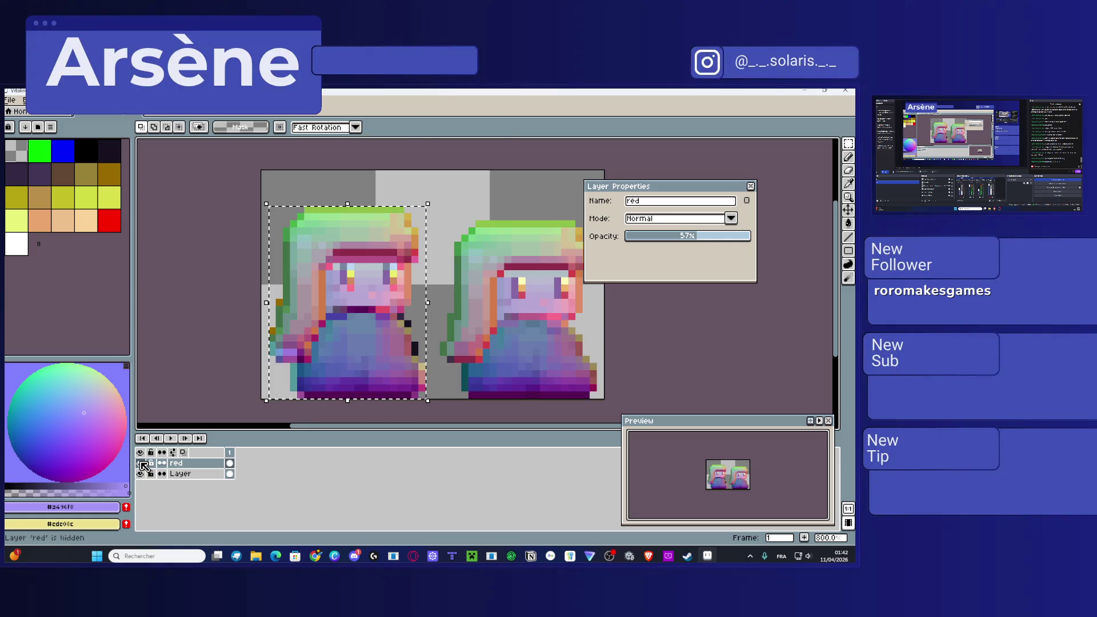
left_click(141, 464)
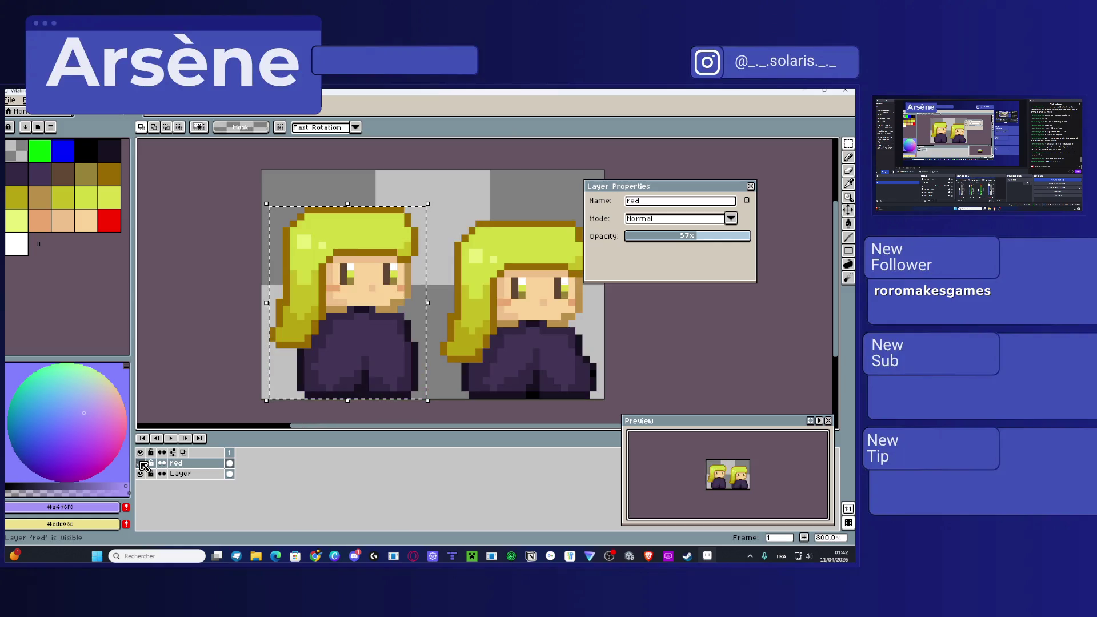
left_click(141, 464)
left_click(141, 464)
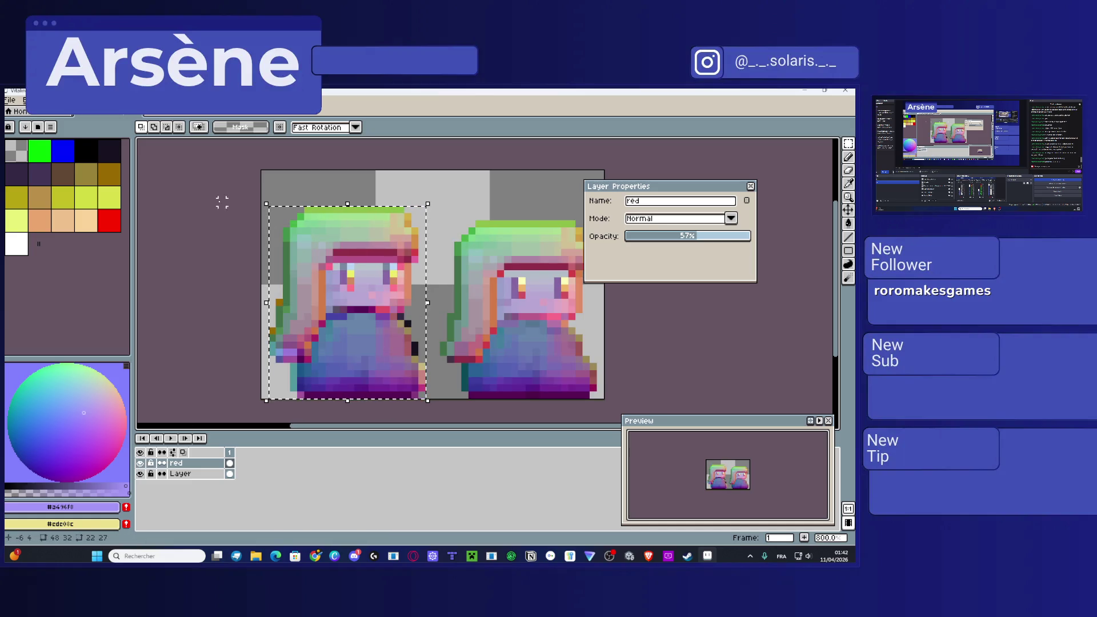
left_click(848, 157)
left_click(750, 186)
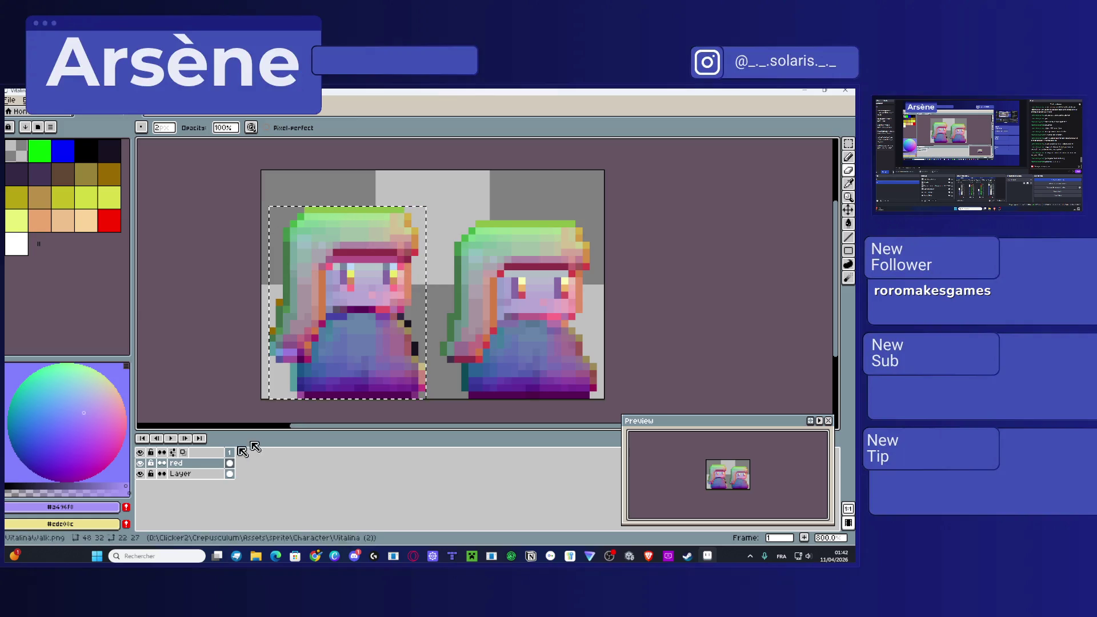
left_click(142, 463)
left_click(143, 463)
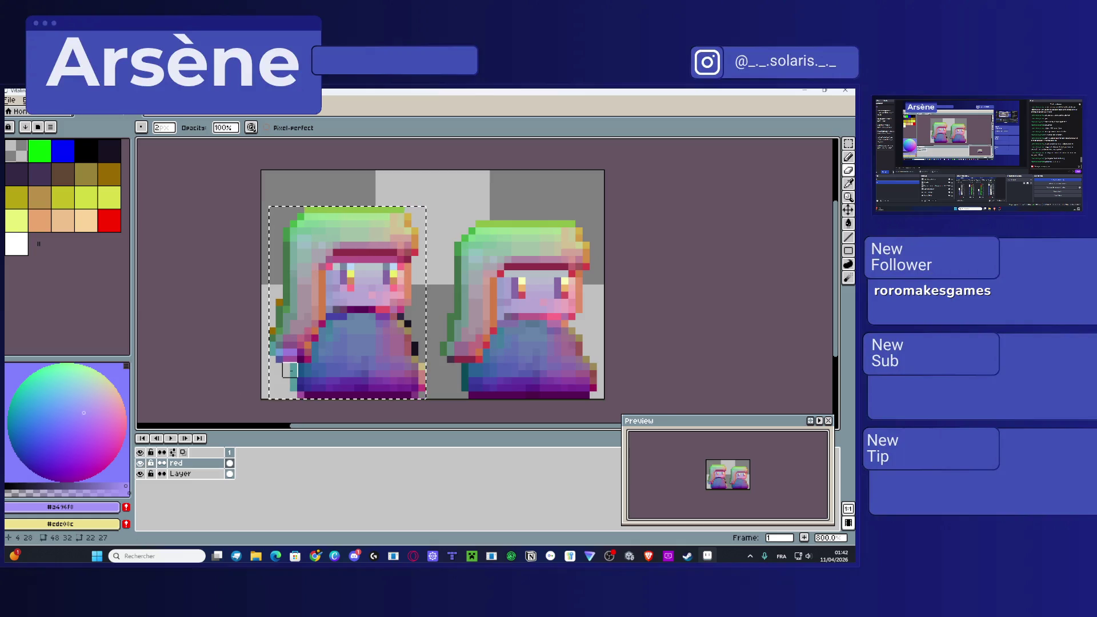
Step: Show the red layer over the sprites and undo an accidental transformation
scroll(292, 370, "up", 1)
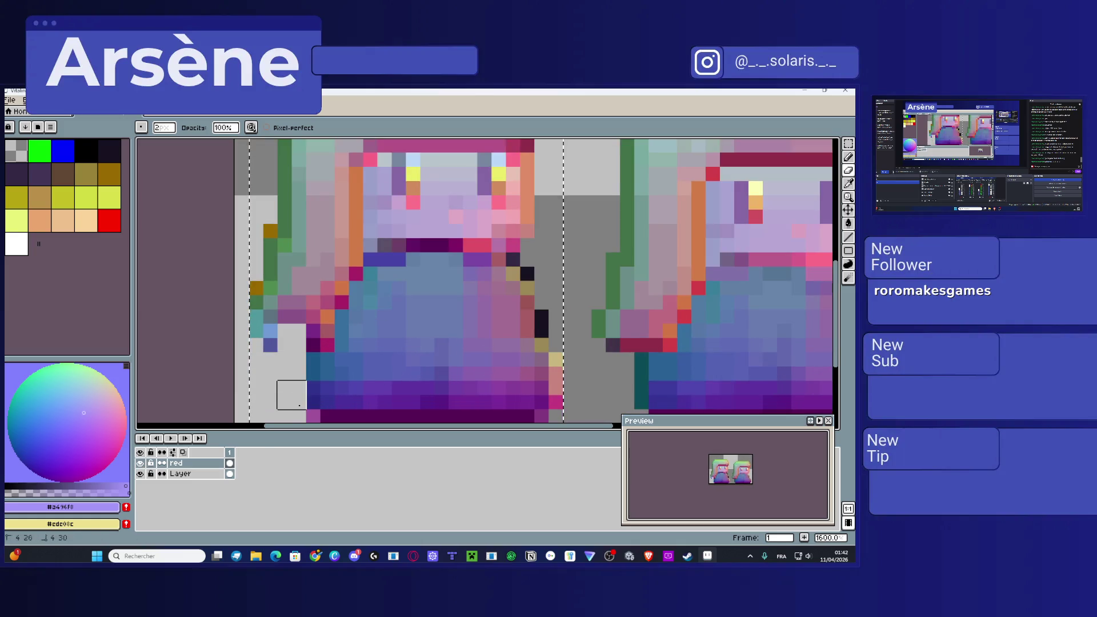
mouse_move(276, 365)
left_mouse_down()
mouse_move(244, 338)
mouse_move(249, 323)
left_mouse_up()
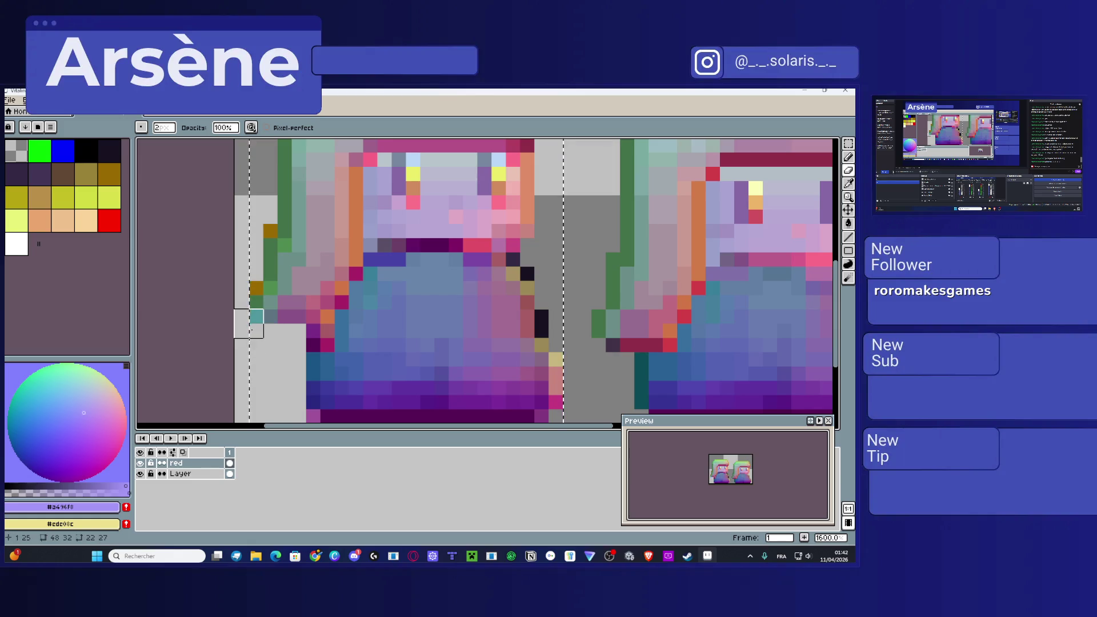
scroll(296, 377, "down", 4)
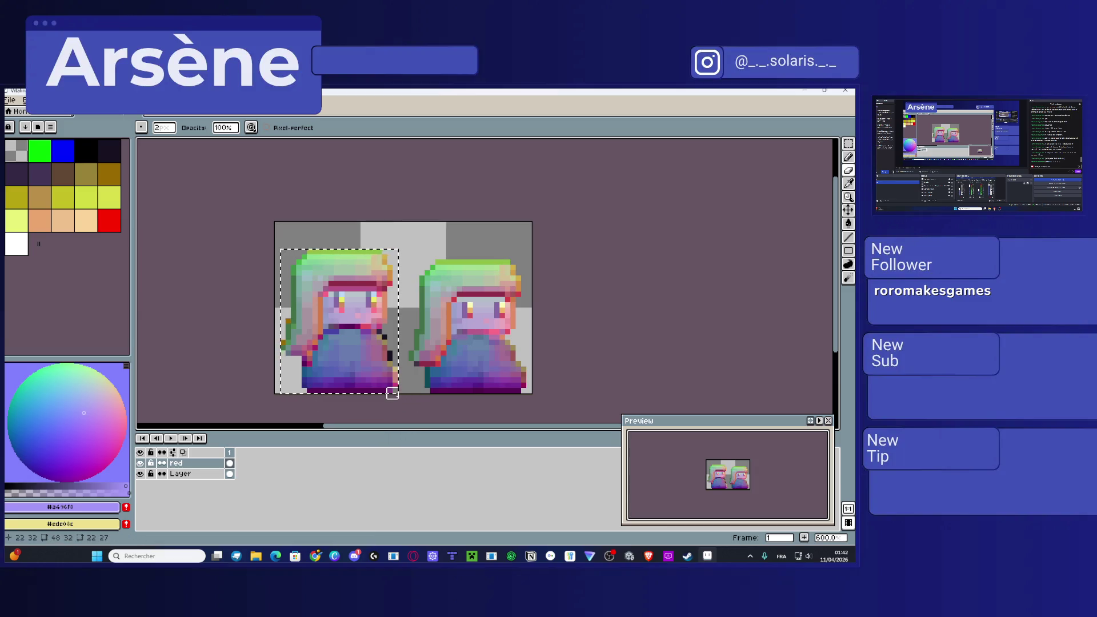
scroll(392, 393, "up", 4)
left_click(141, 464)
left_click(141, 463)
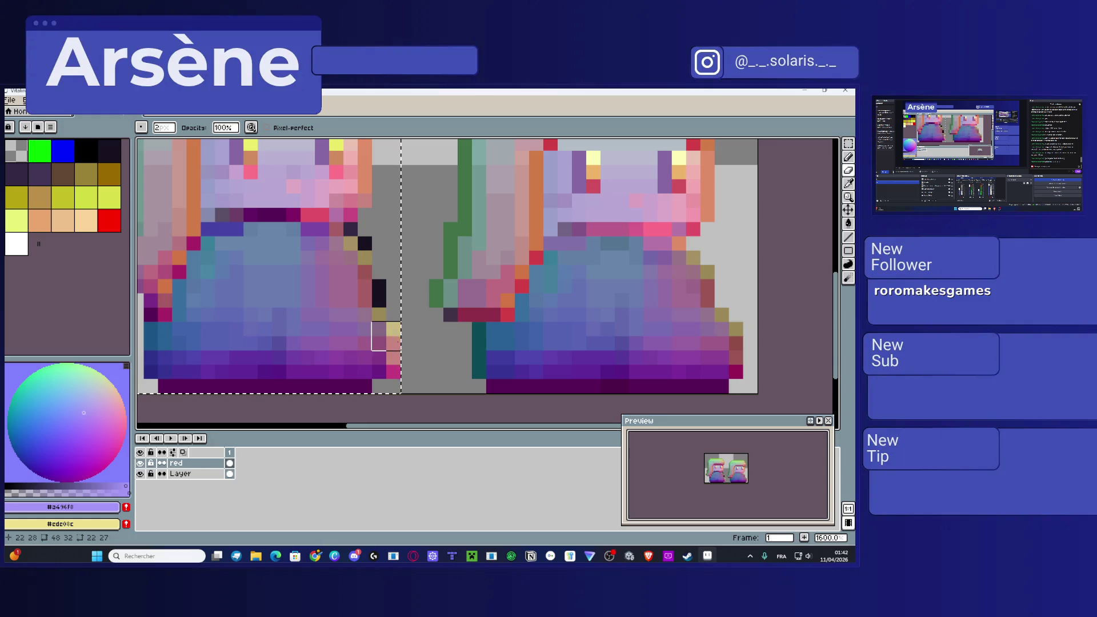
left_click(398, 374)
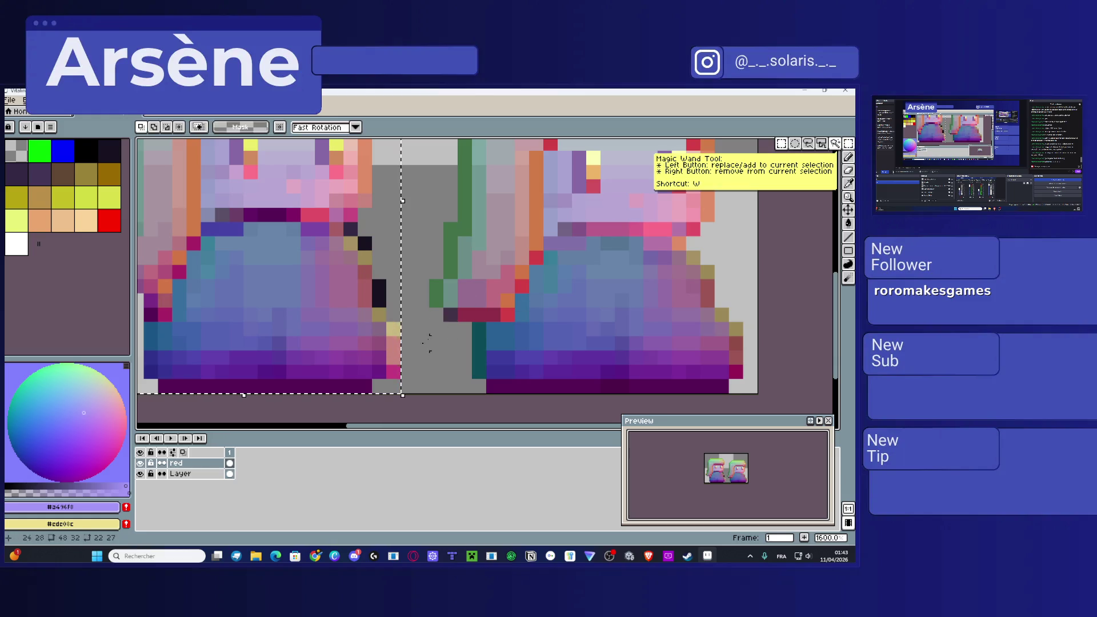
key("ctrl+z")
Step: Move the 2x4, 2x2 and 3-pixel blocks on the left sprite's right edge upward
left_click_drag(413, 329, 395, 366)
left_click(399, 361)
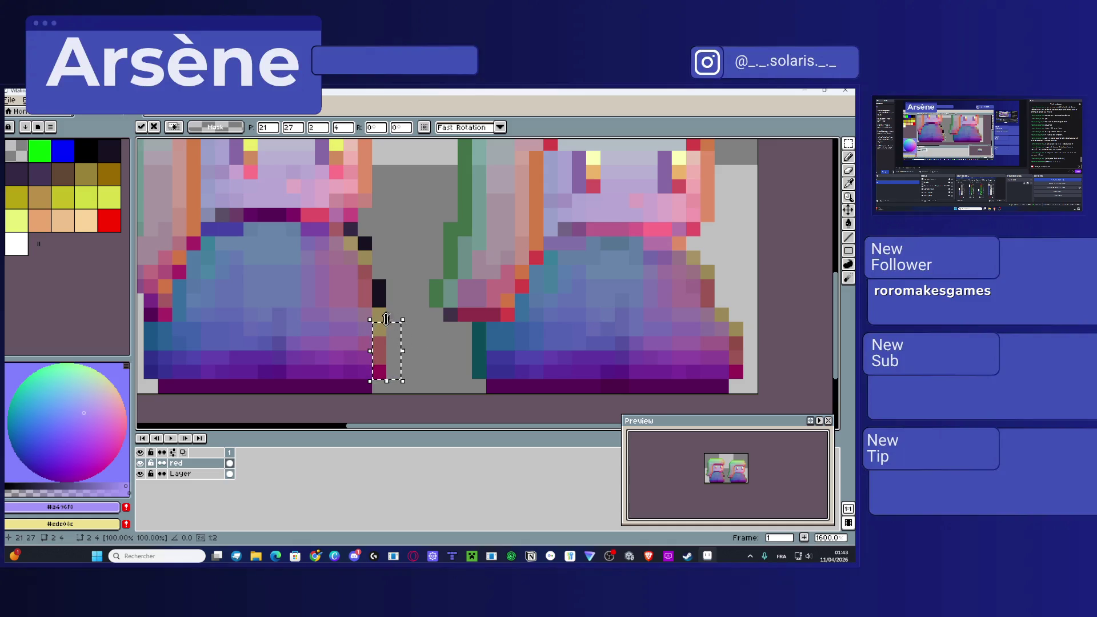
left_click_drag(392, 318, 379, 316)
mouse_move(389, 331)
left_mouse_down()
mouse_move(398, 309)
mouse_move(387, 350)
left_mouse_up()
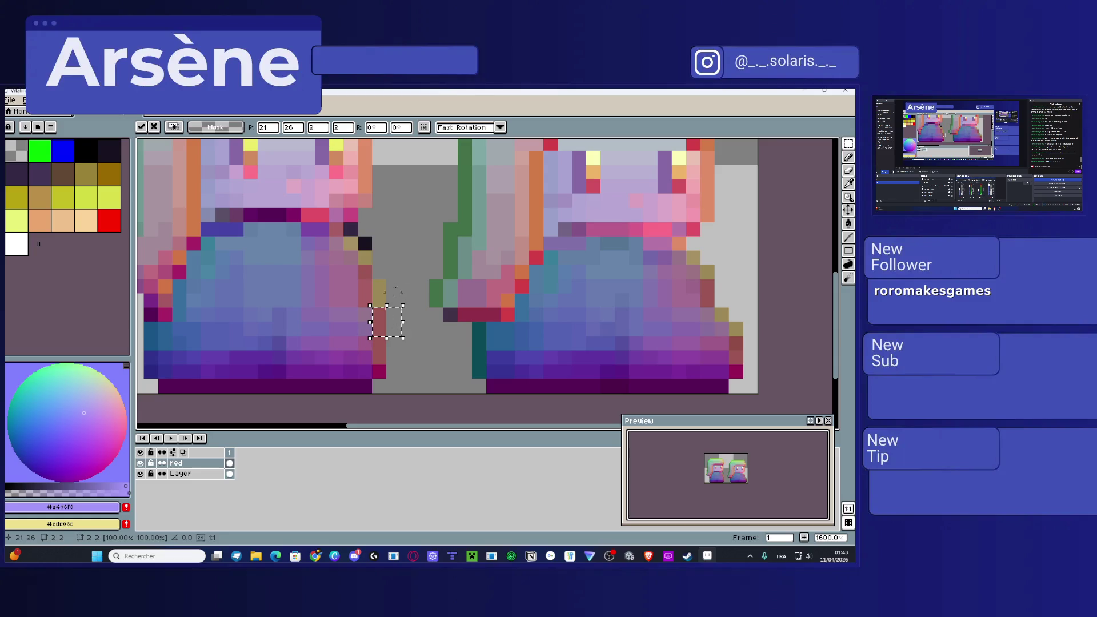
mouse_move(393, 257)
left_mouse_down()
mouse_move(357, 252)
mouse_move(376, 263)
mouse_move(363, 228)
mouse_move(355, 235)
mouse_move(367, 245)
mouse_move(369, 232)
mouse_move(355, 233)
mouse_move(394, 245)
mouse_move(398, 327)
left_mouse_up()
left_click(408, 243)
scroll(399, 327, "down", 1)
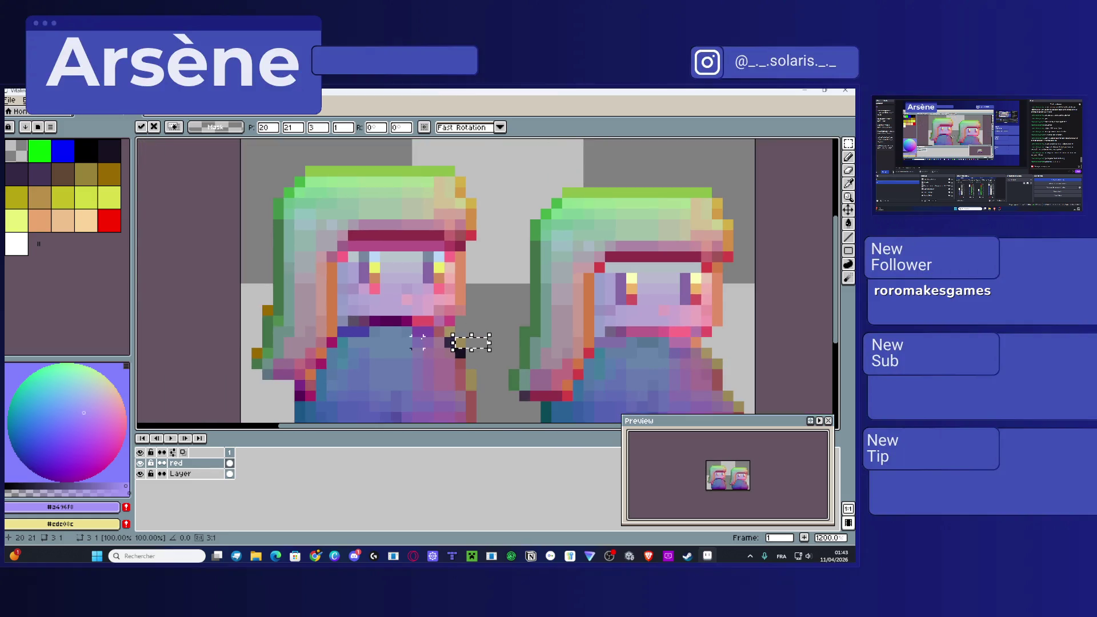
Step: Toggle the red layer's visibility repeatedly to compare the sprites' colours
key("Return")
left_click(140, 463)
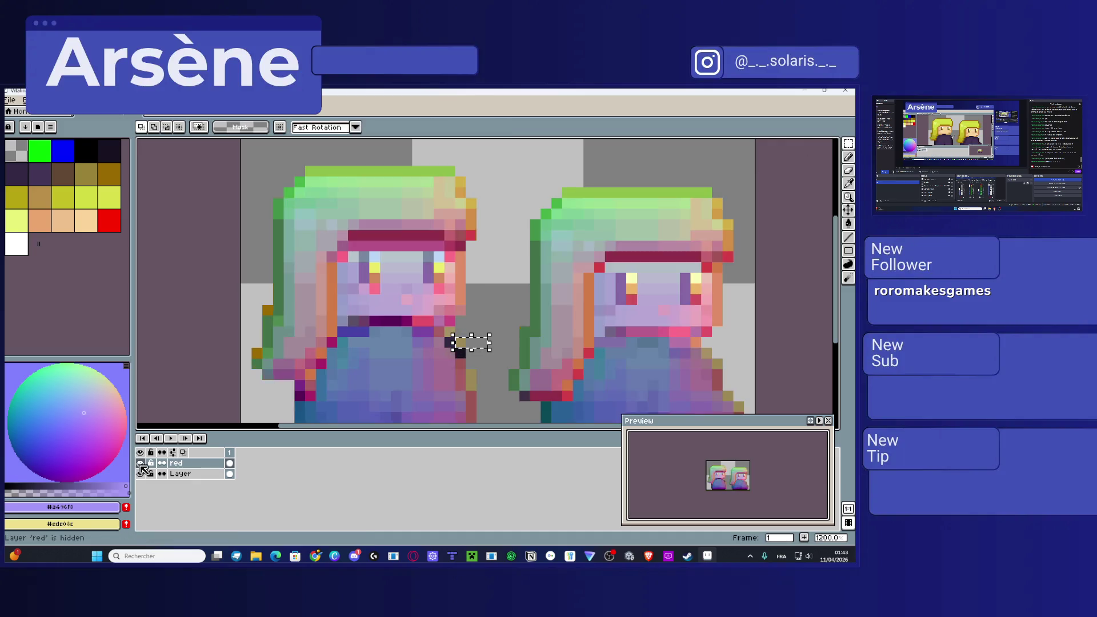
left_click(140, 464)
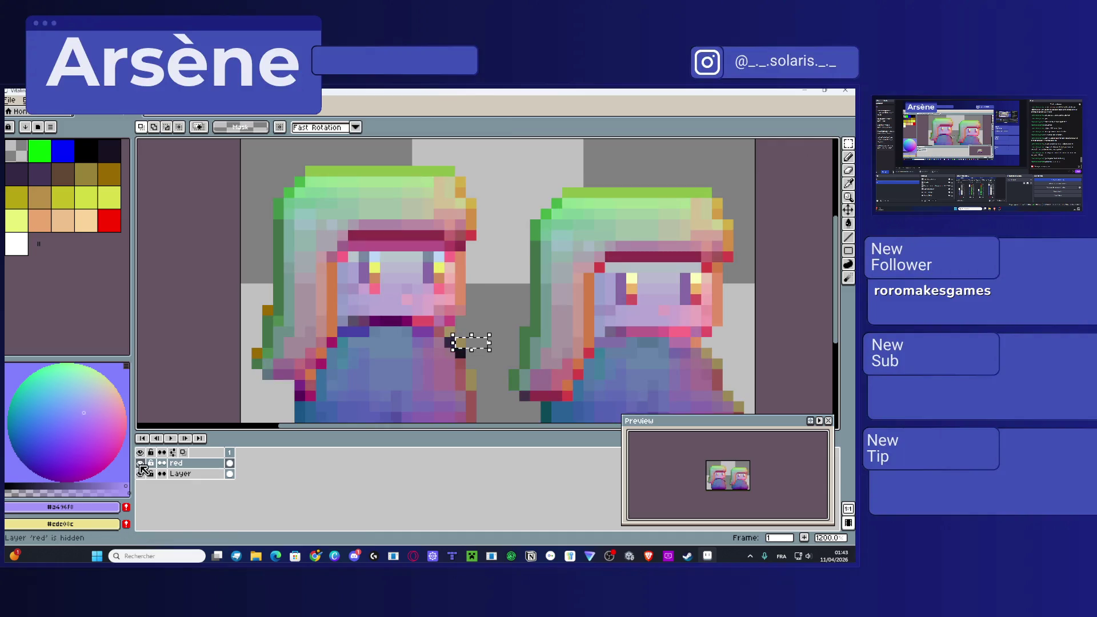
scroll(143, 468, "down", 2)
left_click(140, 463)
double_click(140, 464)
double_click(141, 463)
left_click(141, 463)
left_click(141, 463)
double_click(140, 463)
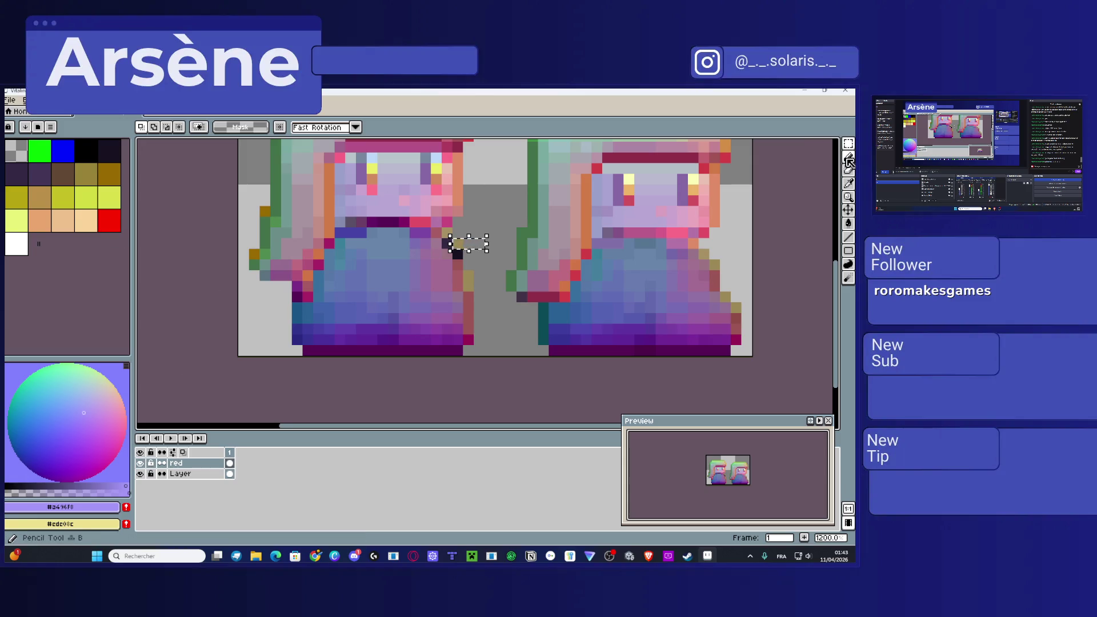
Step: Raise the red layer's opacity to 100% in its Layer Properties
left_click(848, 161)
right_click(192, 457)
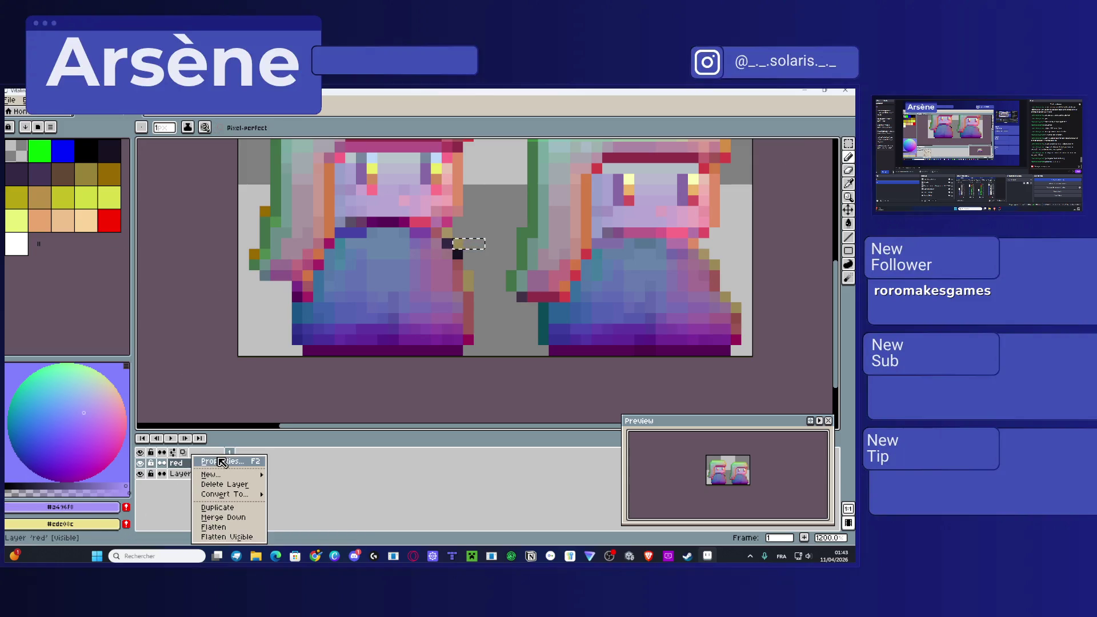
left_click(222, 462)
left_click_drag(698, 235, 762, 235)
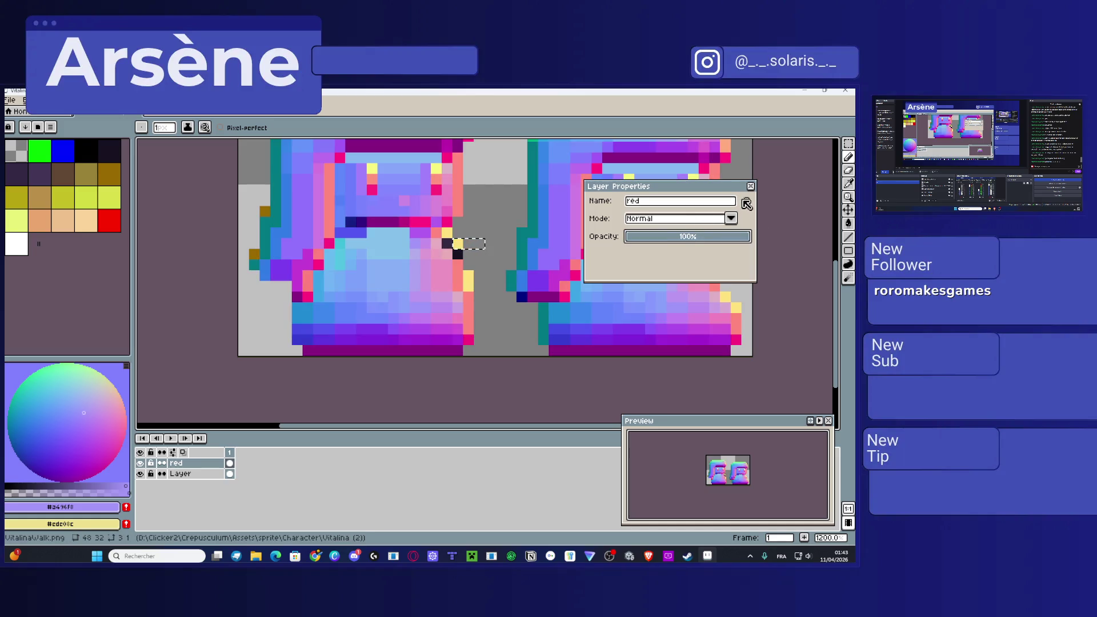
left_click(750, 186)
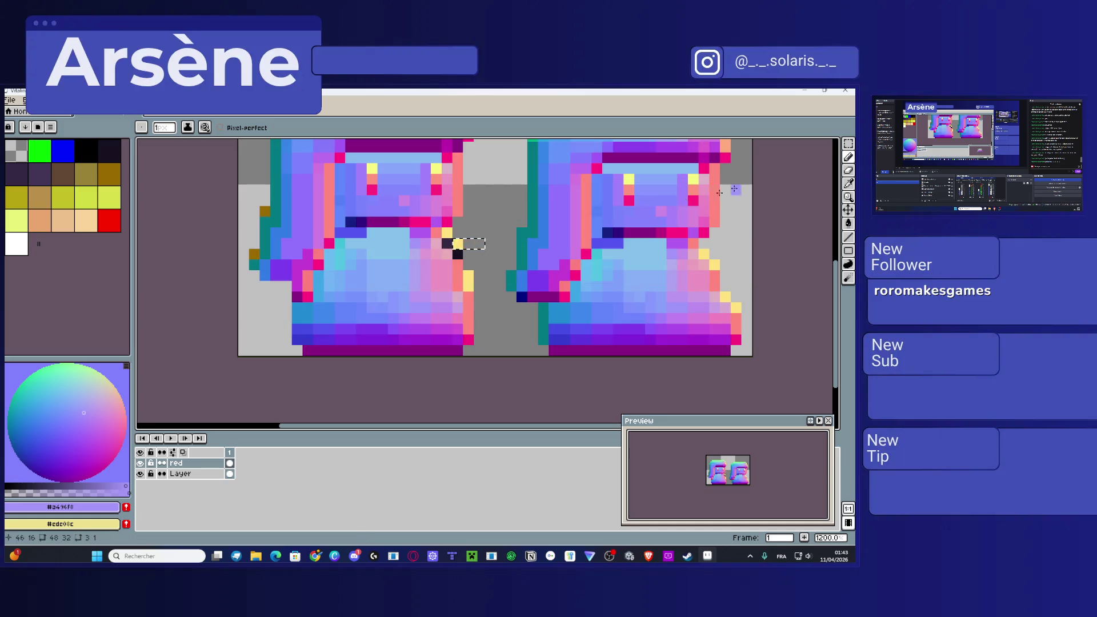
Step: Recolour a dark pixel on the left sprite with salmon sampled from the sprite
key("i")
left_click(474, 260)
scroll(475, 260, "up", 6)
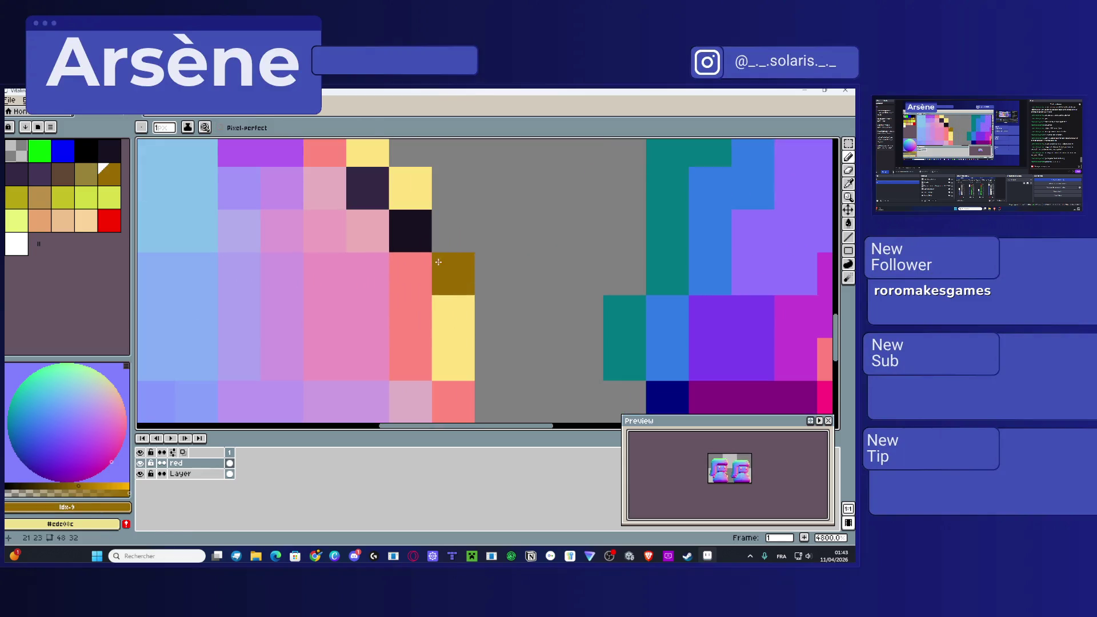
left_click(423, 258, "alt")
left_click(414, 229)
left_click(347, 205, "alt")
left_click(410, 190, "alt")
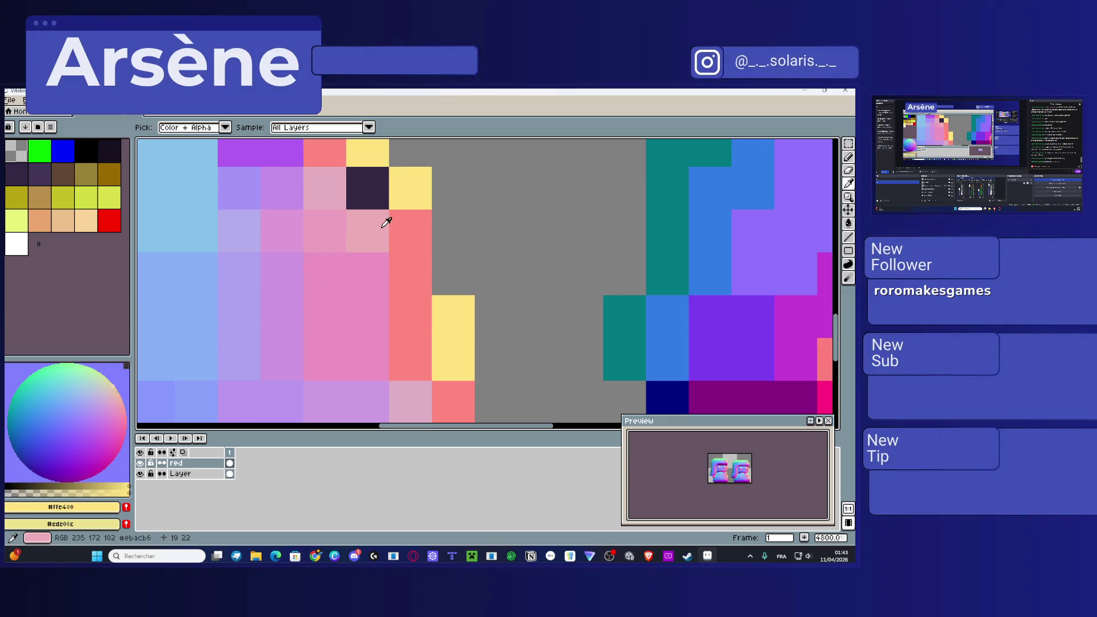
left_click(381, 226, "alt")
Step: Repaint four pixels in a lighter pink shade
left_click(114, 394)
left_click(324, 231)
left_click(325, 189)
left_click(368, 189)
left_click(417, 235)
scroll(423, 239, "down", 5)
mouse_move(423, 239)
left_mouse_down()
mouse_move(539, 353)
mouse_move(581, 314)
left_mouse_up()
scroll(400, 354, "up", 5)
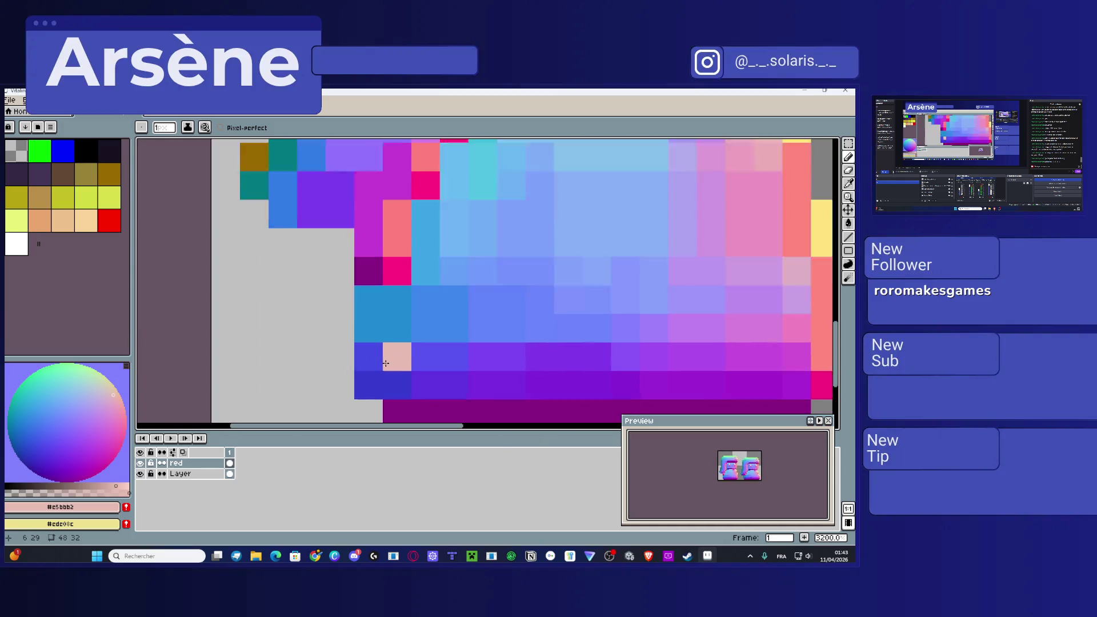
Step: Paint a teal line down the left edge and a short purple horizontal line
left_click(8, 424)
left_click_drag(345, 214, 338, 357)
scroll(354, 337, "down", 5)
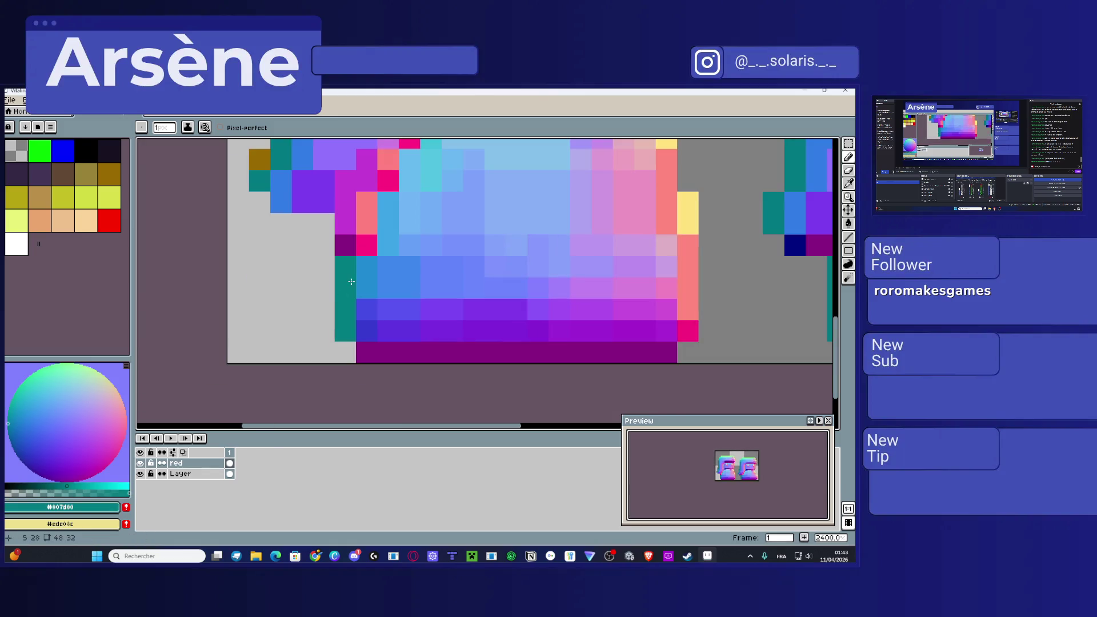
scroll(361, 326, "down", 1)
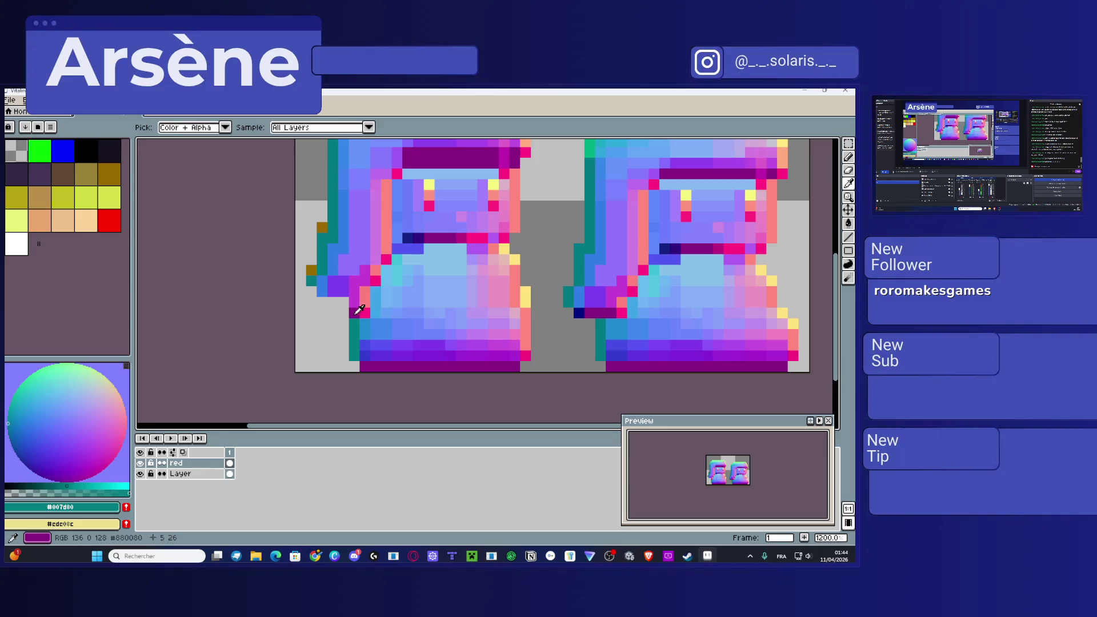
left_click(357, 311, "alt")
left_click_drag(323, 292, 346, 288)
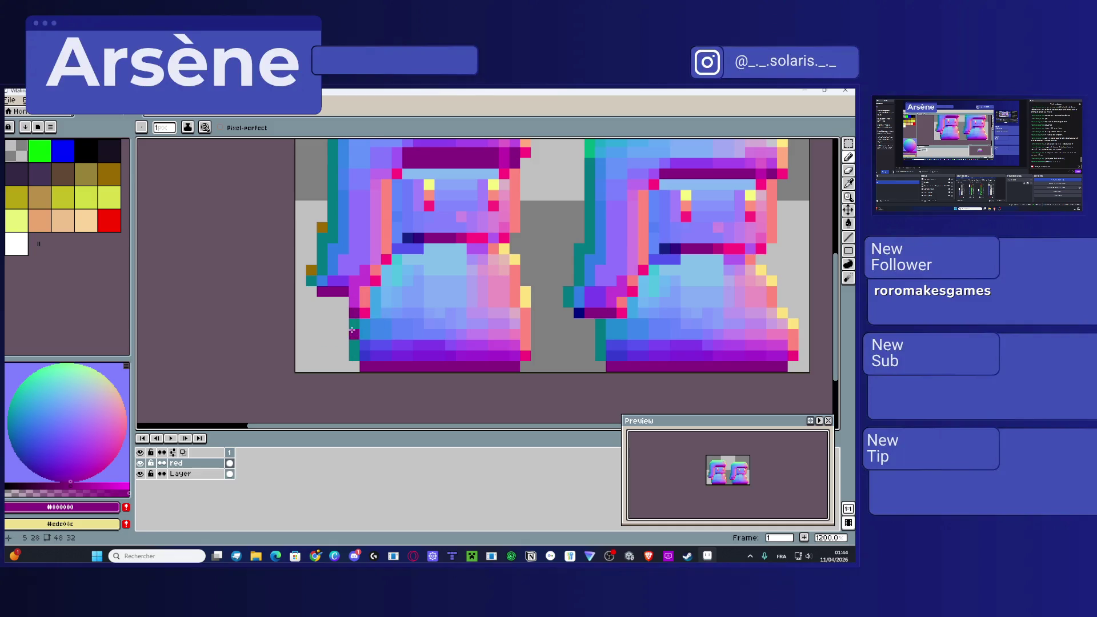
left_click(353, 324, "alt")
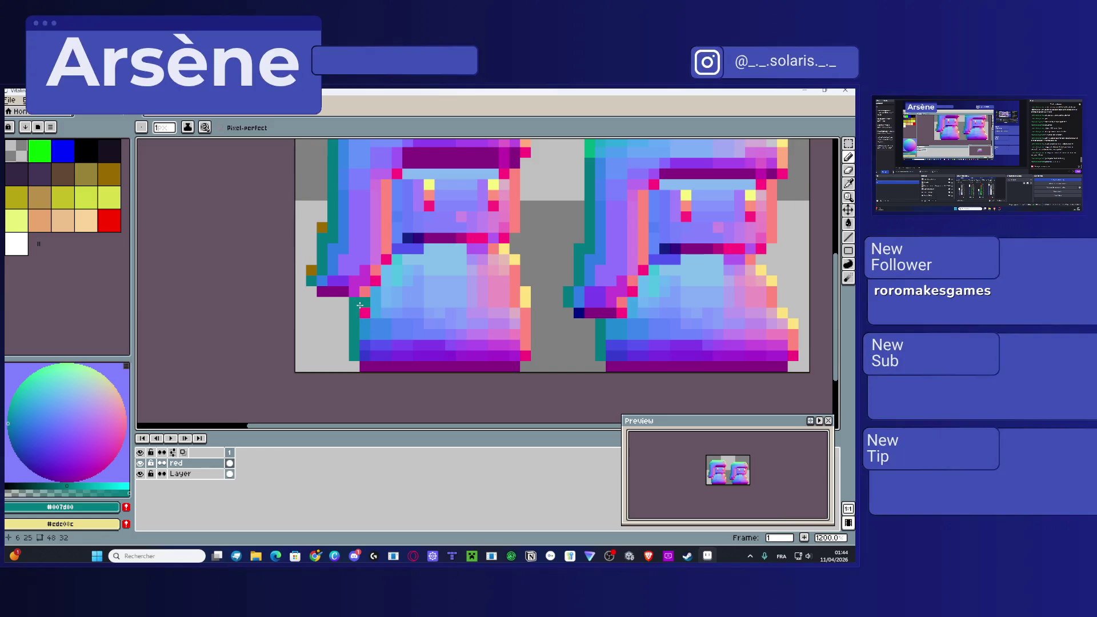
Step: Sample purple, blue and teal from the sprite, then choose a bright green
scroll(360, 305, "up", 1)
left_click(343, 284, "alt")
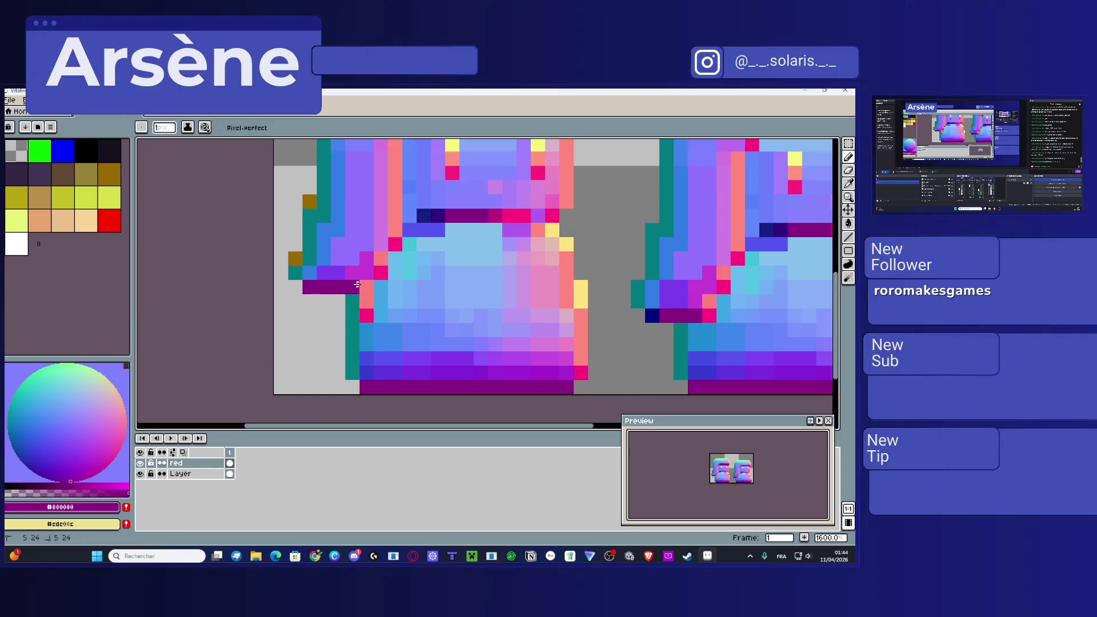
key("alt")
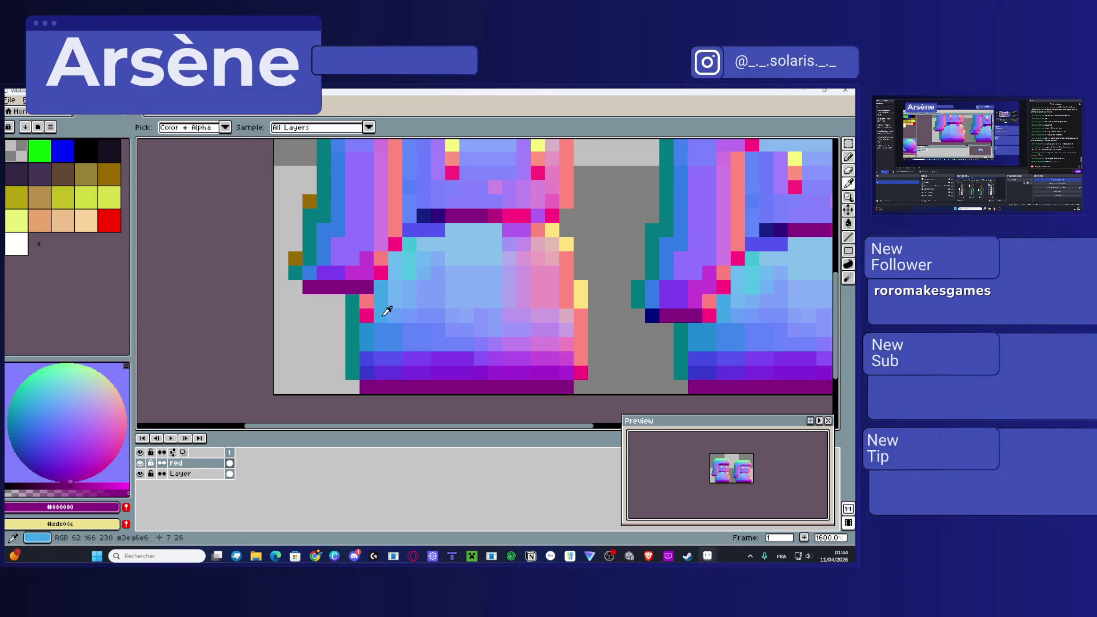
left_click(369, 306, "alt")
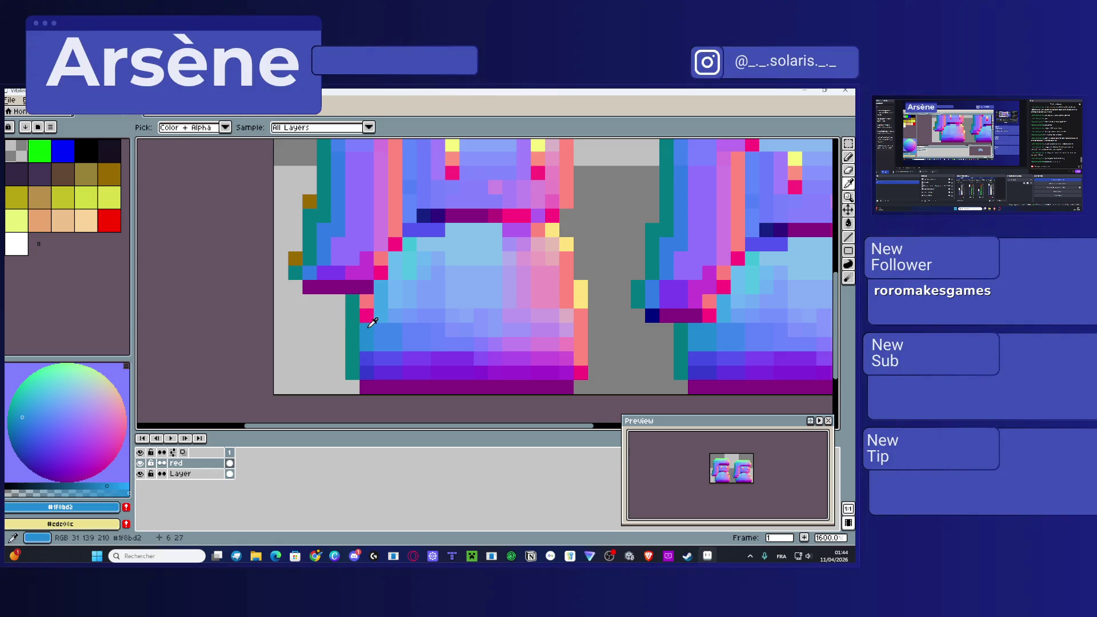
left_click(387, 309, "alt")
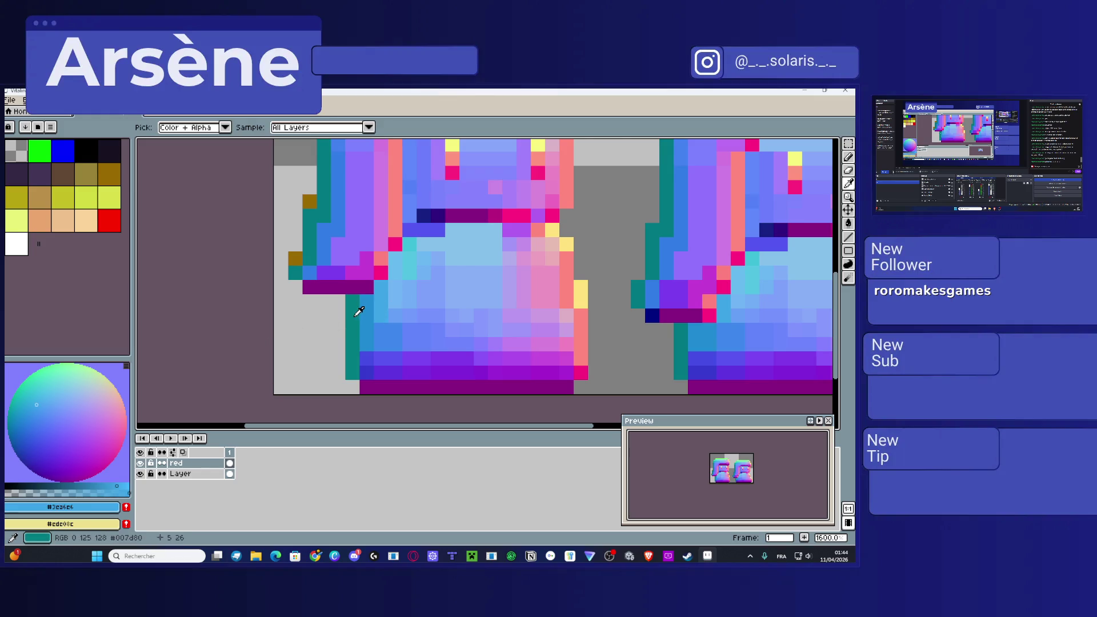
left_click(359, 311, "alt")
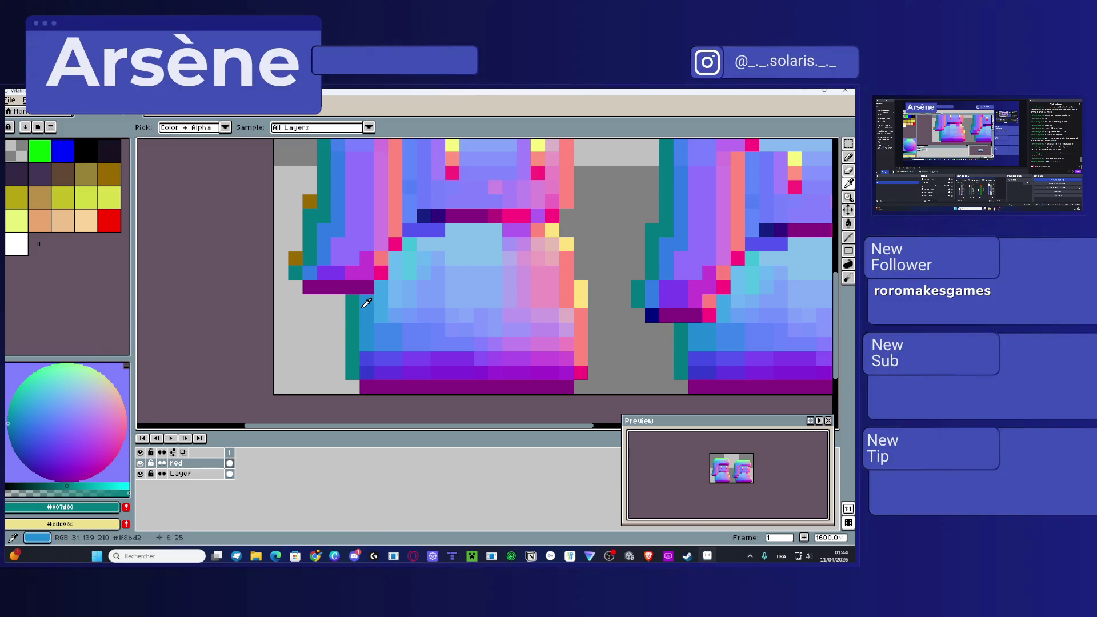
left_click(366, 303, "alt")
left_click(22, 413)
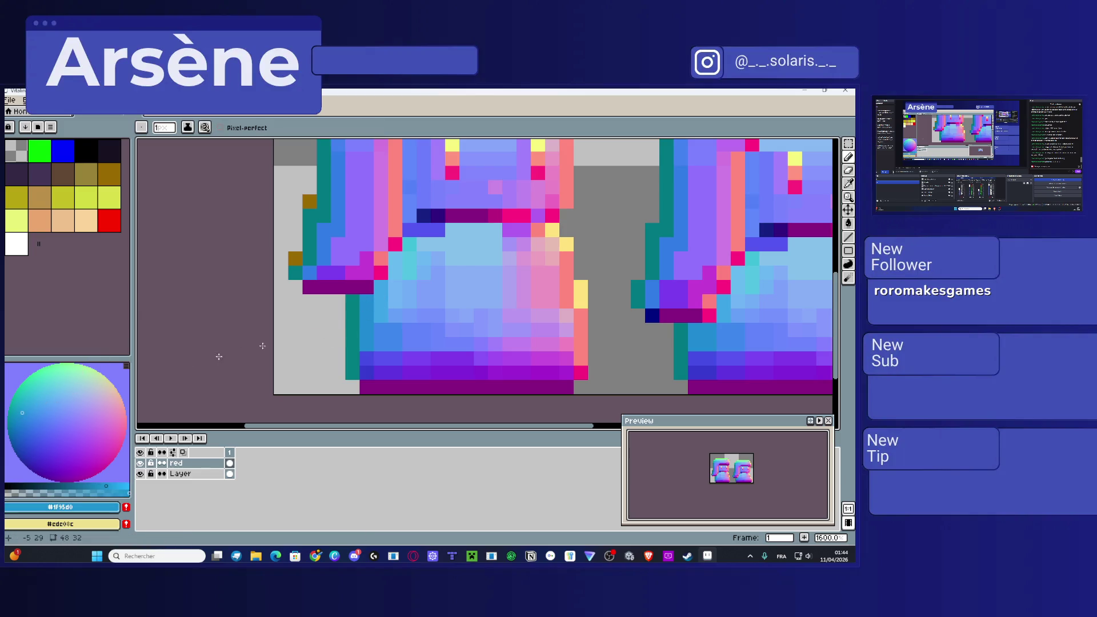
left_click_drag(399, 243, 374, 309)
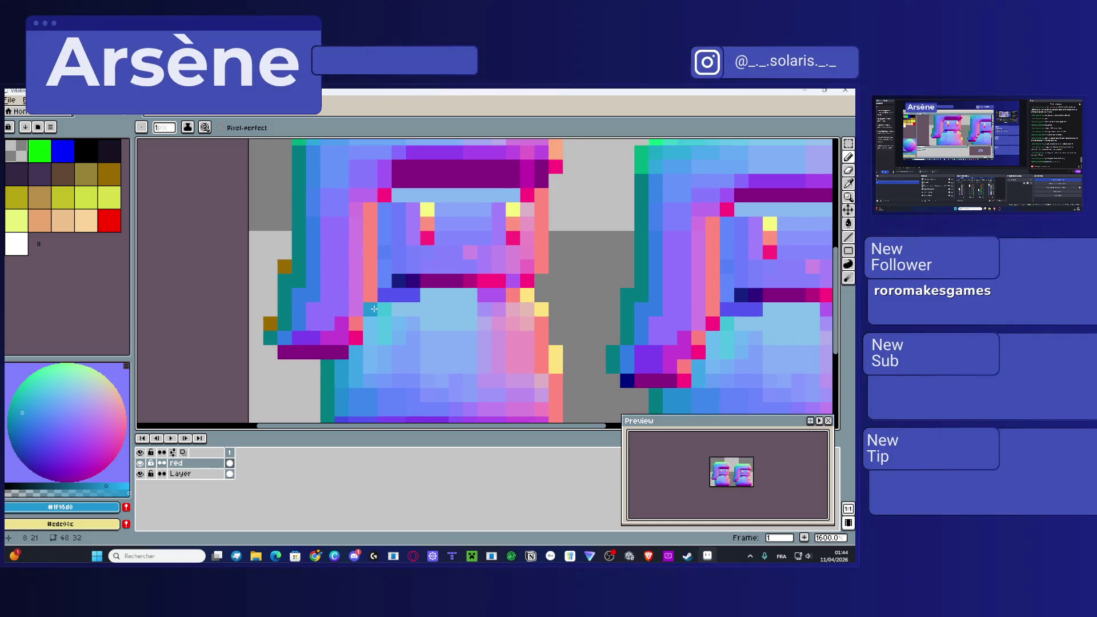
left_click(29, 410)
left_click(8, 412)
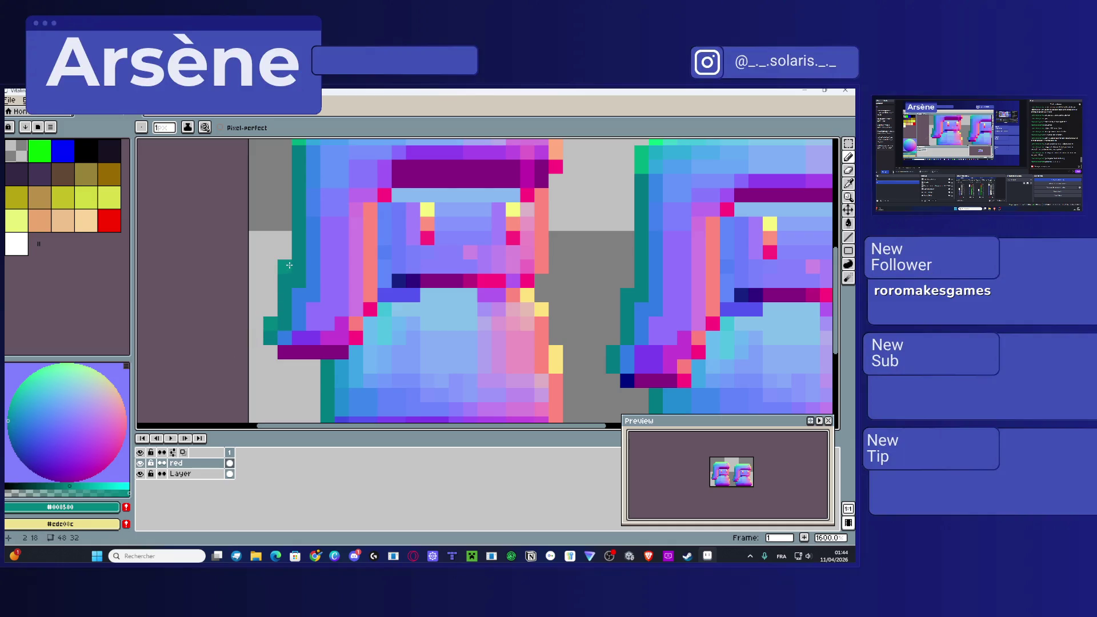
left_click(17, 393)
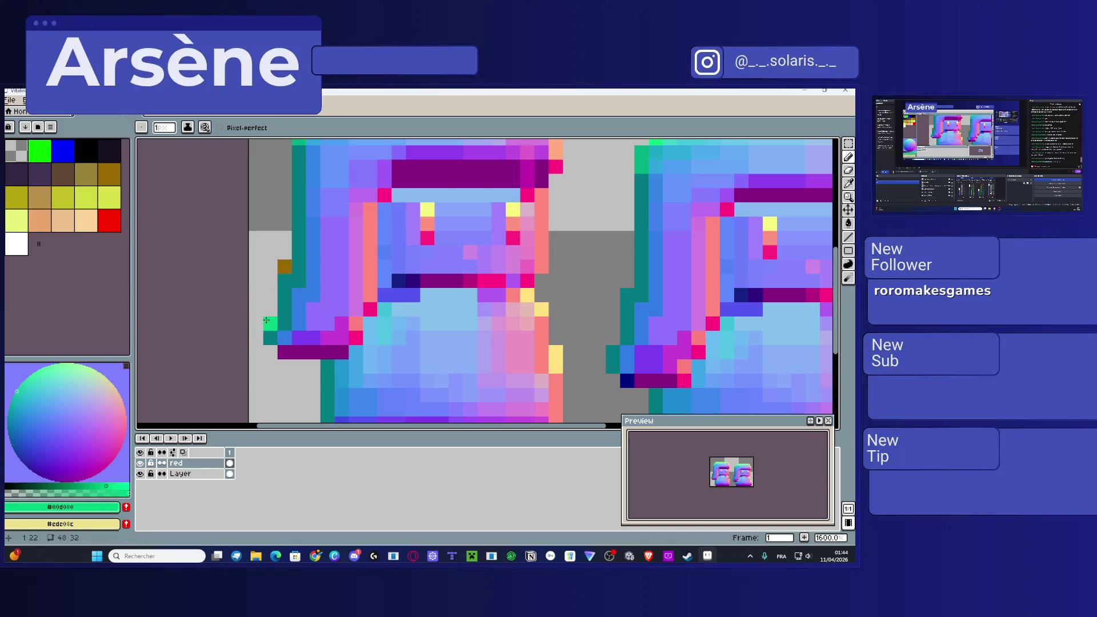
Step: Paint a dark blue pixel at the left sprite's bottom-left corner
scroll(309, 264, "up", 2)
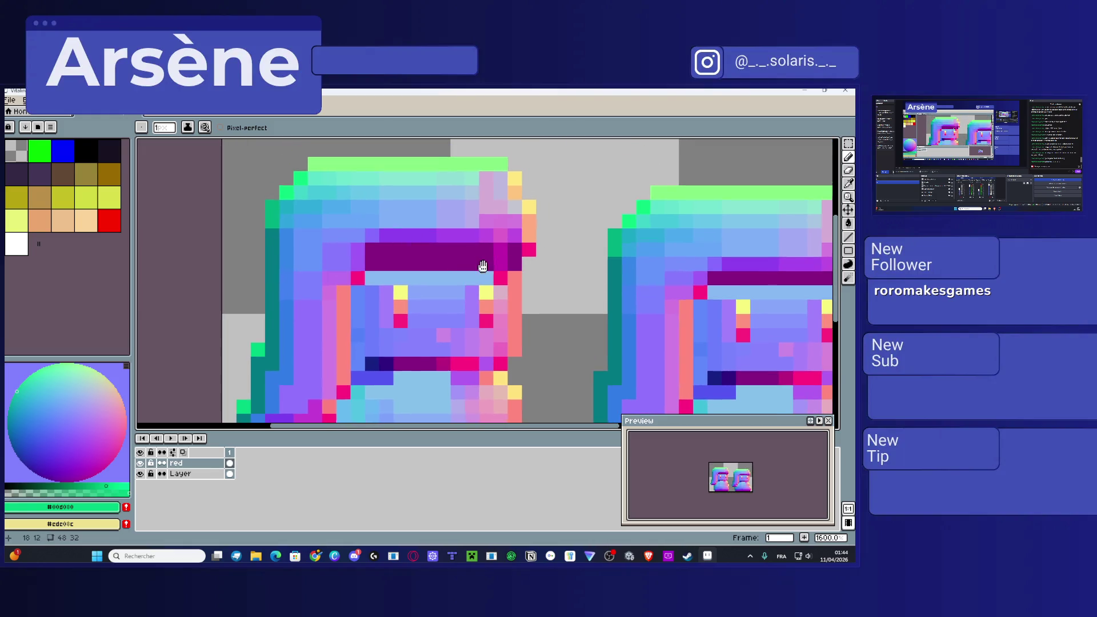
scroll(483, 265, "down", 5)
scroll(482, 265, "right", 3)
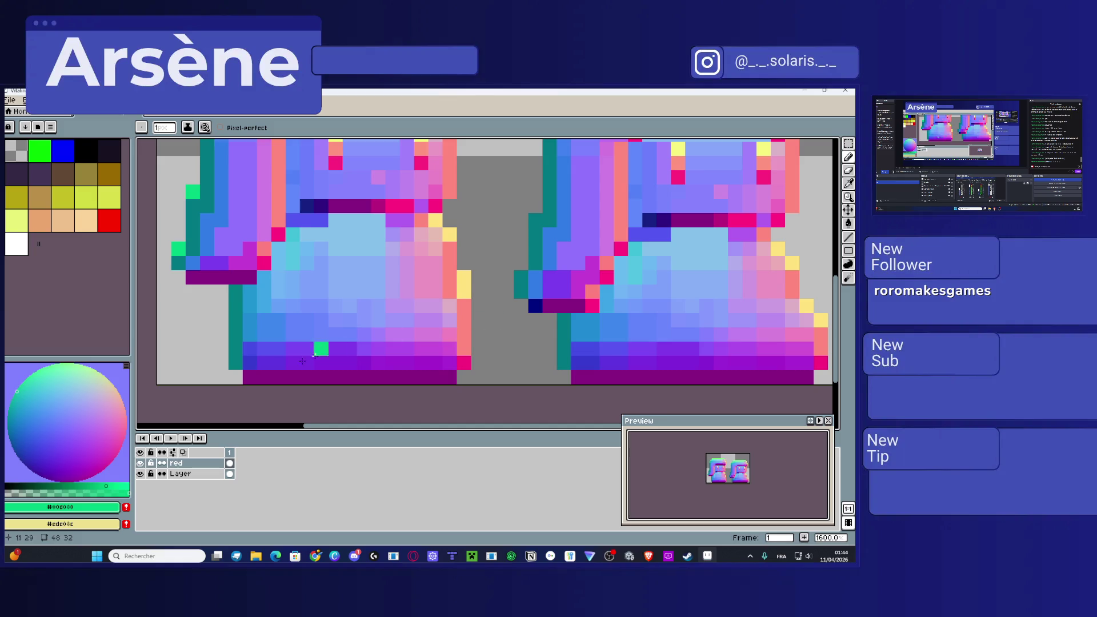
key("i")
left_click(252, 374)
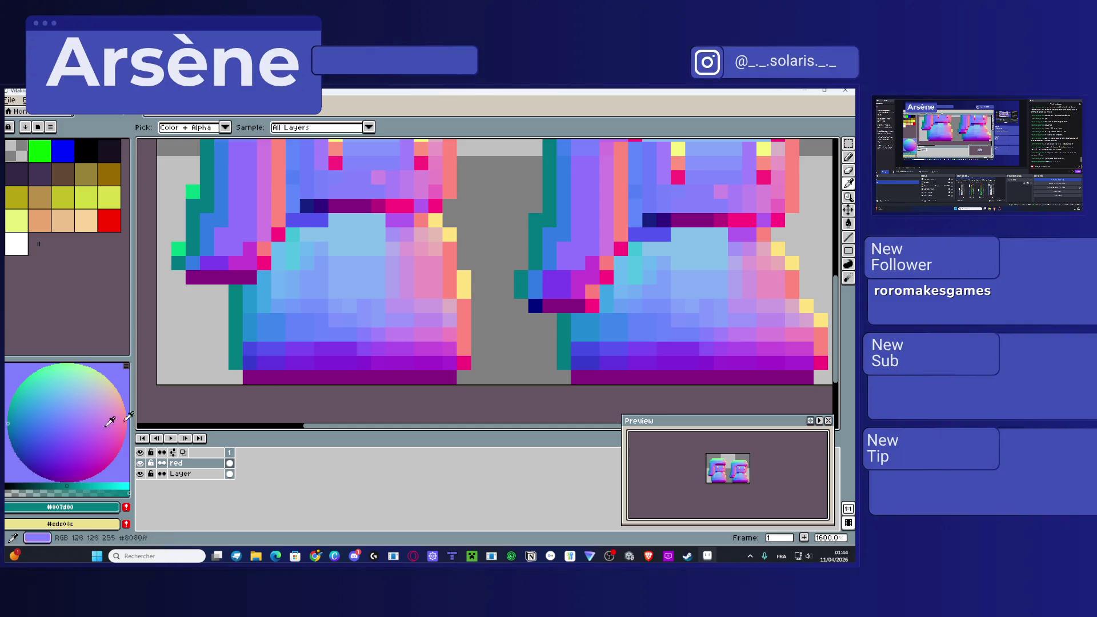
left_click(24, 463)
key("b")
left_click(254, 366)
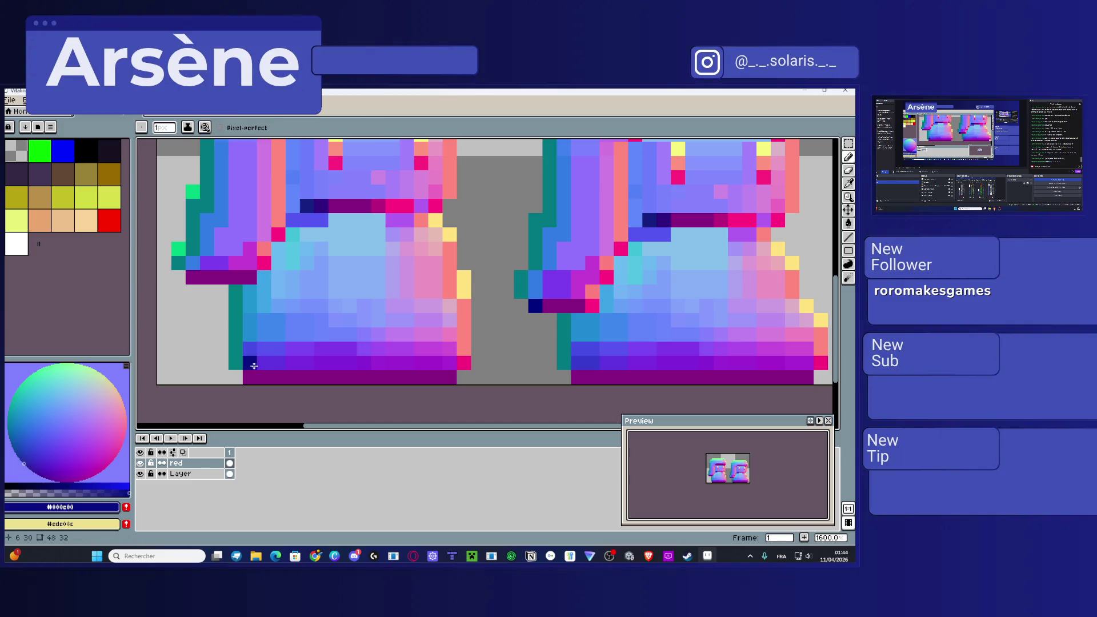
scroll(251, 366, "up", 3)
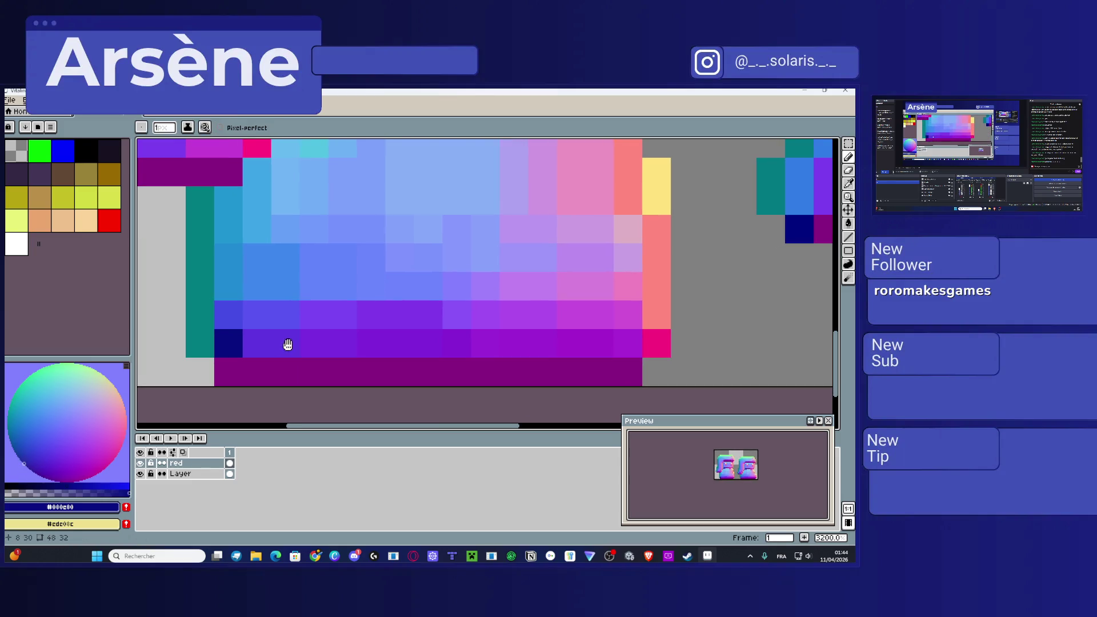
Step: Undo the last pixel and paint a dark purple pixel in the lower-left corner
key("ctrl+z")
key("i")
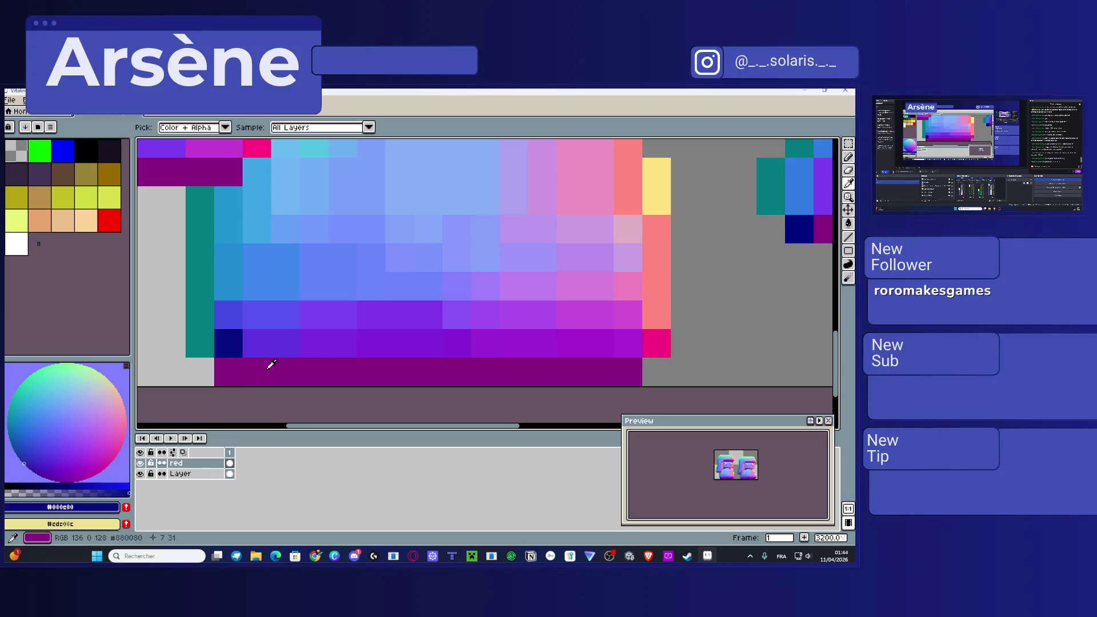
left_click(270, 365)
left_click(228, 338)
left_click(41, 474)
left_click(251, 343)
Step: Paint a darker teal-blue pixel just above the corner
left_click(231, 343, "alt")
left_click(205, 327)
left_click(15, 441)
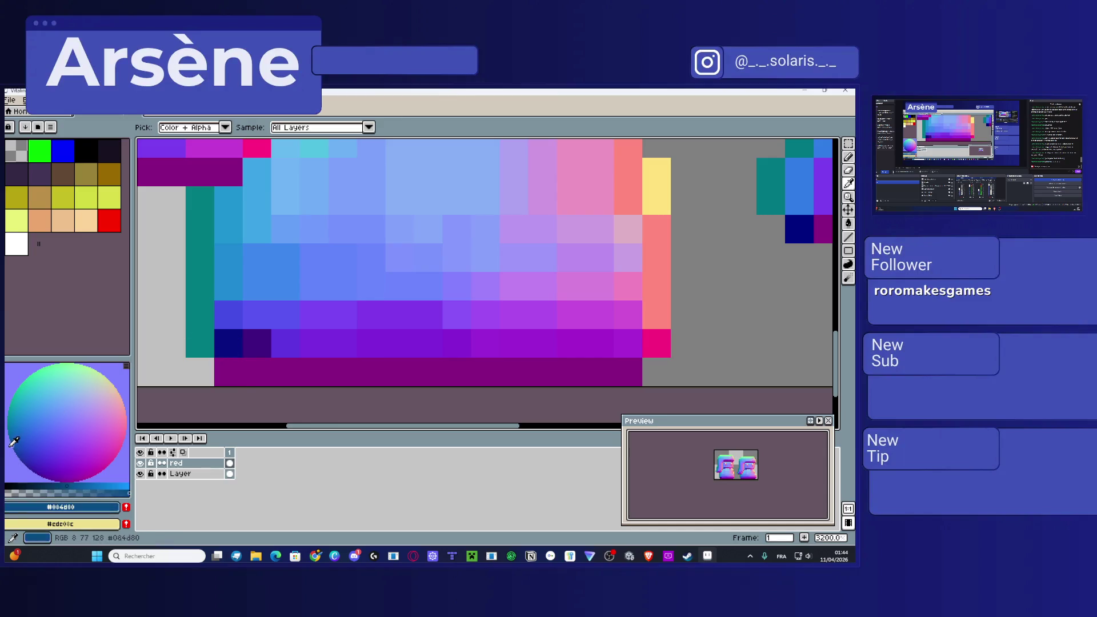
left_click(11, 444)
key("b")
left_click(221, 319)
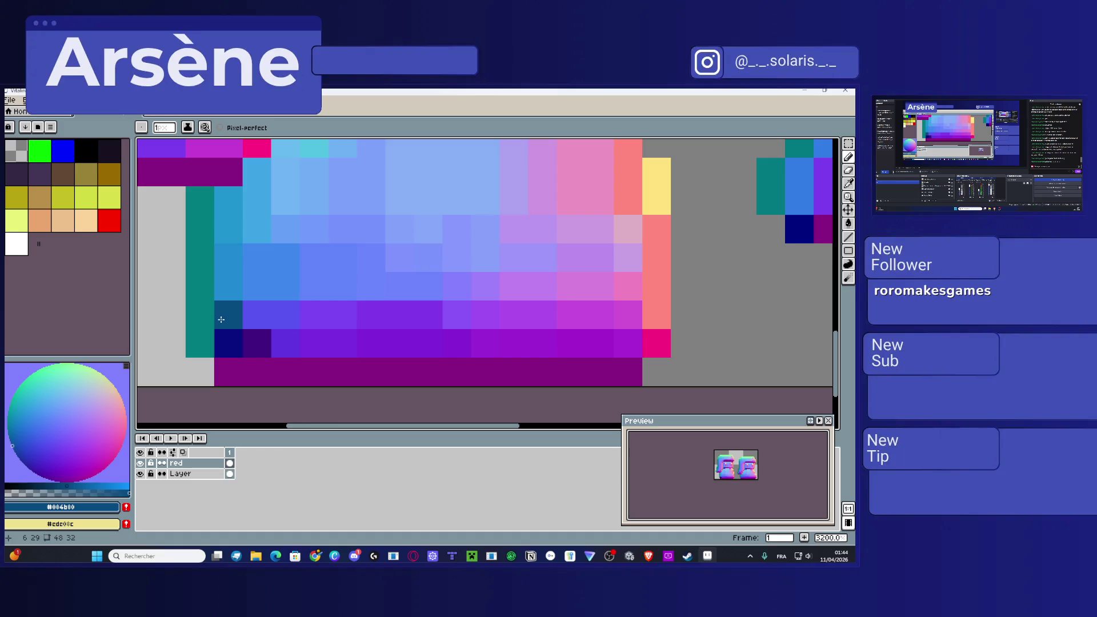
Step: Paint a deeper purple pixel on the bottom row
key("i")
left_click(261, 340)
left_click(53, 479)
key("b")
left_click(288, 345)
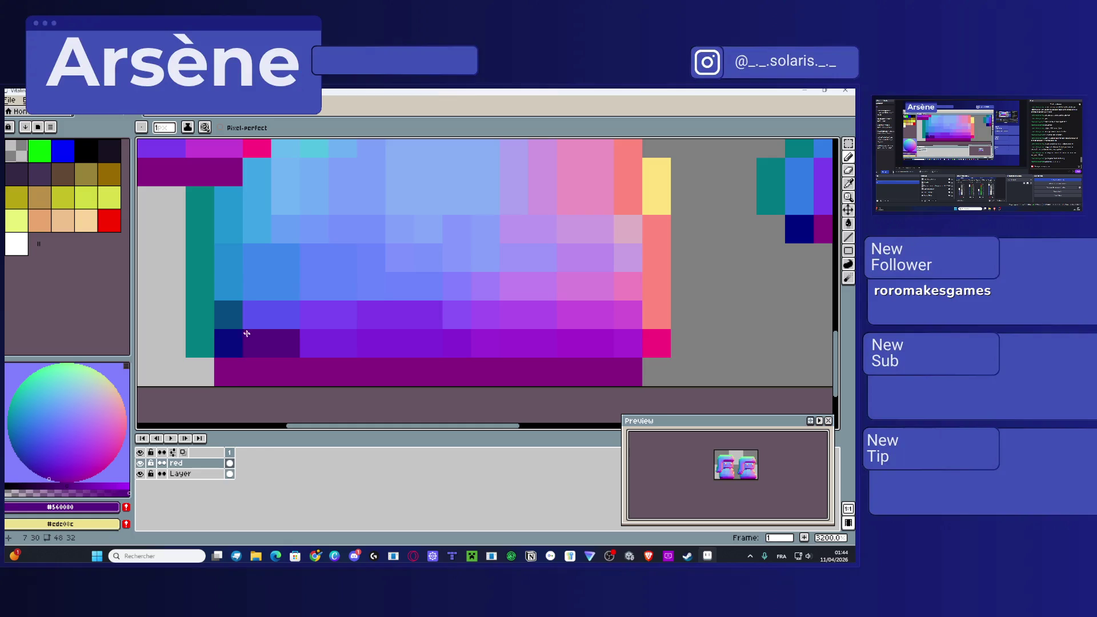
Step: Paint a dark teal pixel on the left edge, redoing it one cell over
key("i")
left_click(225, 311)
left_click(208, 289)
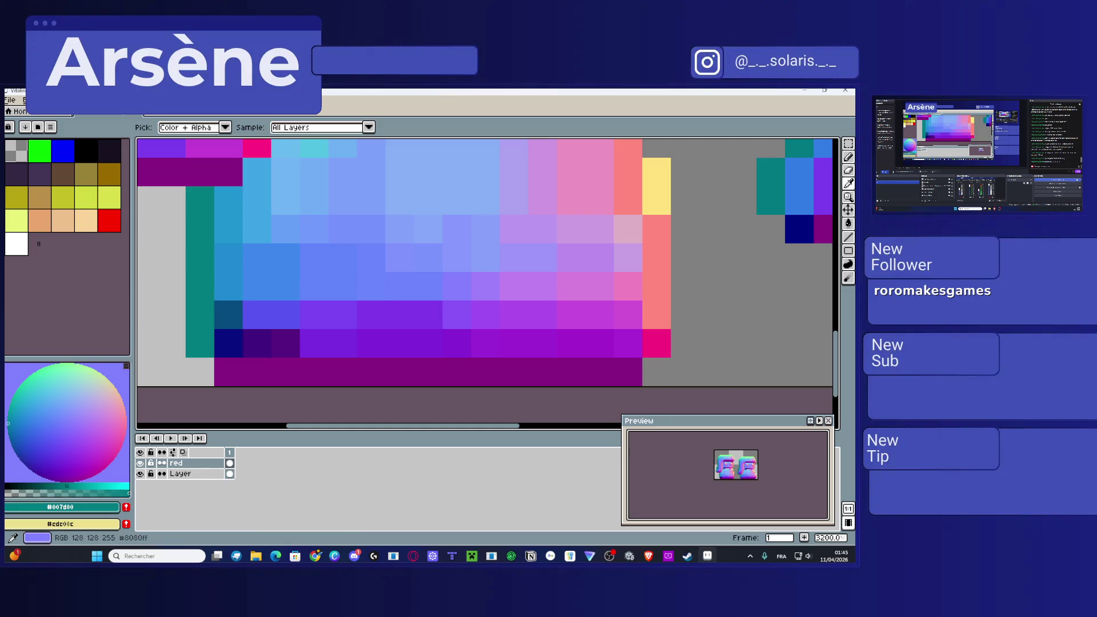
left_click_drag(8, 425, 8, 436)
key("b")
left_click(188, 324)
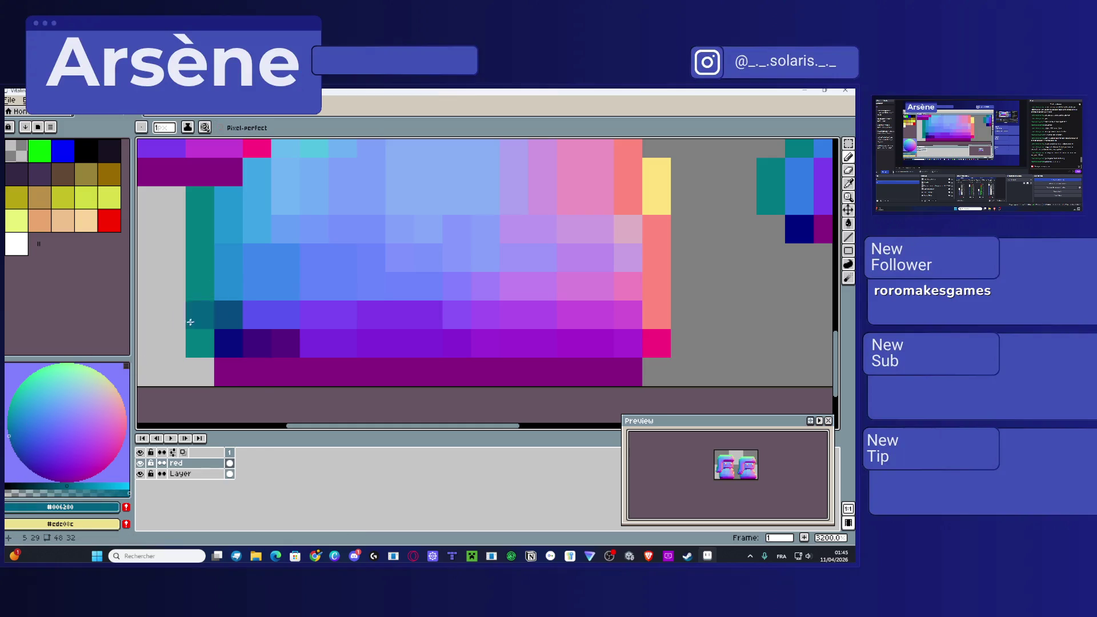
key("ctrl+z")
left_click(227, 286)
Step: Paint a medium-dark blue pixel in the lower-left area
key("i")
left_click(240, 315)
left_click(266, 341)
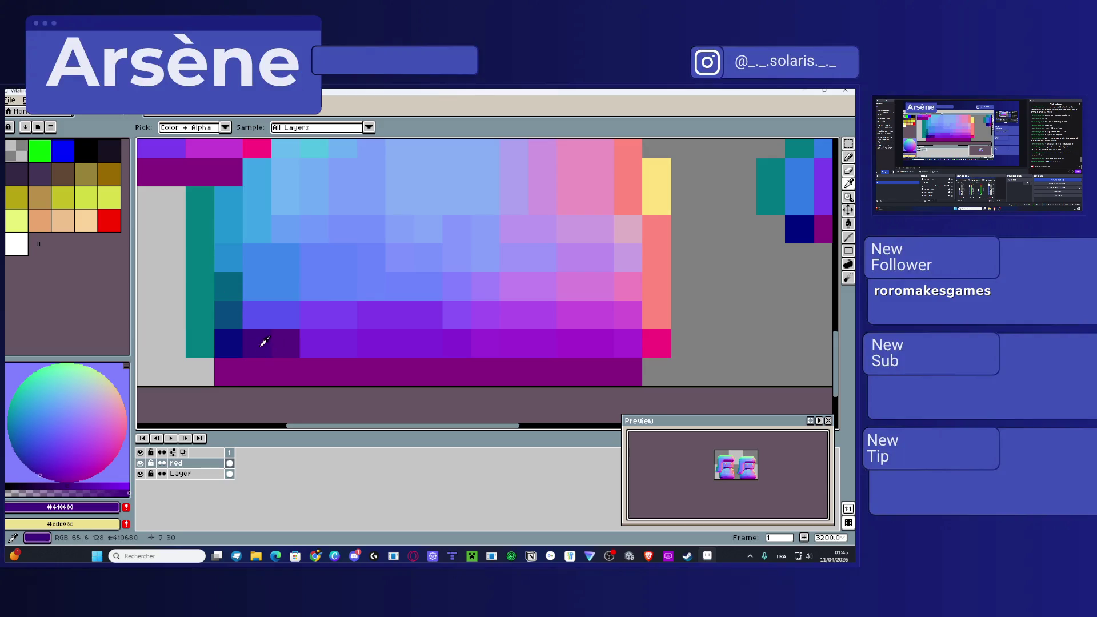
left_click(230, 314)
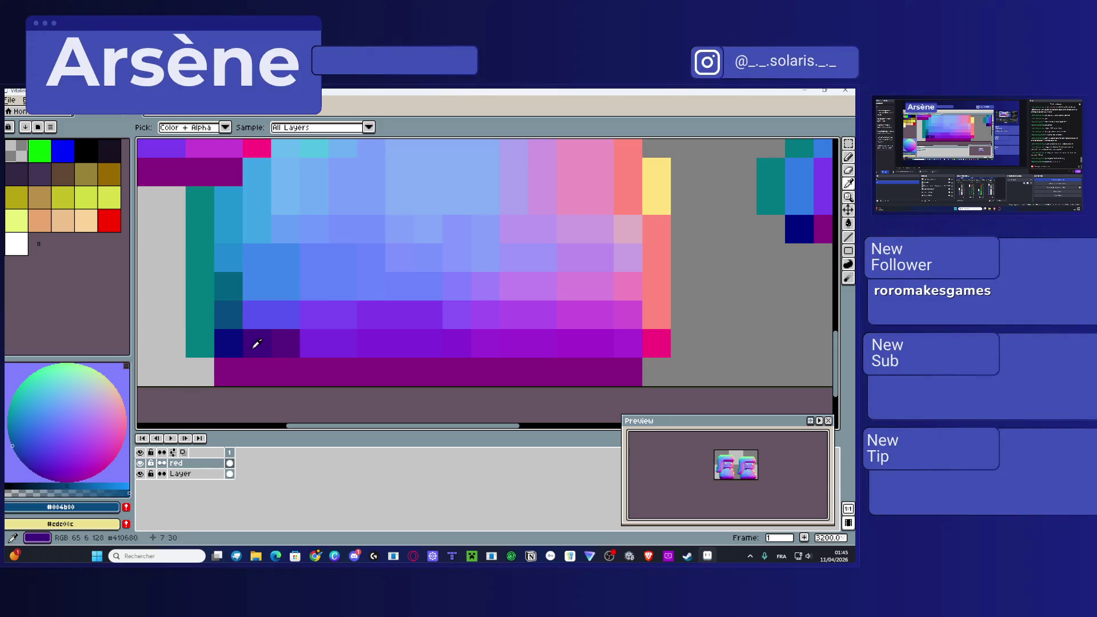
left_click_drag(12, 457, 33, 453)
key("b")
left_click(257, 314)
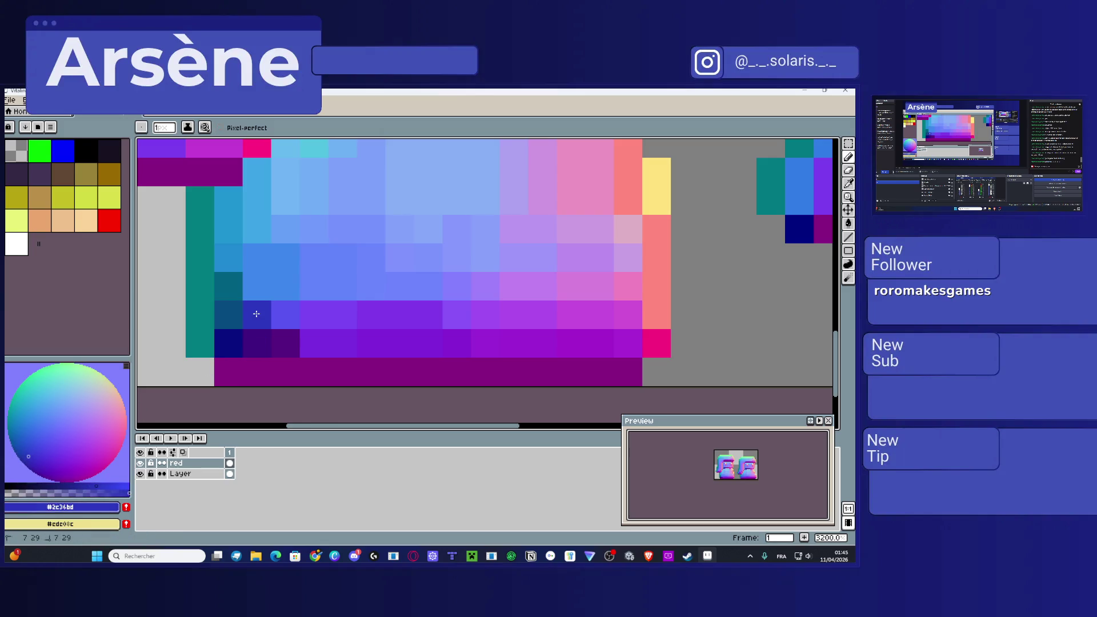
Step: Try out blue-violet, deeper violet and mid blue shades picked from the colour wheel
key("i")
left_click(287, 338)
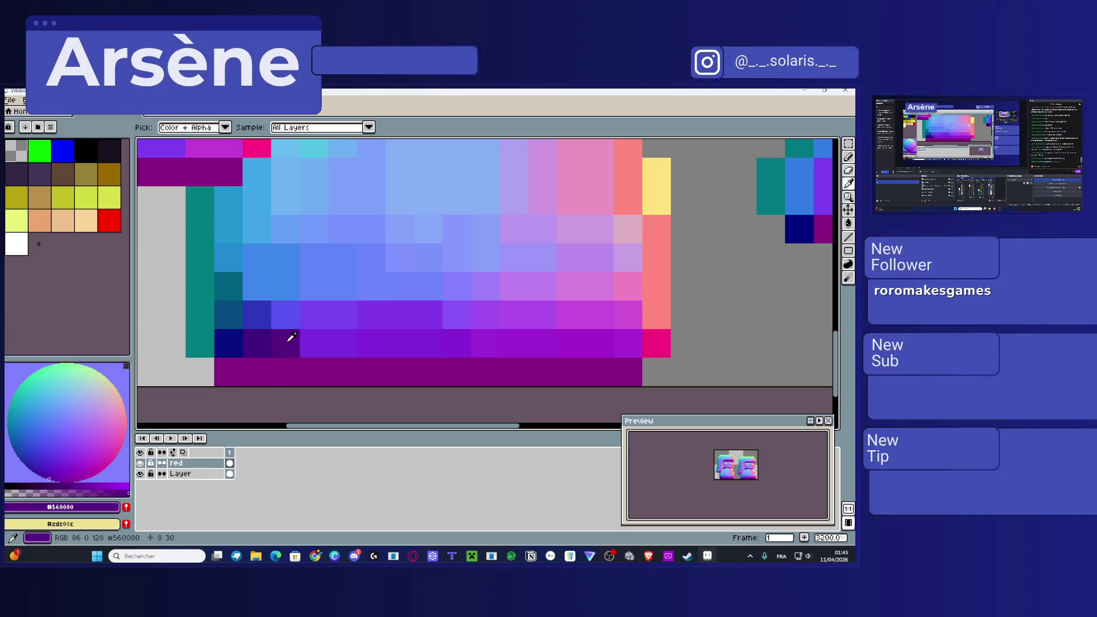
left_click(43, 460)
key("b")
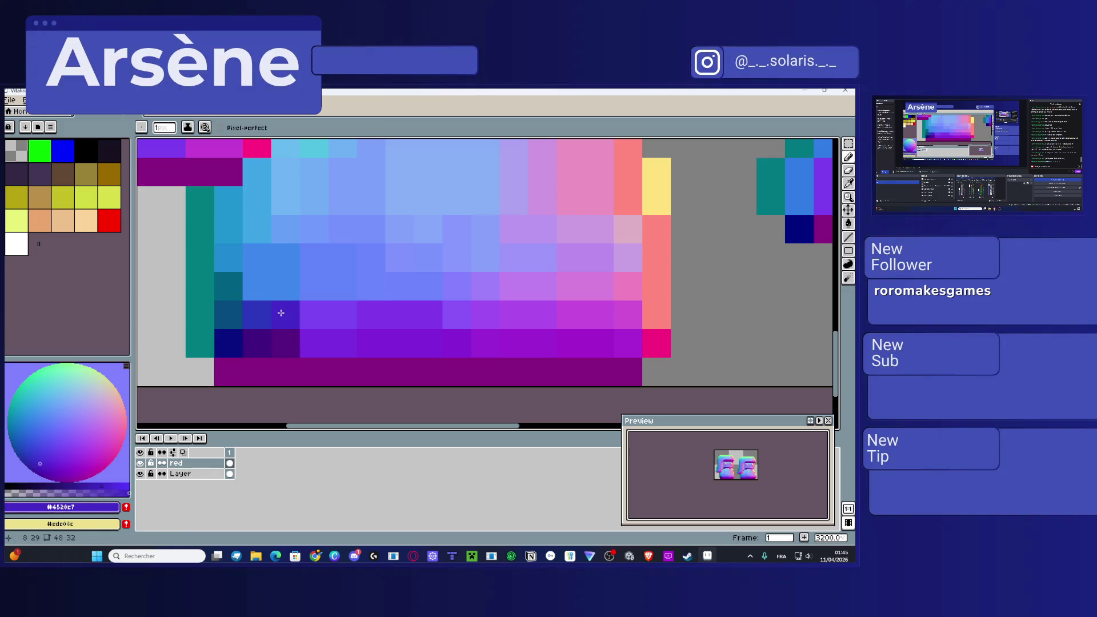
key("i")
left_click(310, 310)
left_click(48, 456)
key("b")
key("i")
left_click(253, 308)
left_click(30, 434)
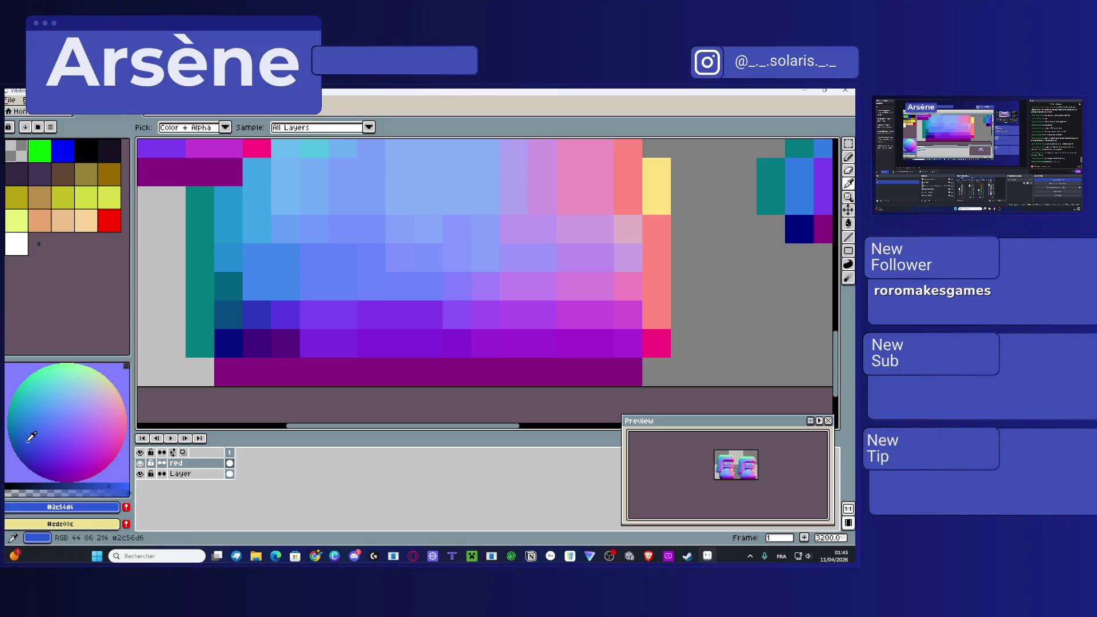
key("b")
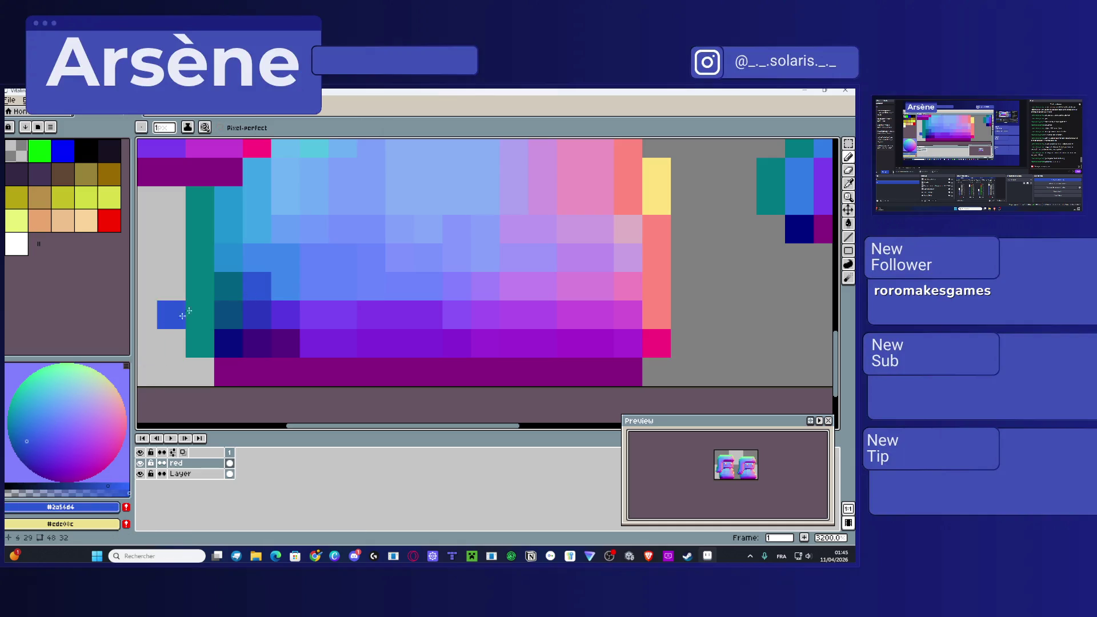
Step: Sample the teal and blue from the sprite and choose a brighter blue shade
key("i")
left_click(235, 281)
left_click(207, 252)
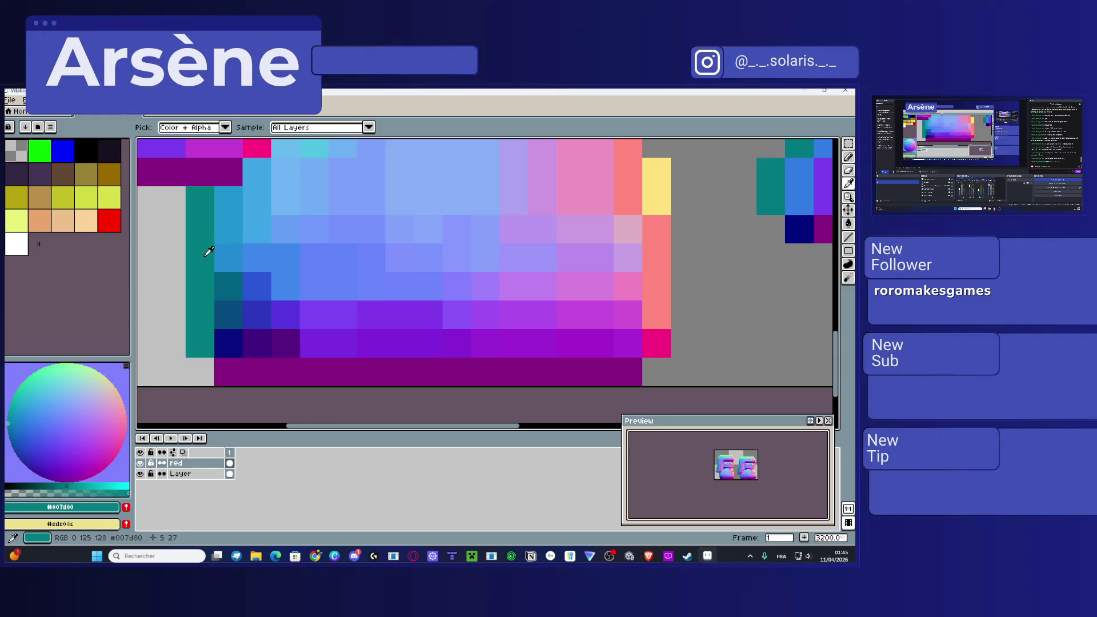
left_click(171, 306)
left_click(30, 422)
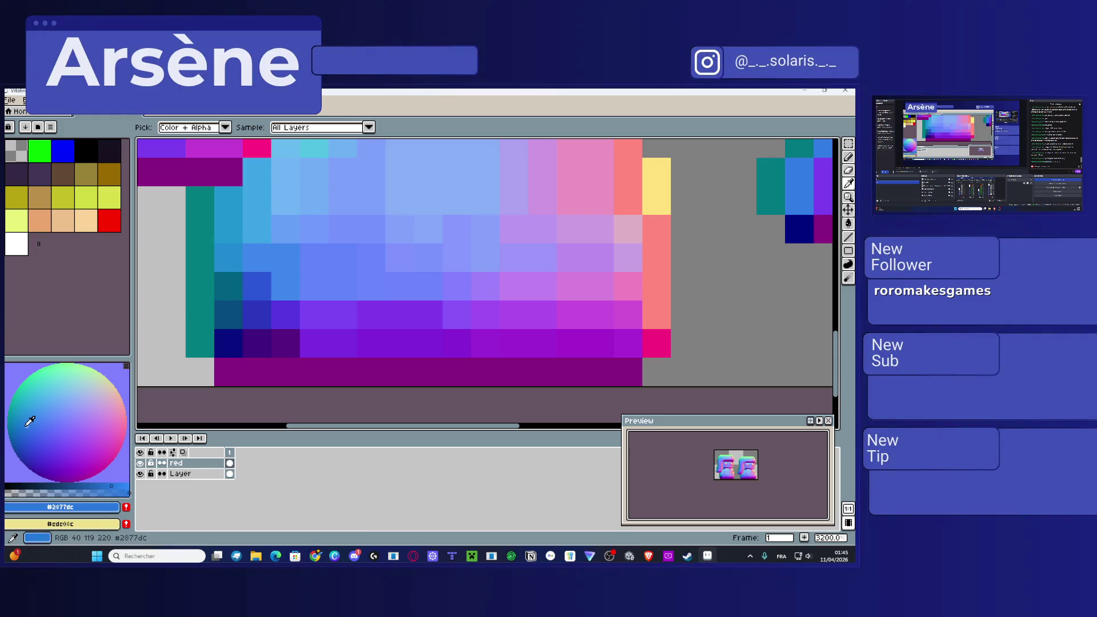
left_click(23, 427)
key("b")
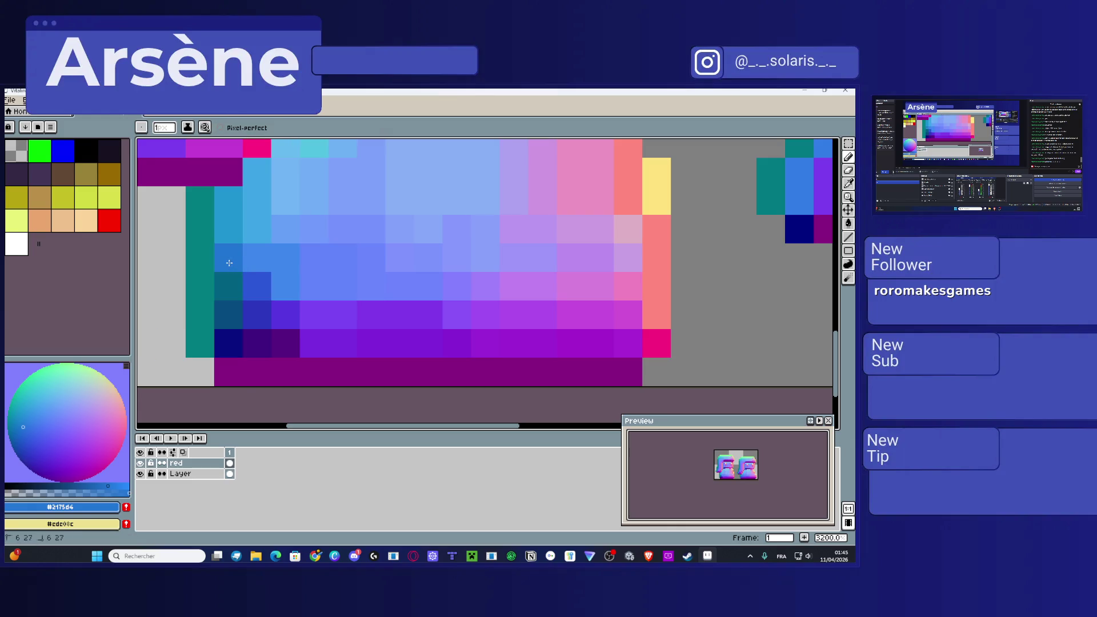
scroll(342, 316, "down", 1)
scroll(343, 315, "down", 3)
Step: Paint over the stray dark pixel in the base with the magenta-purple base colour
key("i")
left_click(308, 316)
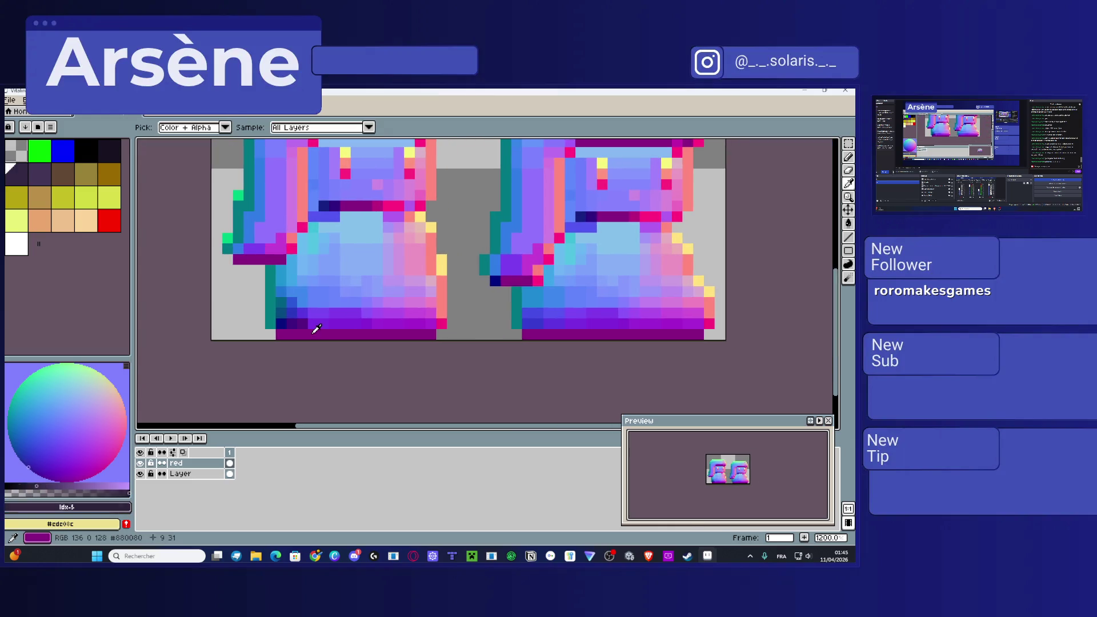
left_click(306, 315)
key("b")
scroll(308, 334, "up", 5)
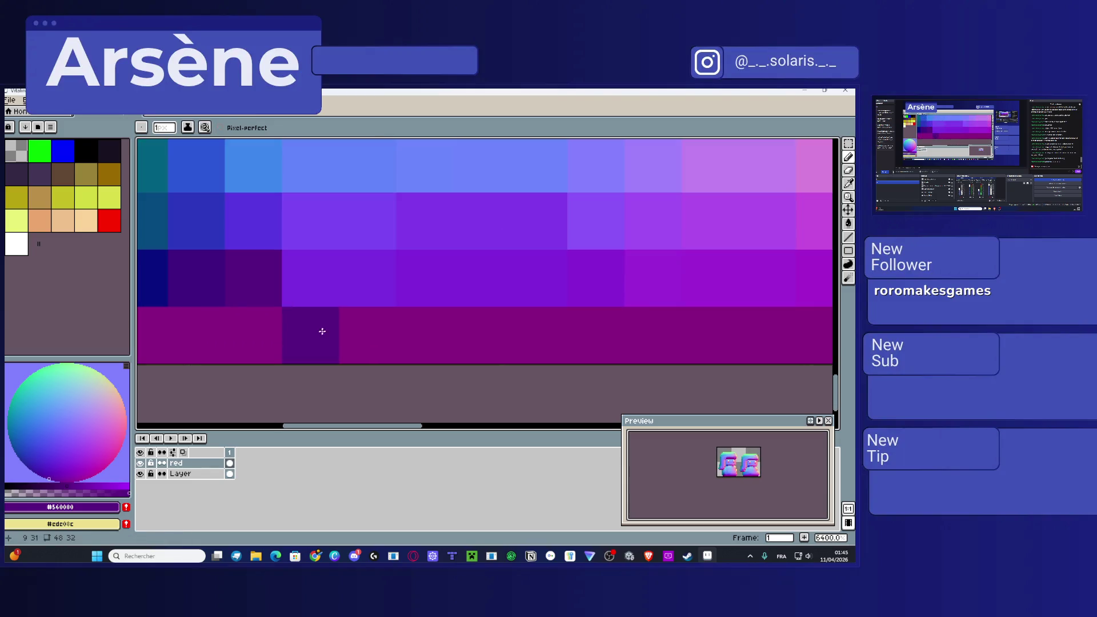
left_click(321, 331)
Step: Choose a purple shade sampled from the purple block
key("i")
left_click(308, 248)
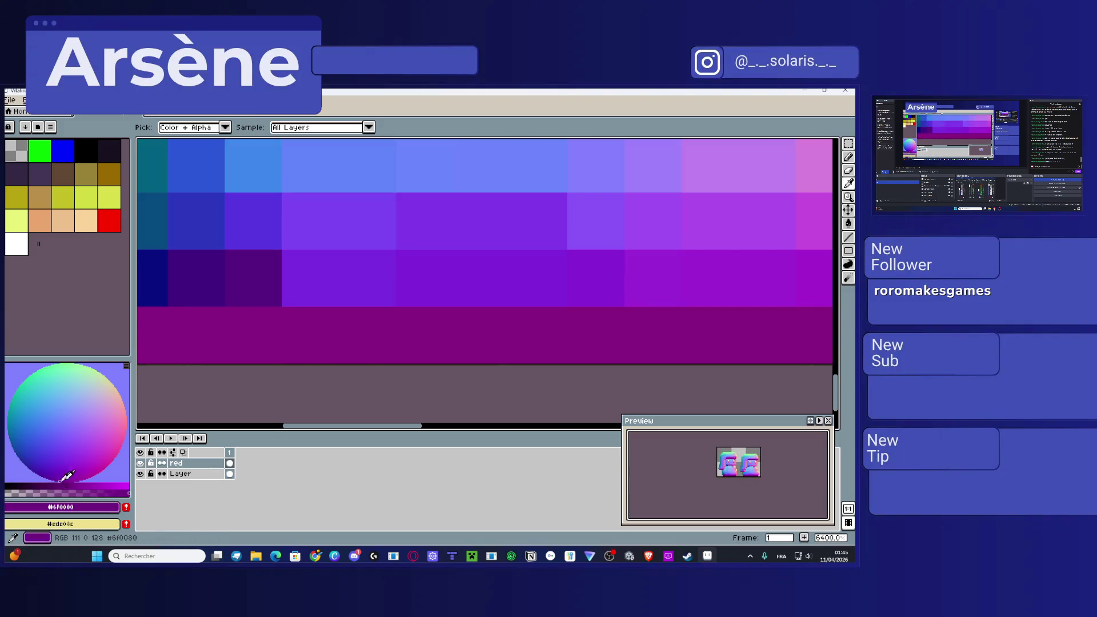
left_click(311, 225)
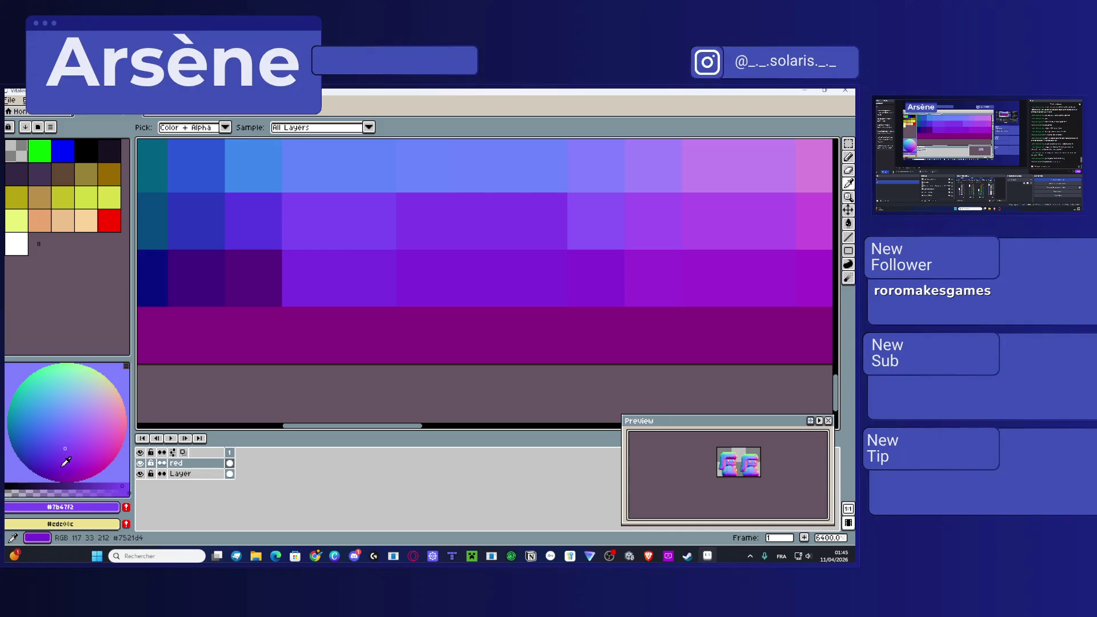
key("b")
scroll(343, 291, "down", 6)
Step: Save the edited VitalinaWalk.png sprite
key("v")
key("ctrl+s")
key("b")
scroll(518, 305, "down", 3)
scroll(486, 291, "right", 3)
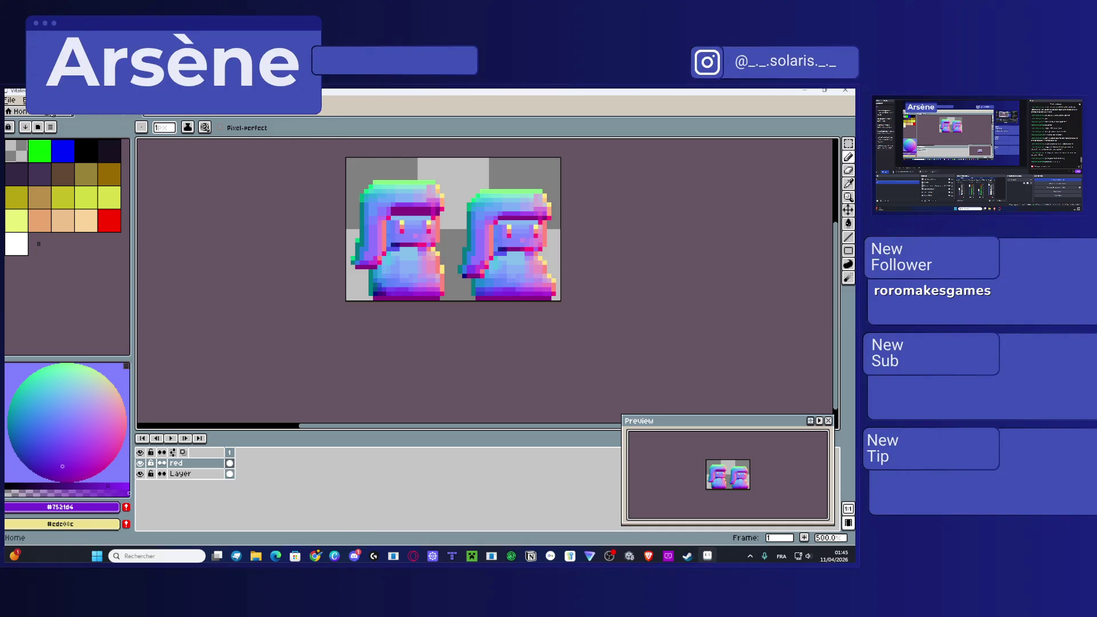
Step: Export the sprite sheet via Export As, renaming the output to VitalinaWalk-Normal.png
left_click(10, 100)
mouse_move(82, 191)
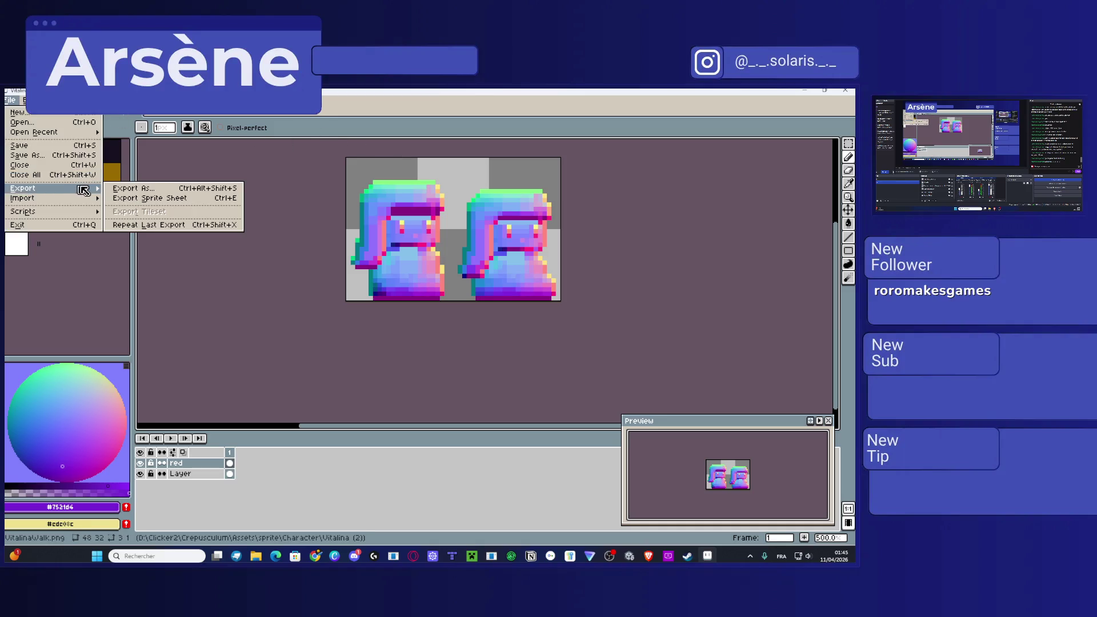
left_click(160, 189)
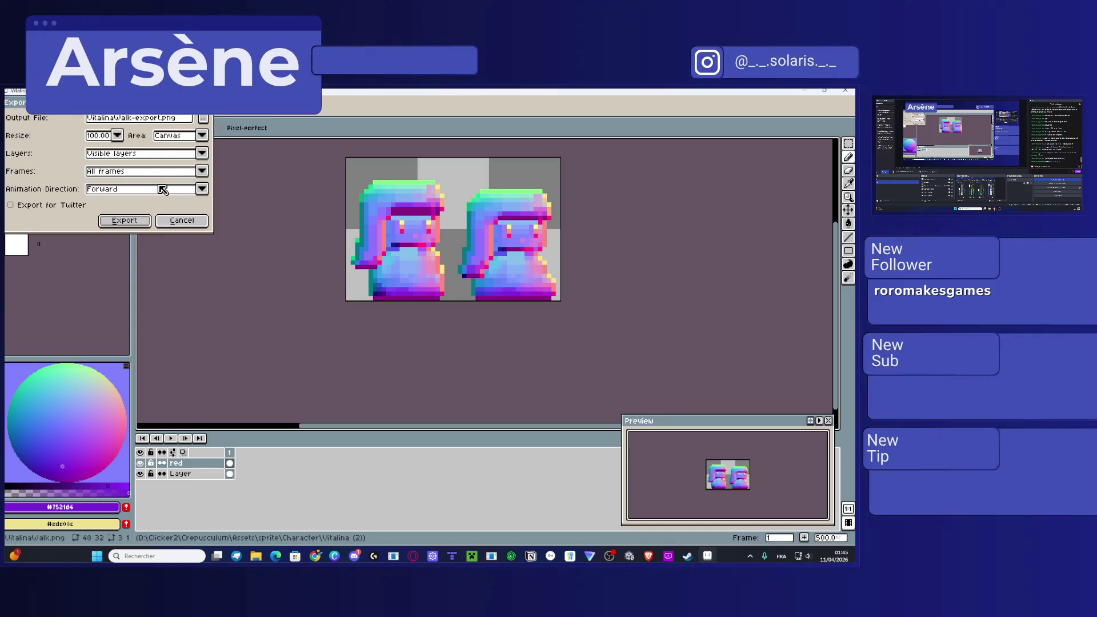
left_click(157, 118)
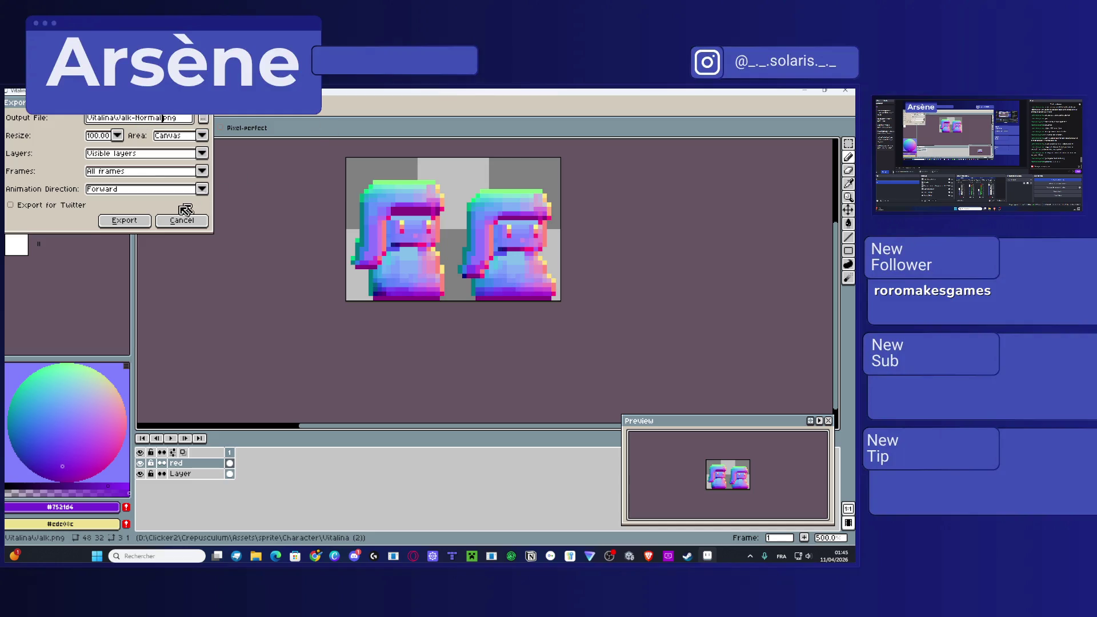
left_click(131, 220)
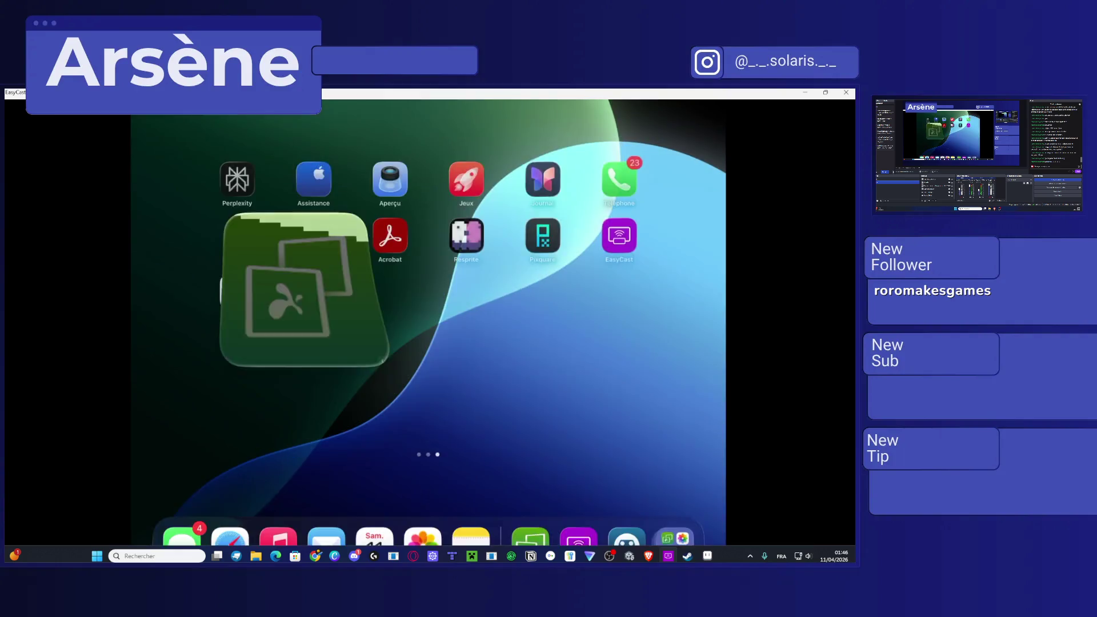
Step: Minimise the EasyCast iPad mirror window and the Steam store window
left_click(805, 92)
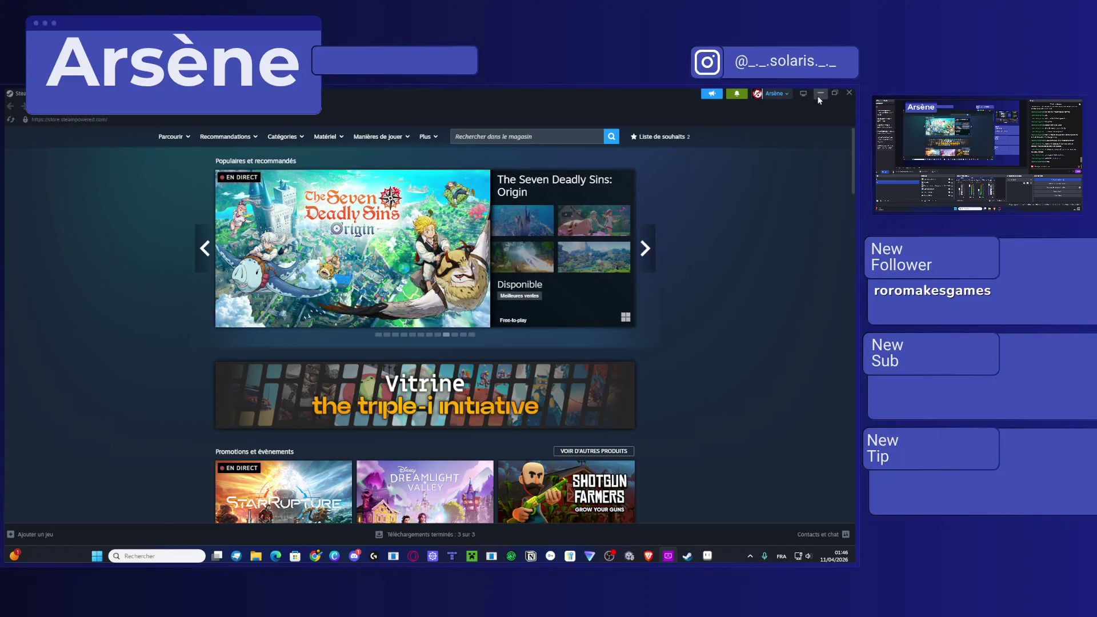
left_click(820, 93)
mouse_move(695, 558)
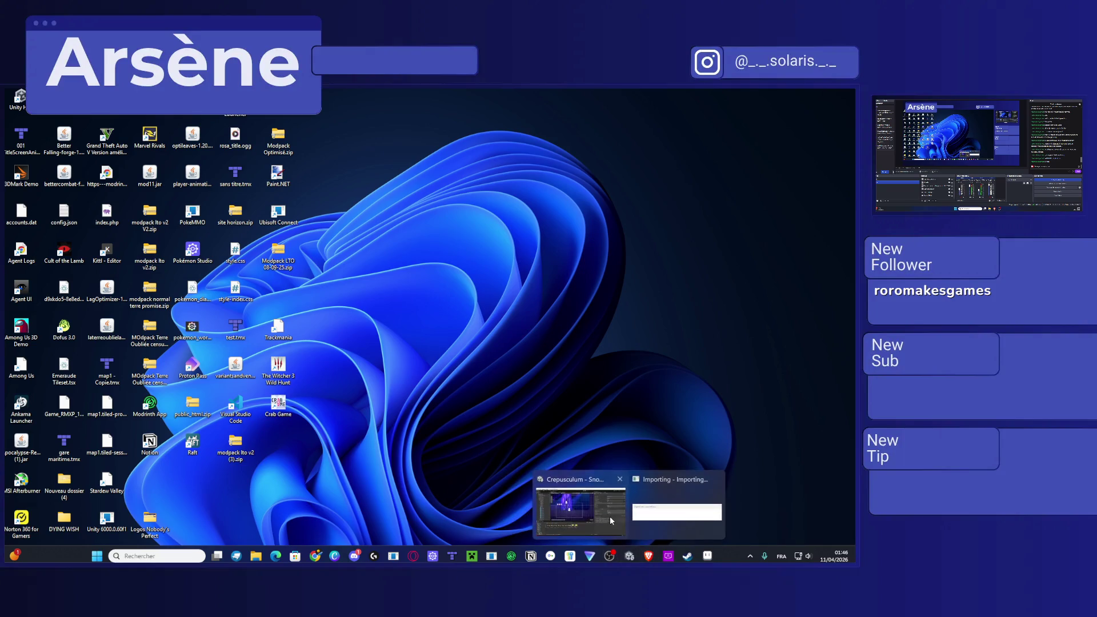
Step: Restore the Unity Crepusculum editor from the taskbar and resize it to half the screen
mouse_move(631, 556)
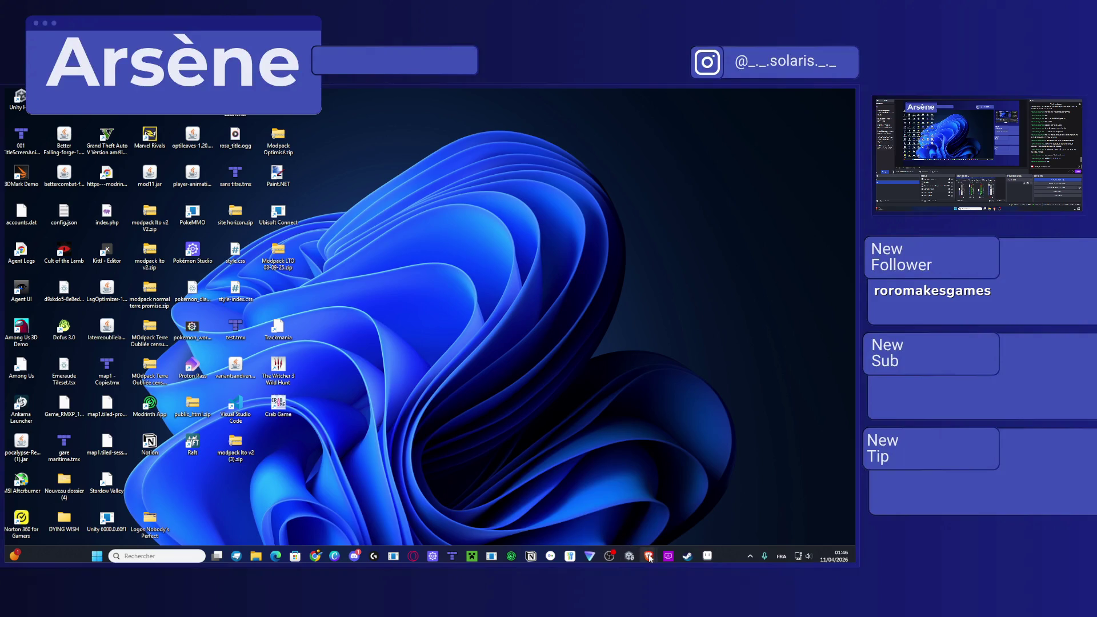
left_click(629, 558)
double_click(367, 91)
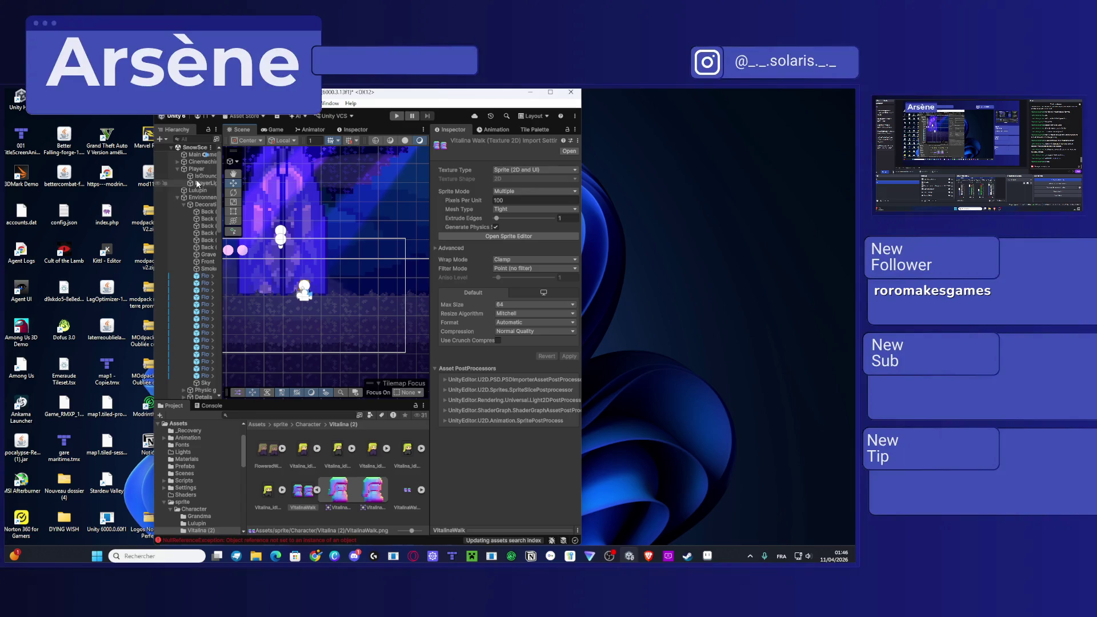
Step: Maximise Unity and review the VitalinaWalk-Normal texture's import settings, then return to Aseprite
left_click(318, 491)
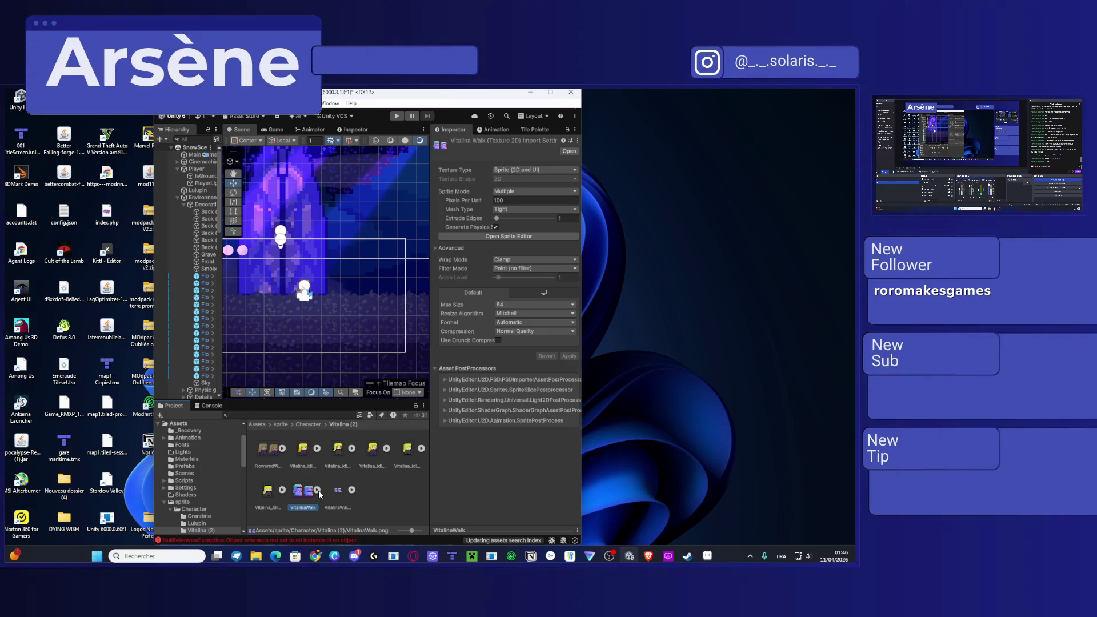
left_click(556, 95)
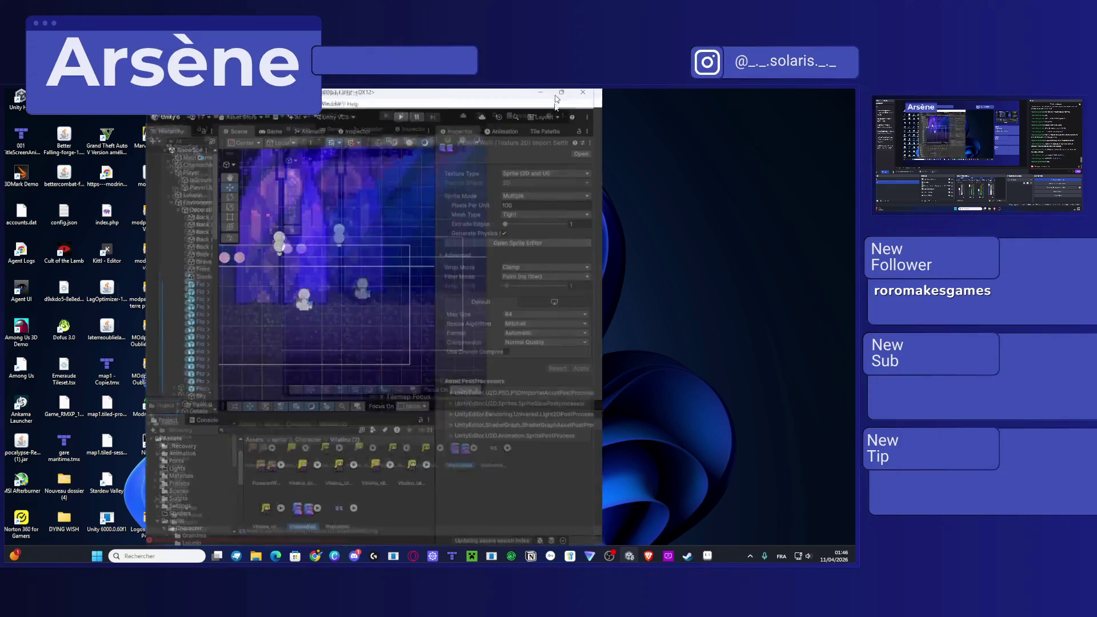
left_click(348, 453)
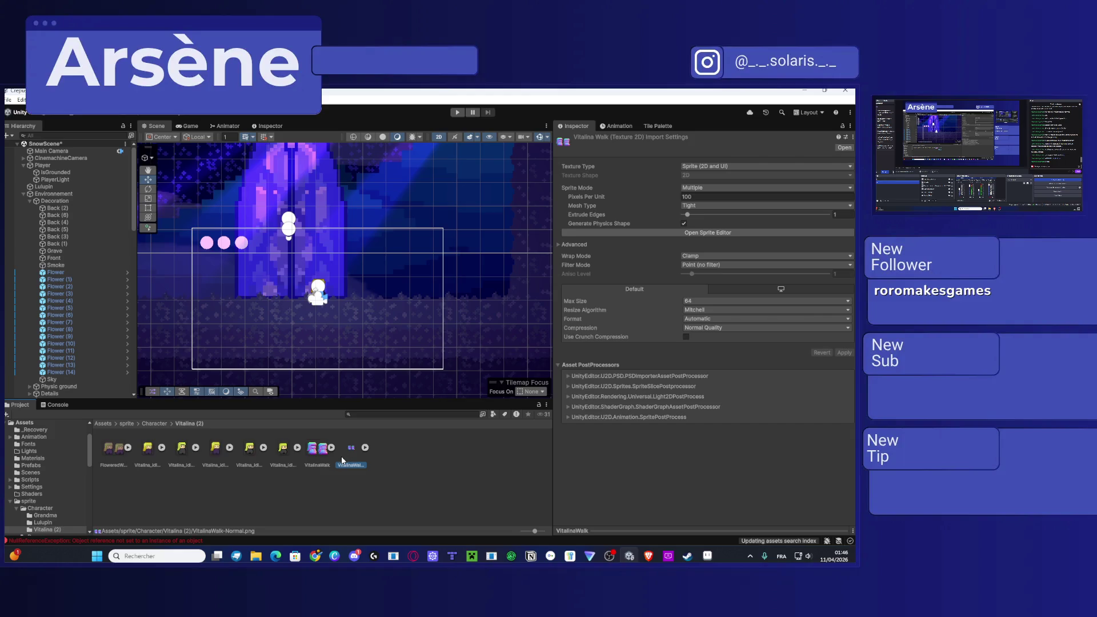
left_click(347, 454)
scroll(311, 287, "up", 3)
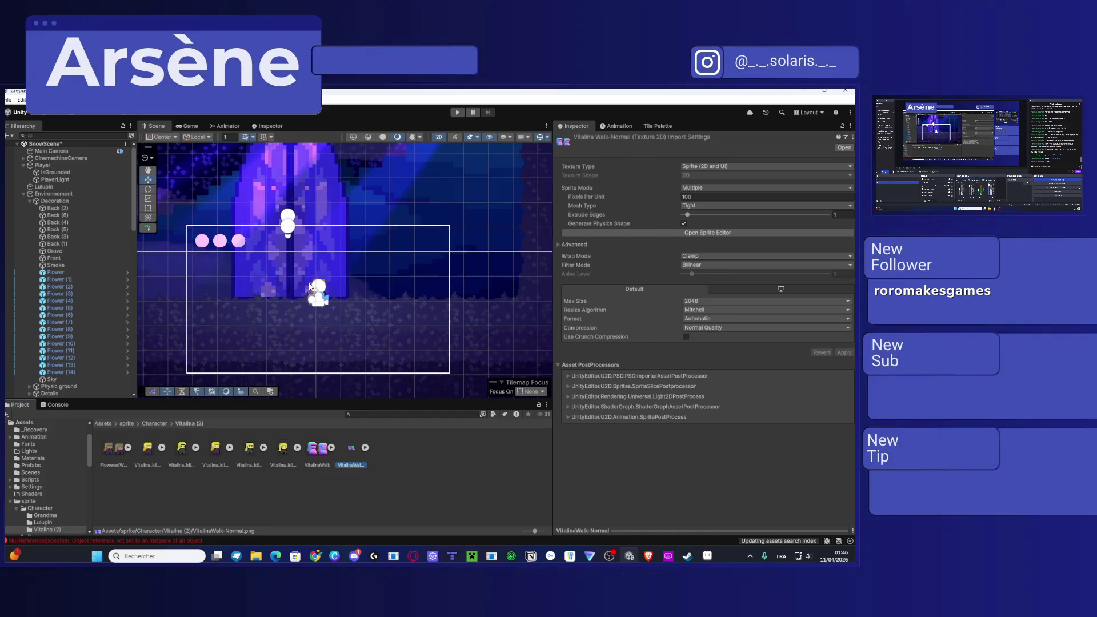
scroll(311, 287, "up", 1)
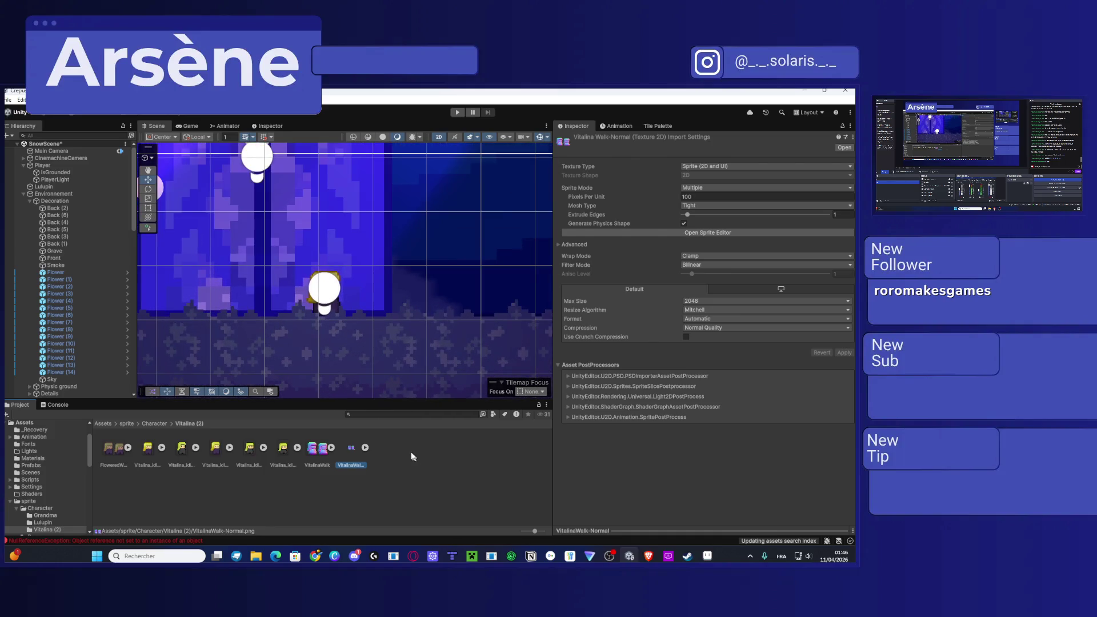
left_click(702, 559)
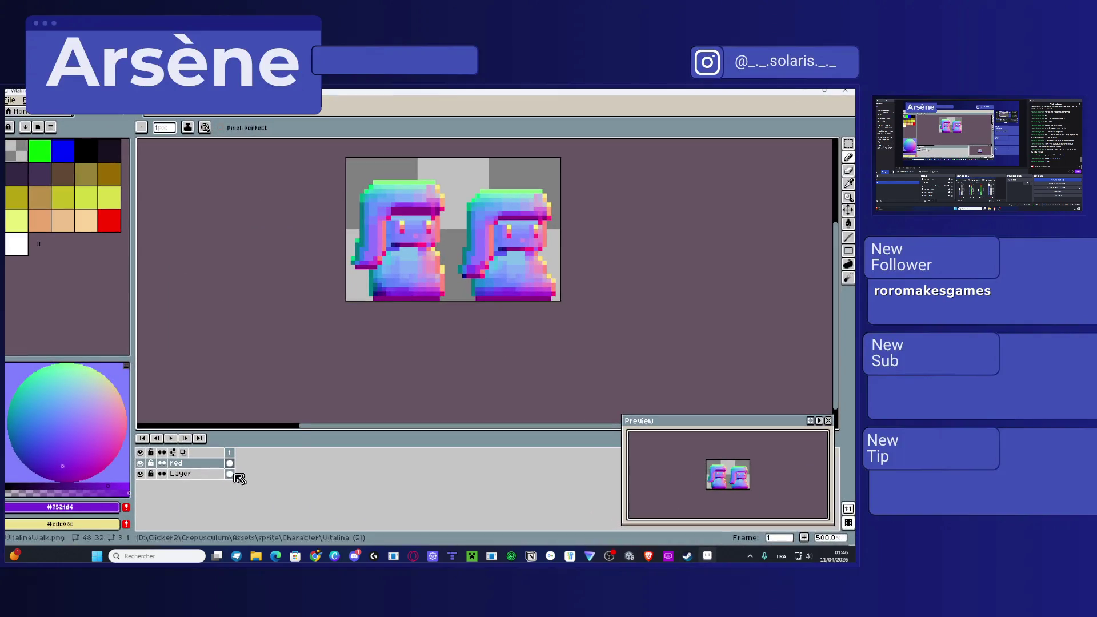
Step: Hide the red layer, overwrite VitalinaWalk.png via Save As, and minimise Aseprite
left_click(140, 463)
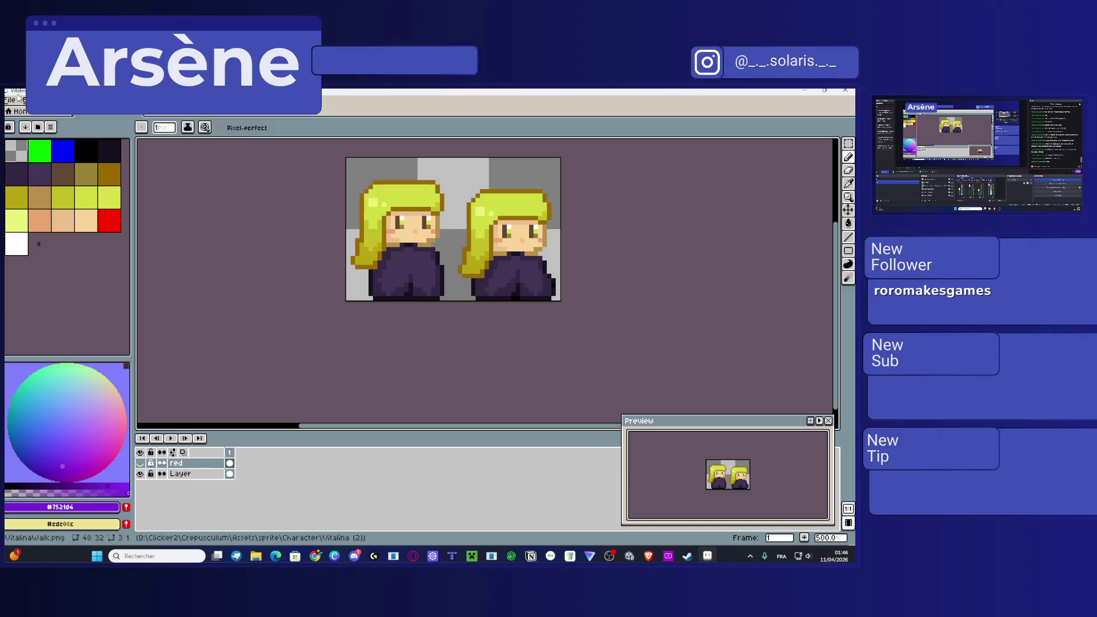
left_click(13, 100)
left_click(60, 156)
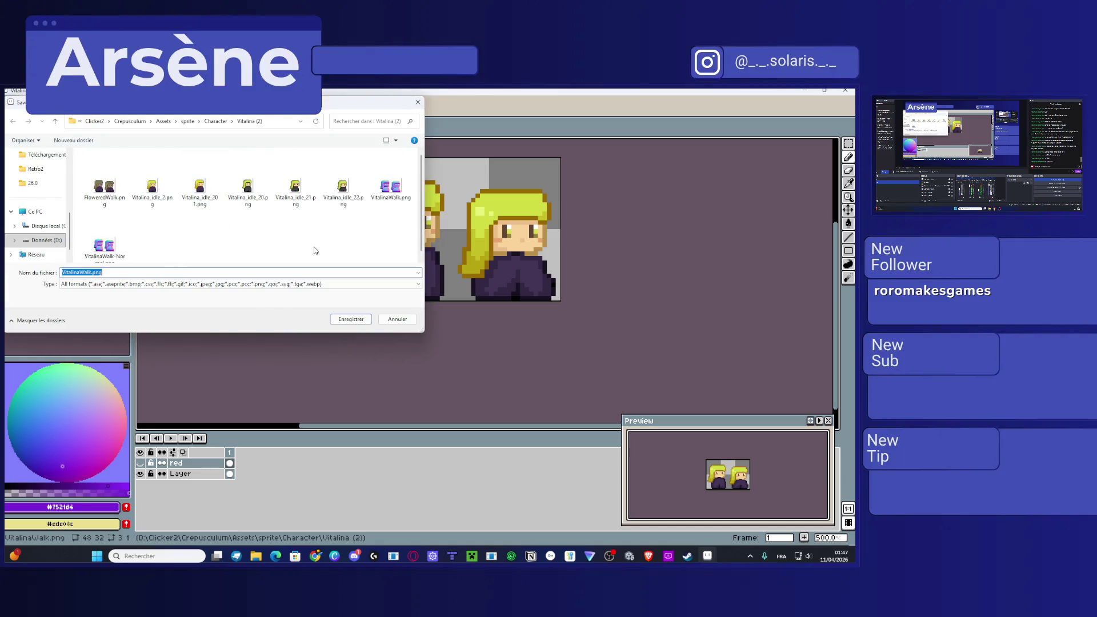
left_click(390, 185)
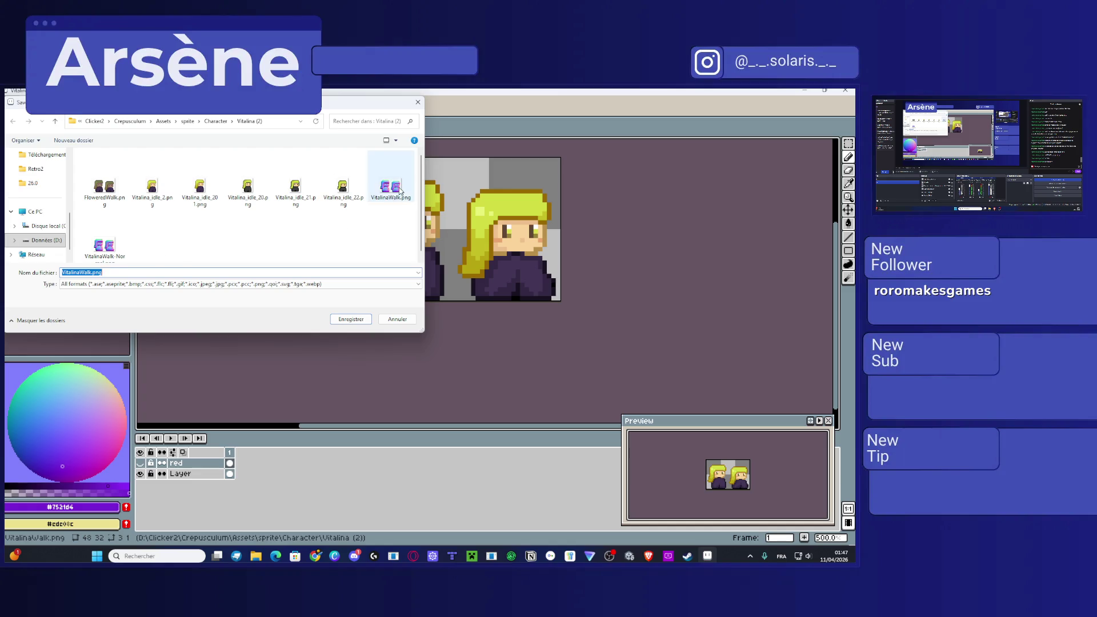
left_click(352, 319)
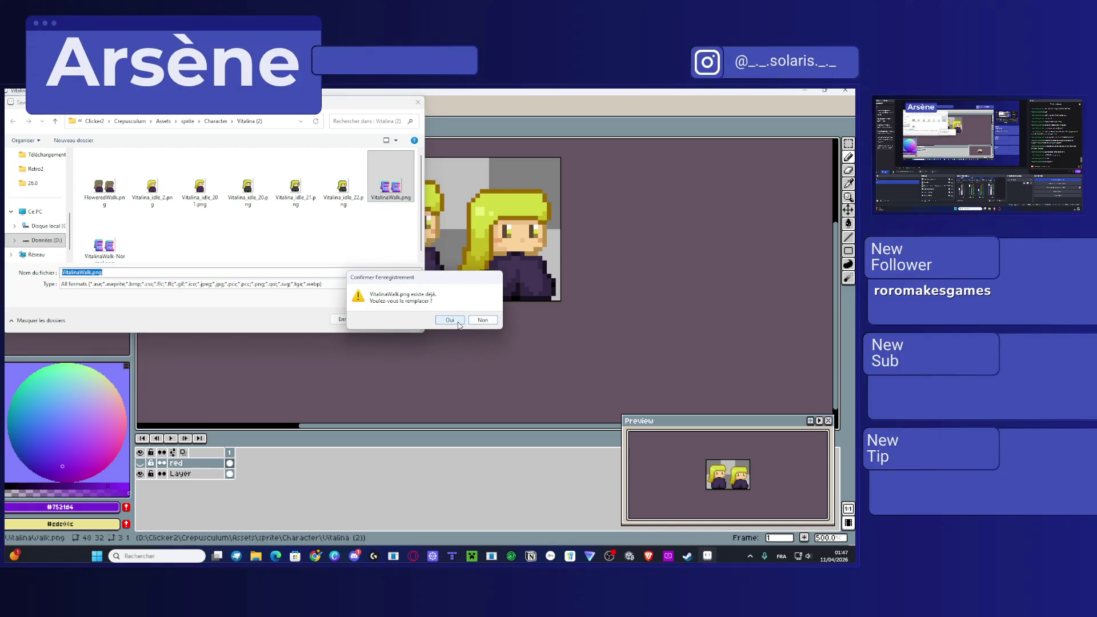
left_click(452, 323)
left_click(806, 91)
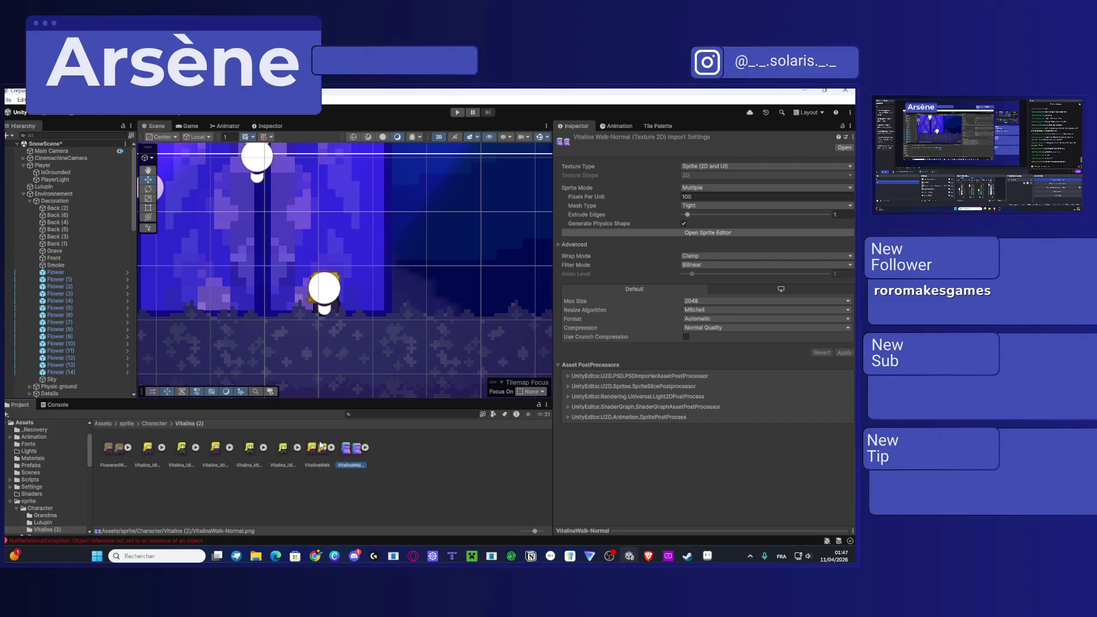
Step: Open VitalinaWalk in the Sprite Editor and switch to Secondary Textures mode
left_click(320, 451)
left_click(698, 234)
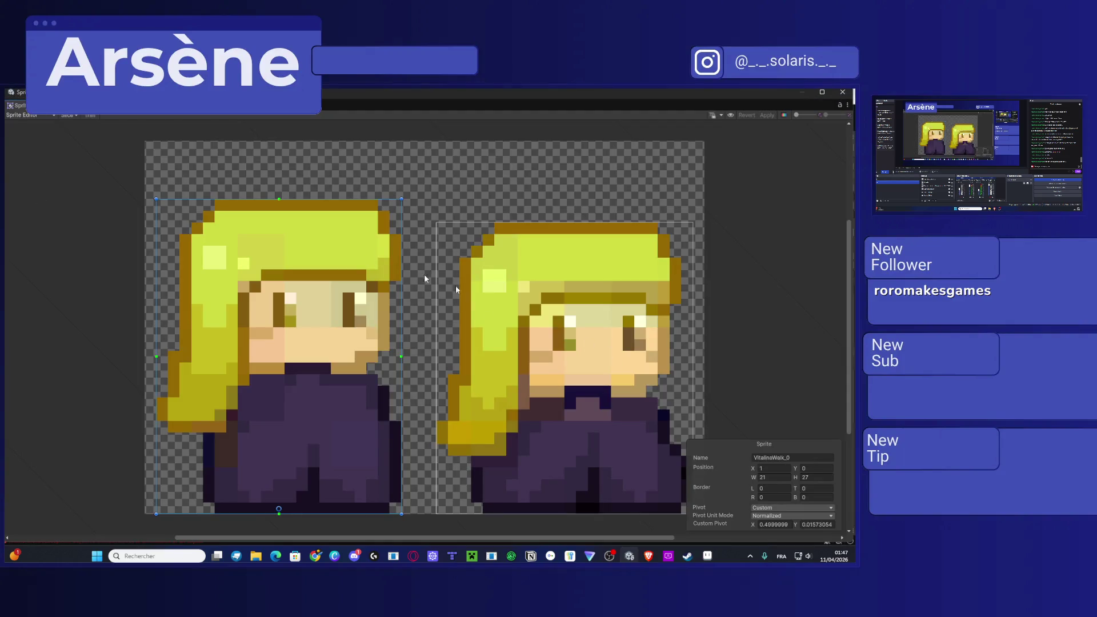
left_click(42, 117)
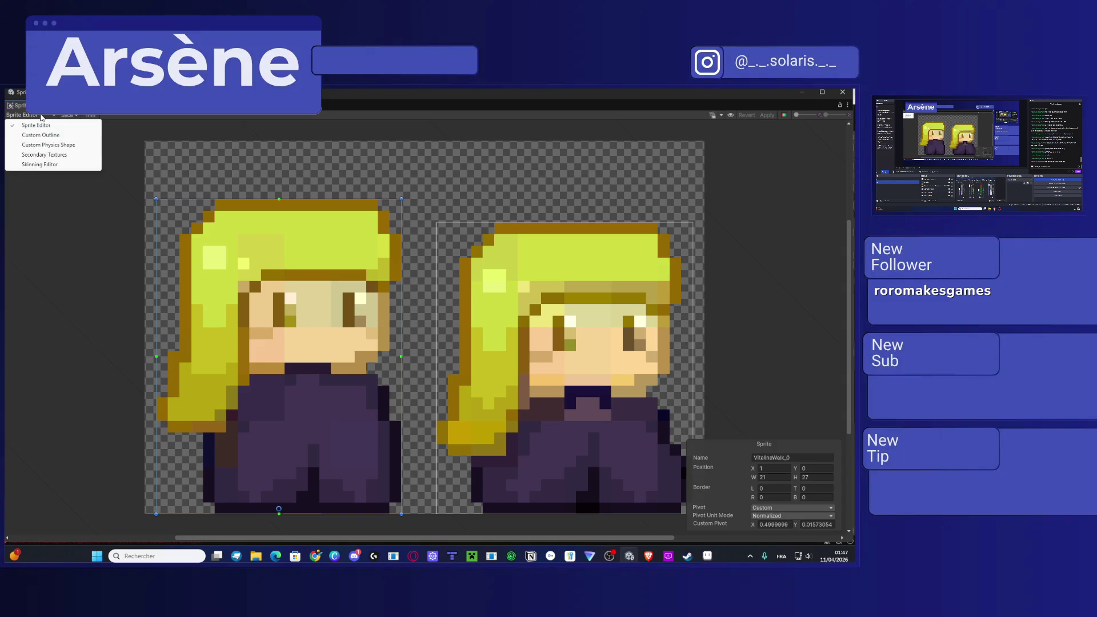
left_click(44, 154)
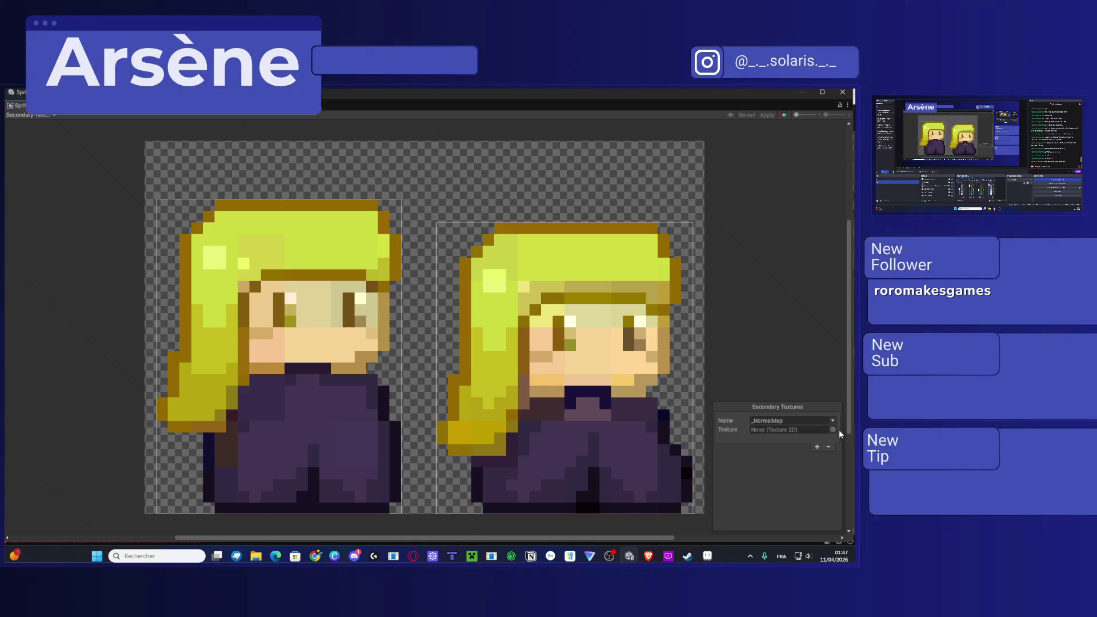
Step: Assign VitalinaWalk-Normal to the _NormalMap slot, found by searching 'normal'
left_click(833, 429)
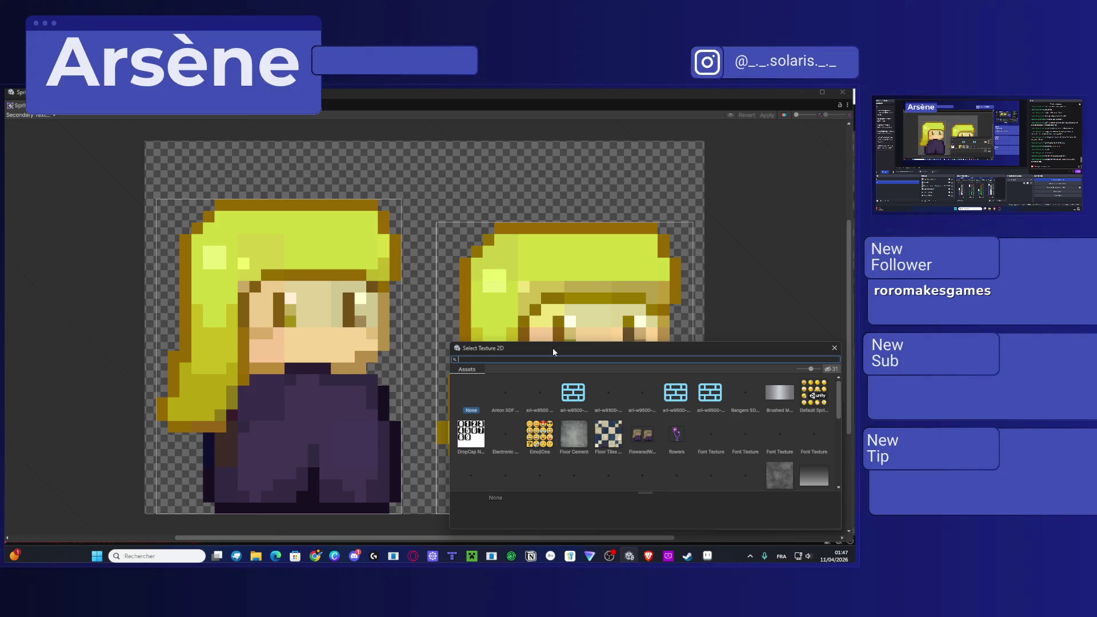
type("normal")
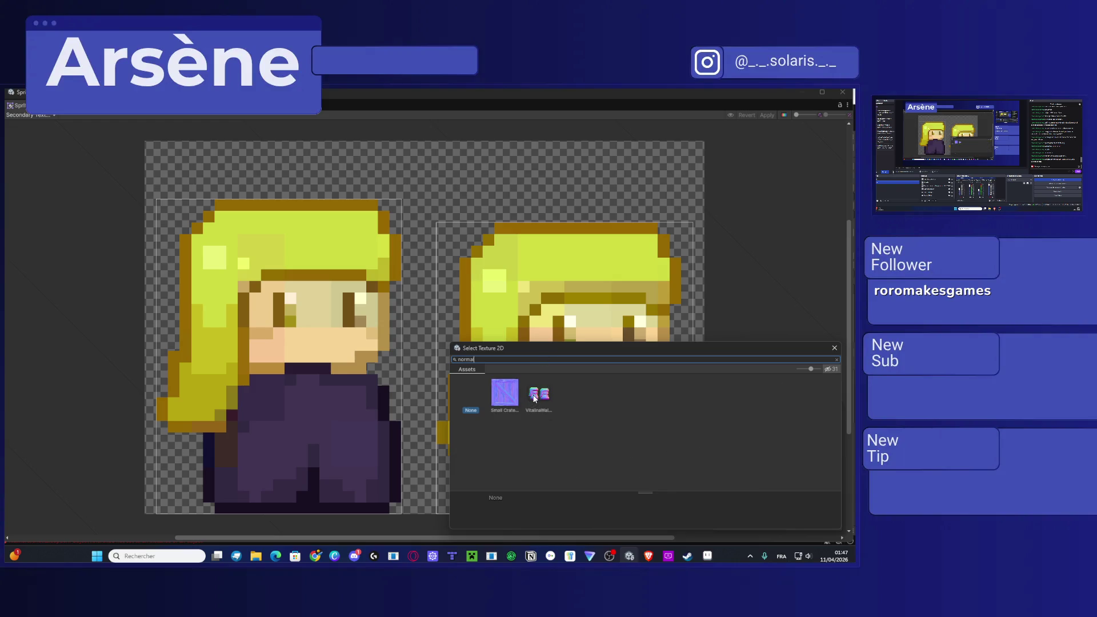
left_click(535, 398)
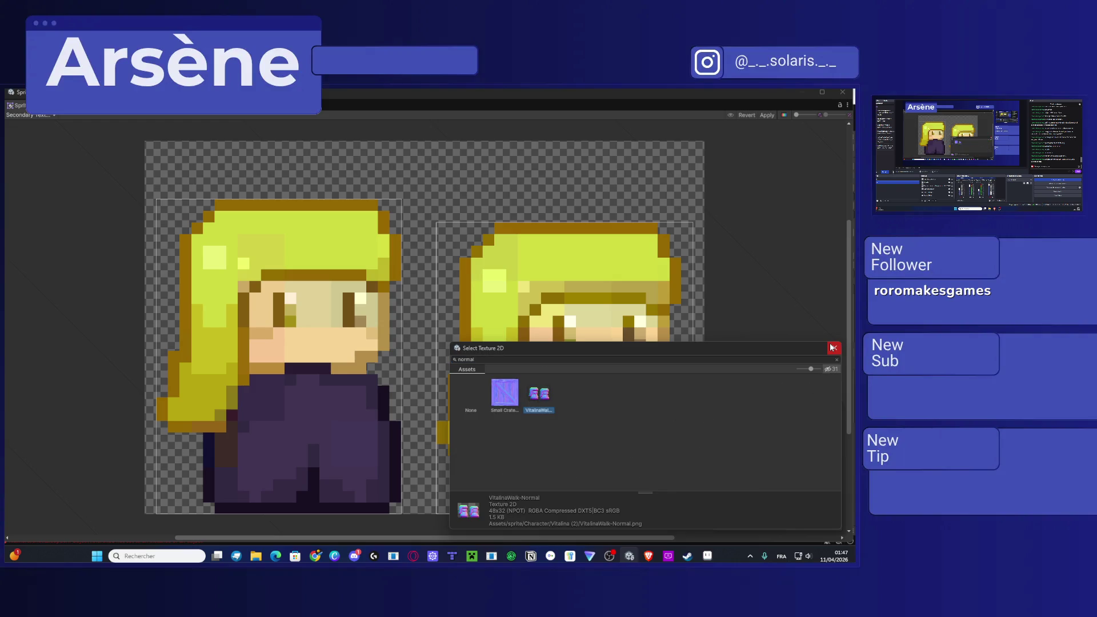
left_click_drag(755, 349, 626, 307)
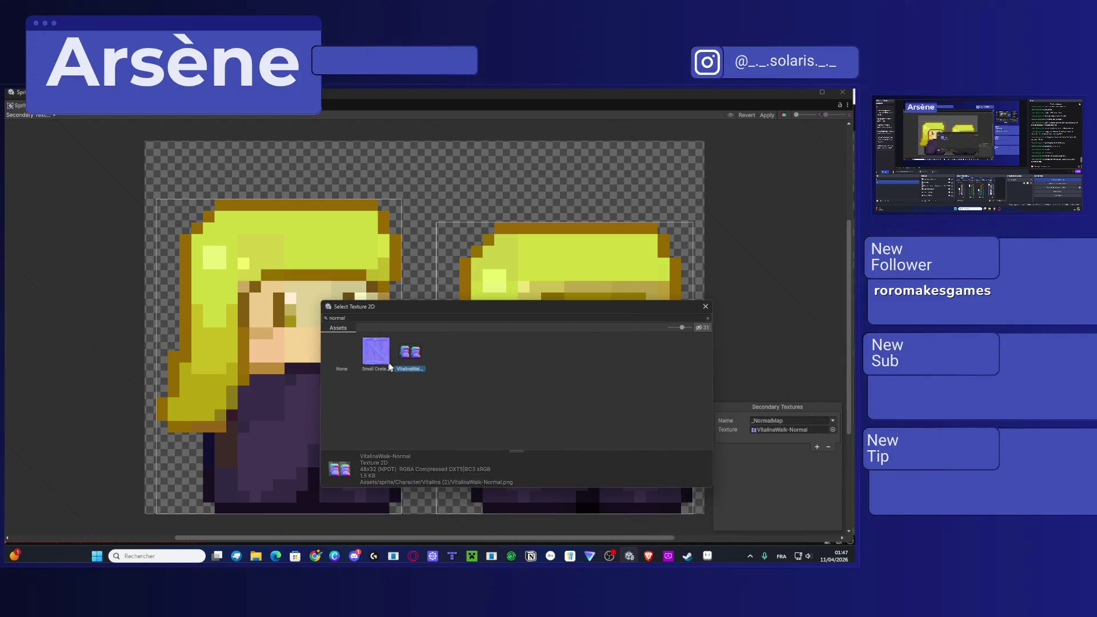
double_click(409, 354)
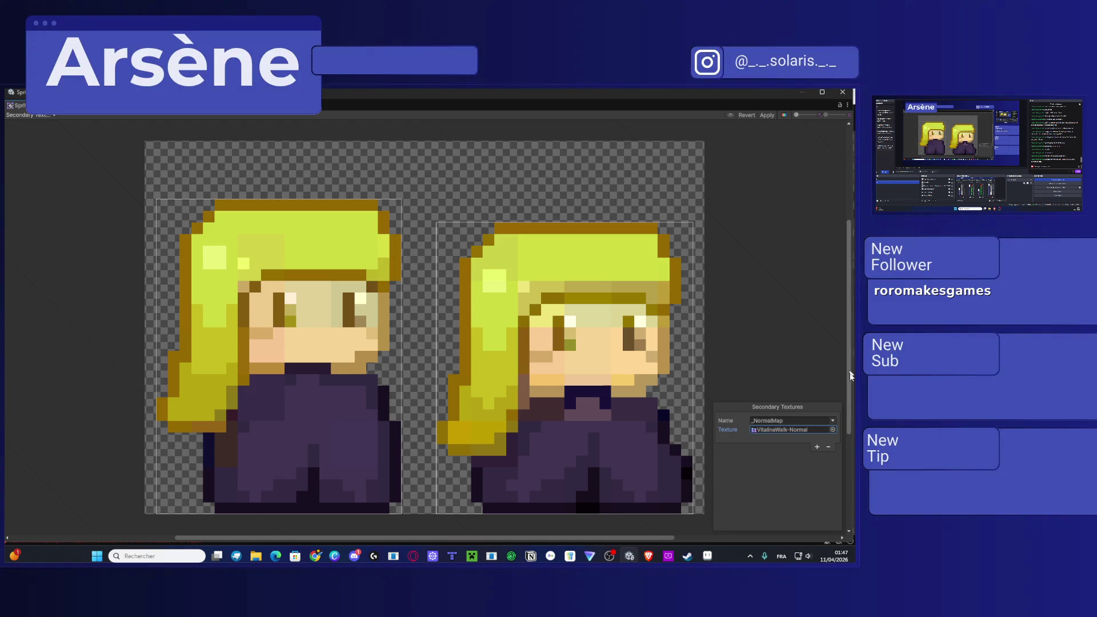
left_click(770, 228)
Step: Close the Sprite Editor and inspect the VitalinaWalk-Normal sprites, Vitalina idle textures and Player
left_click(843, 92)
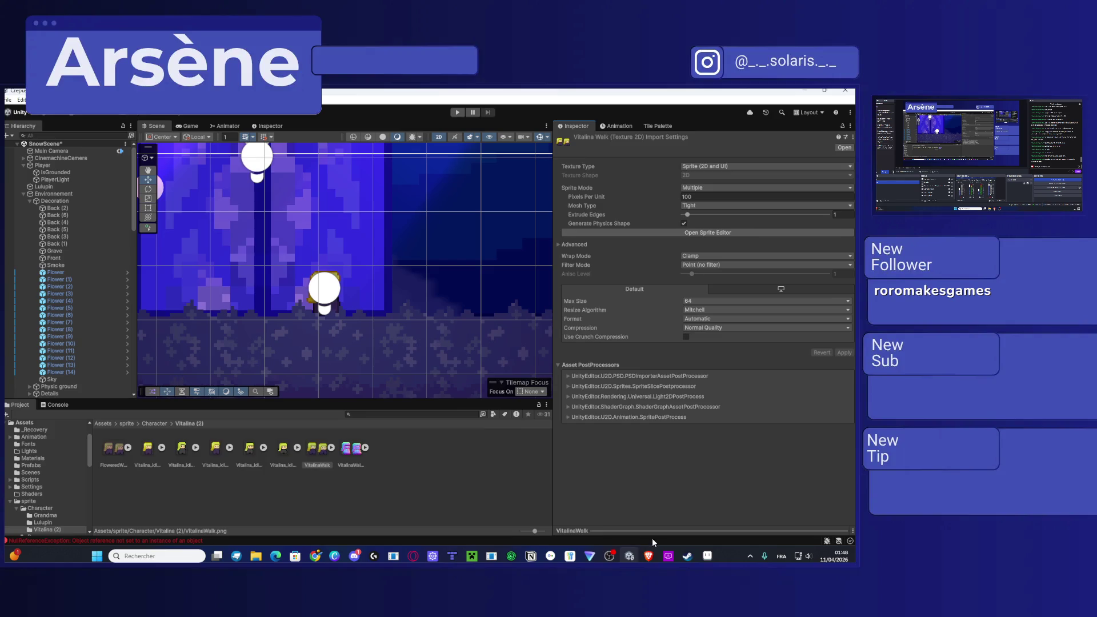
left_click(350, 448)
left_click(366, 448)
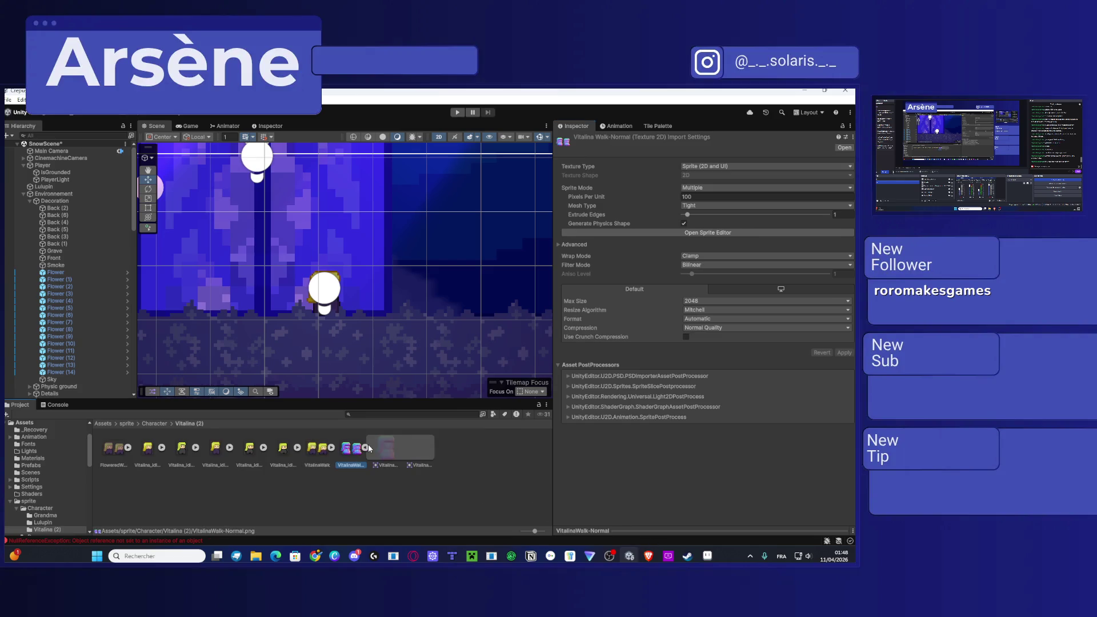
left_click(382, 450)
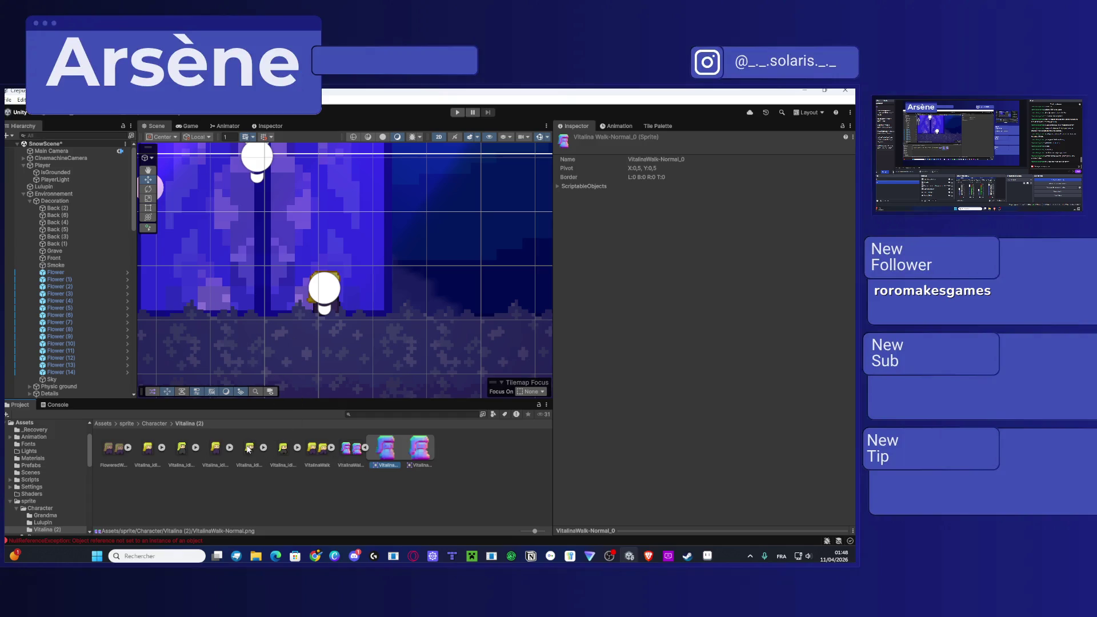
left_click(215, 452)
left_click(145, 452)
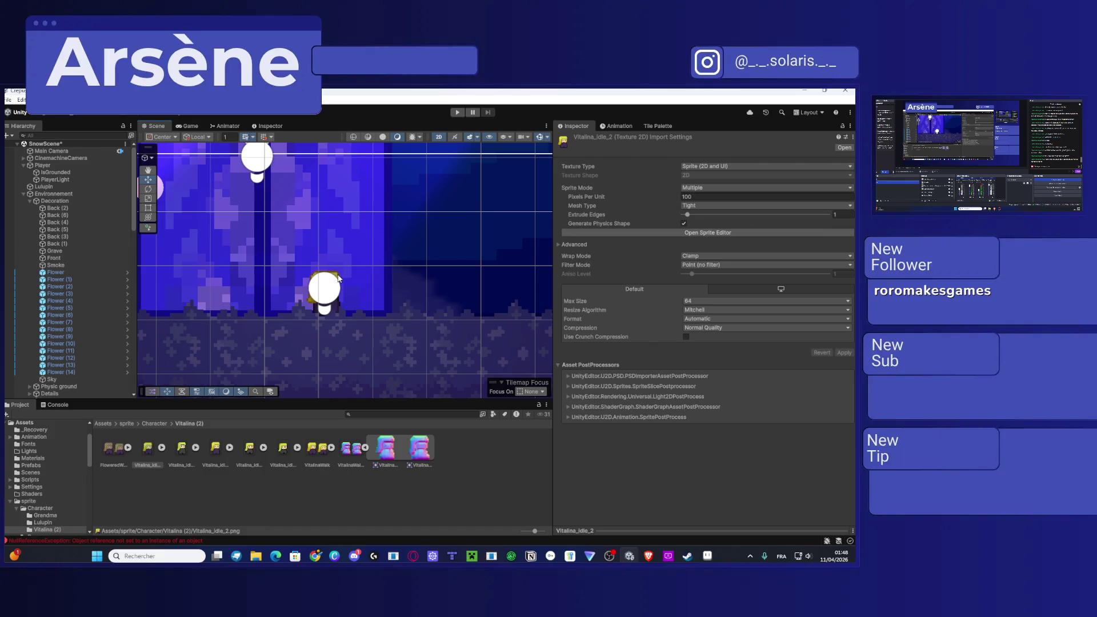
left_click(339, 275)
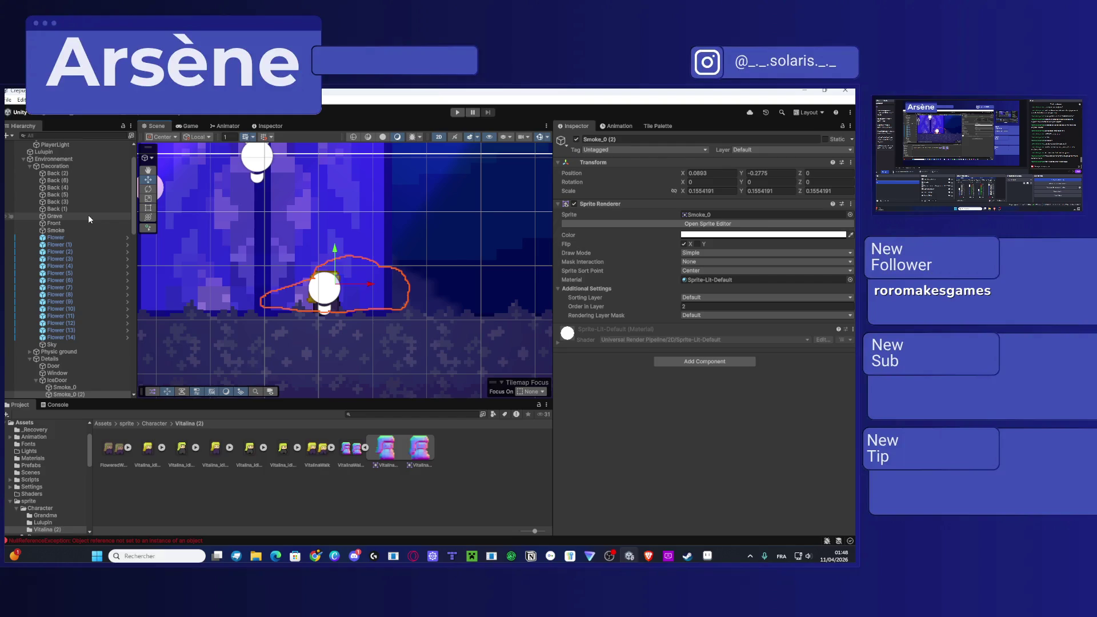
left_click(386, 448)
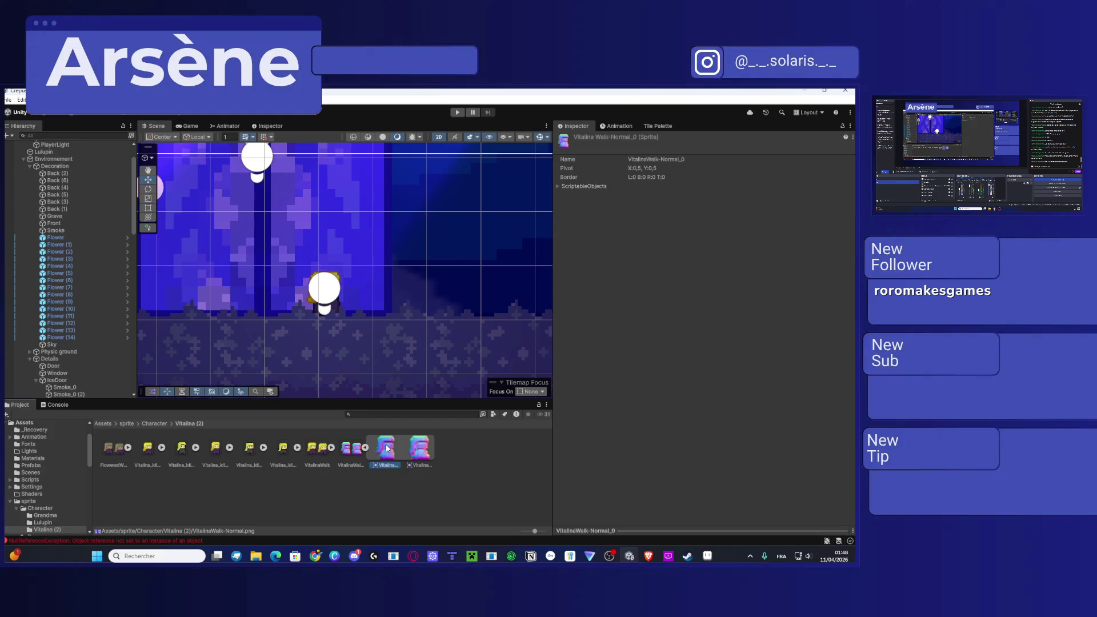
left_click(460, 481)
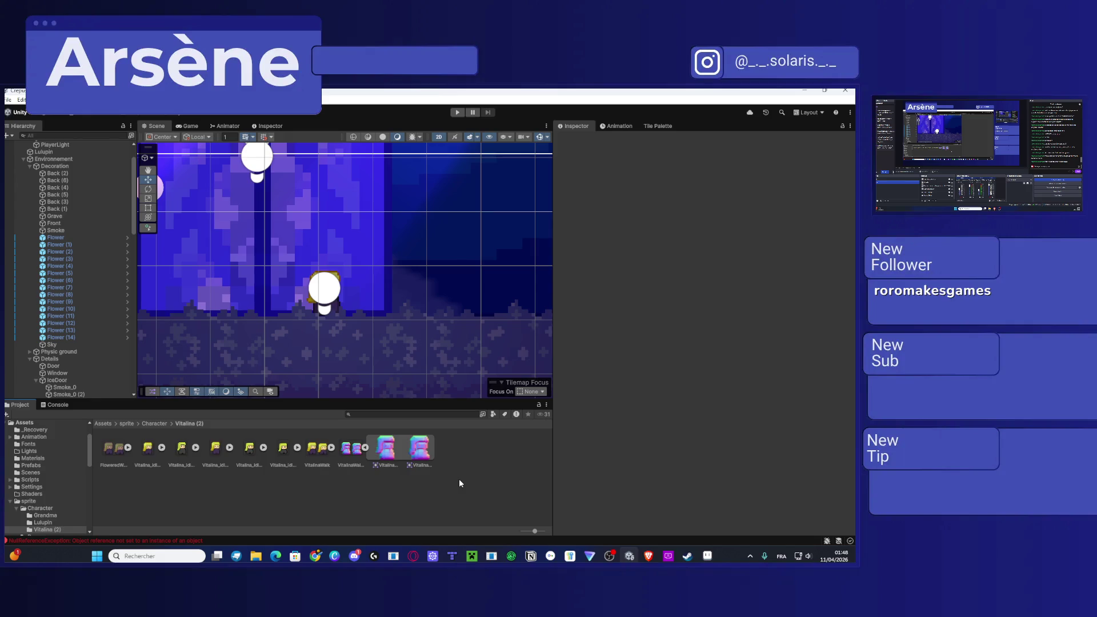
left_click(366, 448)
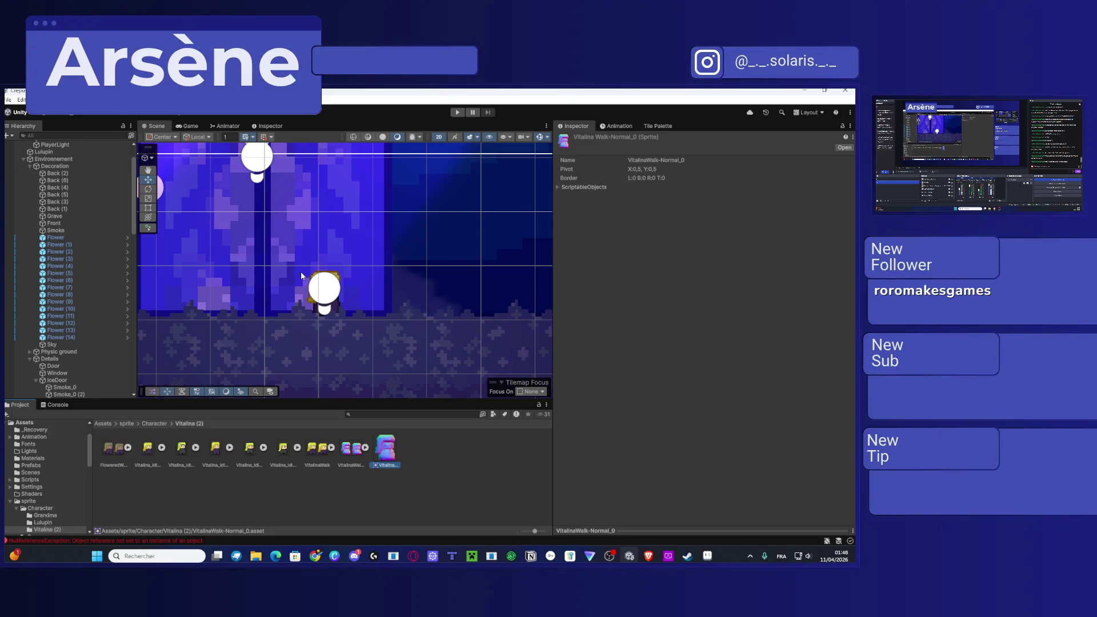
left_click(336, 280)
Step: Check the pending project changes in GitHub Desktop, then close it
key("super")
type("gith")
key("Return")
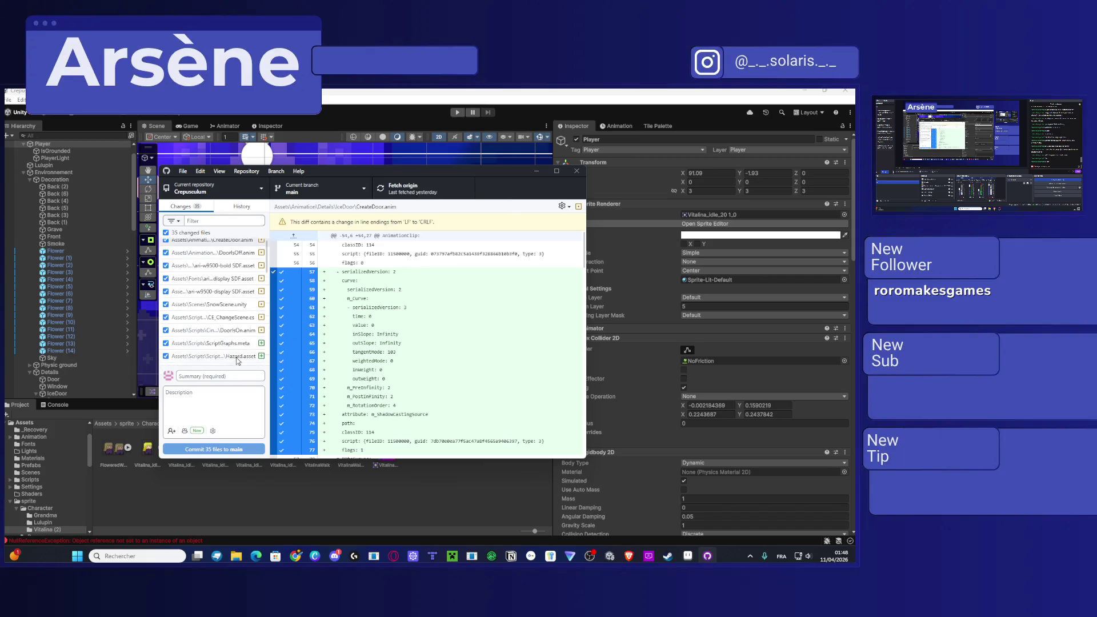
scroll(220, 360, "down", 1)
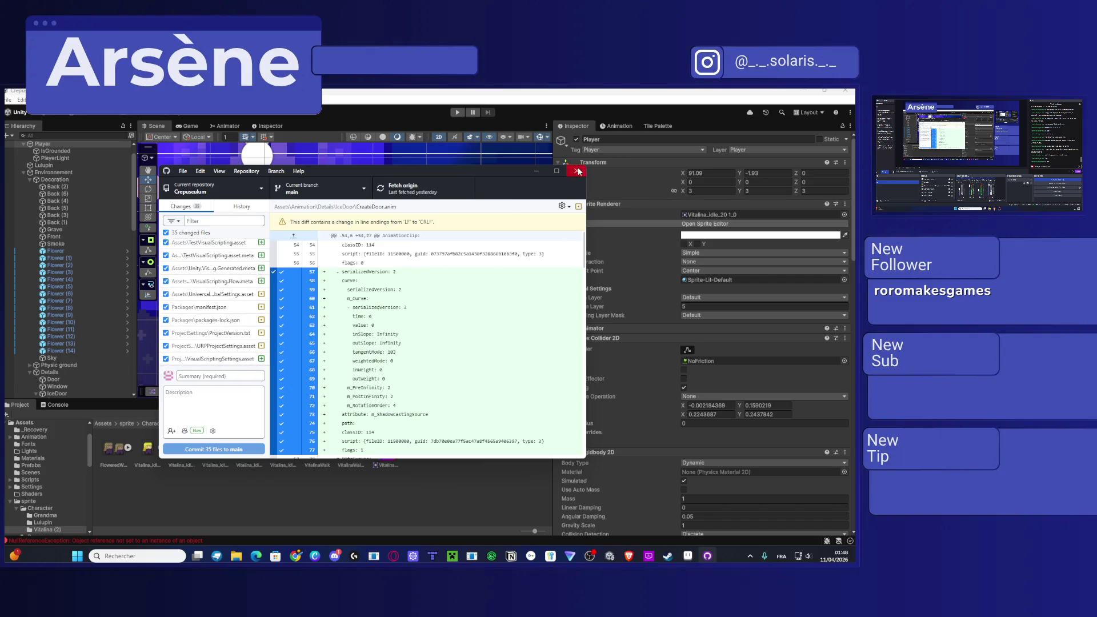
left_click(577, 171)
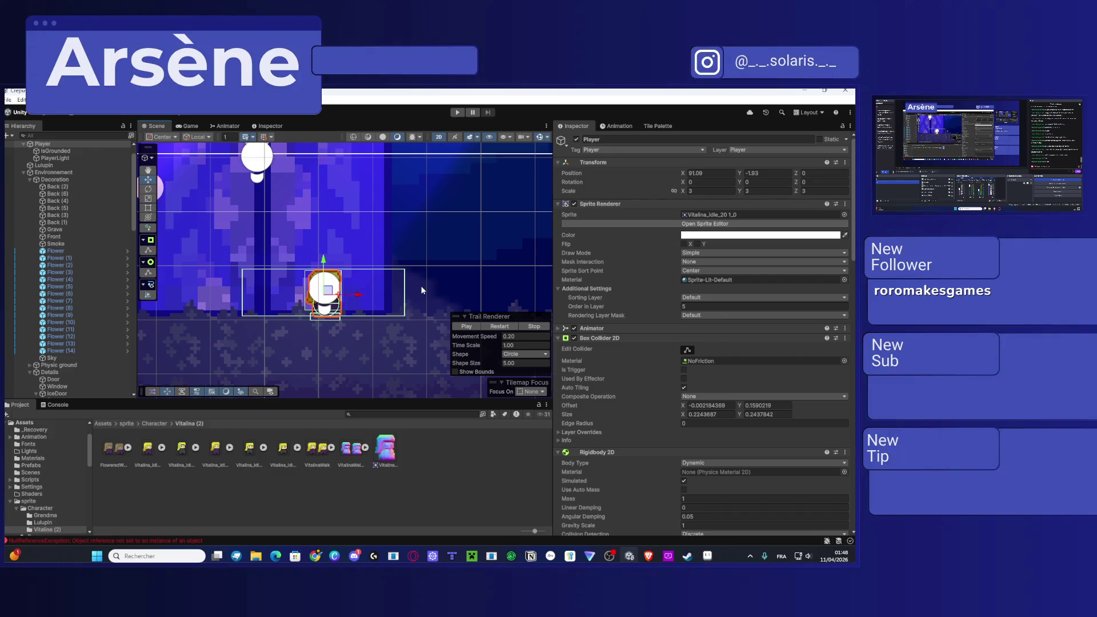
Step: Set the VitalinaWalk-Normal texture's filter mode to Point (no filter) and apply
left_click(381, 463)
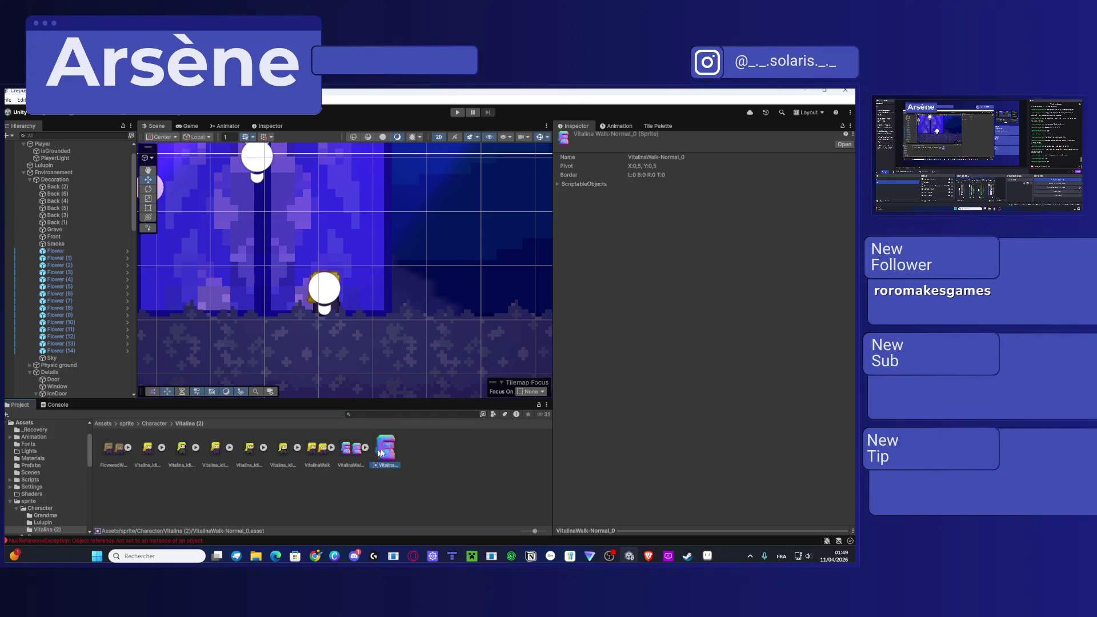
left_click(844, 145)
left_click(357, 453)
left_click(728, 207)
left_click(711, 262)
left_click(720, 277)
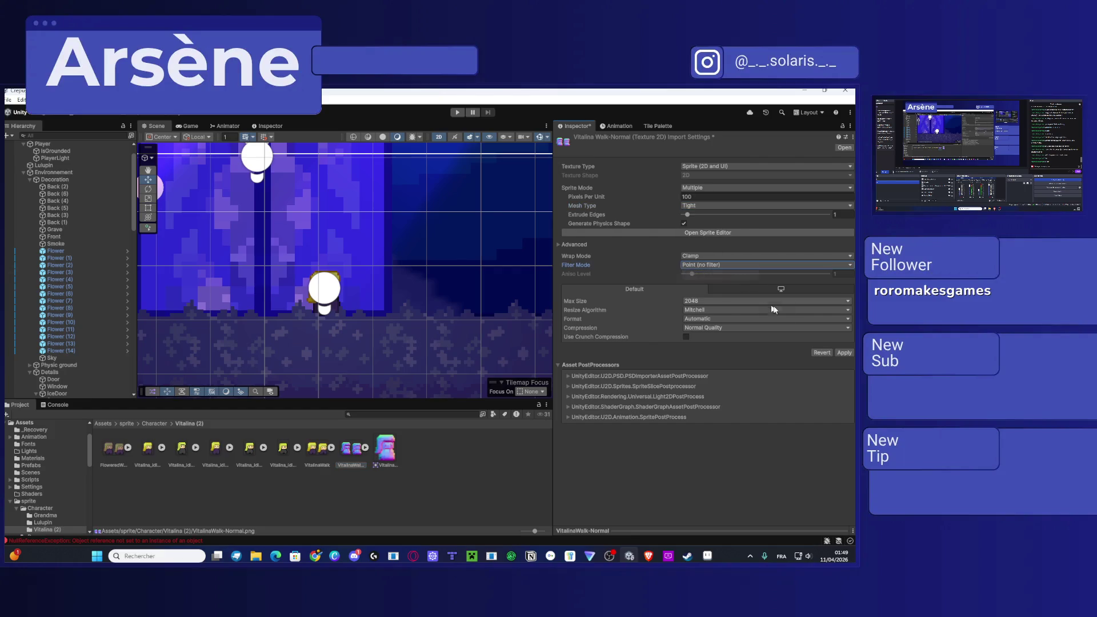
left_click(844, 354)
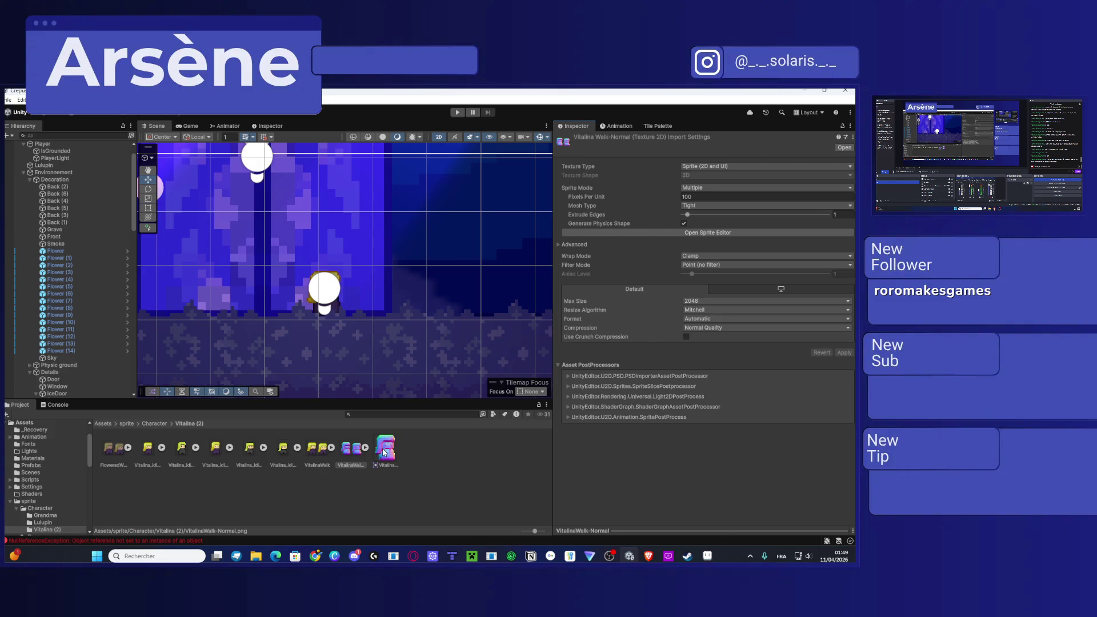
Step: Delete the VitalinaWalk-Normal_0 asset and bring Aseprite to the front
left_click(384, 452)
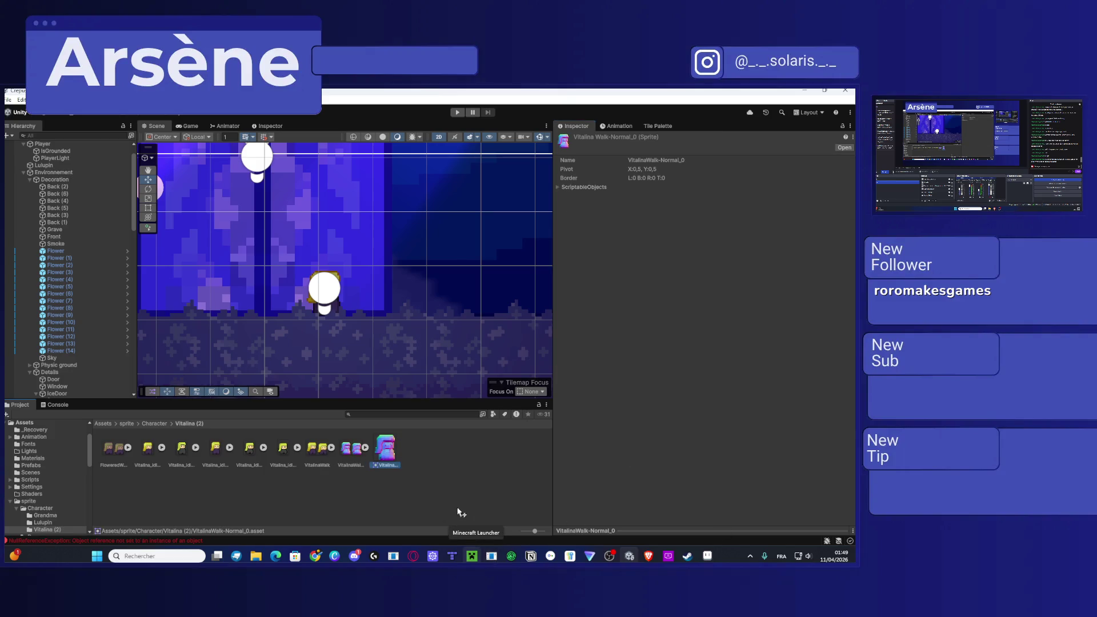
mouse_move(702, 561)
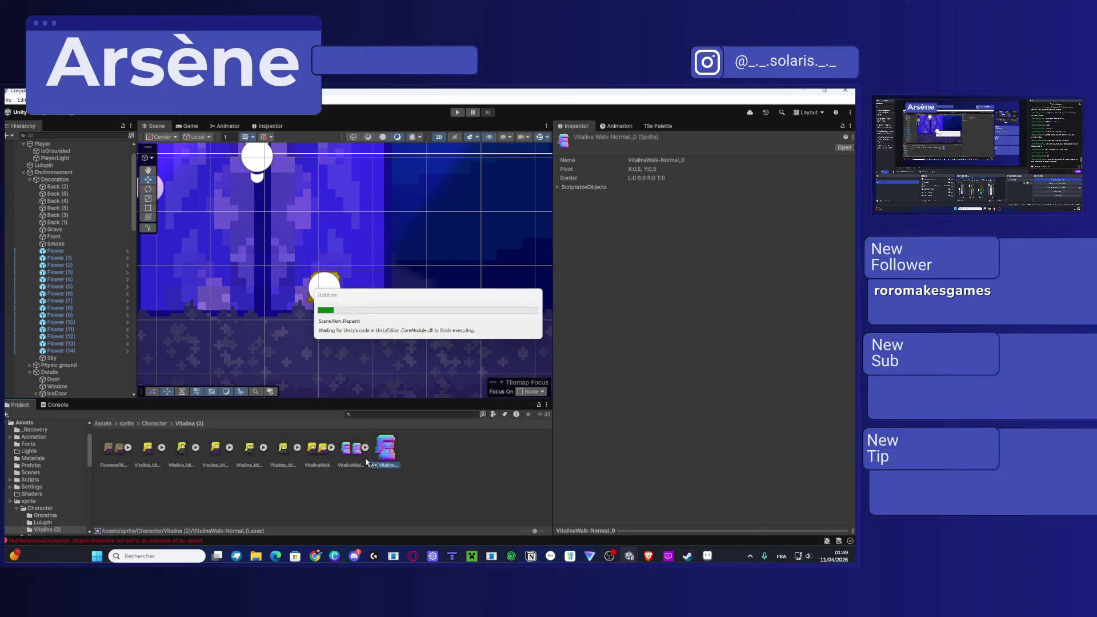
key("Delete")
left_click(436, 341)
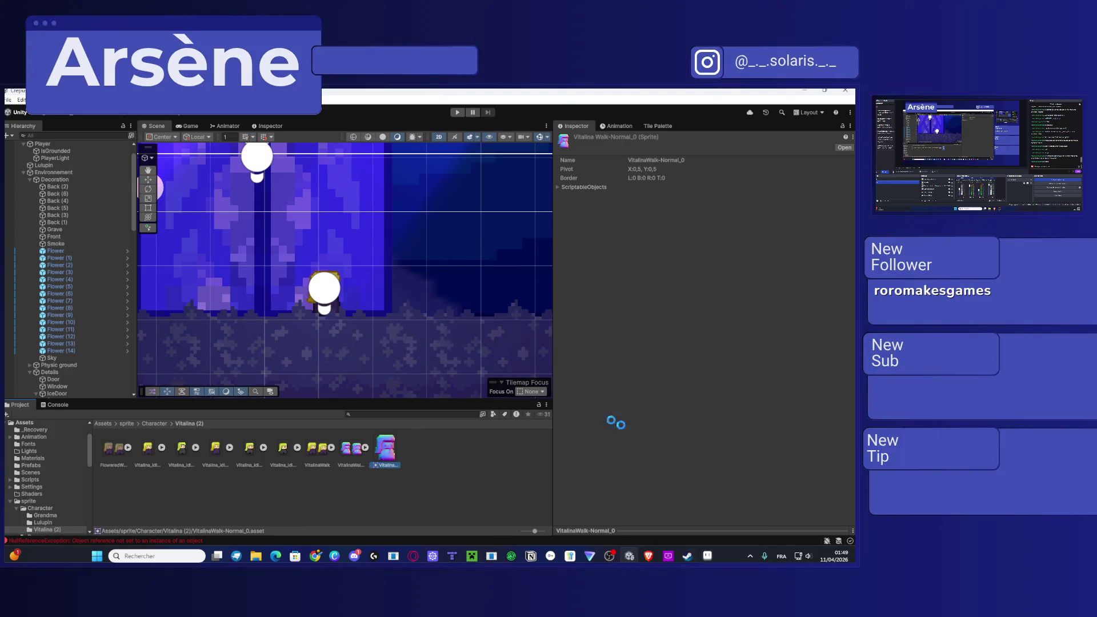
left_click(700, 558)
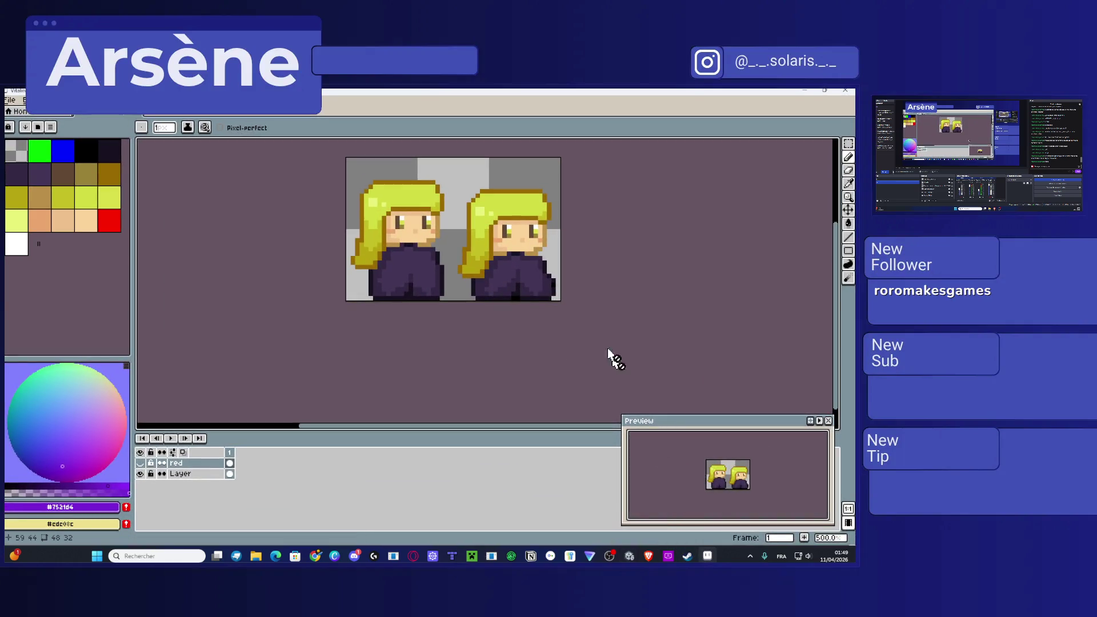
Step: Hide the red layer and erase the right-hand character from the colour Layer with an enlarged eraser
left_click(141, 463)
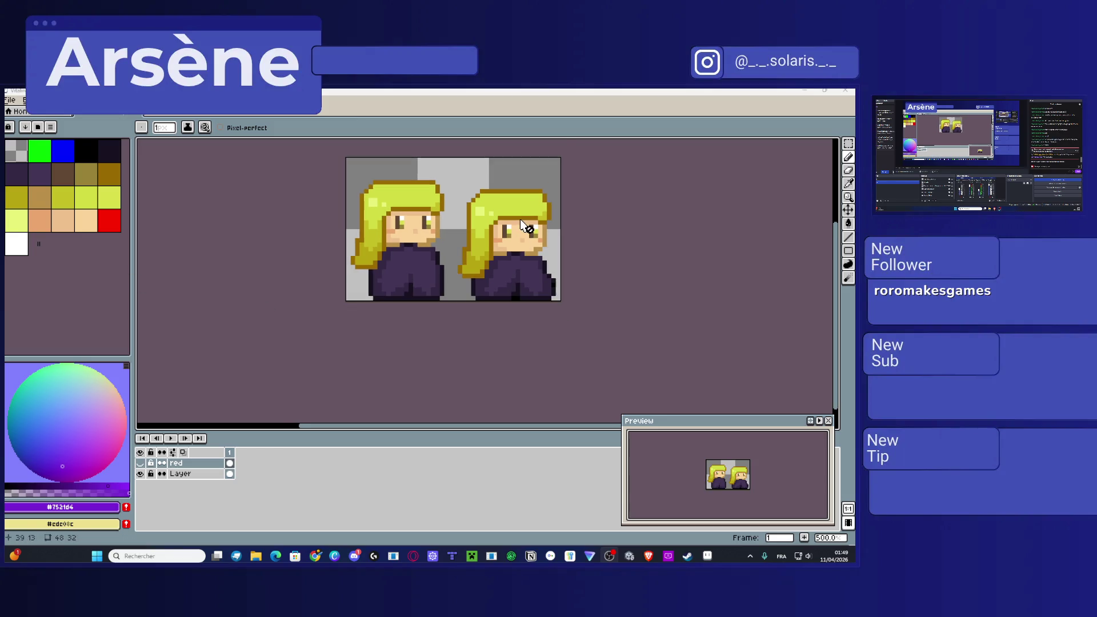
left_click(848, 170)
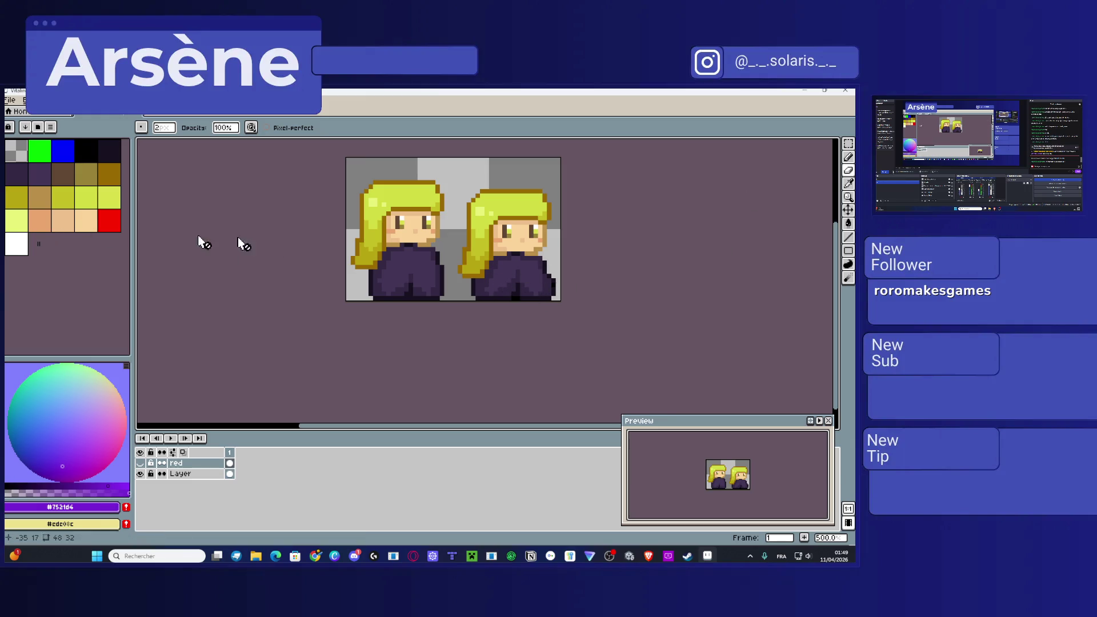
scroll(489, 264, "up", 2)
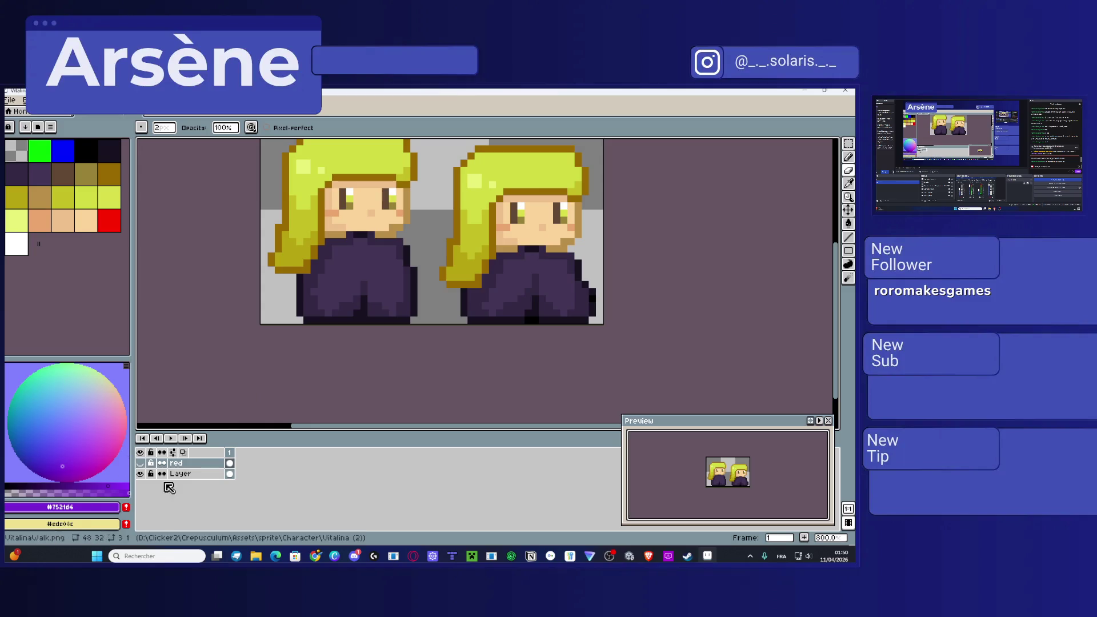
left_click(180, 474)
scroll(399, 320, "down", 2)
key("plus")
key("plus")
key("plus")
key("plus")
key("plus")
key("plus")
mouse_move(489, 294)
left_mouse_down()
mouse_move(500, 275)
mouse_move(473, 221)
mouse_move(457, 289)
left_mouse_up()
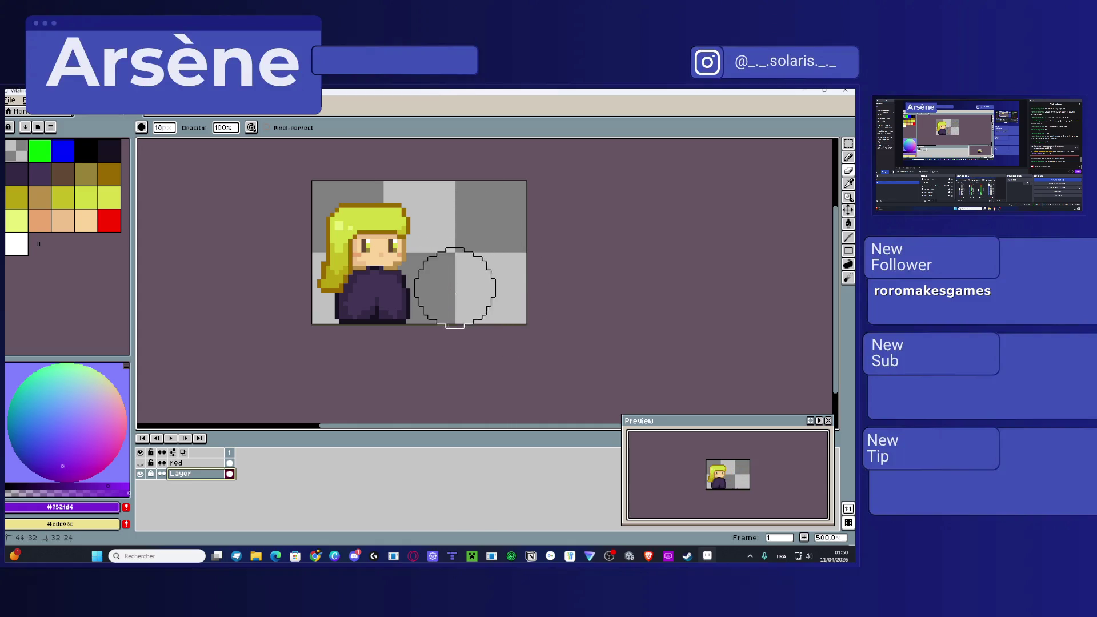
Step: Show the red normal-map layer again and erase its right-hand figure too
left_click(191, 462)
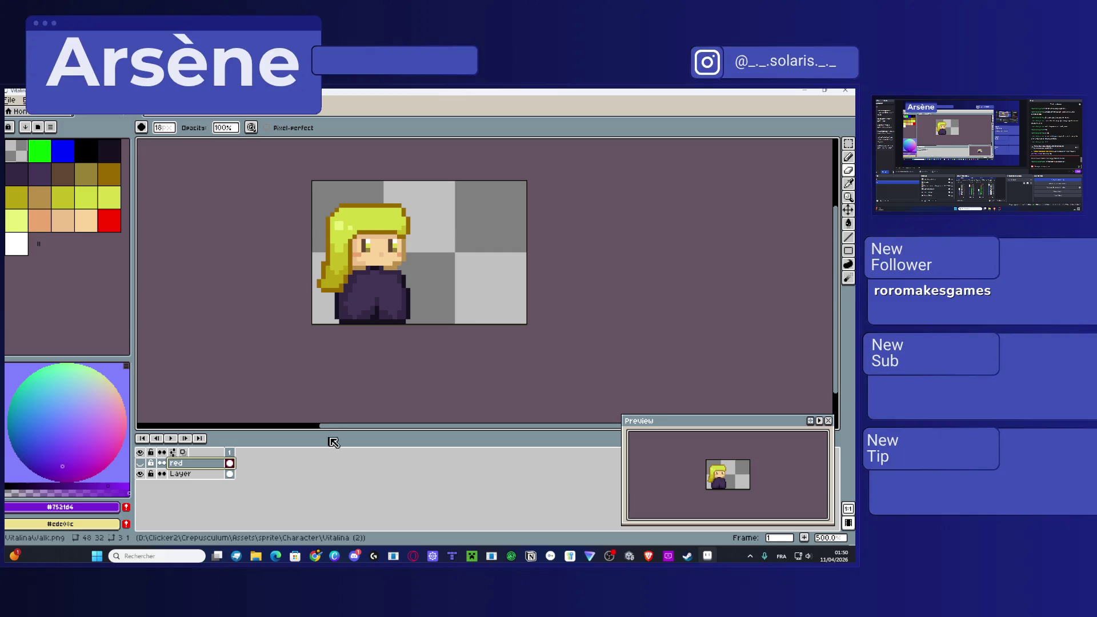
left_click(140, 462)
mouse_move(514, 336)
left_mouse_down()
mouse_move(502, 225)
mouse_move(465, 233)
mouse_move(466, 306)
left_mouse_up()
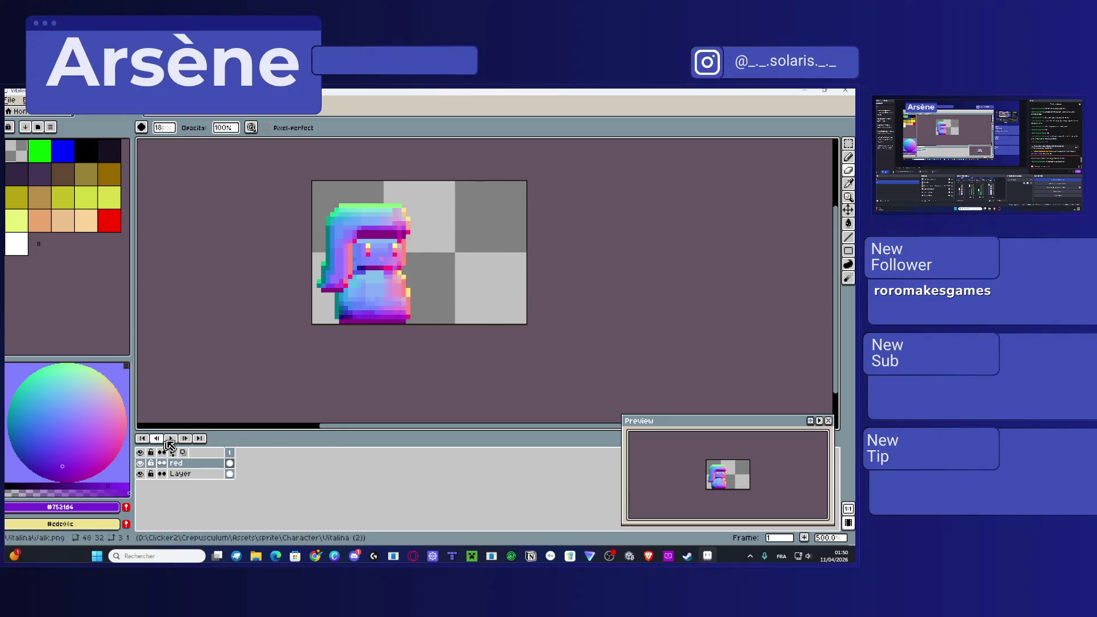
left_click(11, 100)
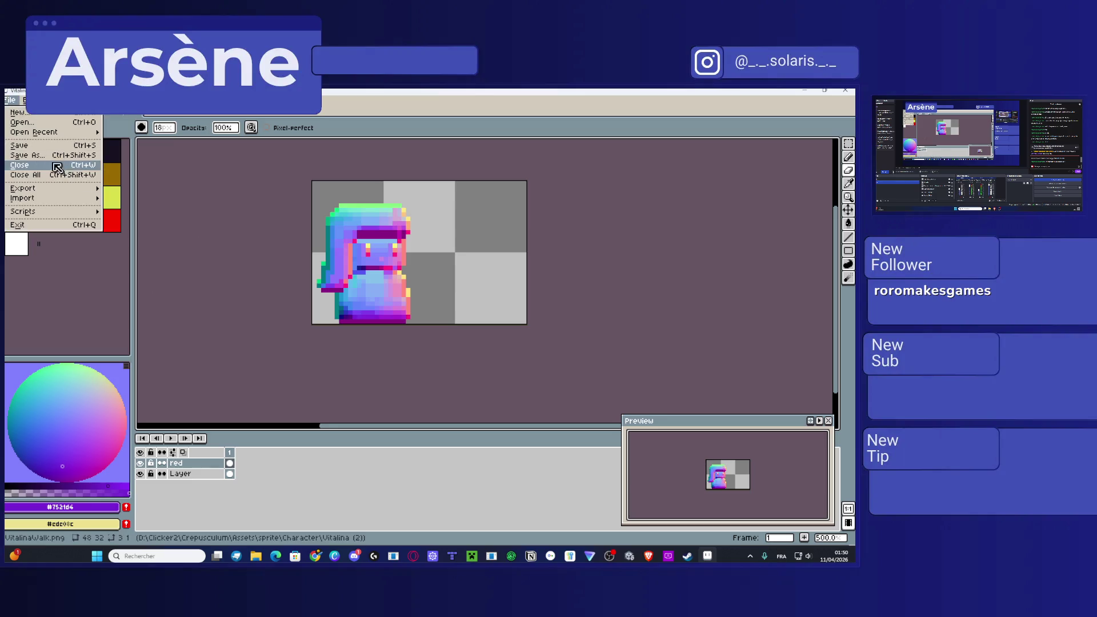
Step: Export the single normal-map figure as VitalinaIdle-Normal.png
left_click(45, 156)
key("Escape")
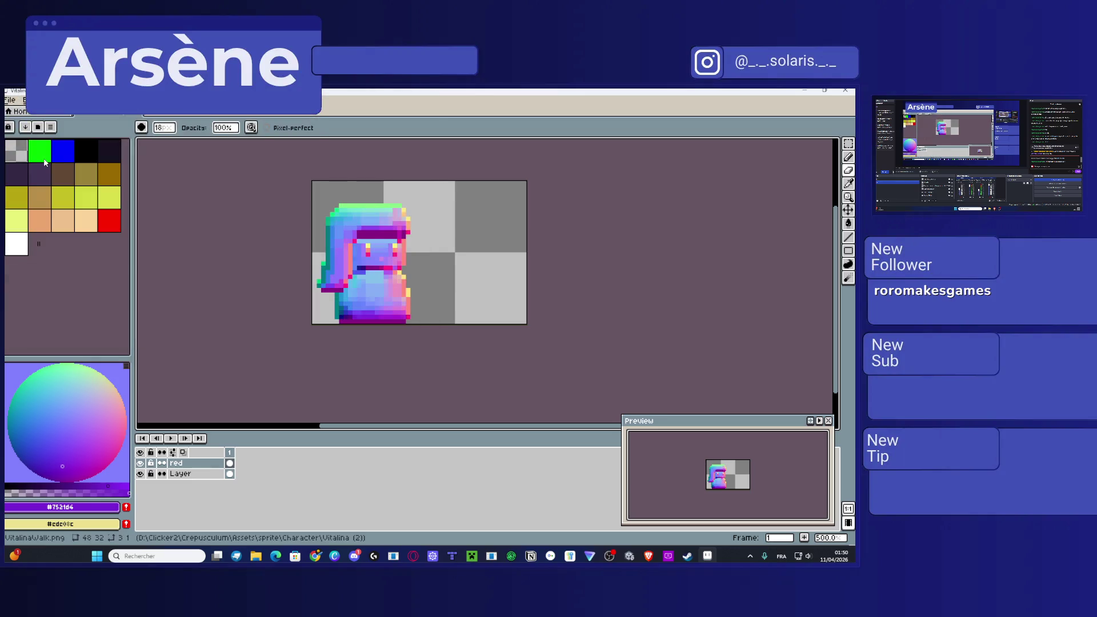
left_click(11, 101)
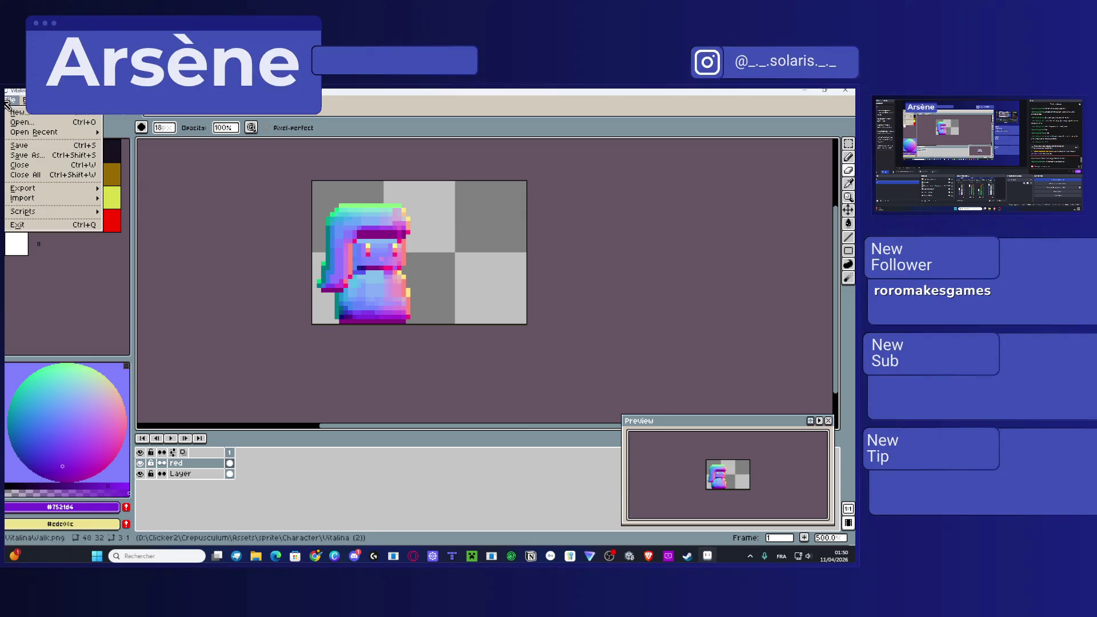
mouse_move(74, 192)
left_click(121, 192)
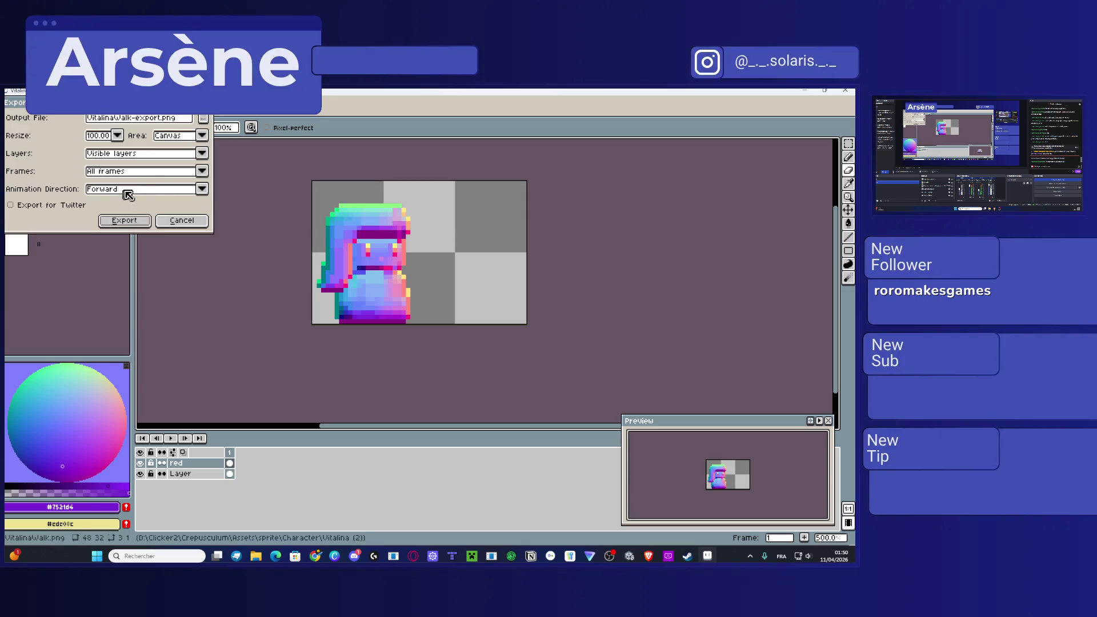
left_click_drag(162, 118, 117, 125)
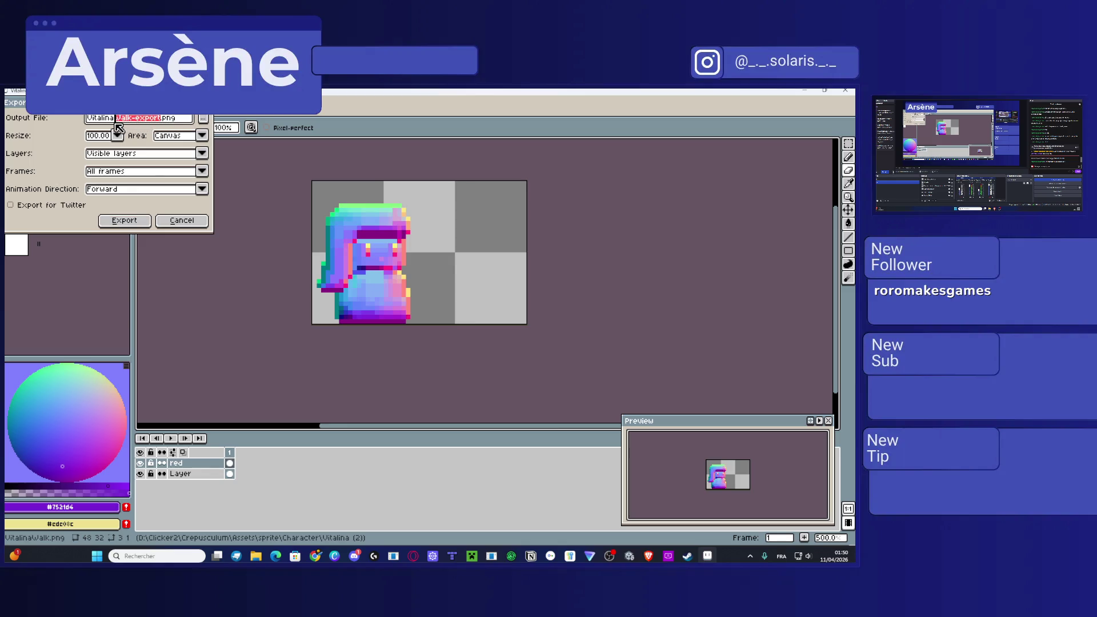
type("Idle-N")
type("ormal")
left_click(124, 221)
Step: Undo the erasing to restore both characters, hide the red layer, and minimize Aseprite
key("ctrl+z")
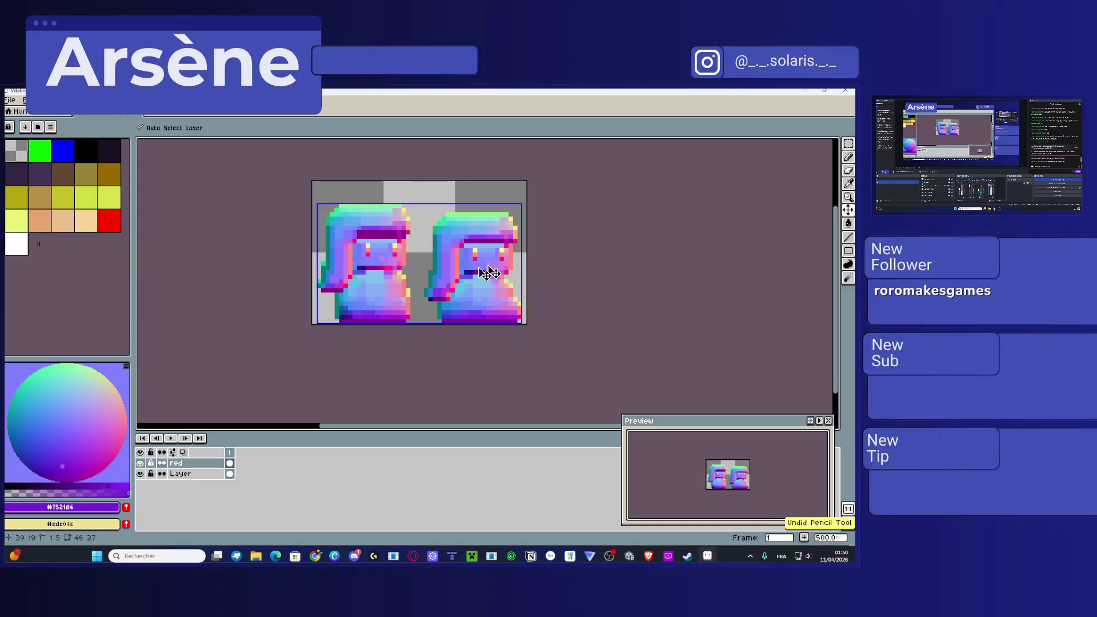
key("ctrl+d")
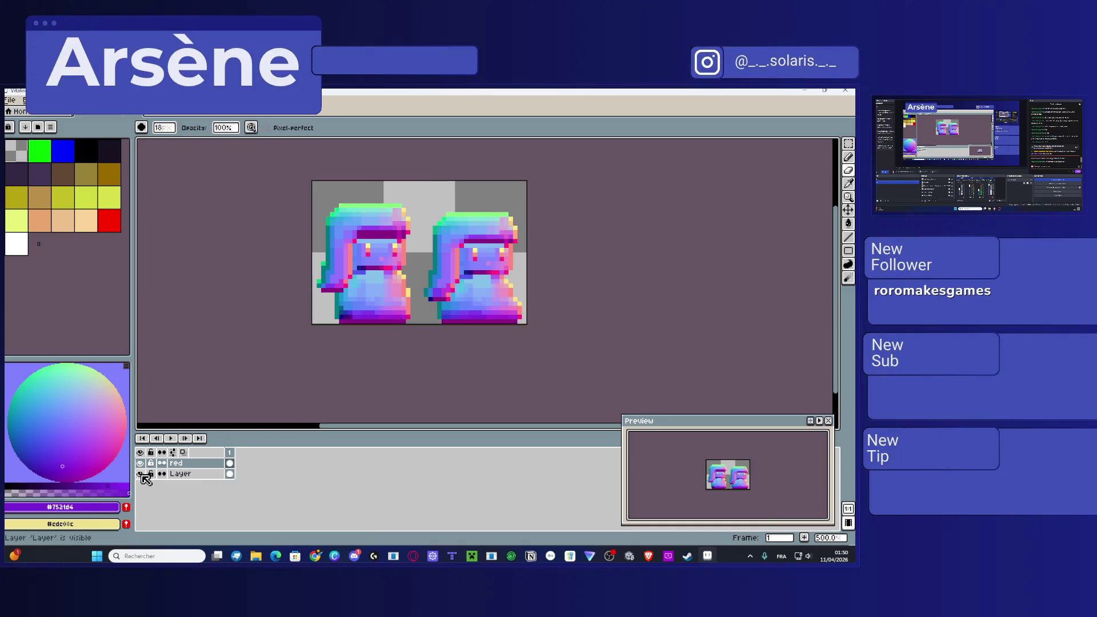
left_click(139, 463)
left_click(140, 463)
left_click(139, 464)
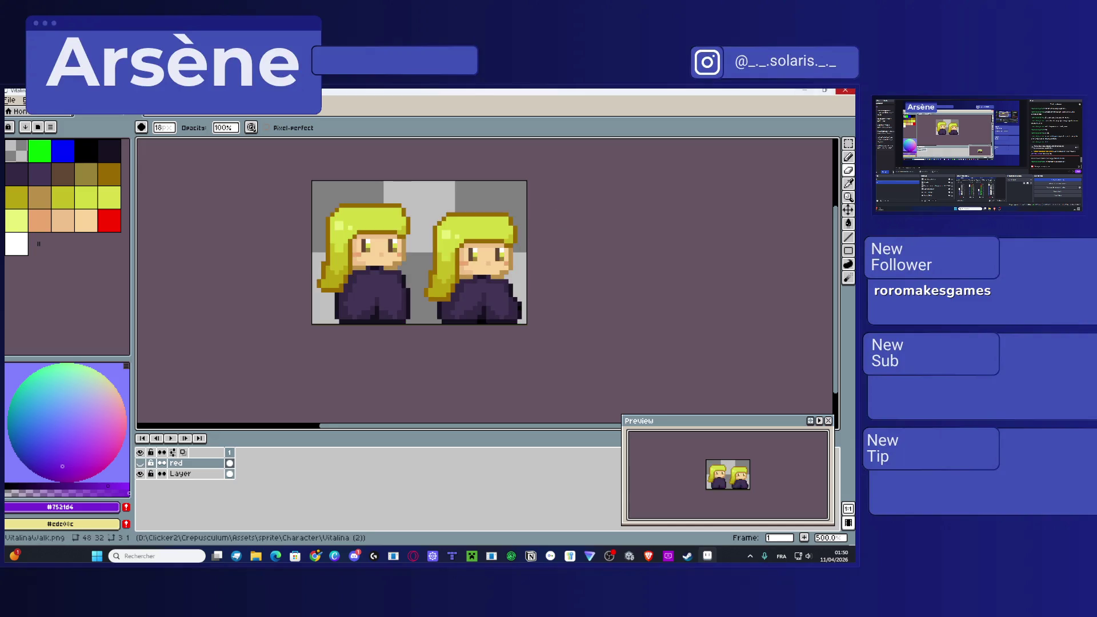
left_click(804, 90)
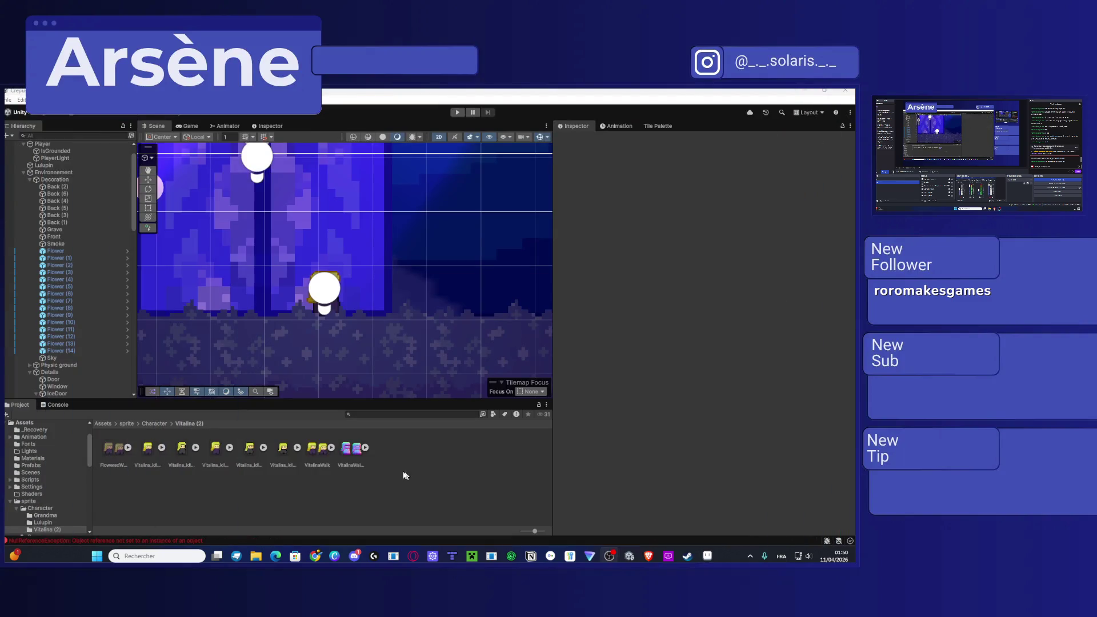
Step: Import VitalinaIdle-Normal.png from Explorer into the Vitalina (2) folder
mouse_move(255, 556)
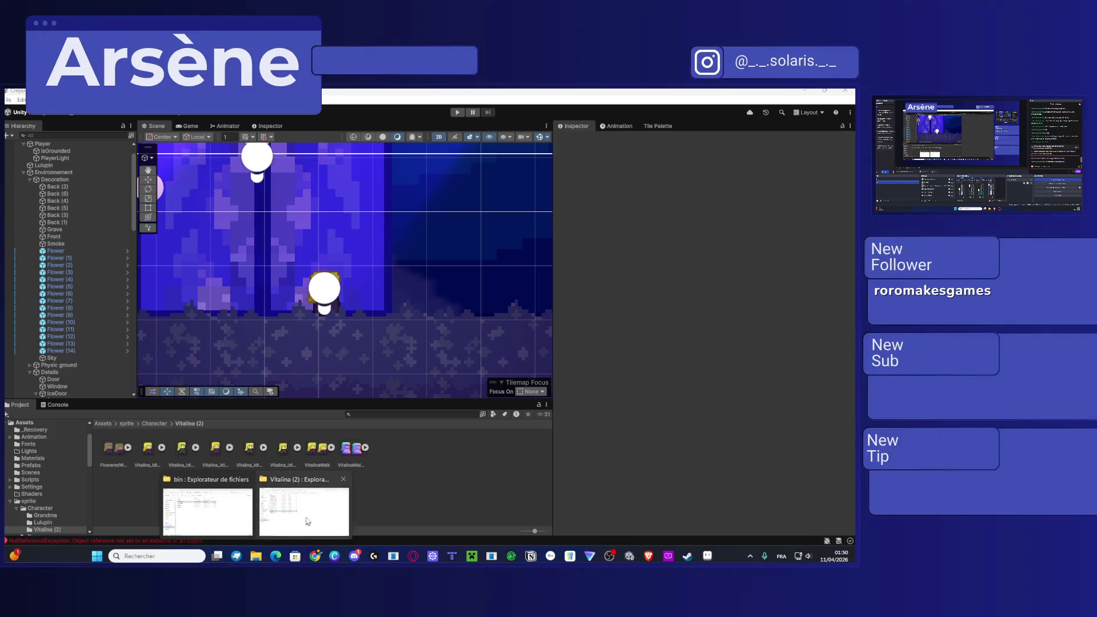
left_click(305, 524)
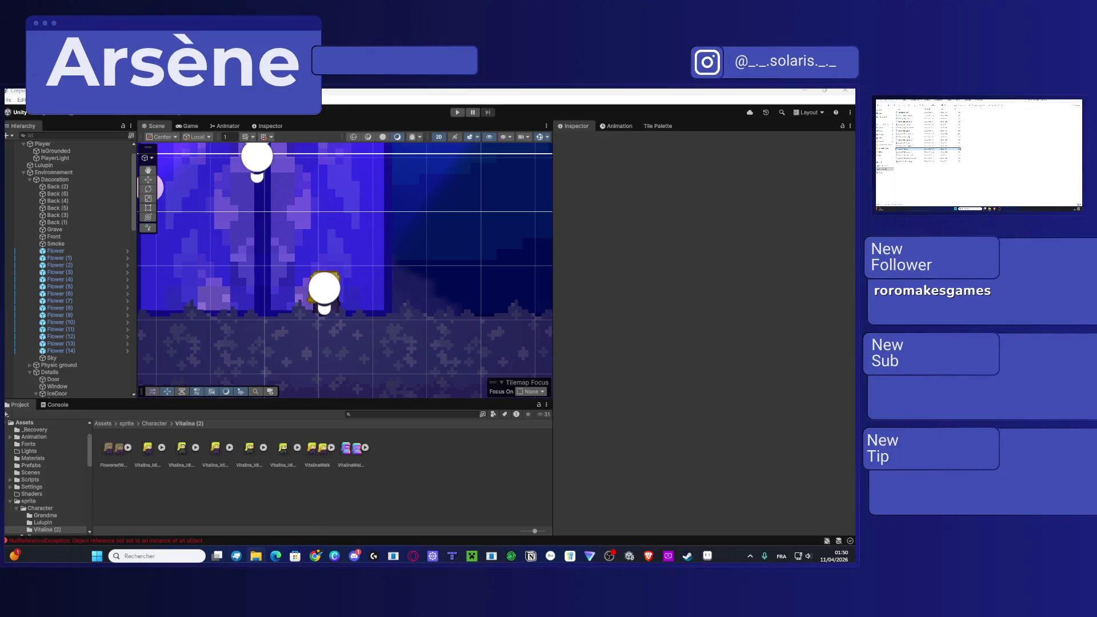
left_click(921, 161)
mouse_move(920, 160)
left_mouse_down()
mouse_move(504, 512)
mouse_move(471, 472)
left_mouse_up()
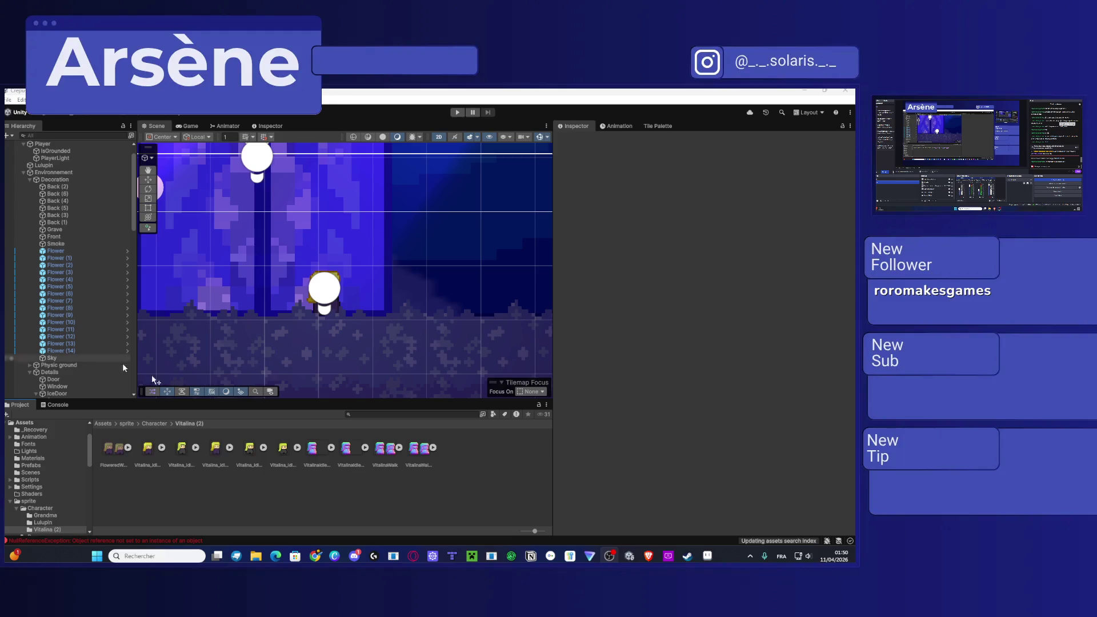
Step: Set VitalinaIdle-Normal's filter to Point (no filter), apply, and open the idle sheet in the Sprite Editor
left_click(317, 455)
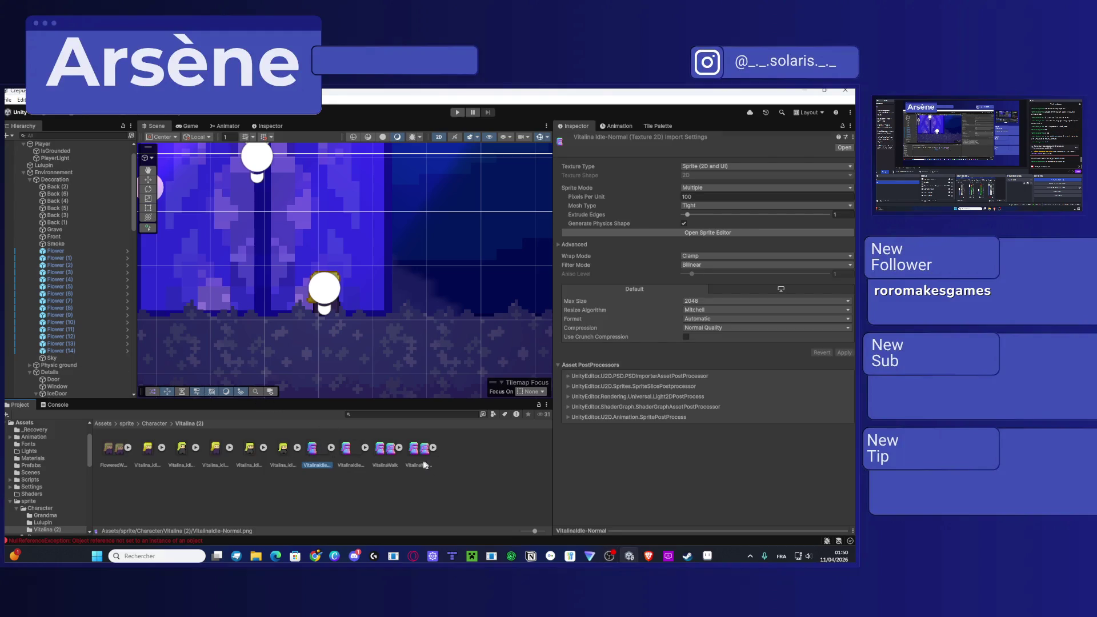
left_click(331, 447)
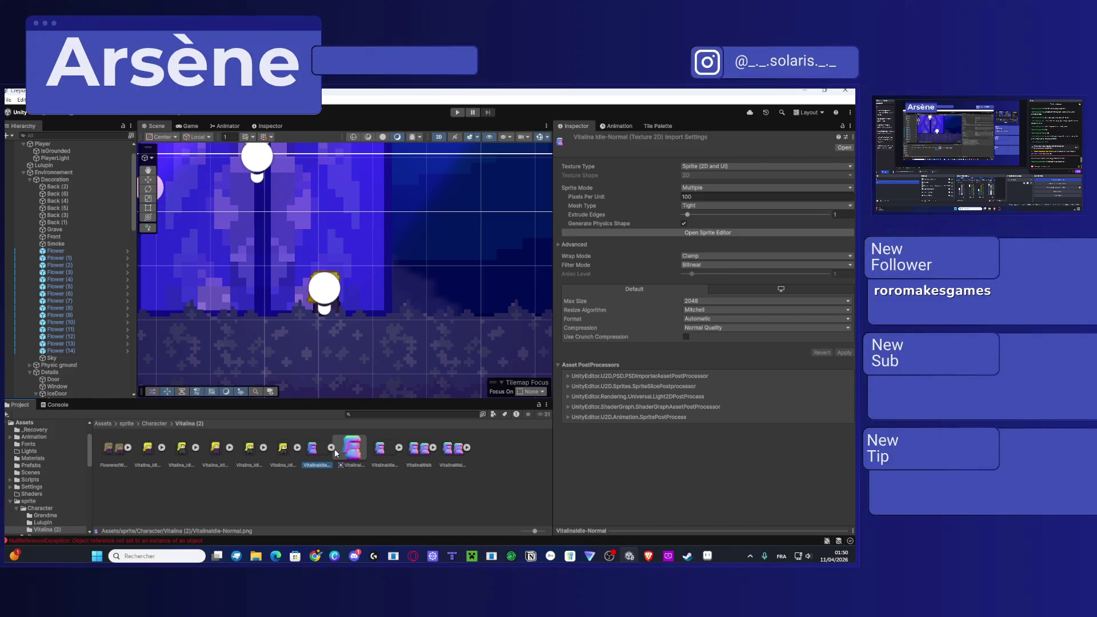
left_click(352, 449)
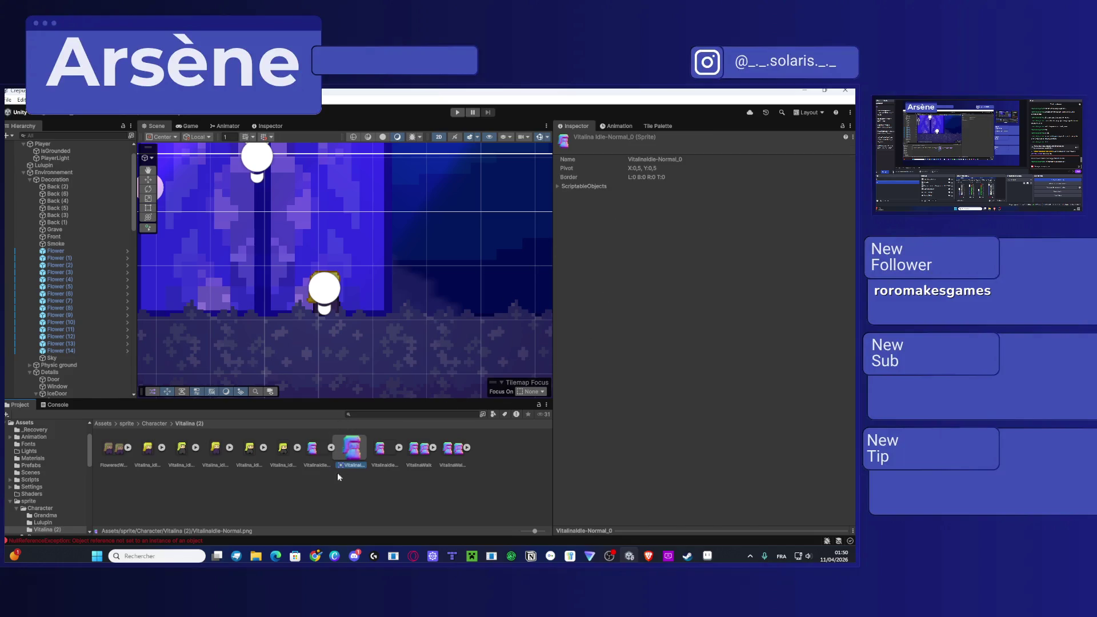
left_click(298, 447)
left_click(348, 454)
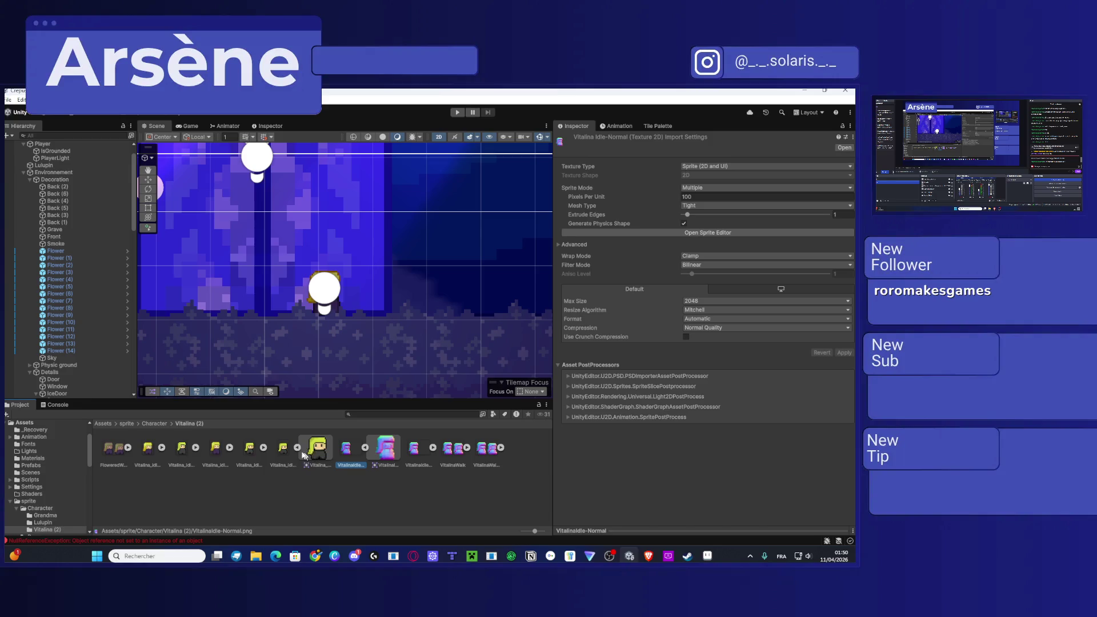
left_click(297, 449)
left_click(741, 264)
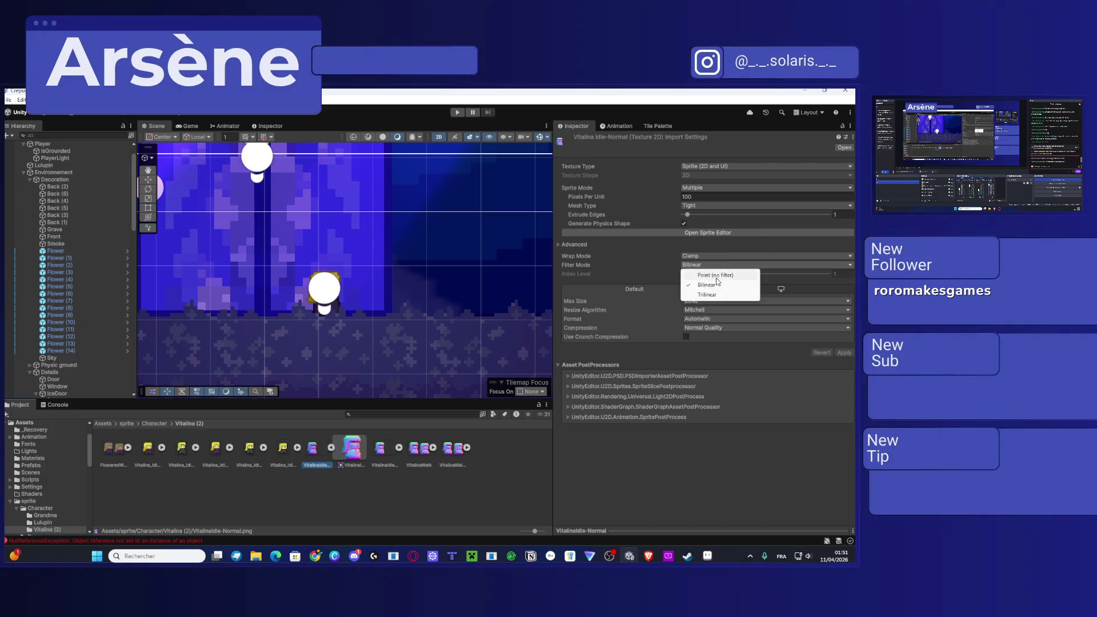
left_click(743, 275)
left_click(845, 353)
left_click(216, 449)
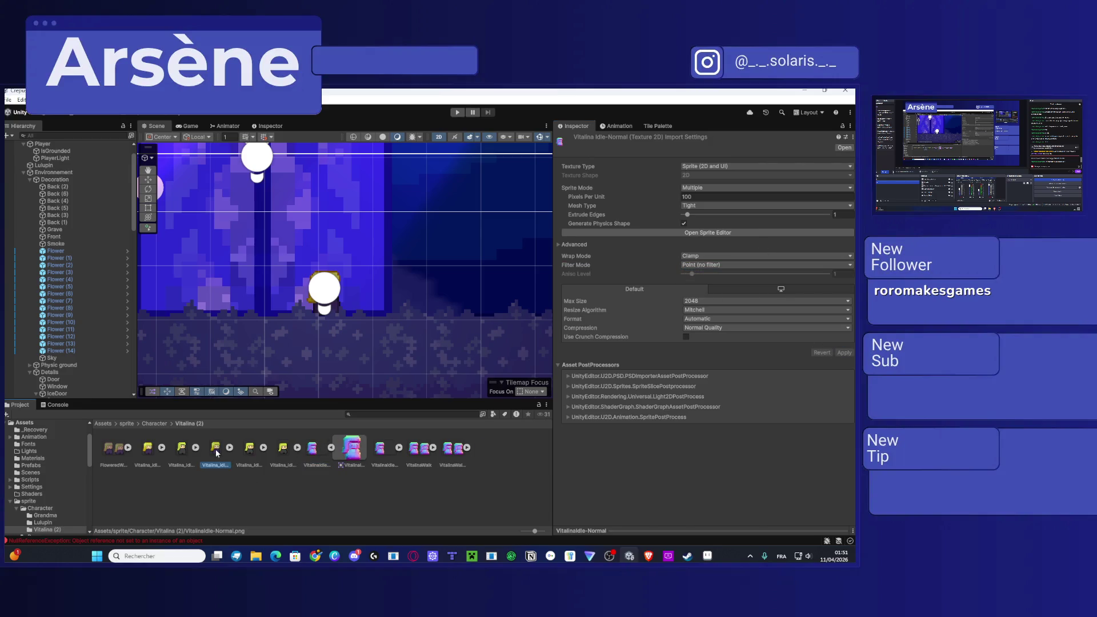
left_click(742, 232)
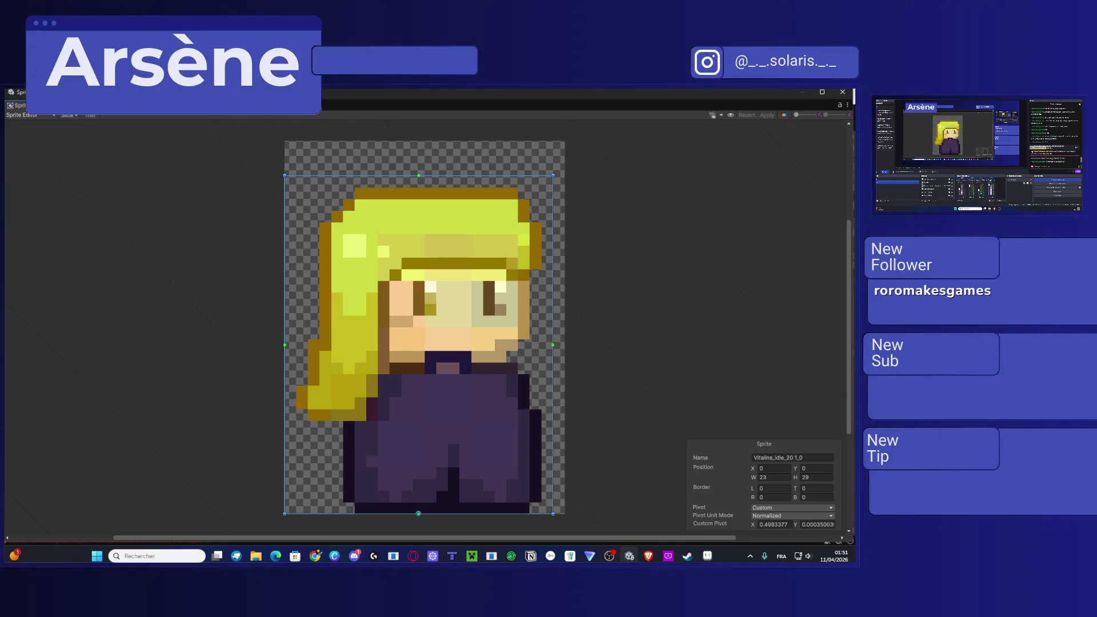
Step: Add a _NormalMap secondary texture using VitalinaIdle-Normal to the idle sprite, apply, and close the editor
left_click(26, 116)
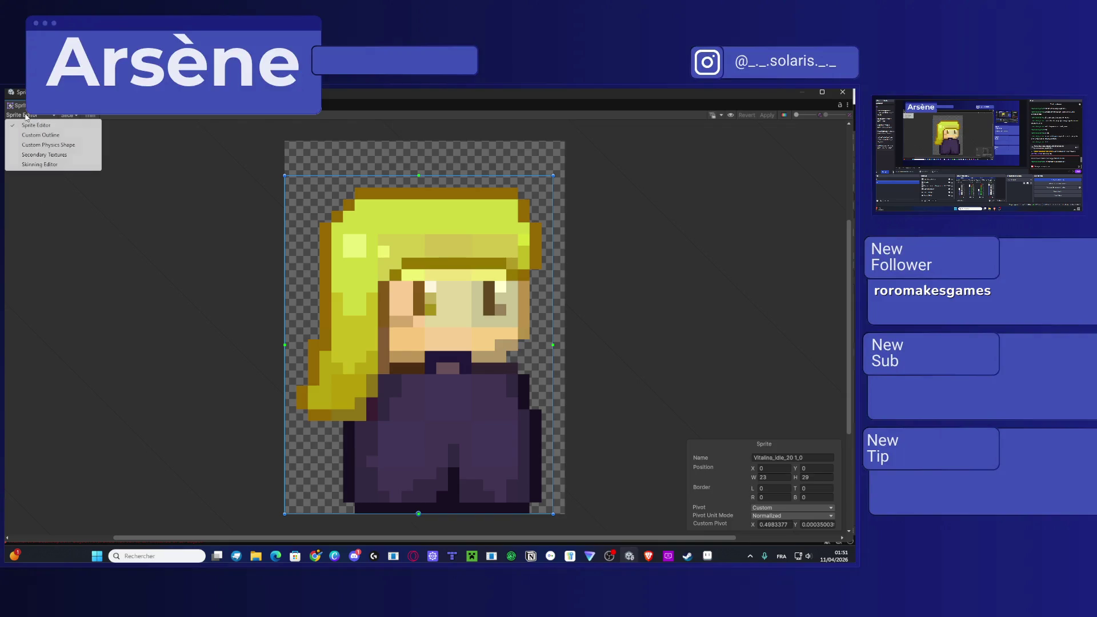
left_click(42, 155)
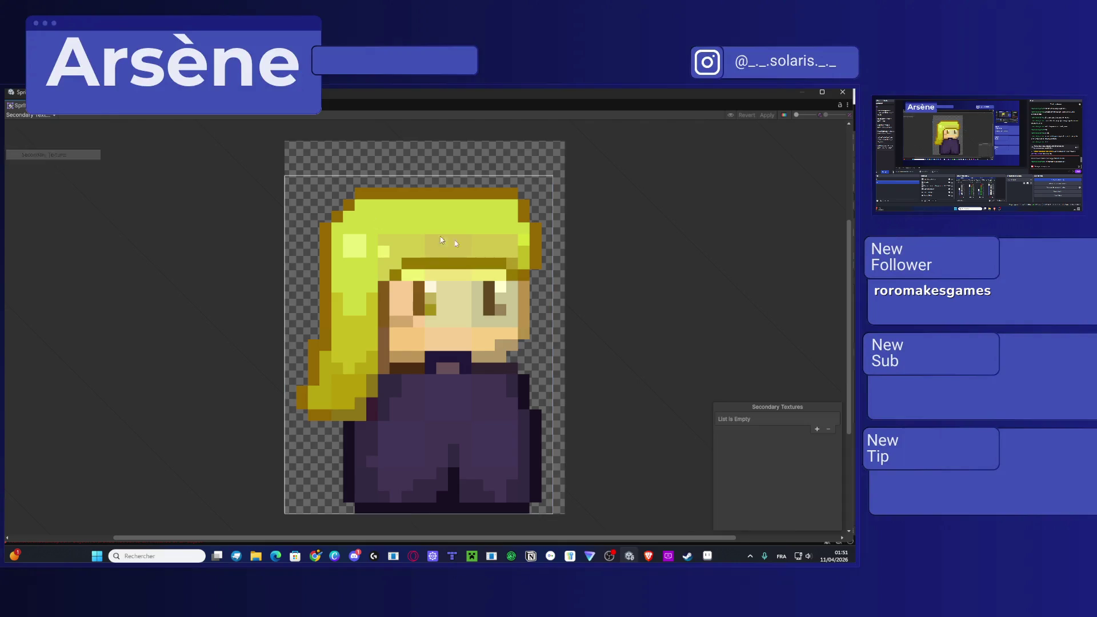
left_click(818, 428)
left_click(833, 421)
left_click(800, 445)
left_click(833, 430)
type("normal")
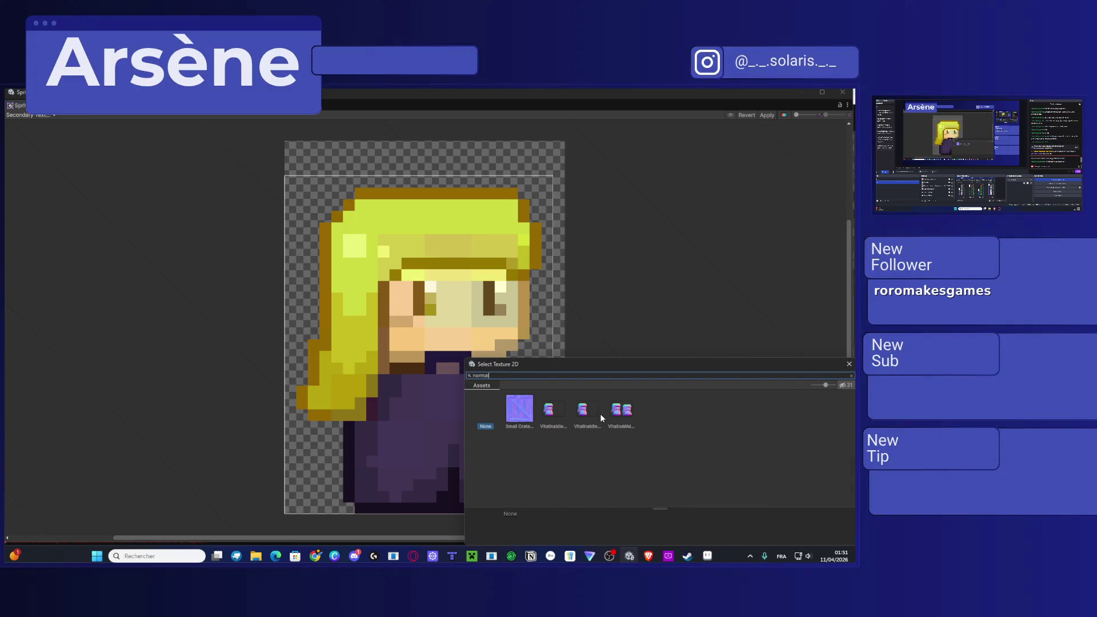
double_click(580, 412)
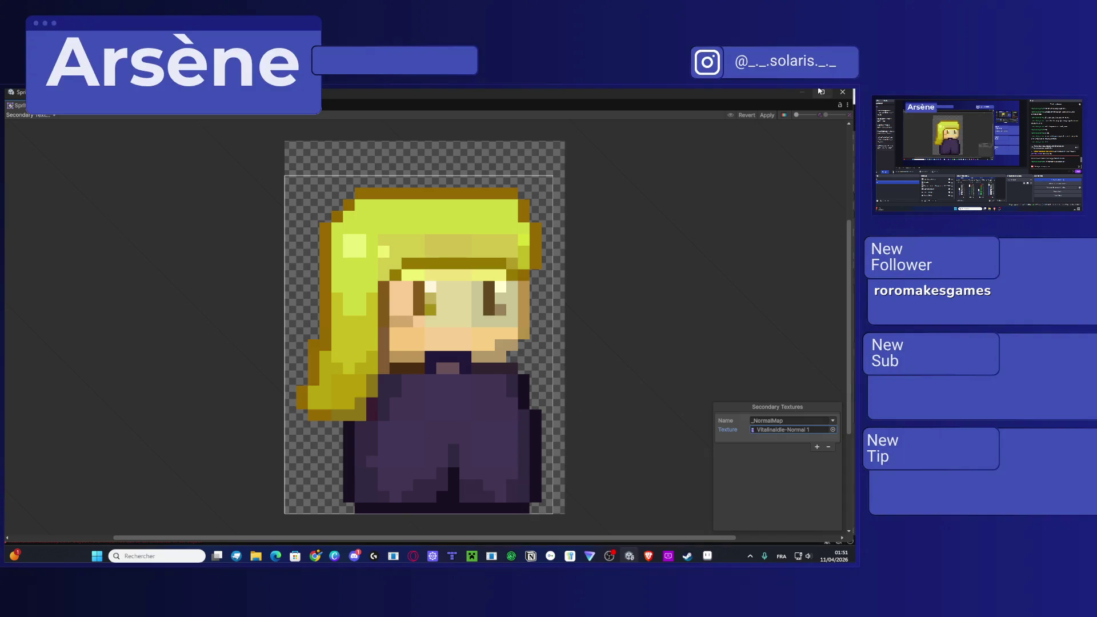
left_click(766, 114)
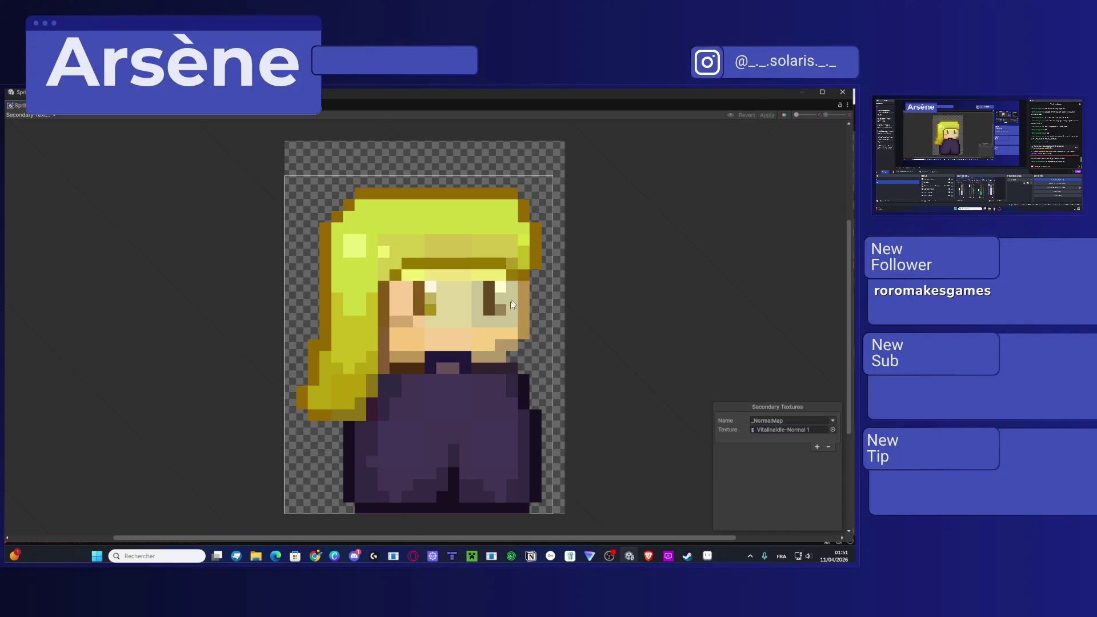
left_click(841, 92)
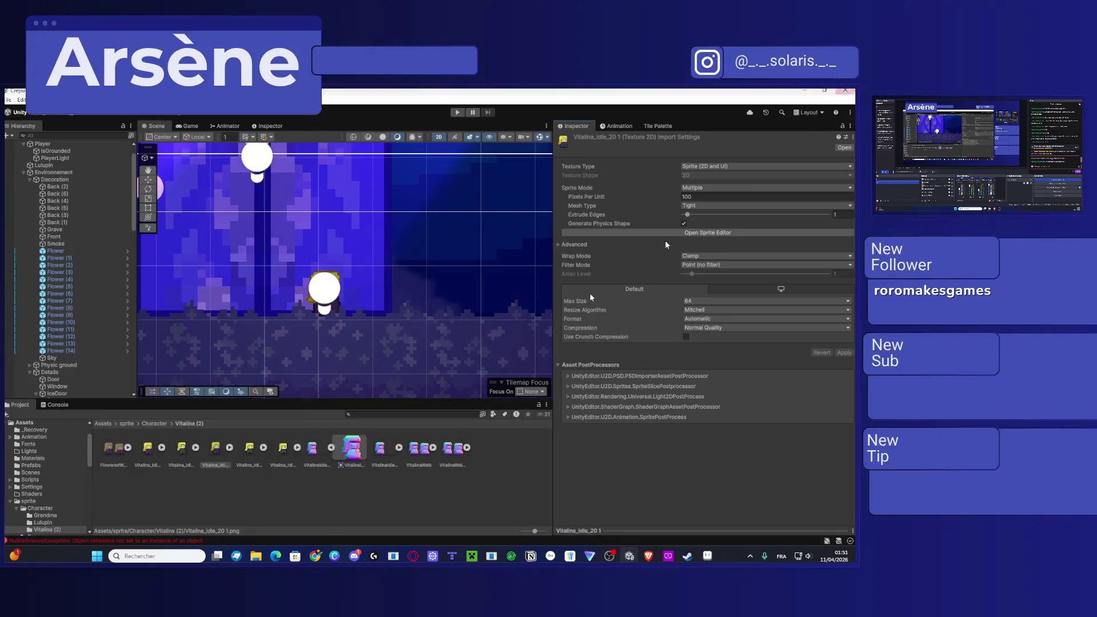
Step: Preview the VitalinaIdle-Normal texture in the Sprite Editor, then close it
left_click(325, 453)
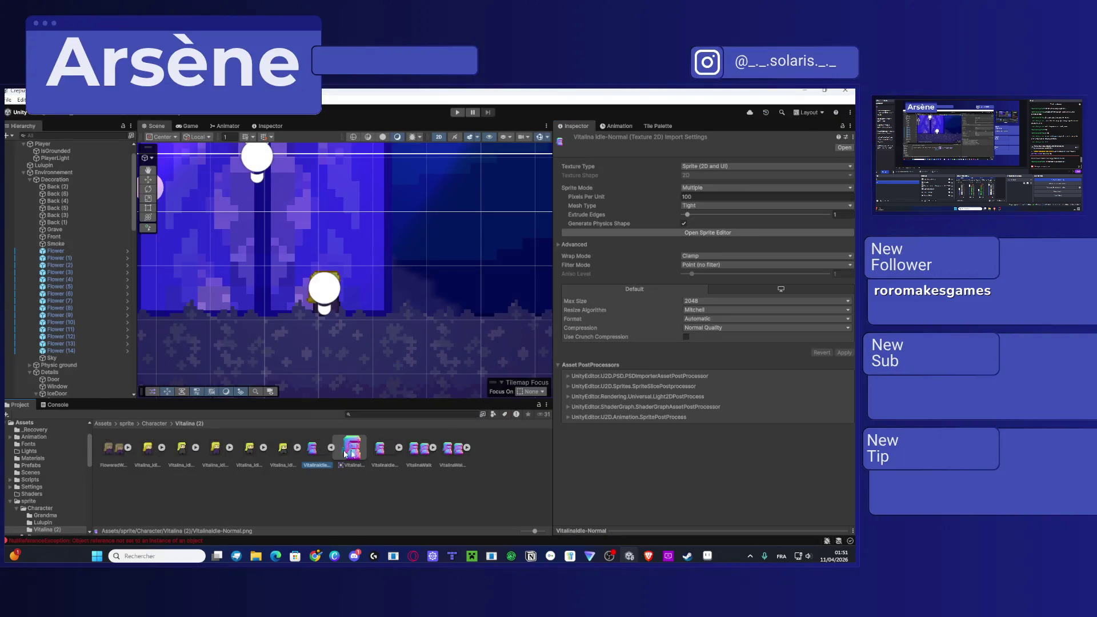
left_click(720, 235)
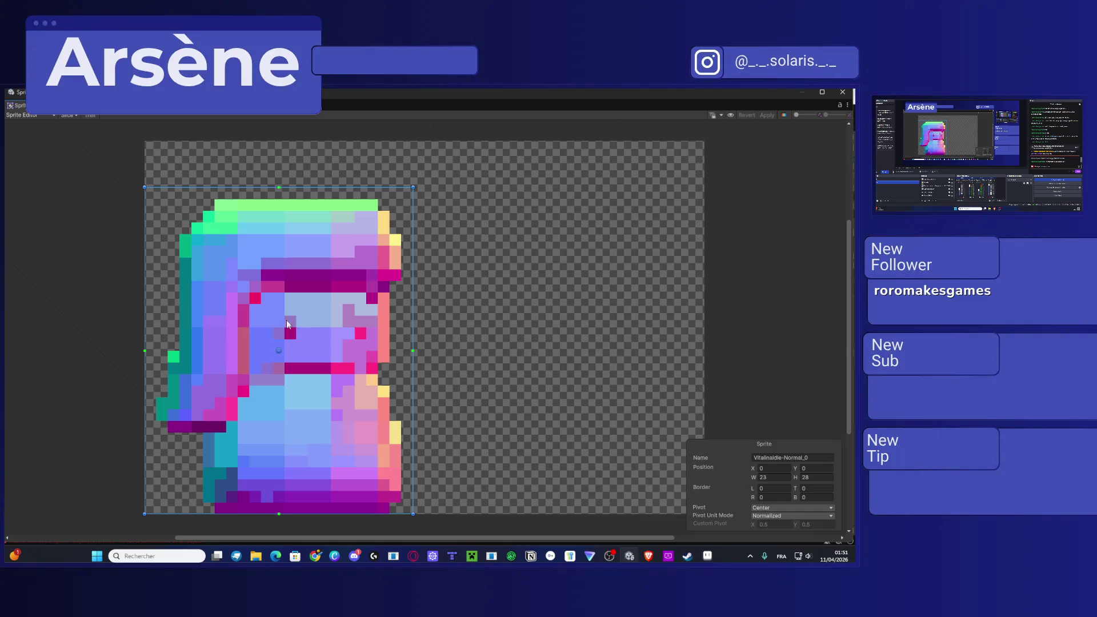
left_click(842, 92)
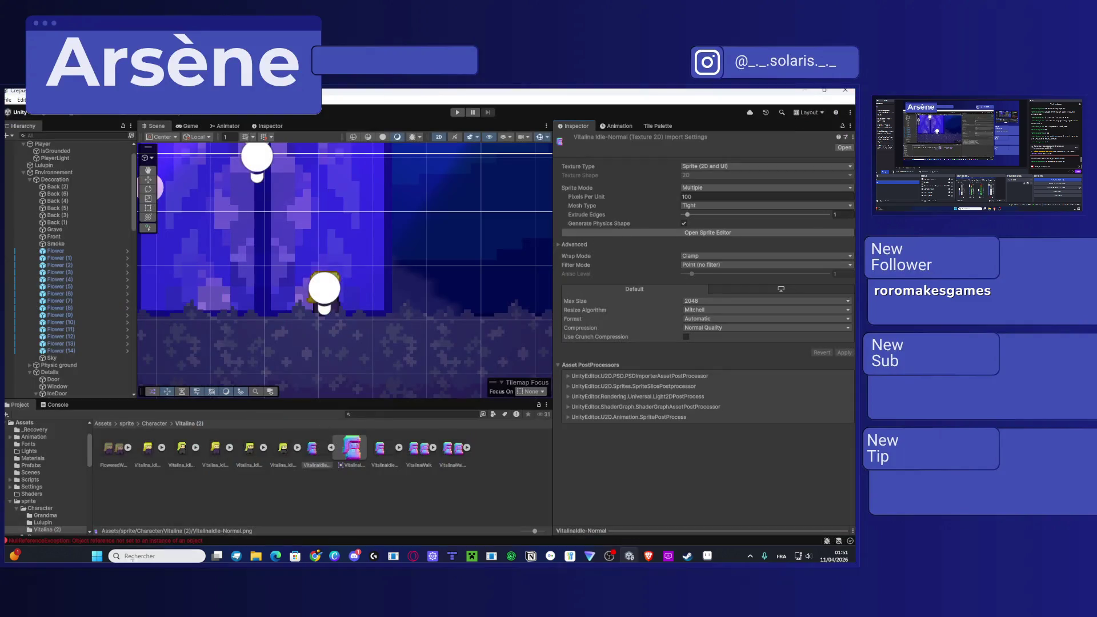
Step: Open Vitalina_idle_2 in the Sprite Editor's Secondary Textures mode
left_click(153, 454)
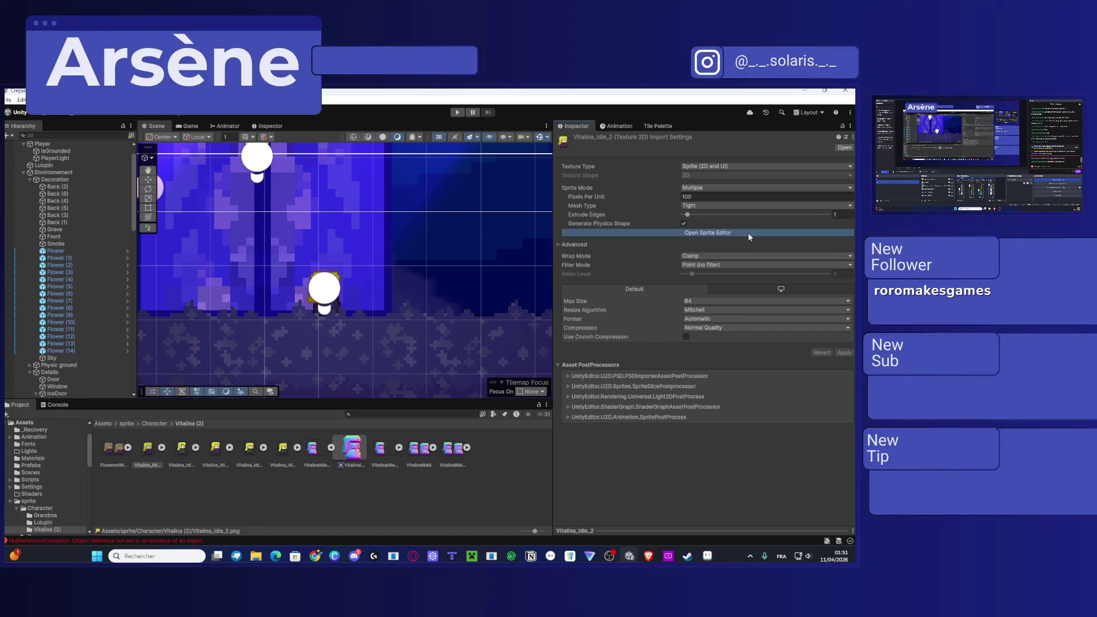
left_click(748, 232)
left_click(41, 115)
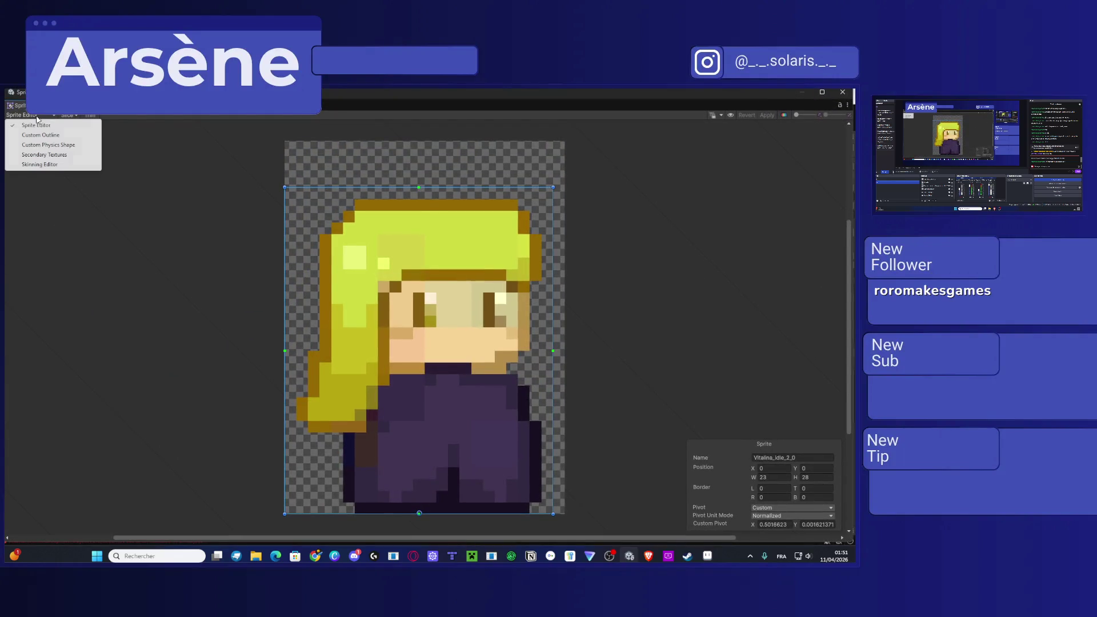
left_click(46, 155)
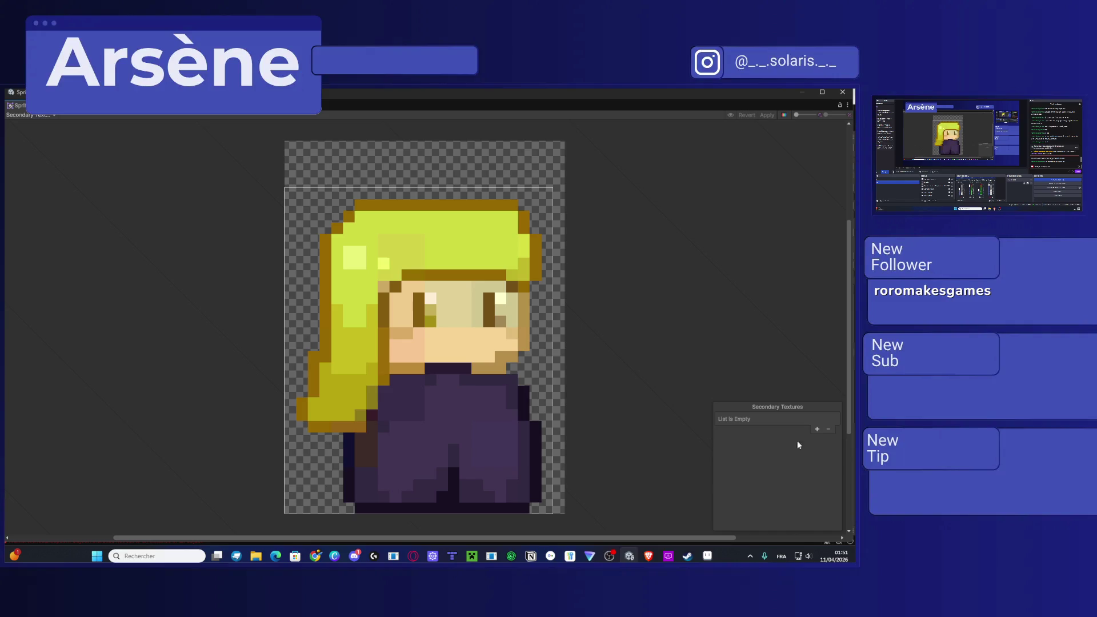
Step: Add a _NormalMap entry set to VitalinaIdle-Normal, apply it, and close the editor
left_click(816, 428)
left_click(833, 421)
left_click(812, 438)
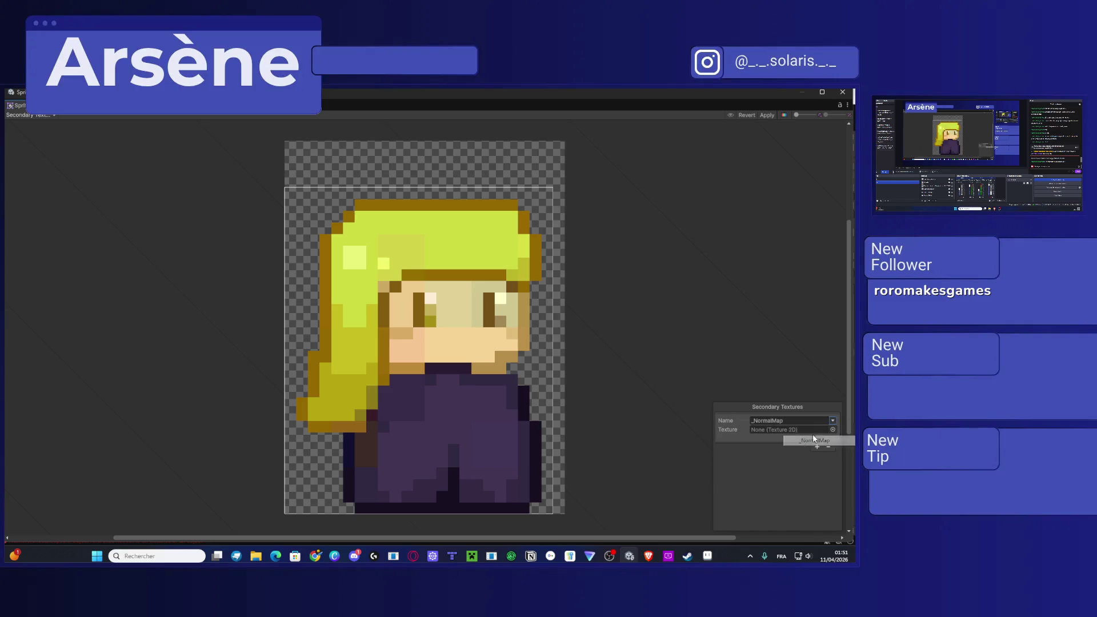
left_click(833, 430)
type("normal")
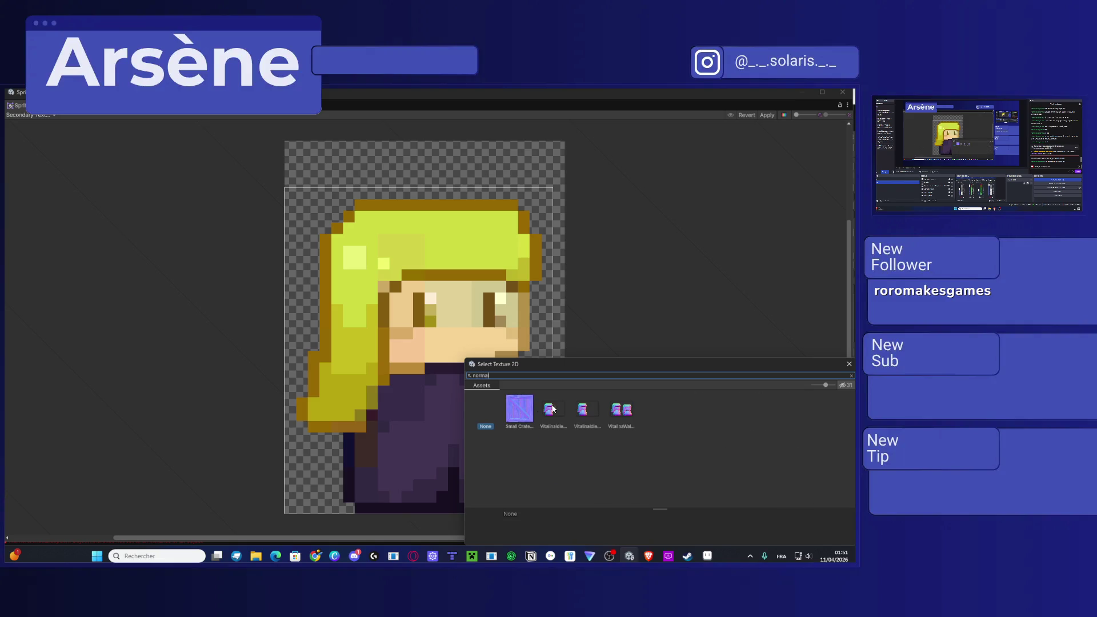
double_click(559, 411)
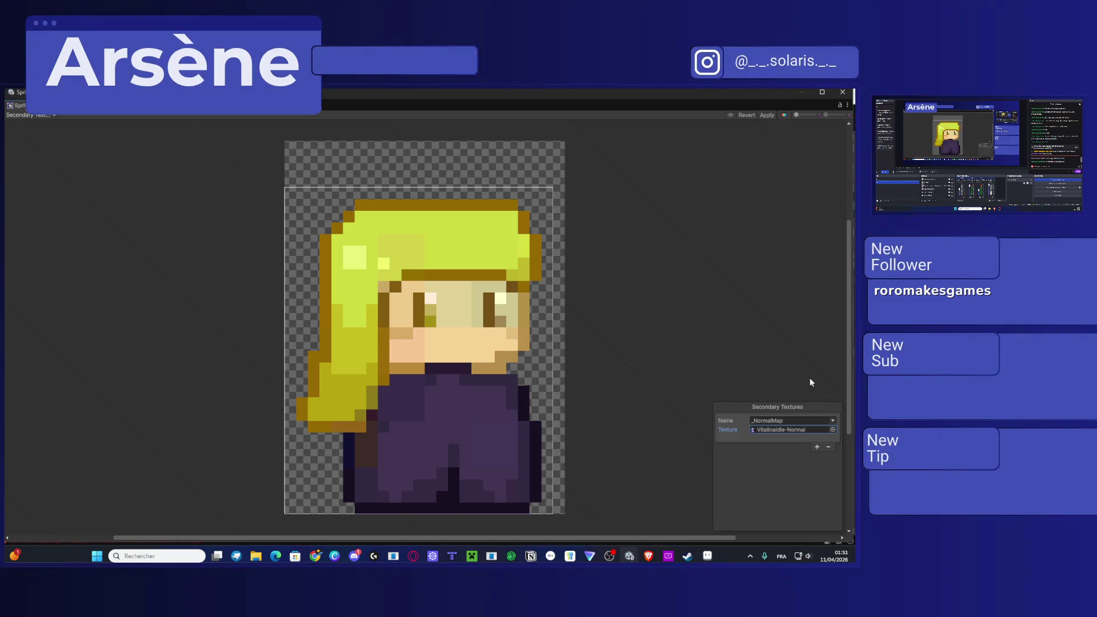
left_click(769, 116)
left_click(845, 95)
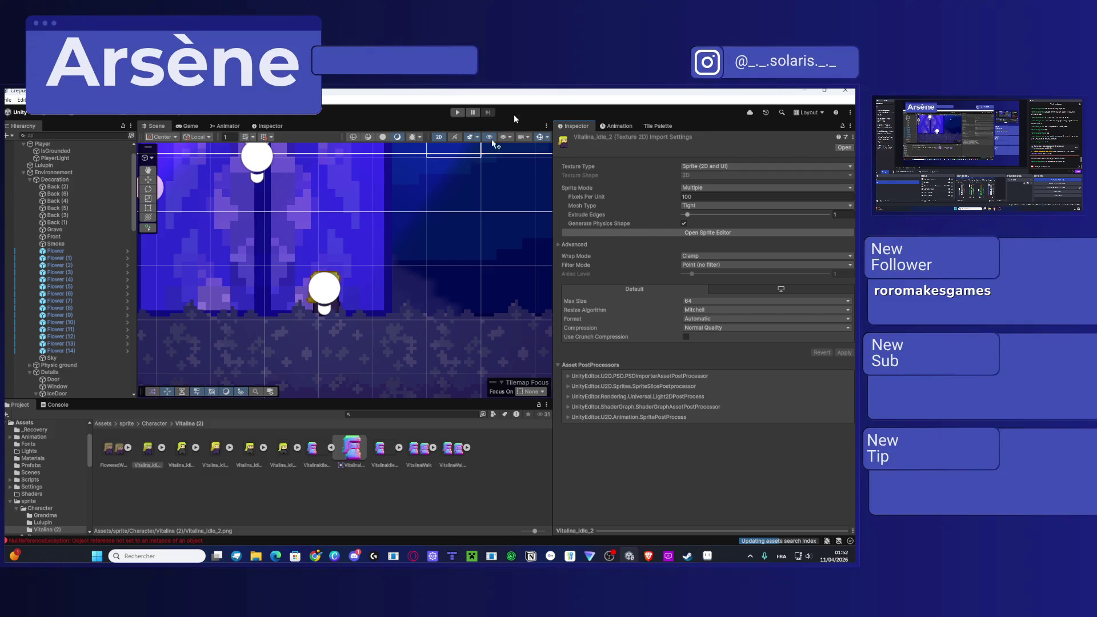
Step: Widen the Scene view and scroll the Hierarchy to the SpotMoon lights
left_click_drag(558, 149, 725, 150)
scroll(461, 252, "down", 5)
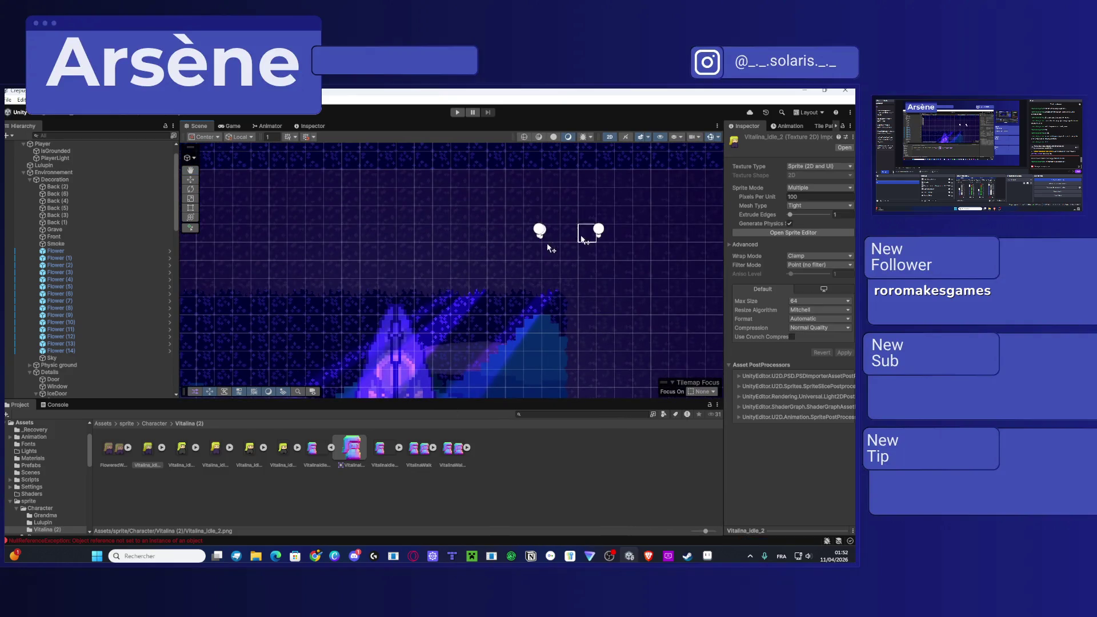
scroll(85, 266, "up", 2)
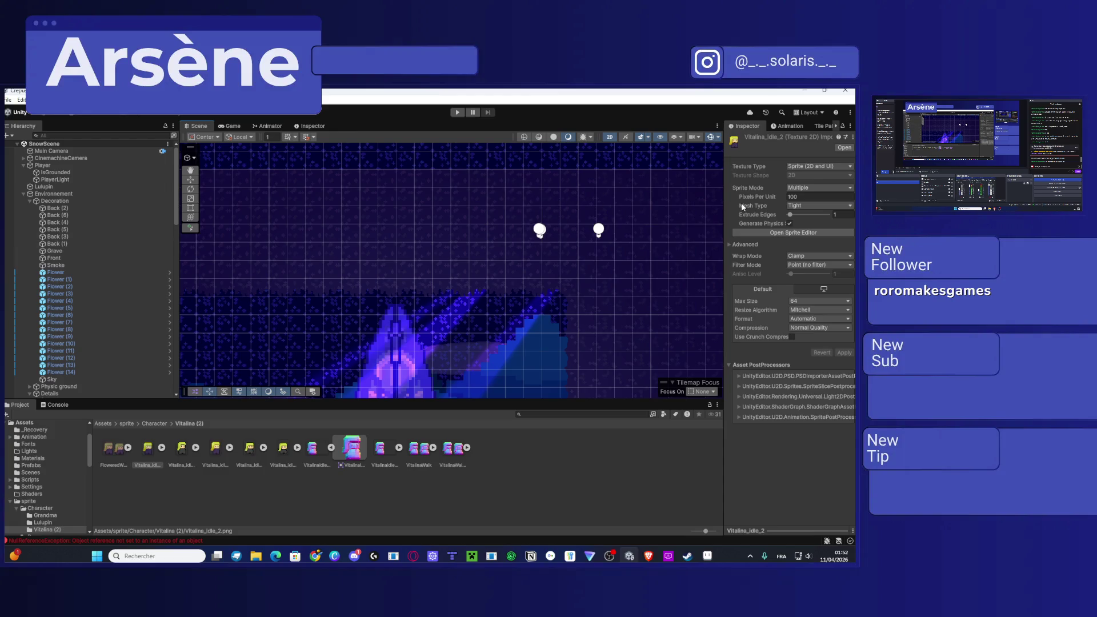
scroll(340, 271, "down", 4)
scroll(451, 260, "up", 4)
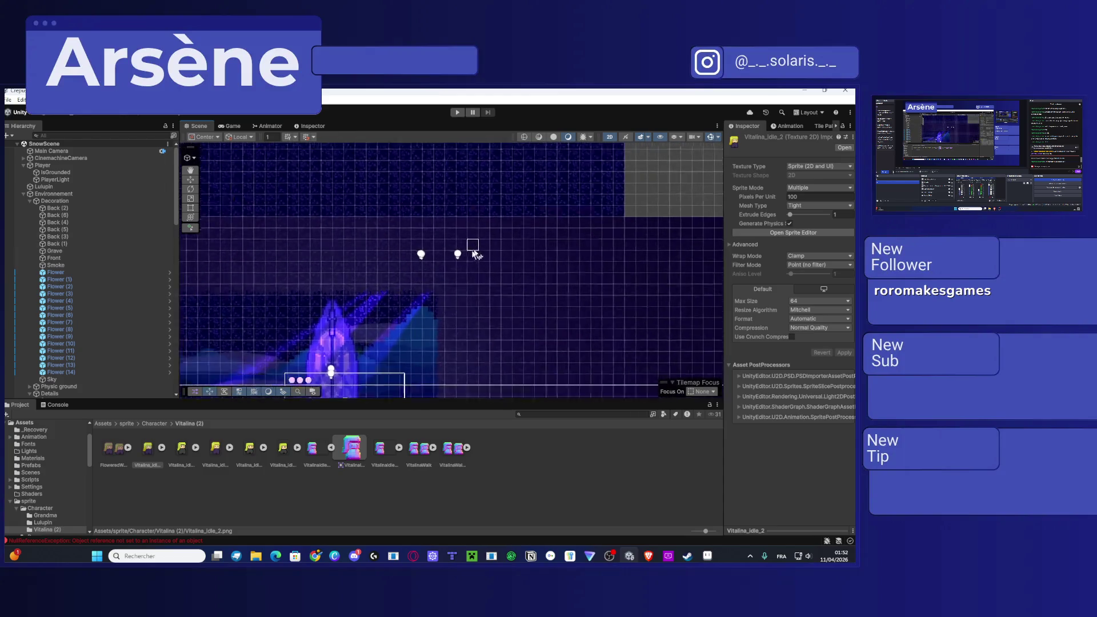
scroll(101, 274, "down", 5)
scroll(101, 275, "down", 3)
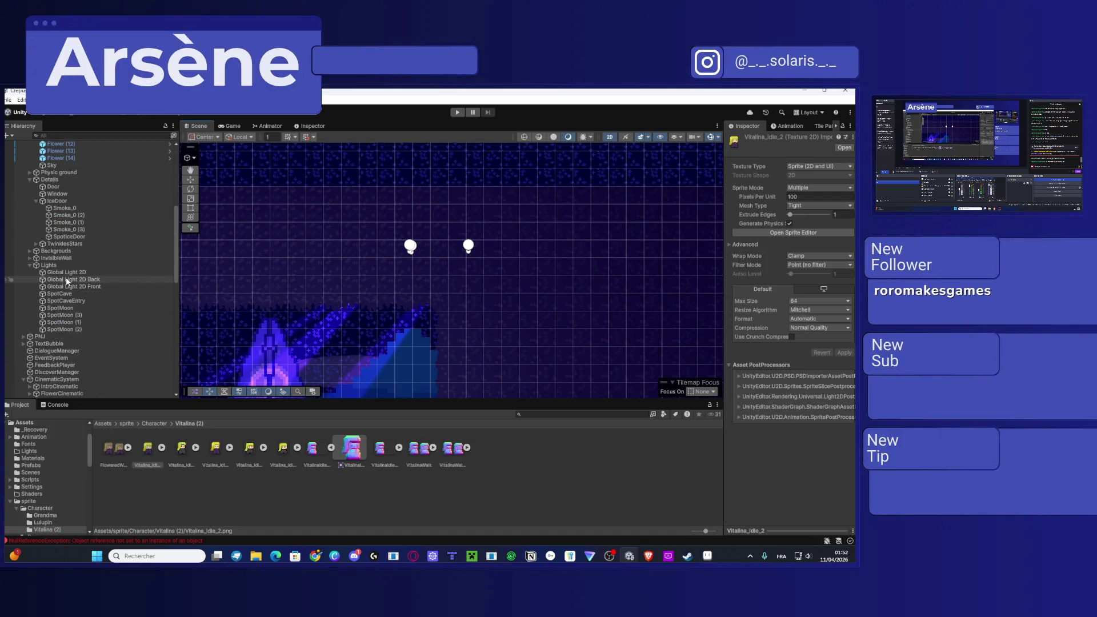
Step: Set SpotMoon (1)'s Light 2D normal-map quality to Accurate
left_click(75, 315)
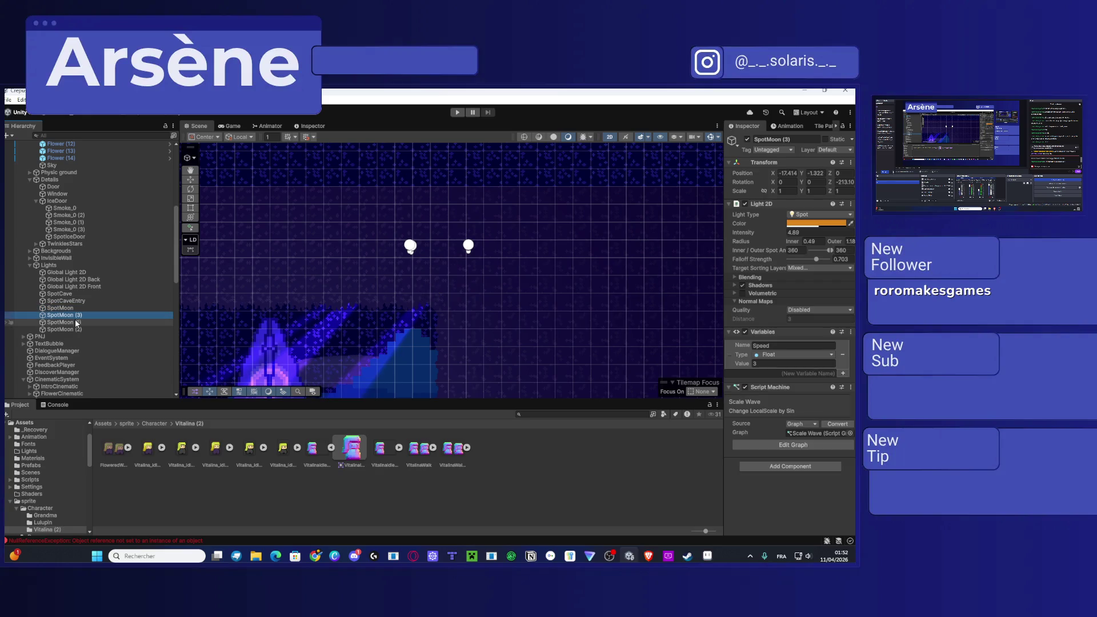
left_click(75, 323)
left_click_drag(680, 240, 782, 290)
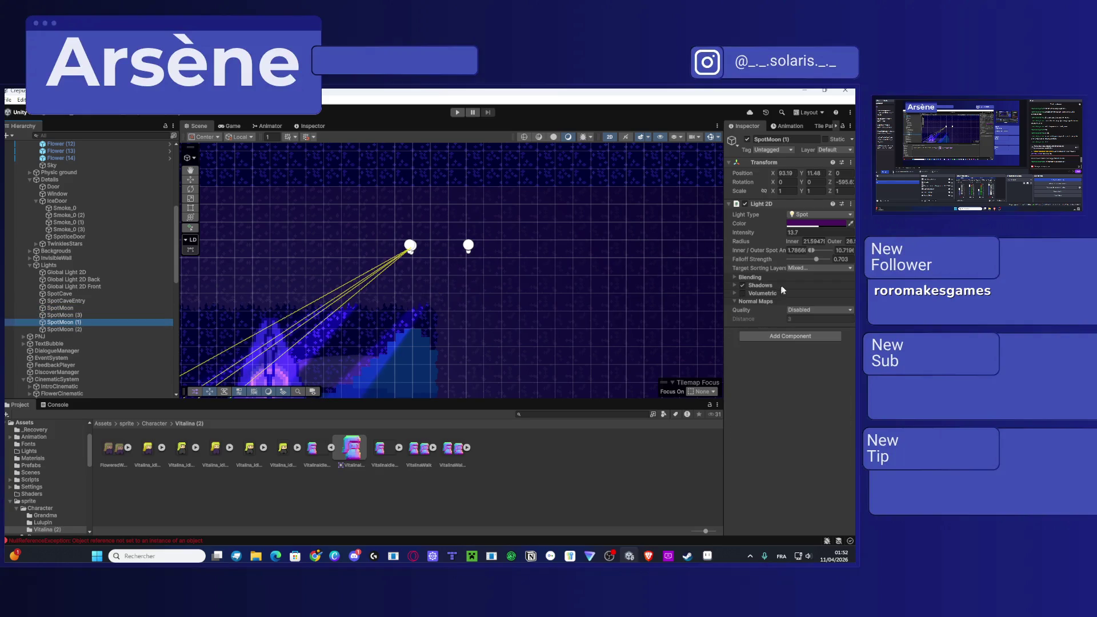
left_click(800, 310)
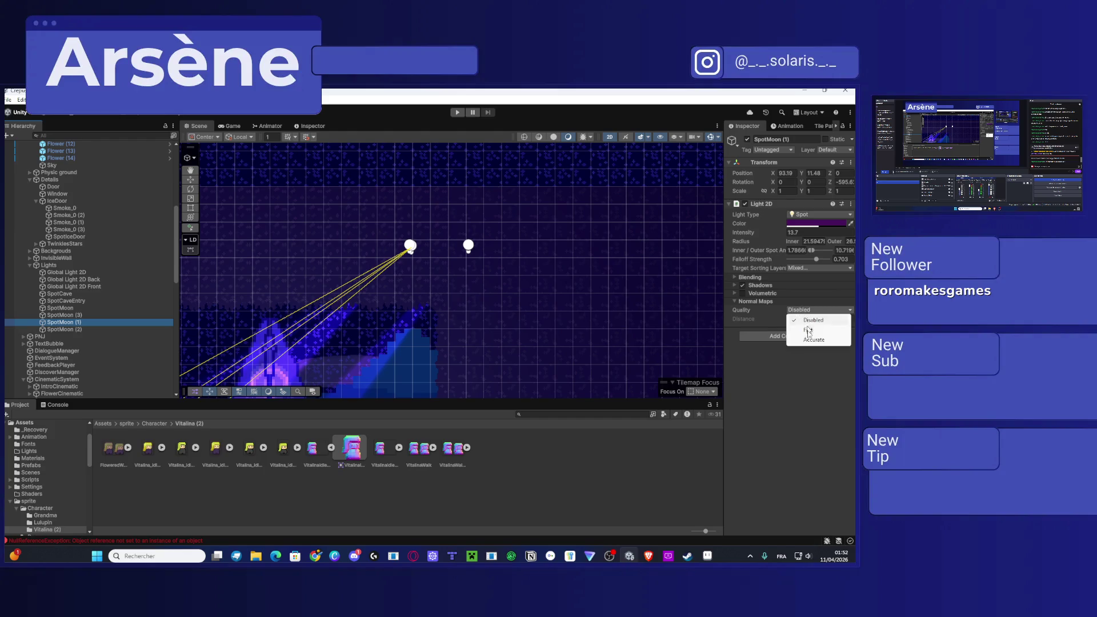
left_click(806, 340)
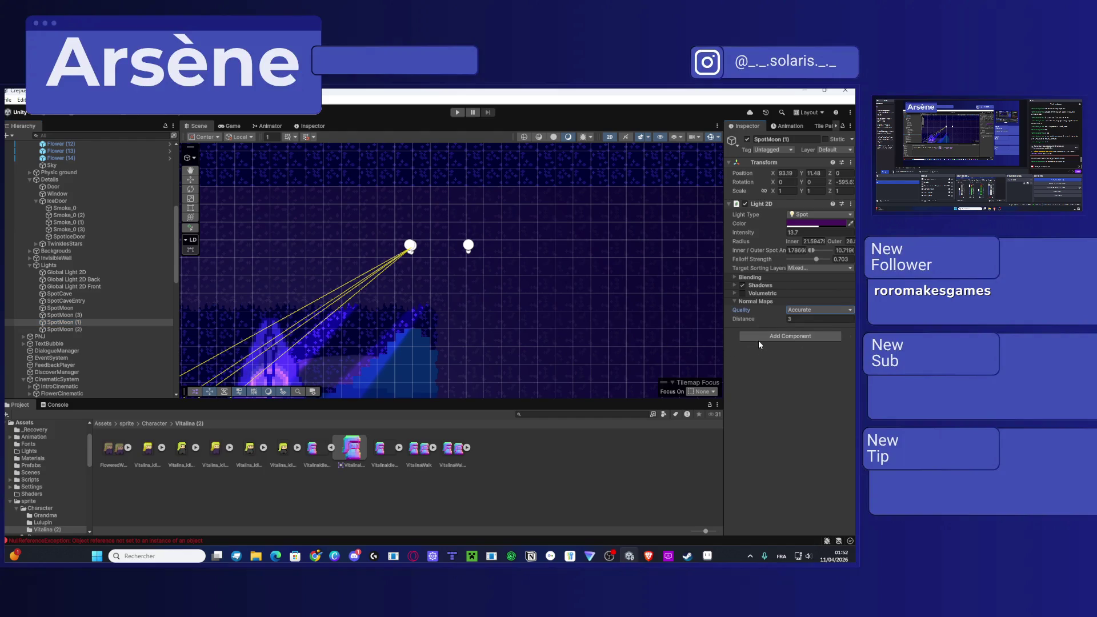
left_click_drag(378, 258, 399, 269)
Step: Raise SpotMoon (1)'s normal-map distance to about 8.5
left_click_drag(739, 322, 757, 323)
left_click_drag(436, 302, 457, 191)
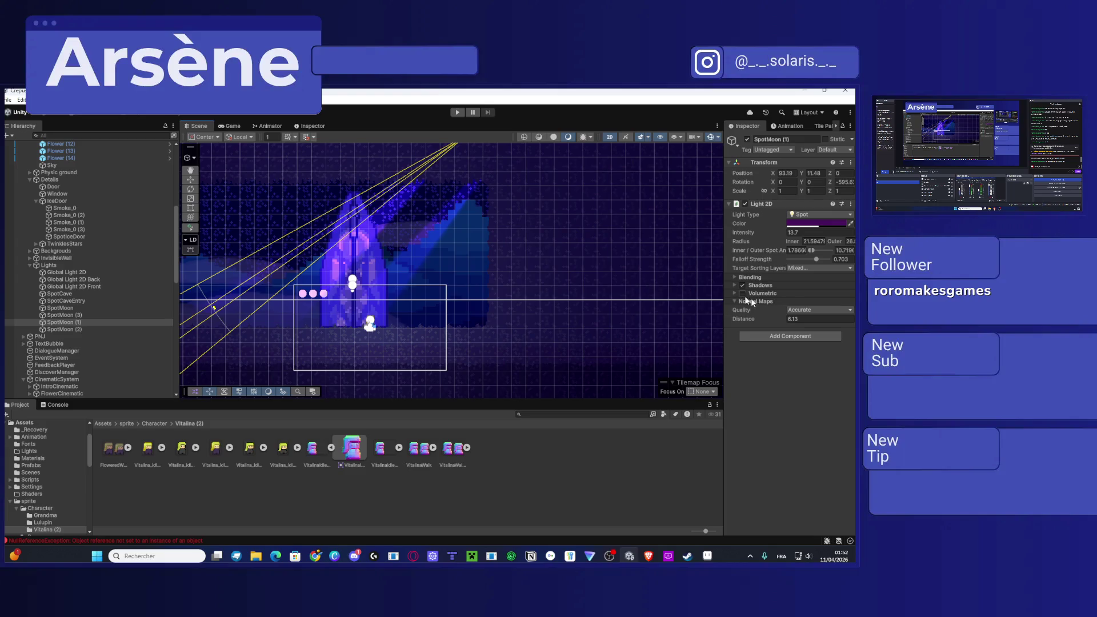
left_click_drag(747, 321, 771, 324)
Step: Set SpotMoon (2) to Accurate with a distance above 15, then raise SpotMoon (1)'s distance further
left_click(94, 329)
left_click(820, 309)
left_click(814, 339)
mouse_move(744, 322)
left_mouse_down()
mouse_move(829, 330)
mouse_move(734, 331)
mouse_move(791, 333)
left_mouse_up()
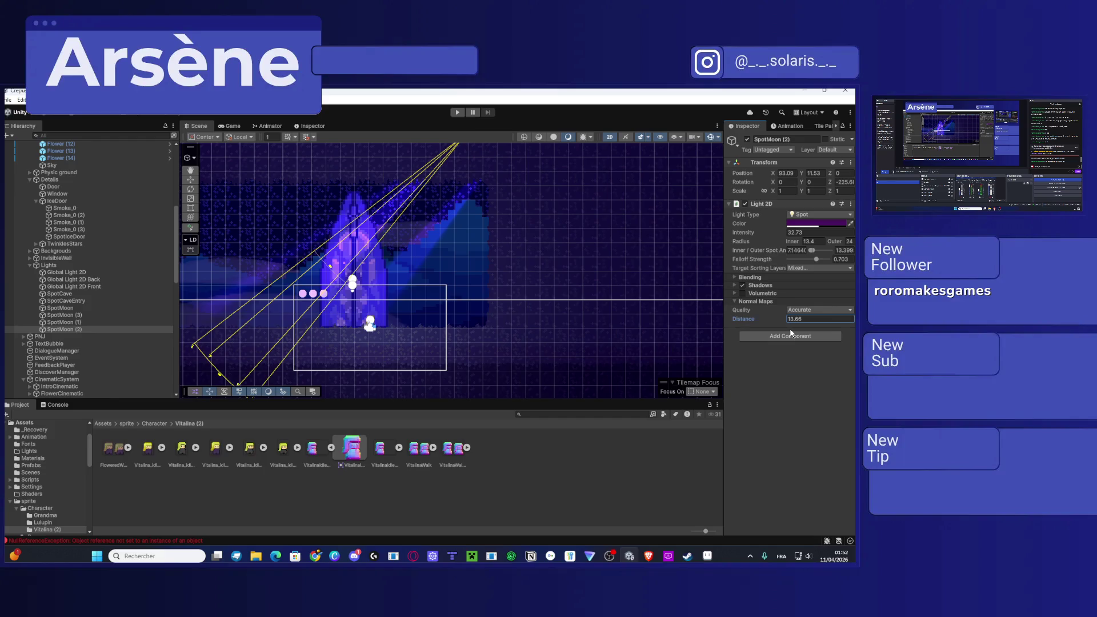
mouse_move(568, 320)
left_mouse_down()
mouse_move(404, 307)
mouse_move(743, 336)
mouse_move(743, 324)
mouse_move(770, 324)
left_mouse_up()
left_click(96, 323)
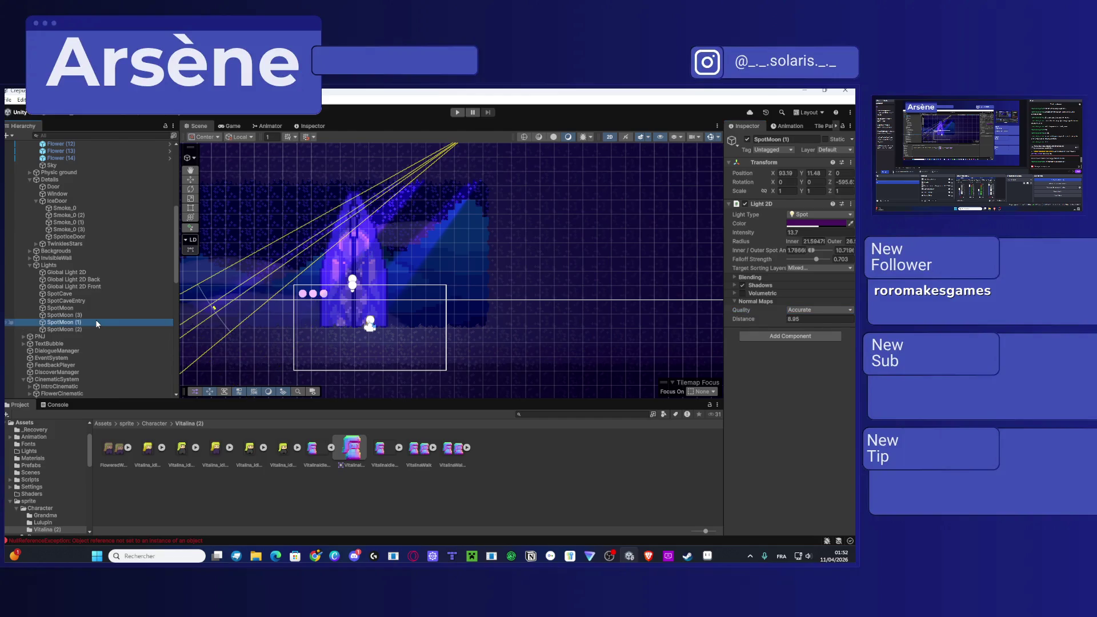
left_click_drag(764, 320, 786, 325)
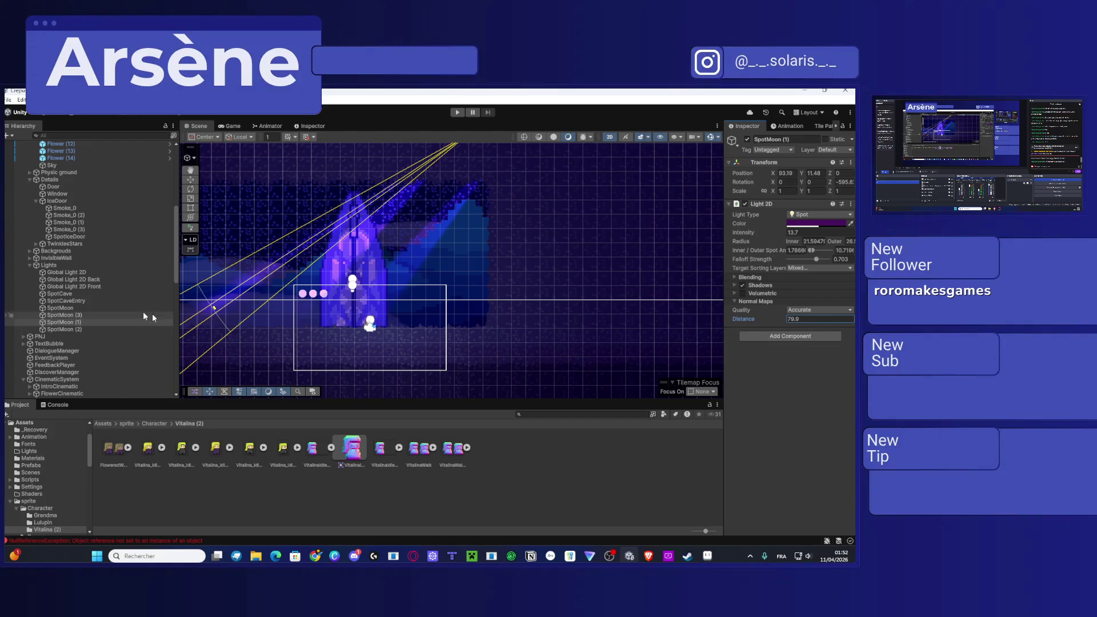
Step: Set SpotMoon (3) to Accurate, raise SpotMoon's normal-map distance to about 43, and run the game
left_click(121, 315)
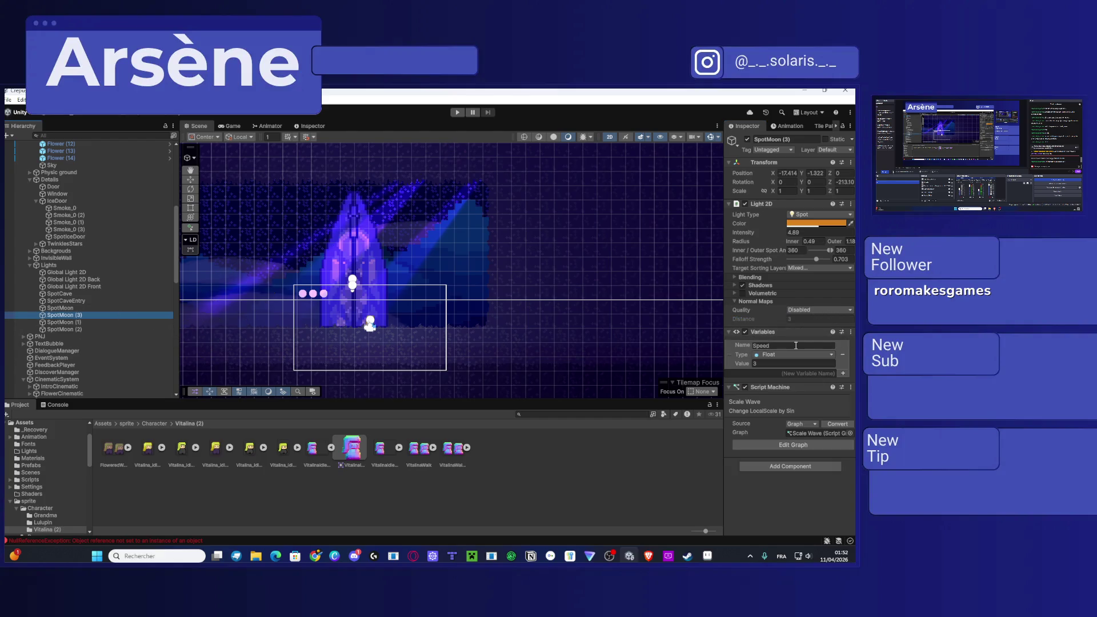
left_click(804, 310)
left_click(814, 341)
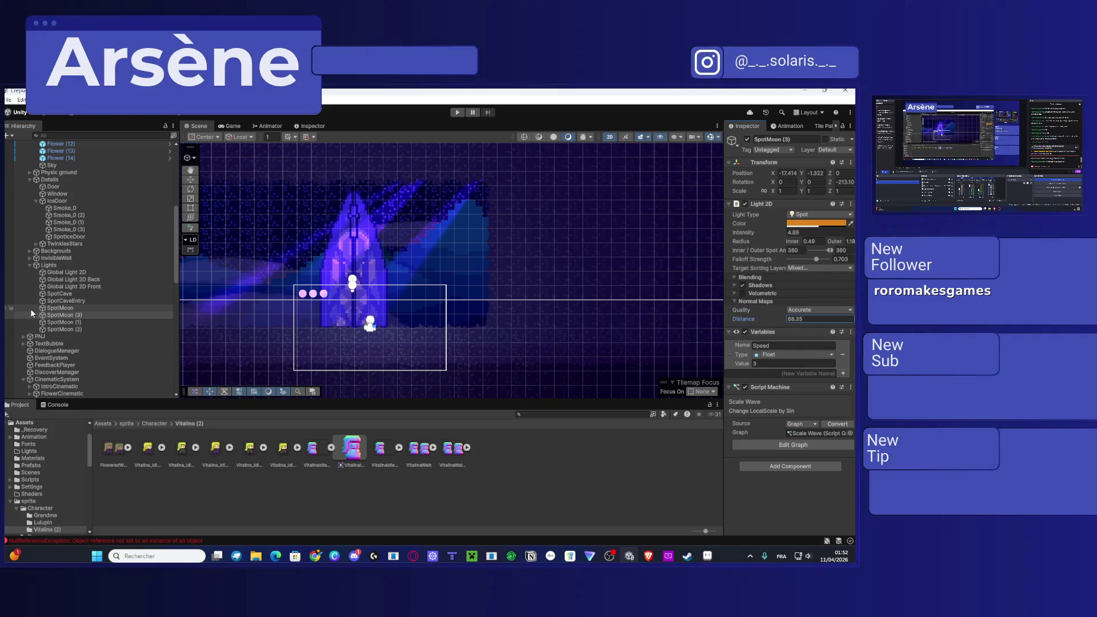
left_click(85, 308)
left_click_drag(752, 323, 843, 336)
left_click_drag(38, 341, 191, 350)
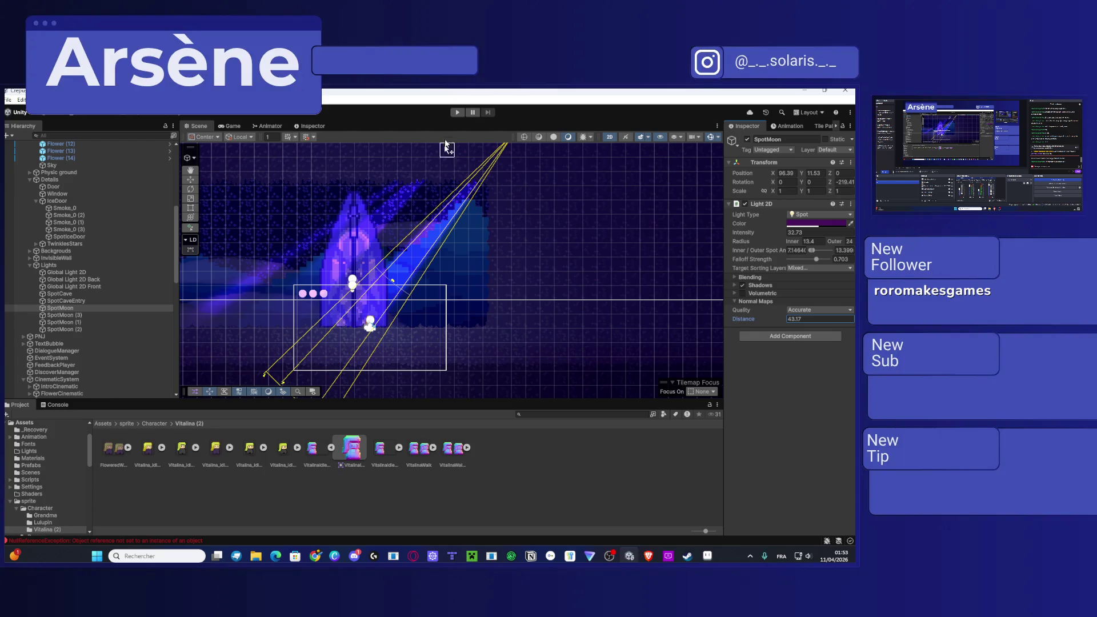
left_click(460, 113)
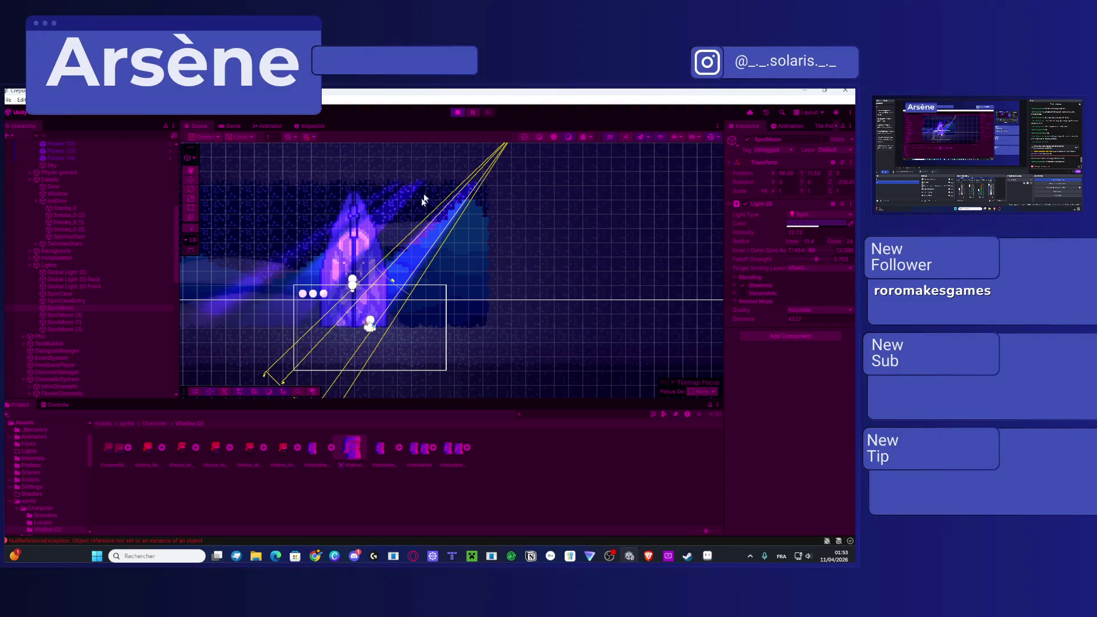
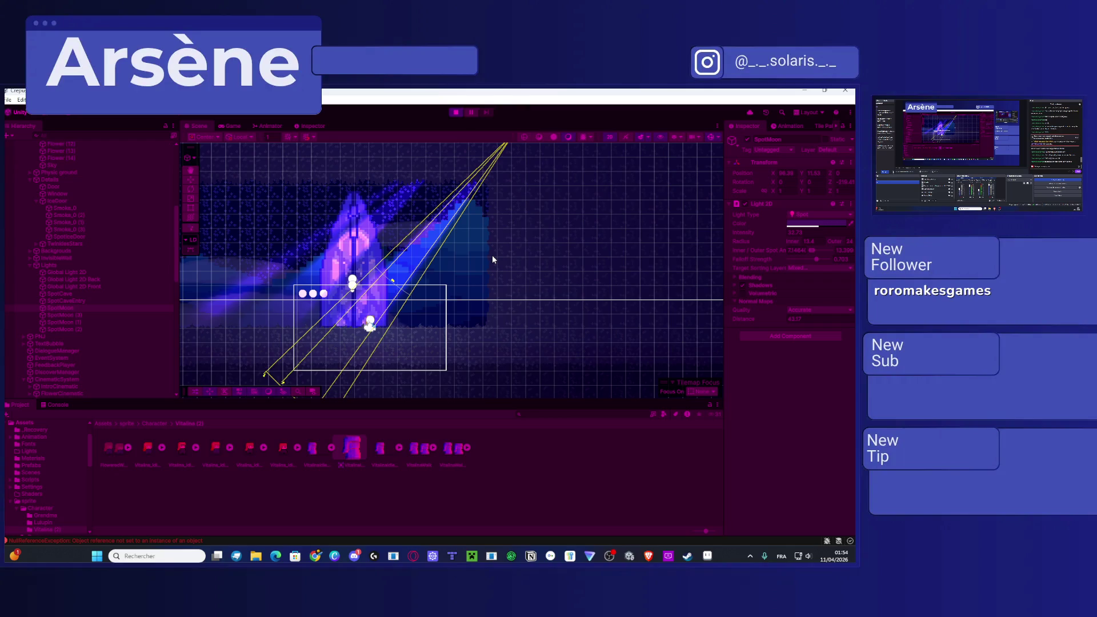
Step: Walk the character left and right in the running Game view to watch the spotlights, then stop play
key("ctrl+2")
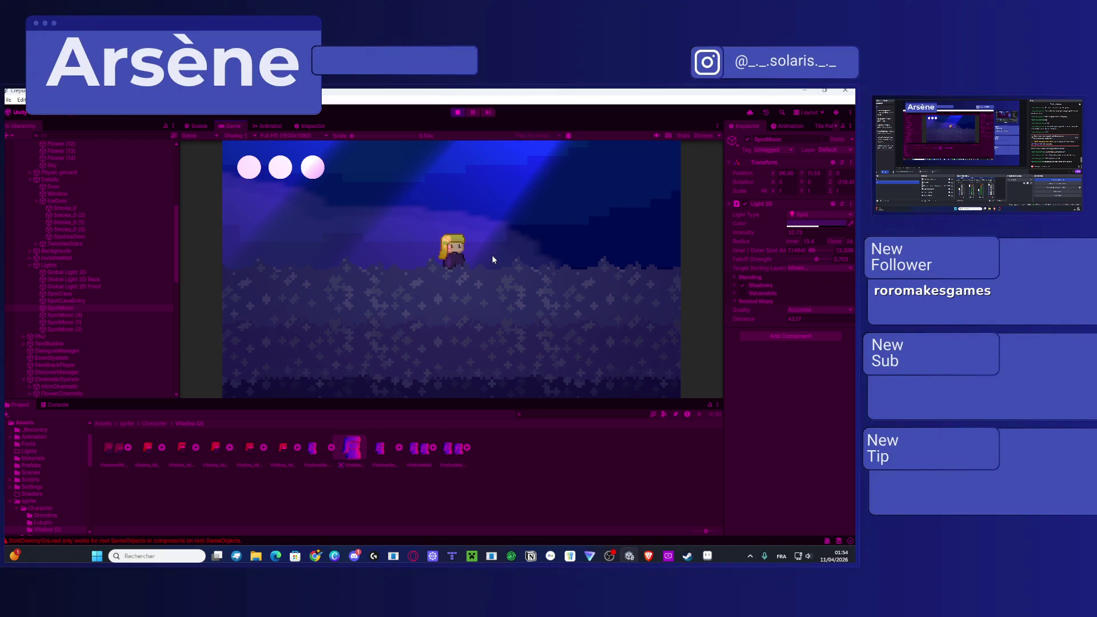
key("Left")
key("Right")
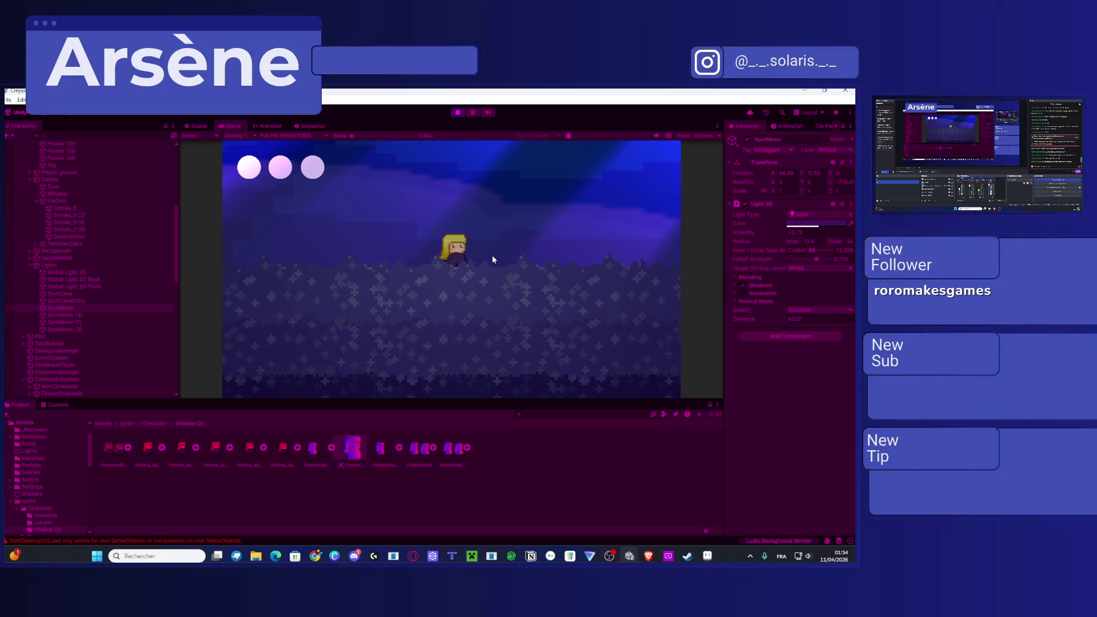
key("Left")
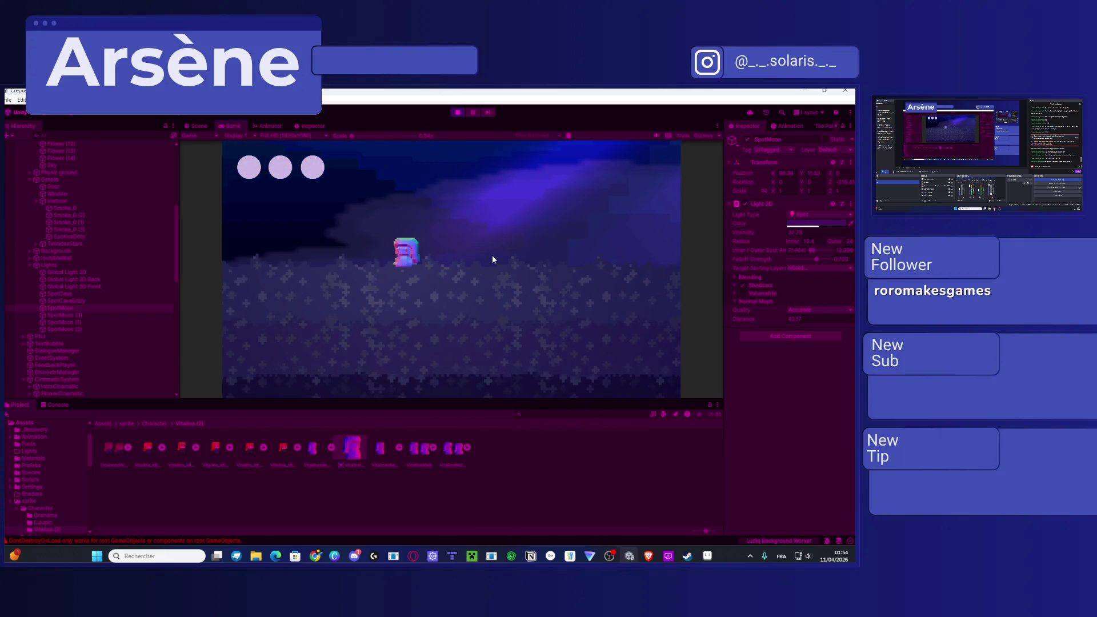
key("Right")
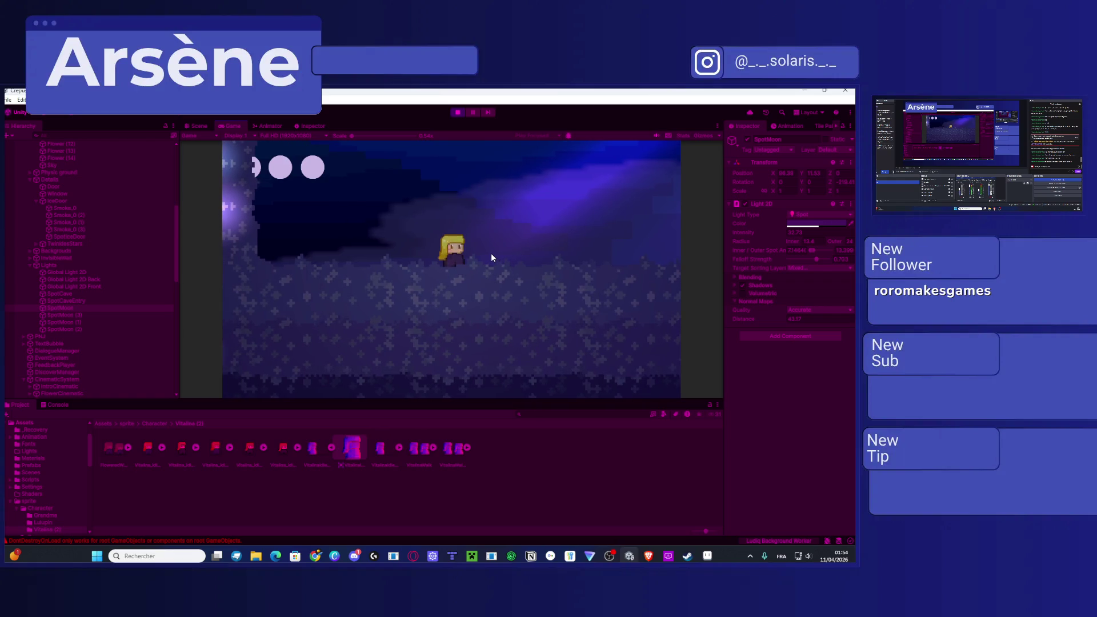
key("Right")
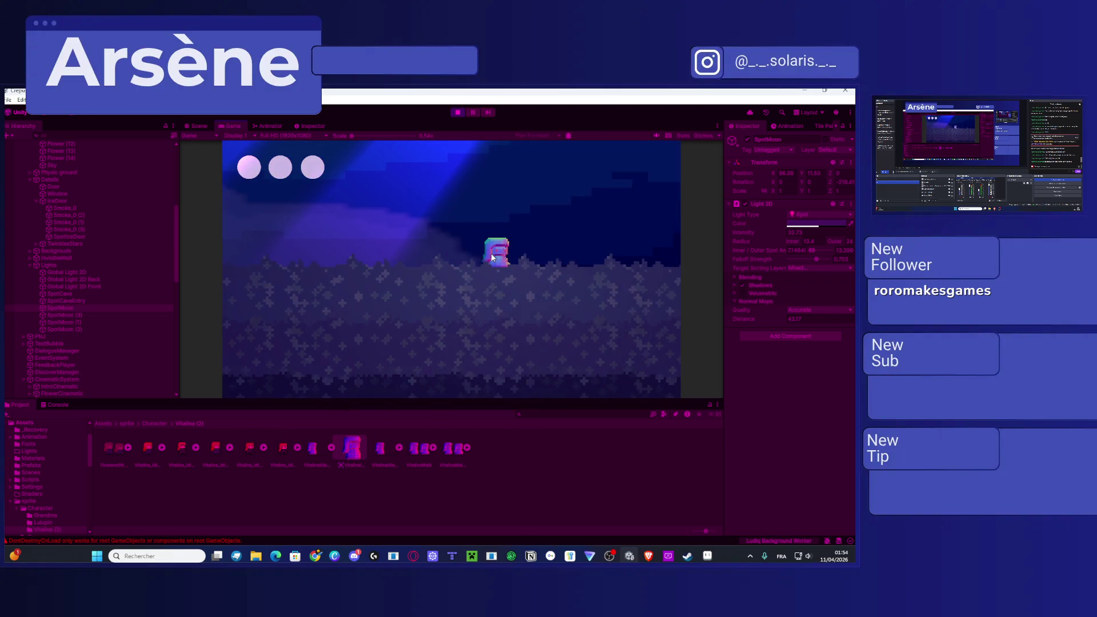
key("Left")
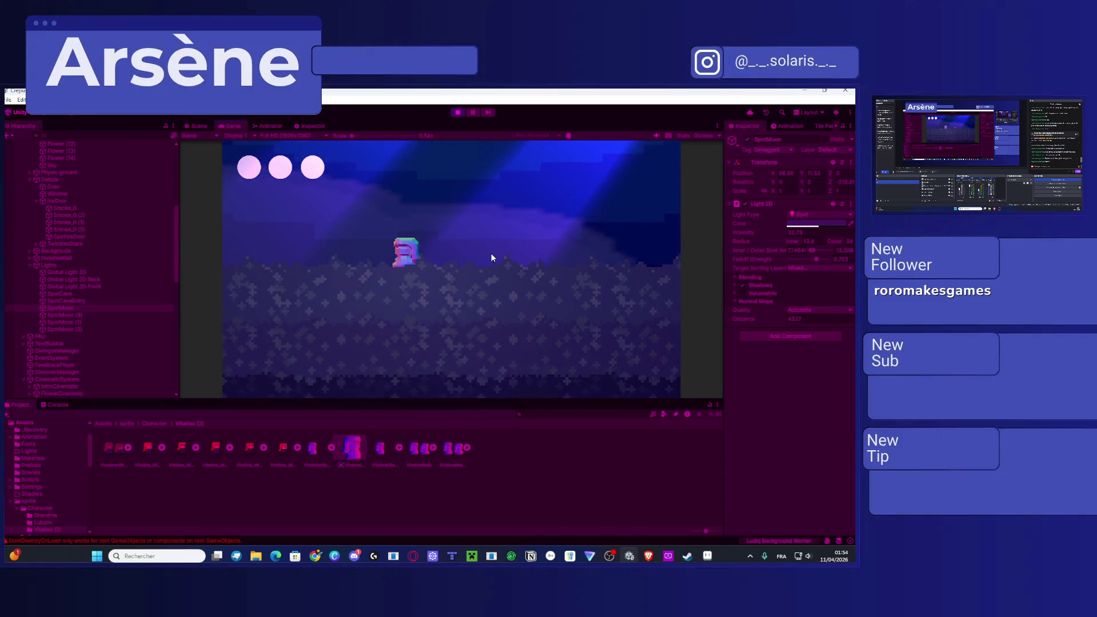
key("Right")
key("Right")
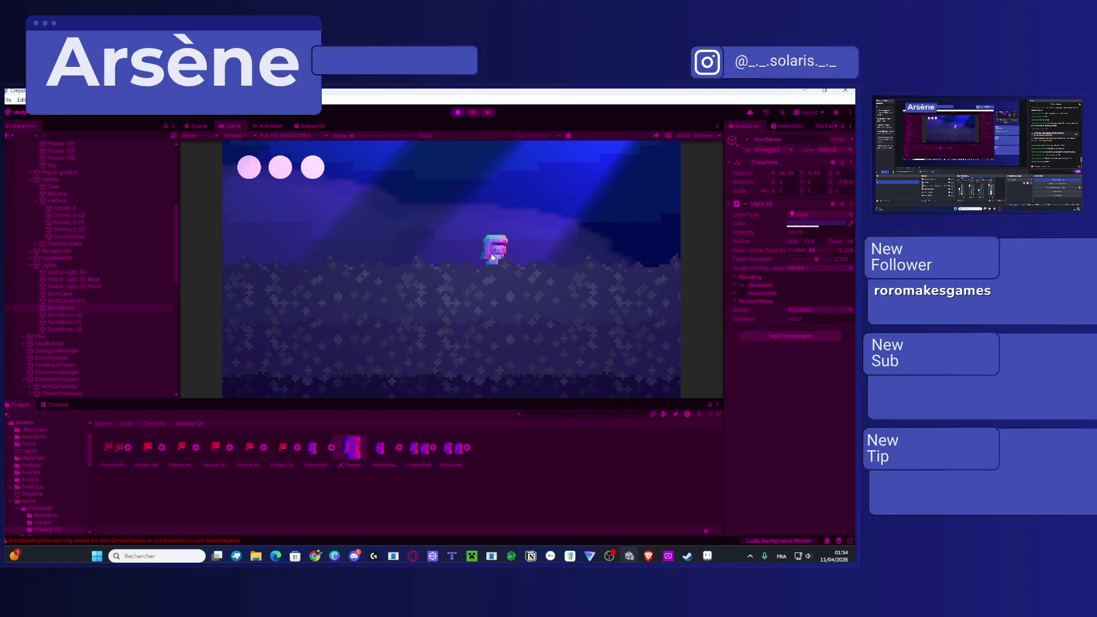
key("Left")
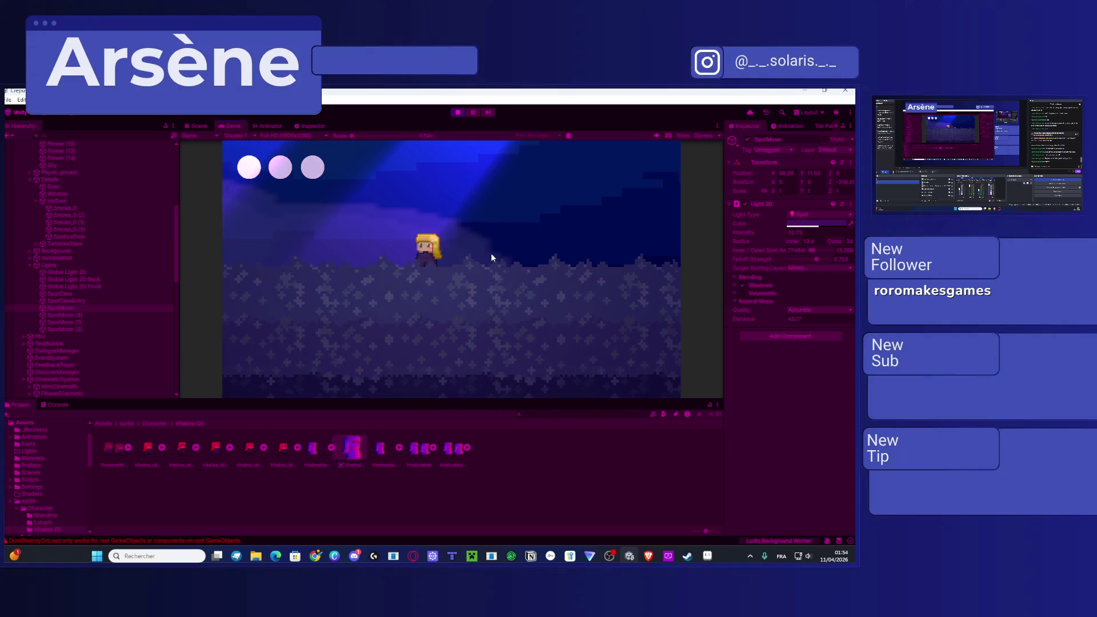
key("Right")
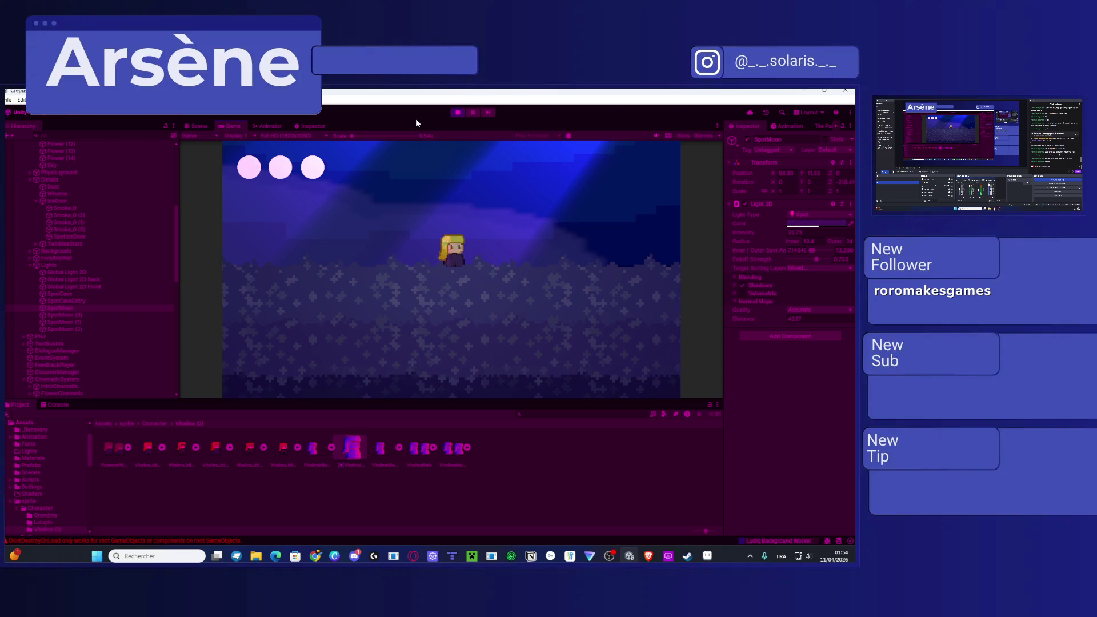
left_click(460, 110)
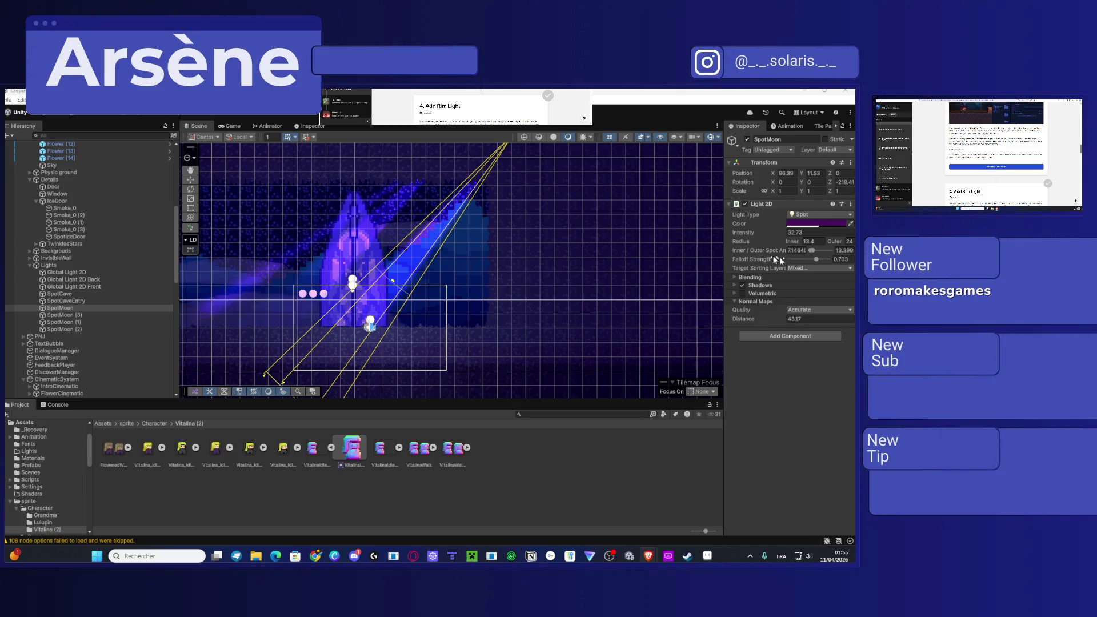
Step: Change the light's normal-map distance from 14.65 to 9.82 and shift the scene to see the cones
left_click(789, 320)
type("14.65")
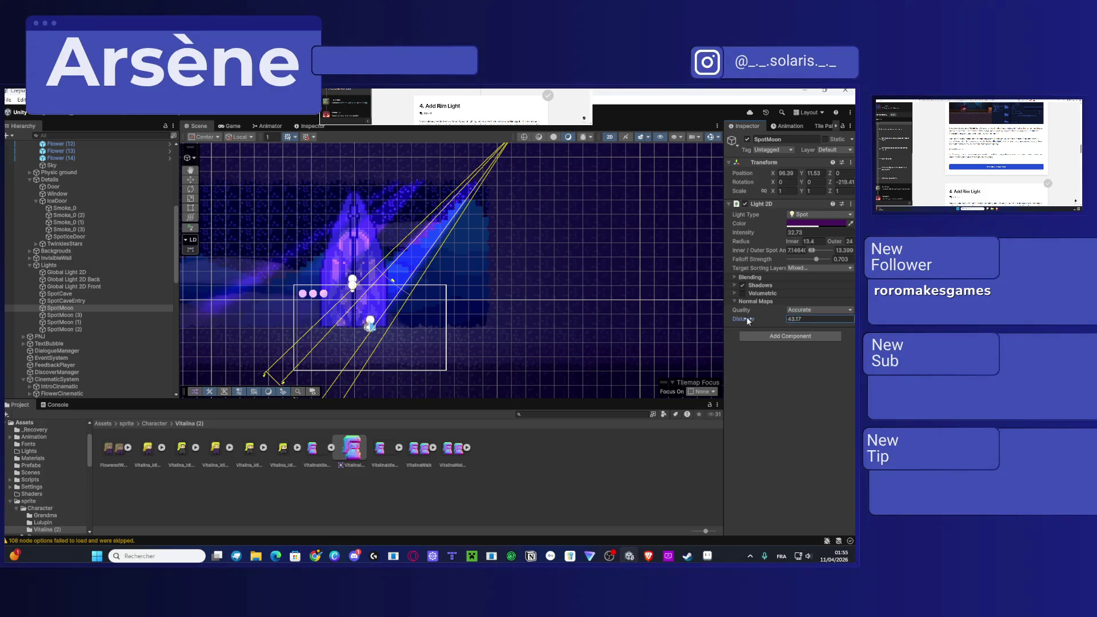
key("BackSpace")
key("BackSpace")
key("BackSpace")
type("9.82")
left_click_drag(336, 228, 366, 186)
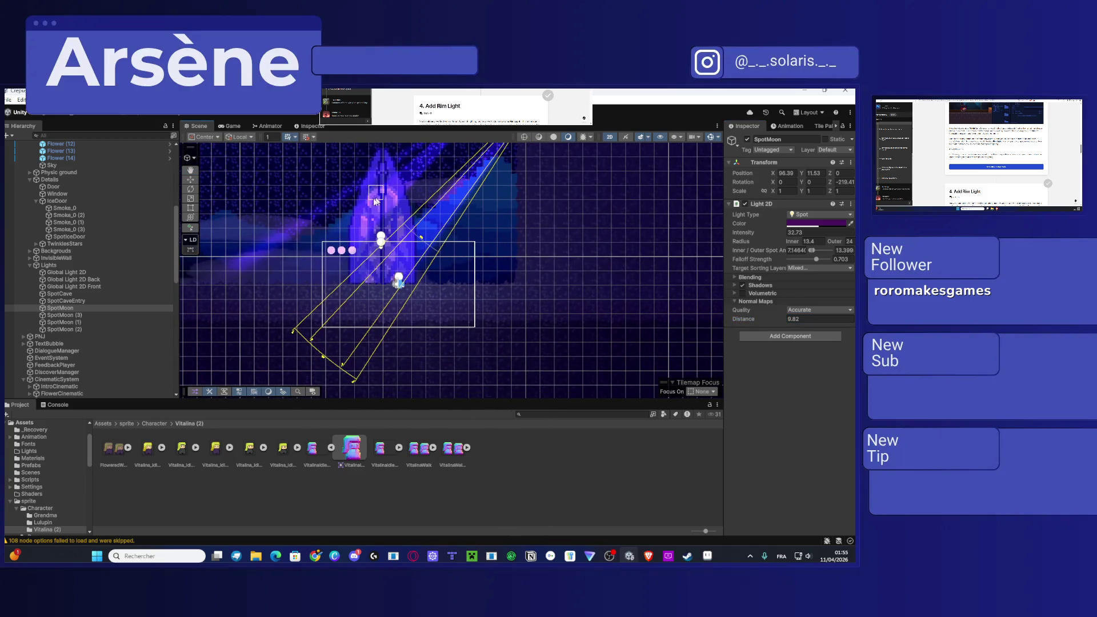
Step: Compare the SpotMoon (3), (1) and (2) lights' normal-map distances, then reselect SpotMoon
left_click(67, 315)
left_click(804, 319)
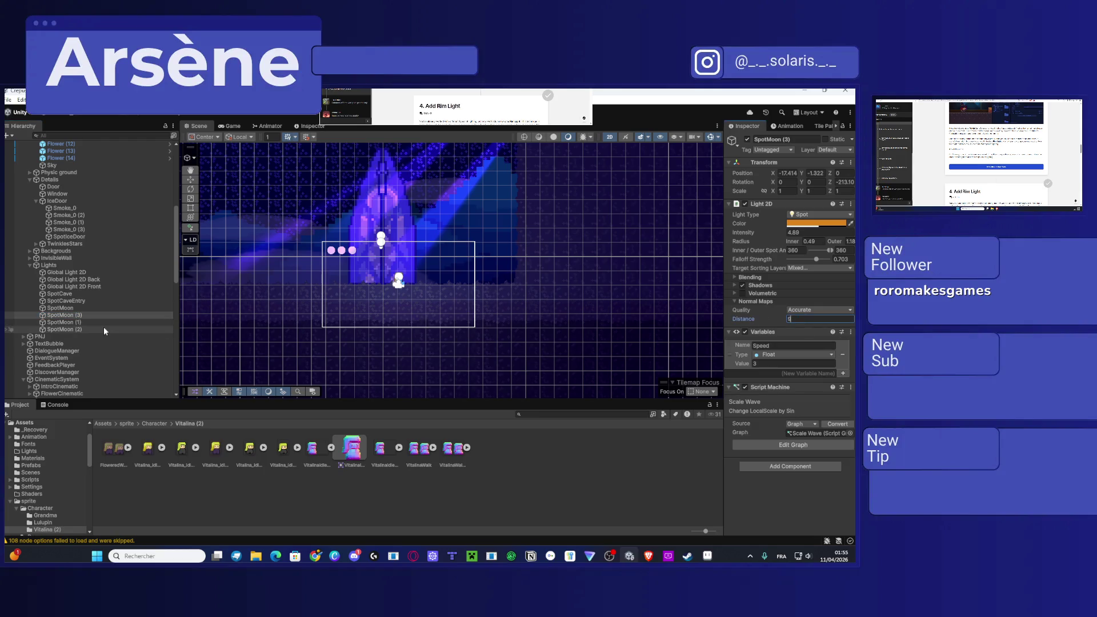
left_click(62, 322)
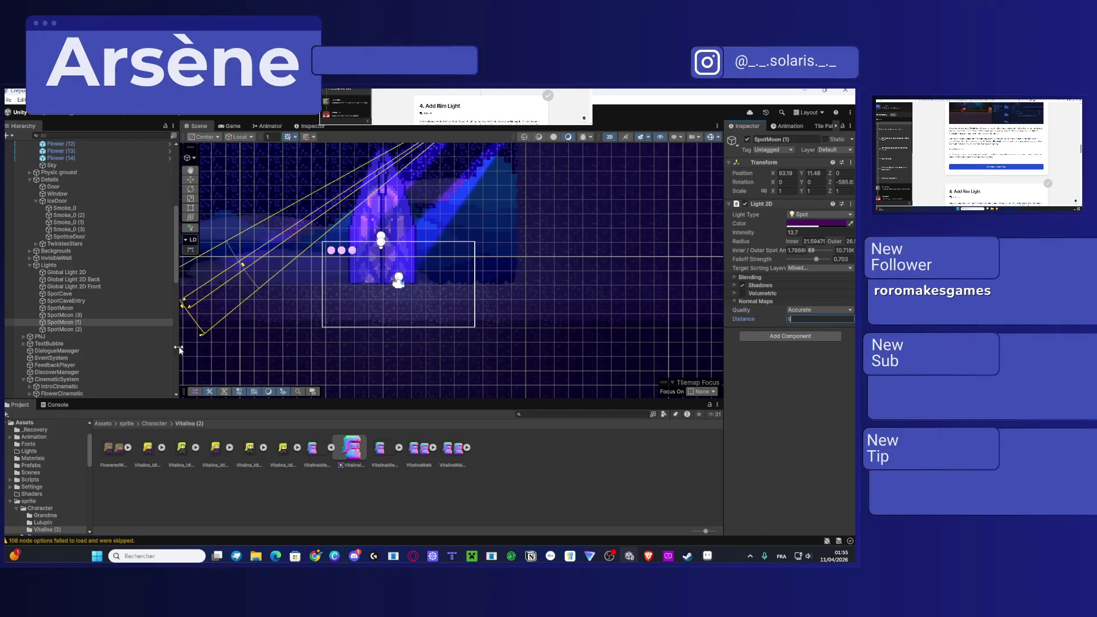
left_click(115, 330)
left_click(69, 315)
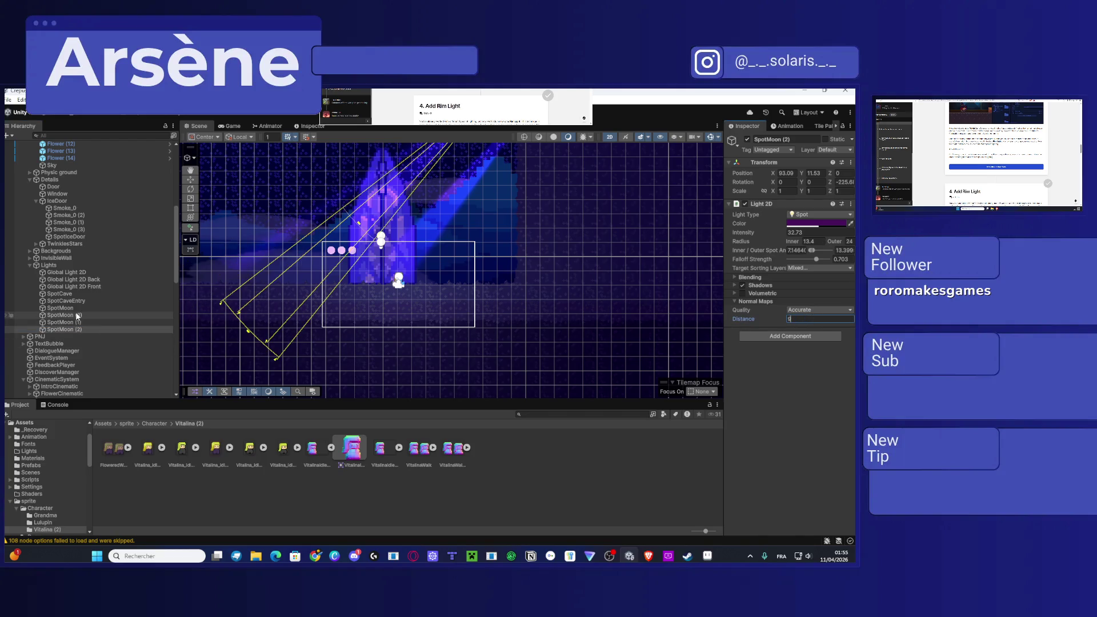
left_click(60, 308)
Step: Set SpotMoon's normal-map distance to 9 and check the Game view
left_click(794, 319)
type("9")
key("Return")
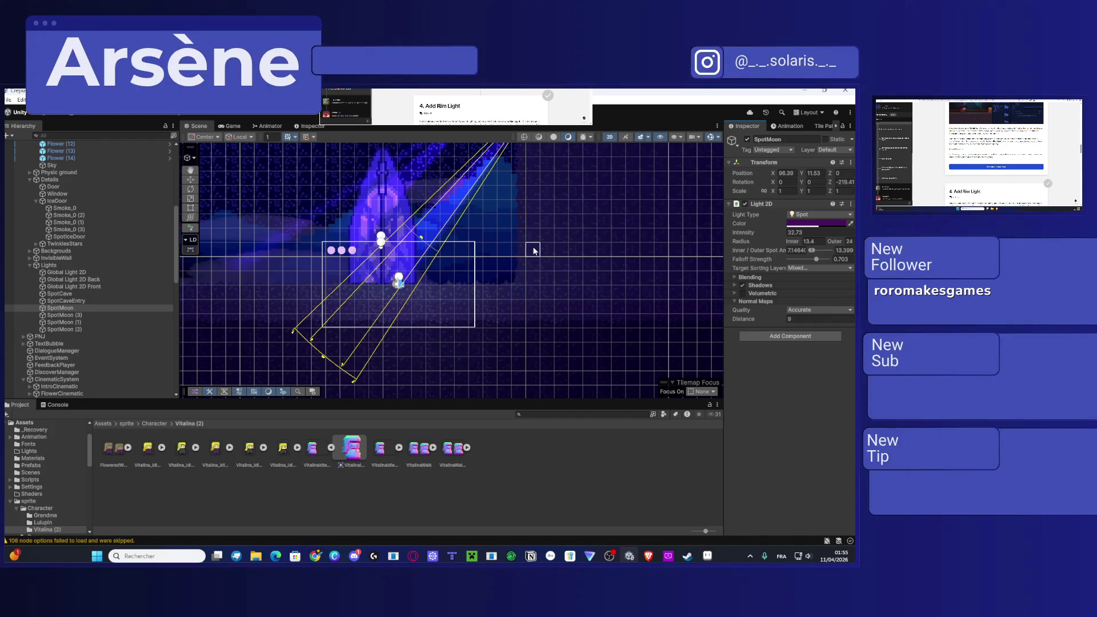
left_click(227, 126)
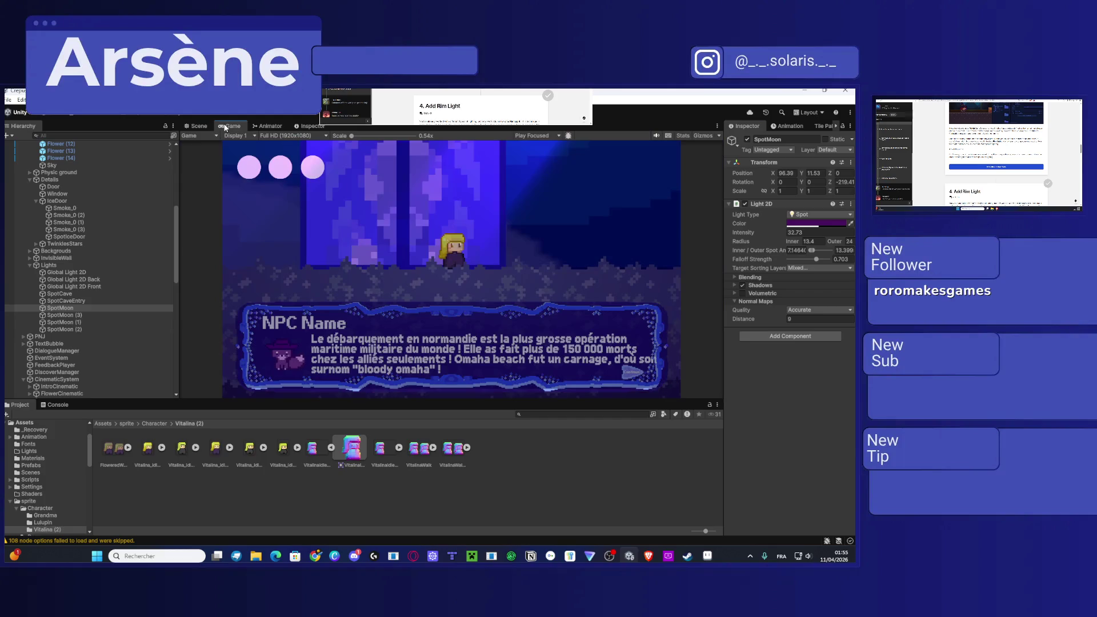
Step: Dock the Game view beside the Scene view
left_click(197, 126)
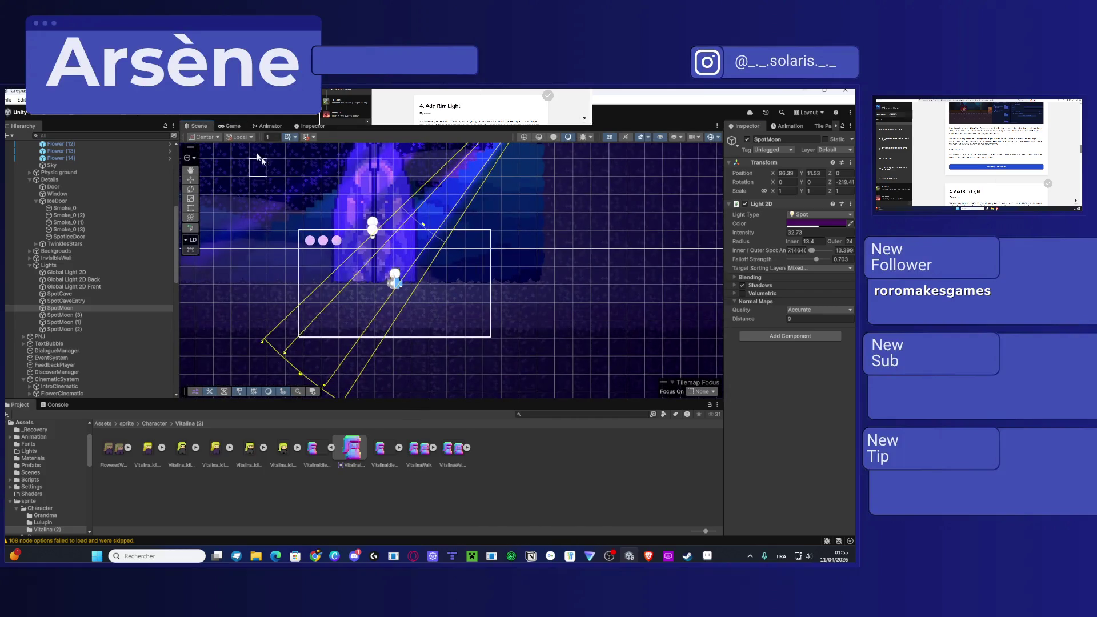
left_click(232, 127)
mouse_move(232, 128)
left_mouse_down()
mouse_move(680, 227)
mouse_move(644, 225)
left_mouse_up()
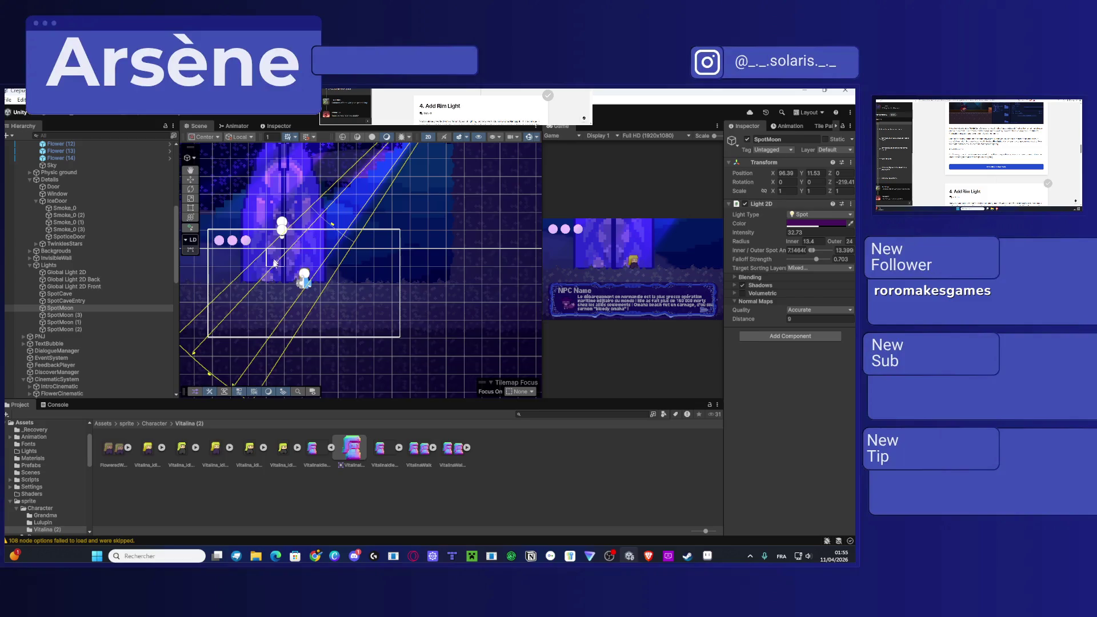
Step: Move the Player into the blue moonlight beam and walk her right to test
left_click(299, 274)
left_click(59, 166)
mouse_move(344, 286)
left_mouse_down()
mouse_move(330, 287)
mouse_move(356, 288)
mouse_move(324, 227)
mouse_move(324, 125)
left_mouse_up()
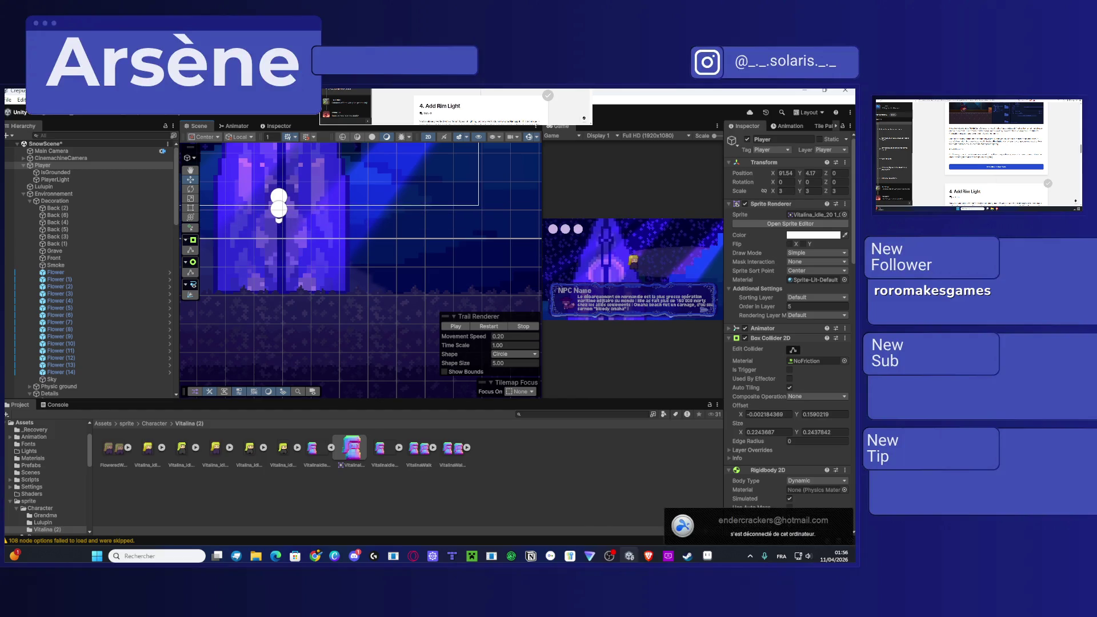
mouse_move(366, 170)
left_mouse_down()
mouse_move(321, 231)
mouse_move(301, 221)
mouse_move(300, 193)
mouse_move(328, 218)
mouse_move(362, 221)
mouse_move(325, 222)
mouse_move(380, 232)
mouse_move(332, 231)
mouse_move(387, 229)
mouse_move(323, 228)
mouse_move(441, 228)
mouse_move(388, 244)
mouse_move(435, 241)
mouse_move(373, 260)
mouse_move(320, 254)
left_mouse_up()
key("d")
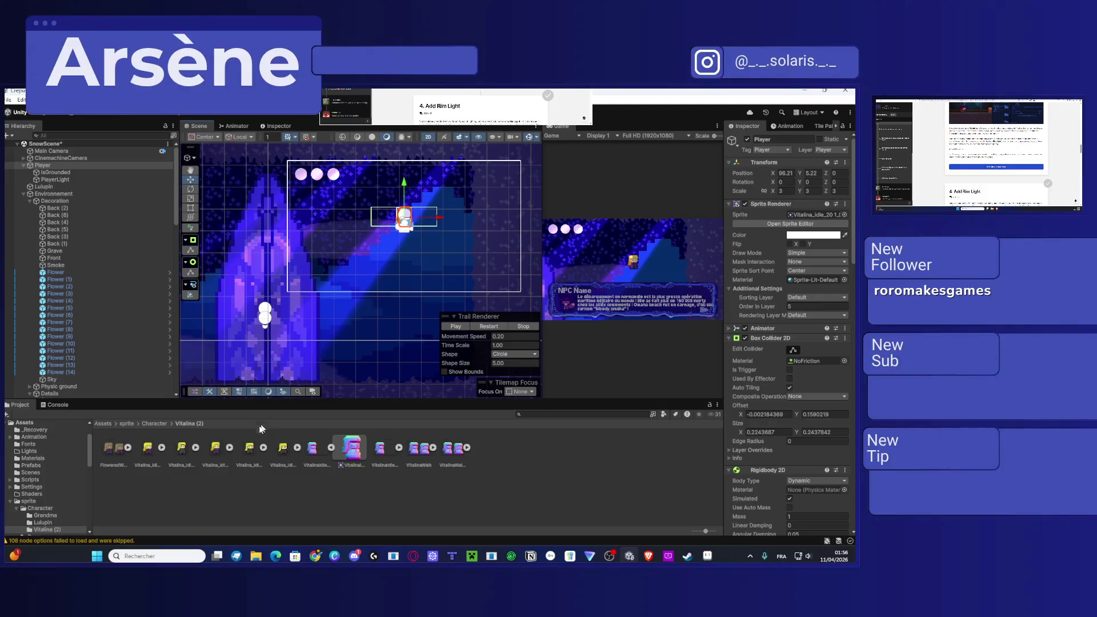
Step: Check Vitalina_idle_2's _NormalMap secondary texture in the Sprite Editor, then select Vitalina_idle_20 1
left_click(149, 452)
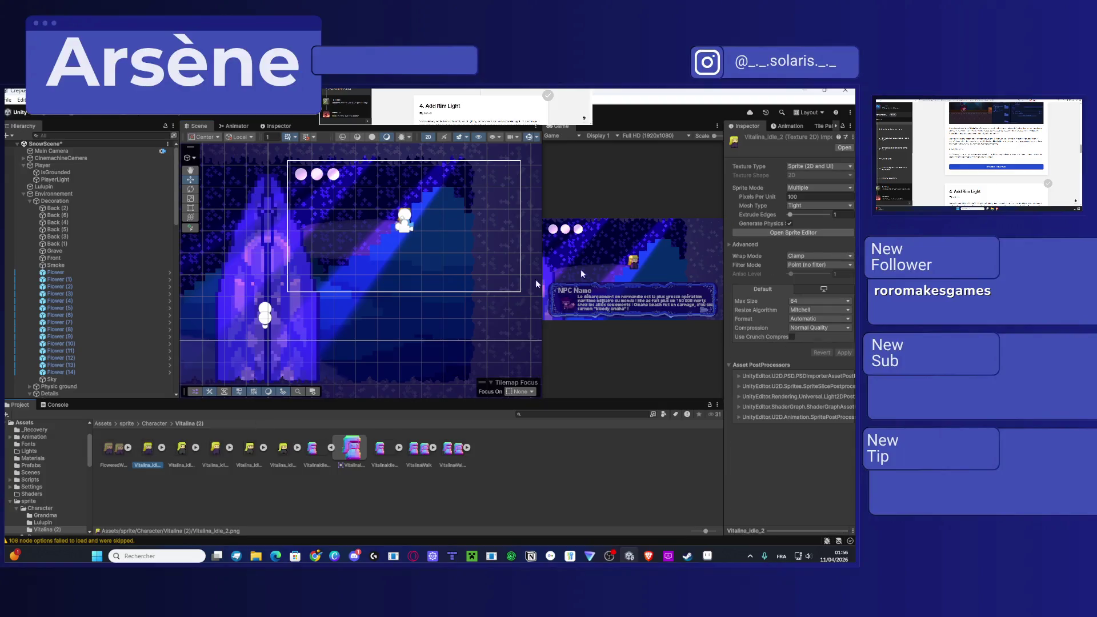
left_click(784, 236)
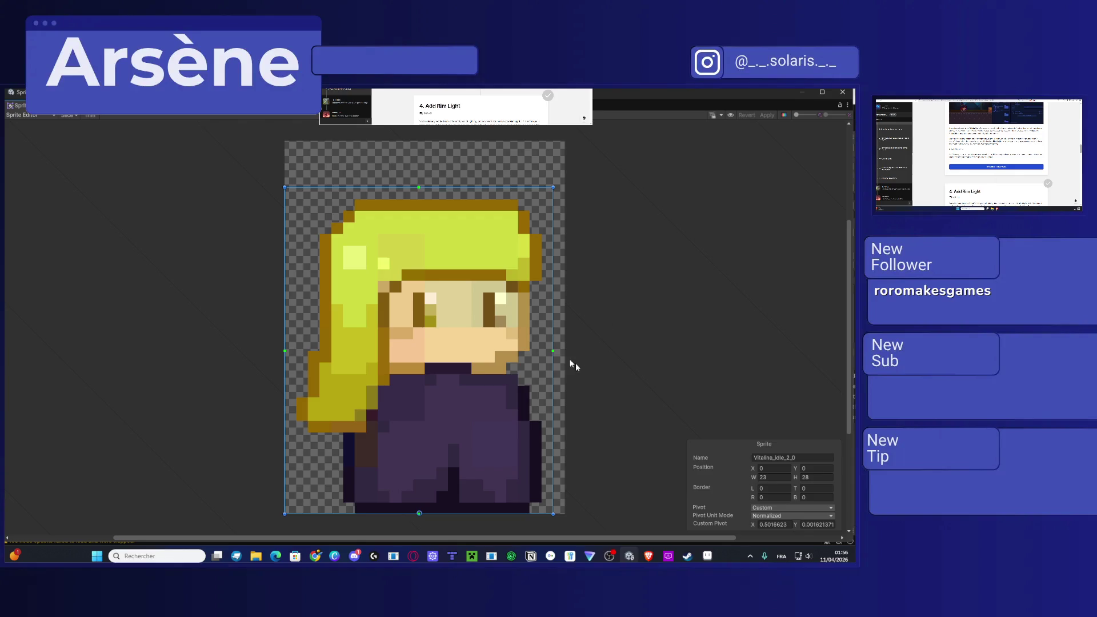
left_click(24, 115)
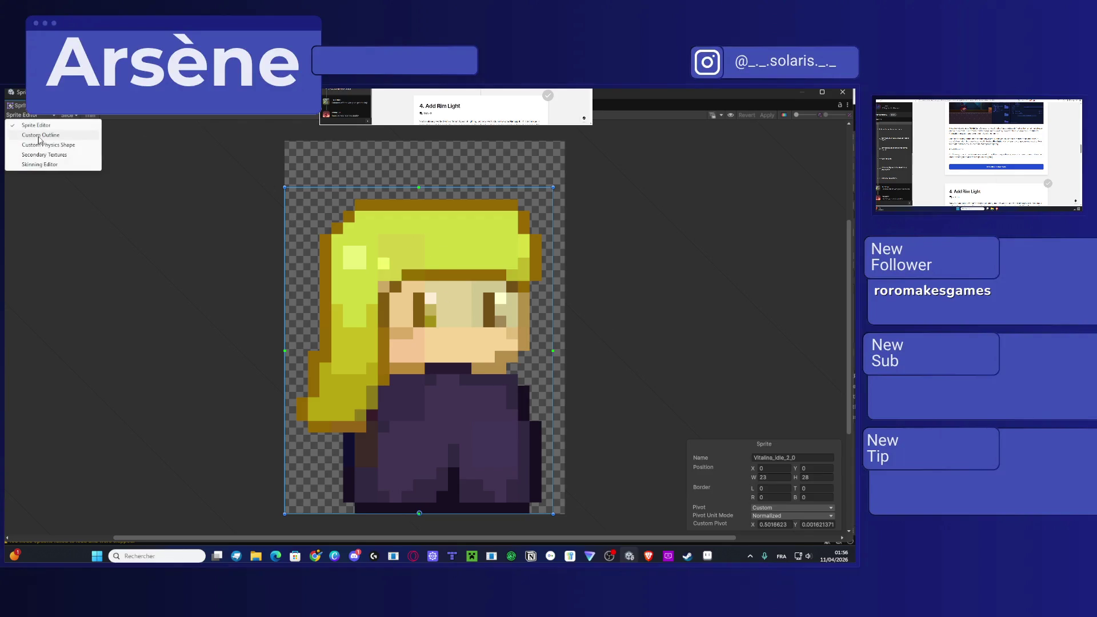
left_click(42, 159)
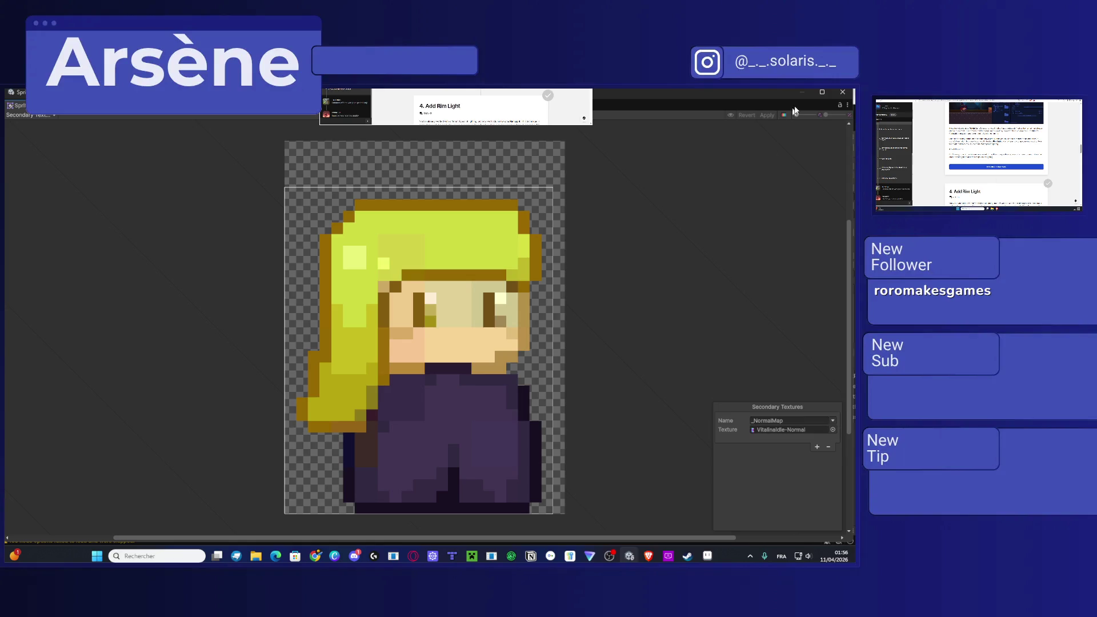
left_click(842, 92)
left_click(218, 452)
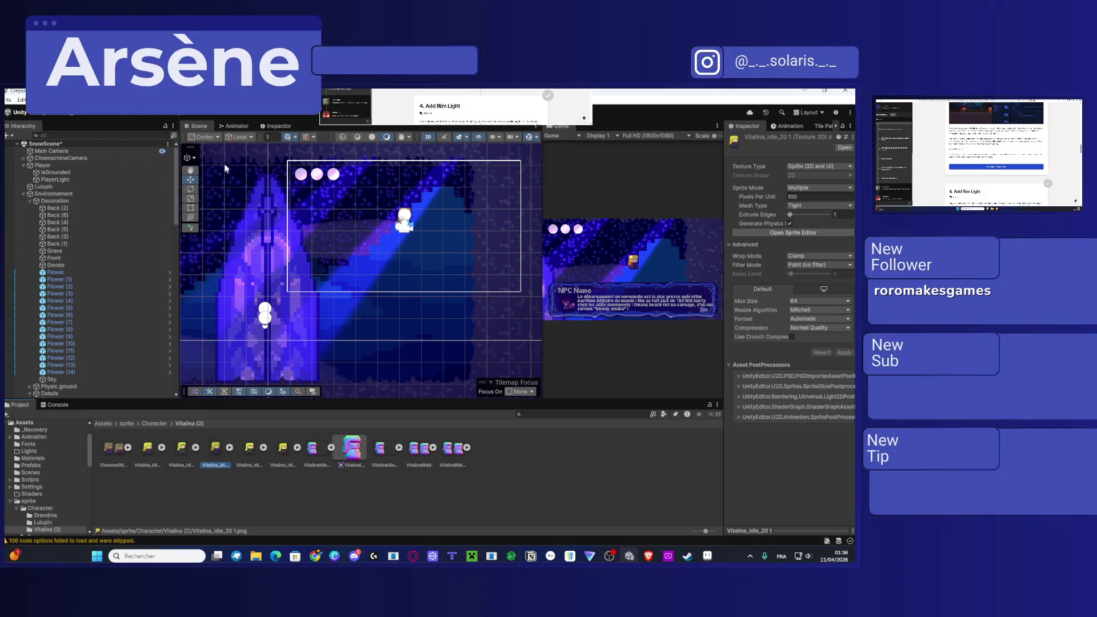
Step: Select the VitalinaWalk texture in the Project window and widen the Inspector
scroll(483, 106, "down", 5)
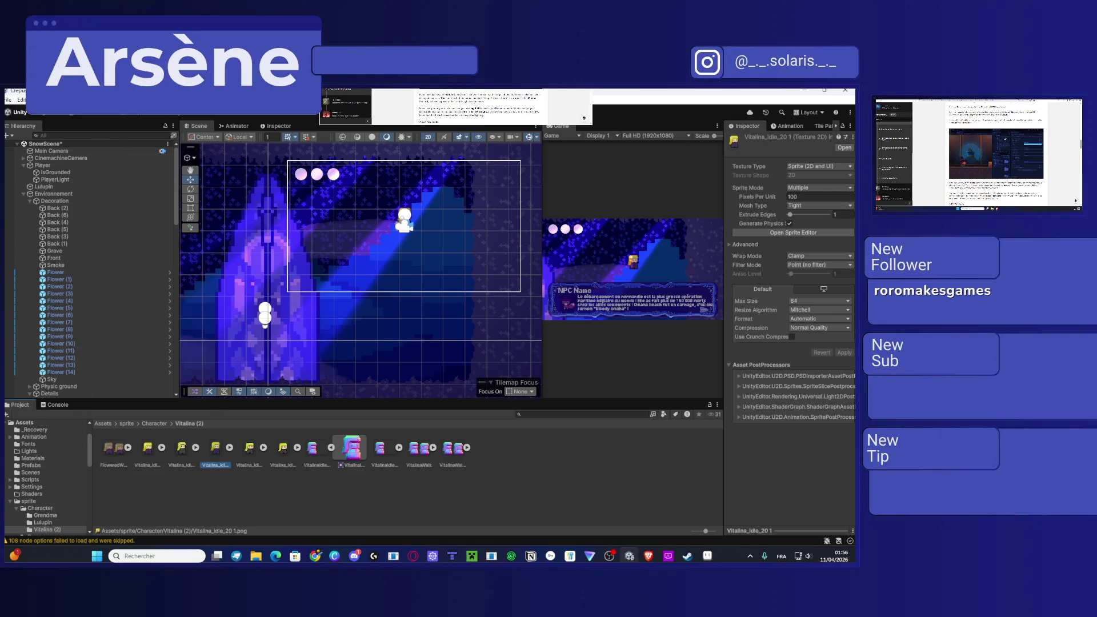
scroll(483, 106, "down", 10)
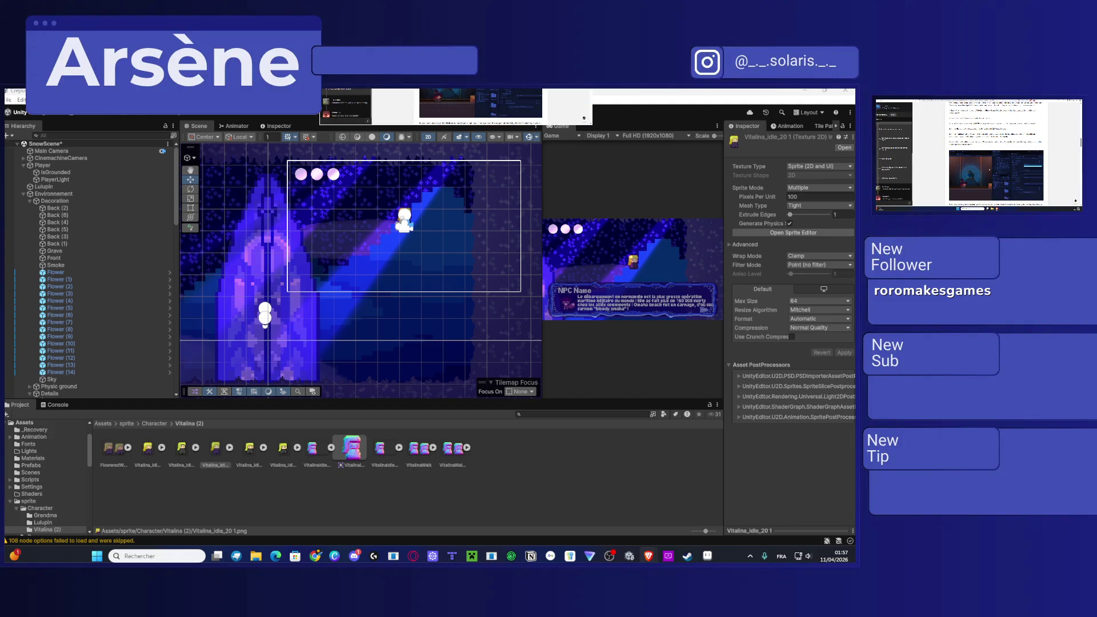
left_click(416, 450)
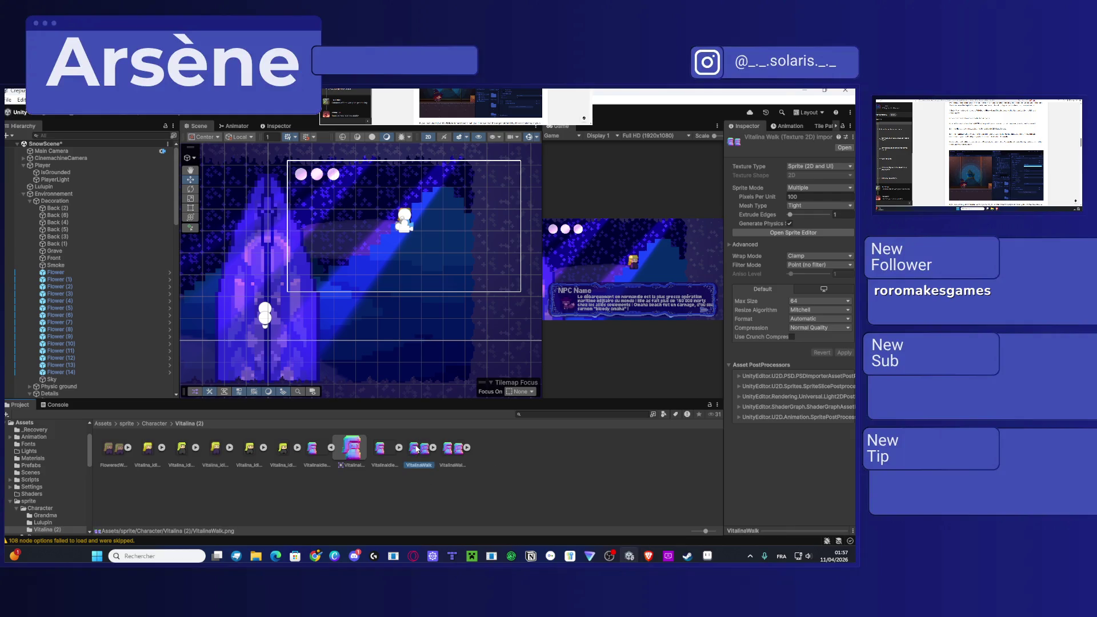
left_click_drag(725, 231, 648, 236)
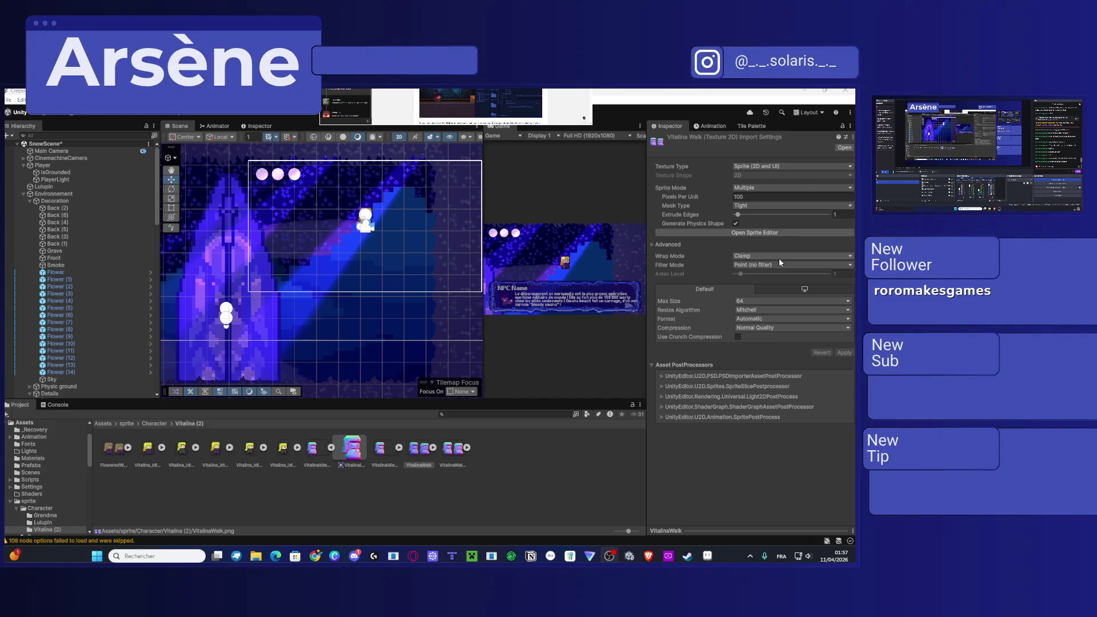
Step: Set VitalinaWalk and VitalinaIdle-Normal to the Normal map texture type and apply each
left_click(770, 167)
left_click(764, 187)
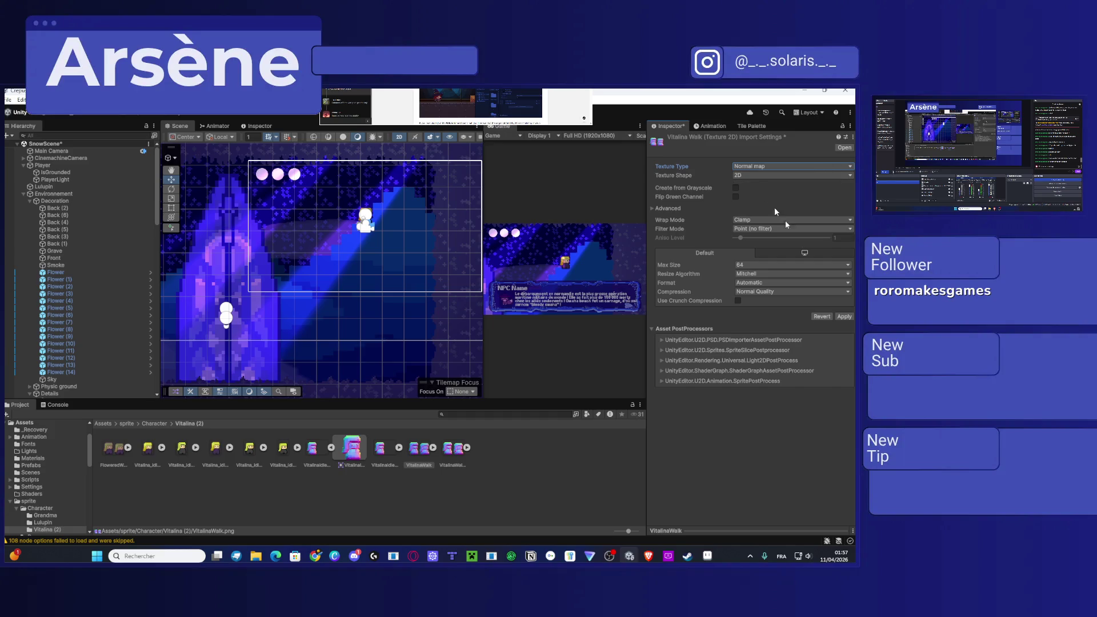
left_click(842, 316)
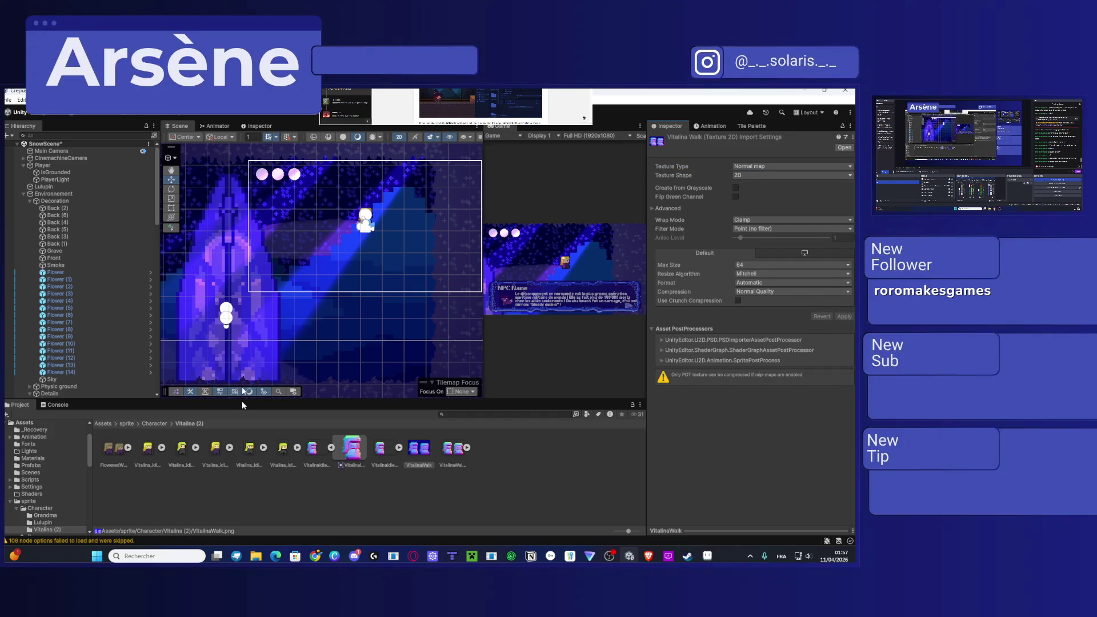
left_click(313, 449)
left_click(764, 166)
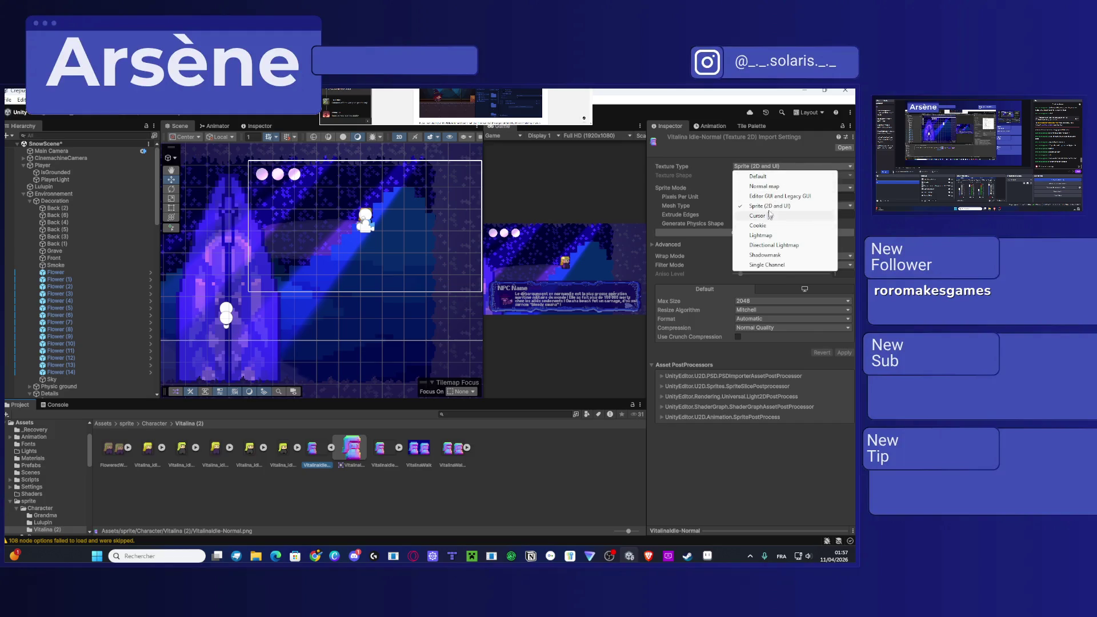
left_click(764, 186)
left_click(844, 317)
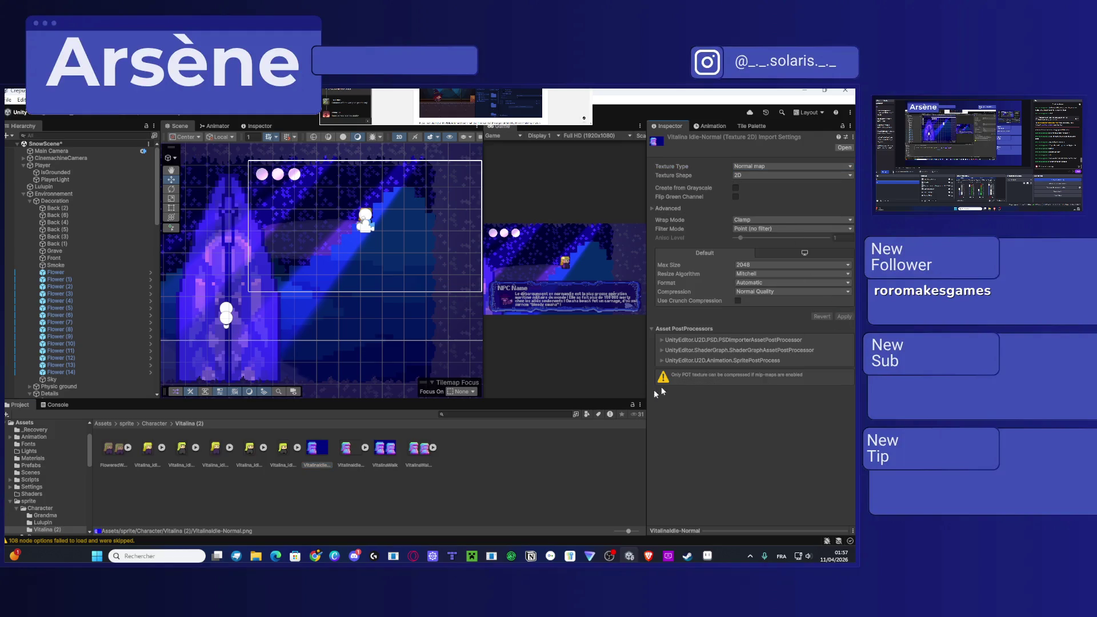
Step: Make VitalinaWalk-Normal and VitalinaIdle-Normal 1 normal maps too, then enlarge the Game view
left_click(415, 451)
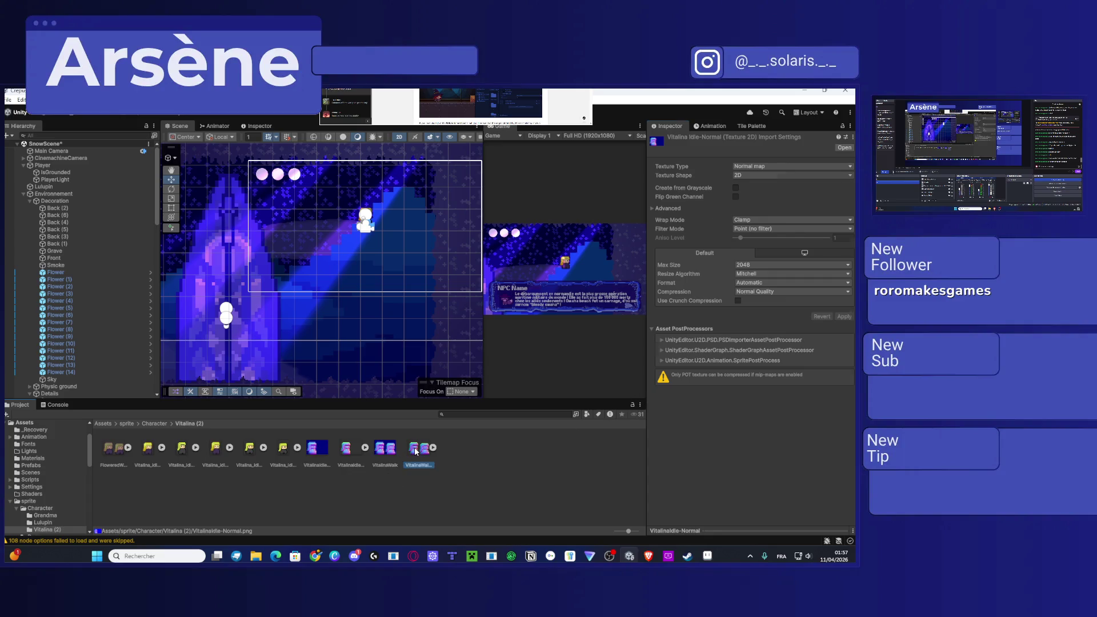
left_click(760, 166)
left_click(764, 186)
left_click(844, 317)
left_click(349, 450)
left_click(754, 166)
left_click(786, 188)
left_click(845, 316)
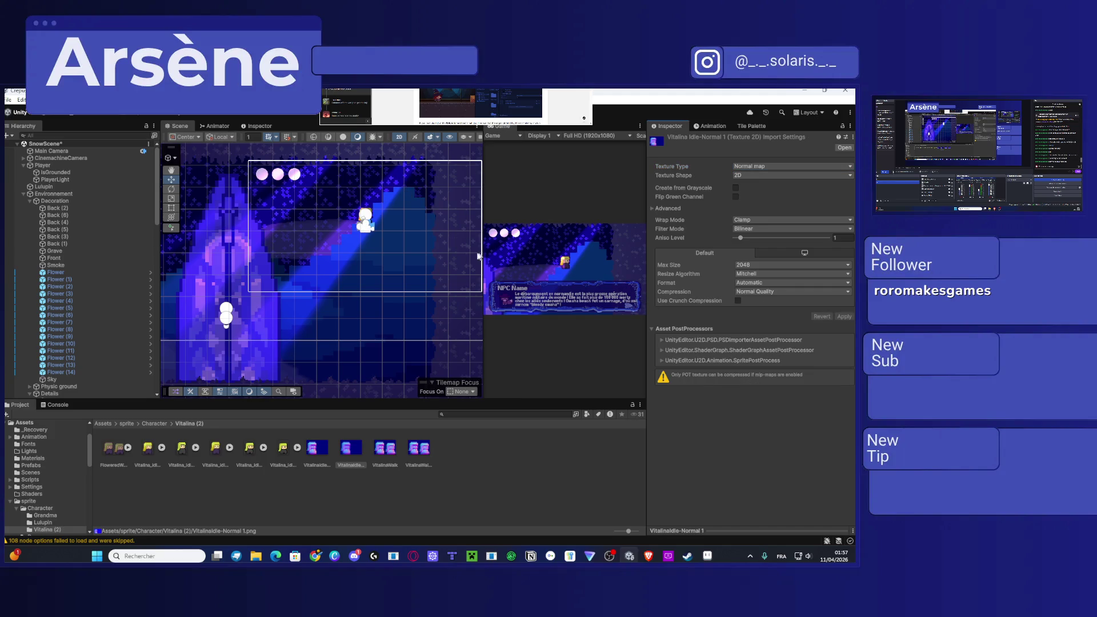
left_click_drag(483, 255, 328, 276)
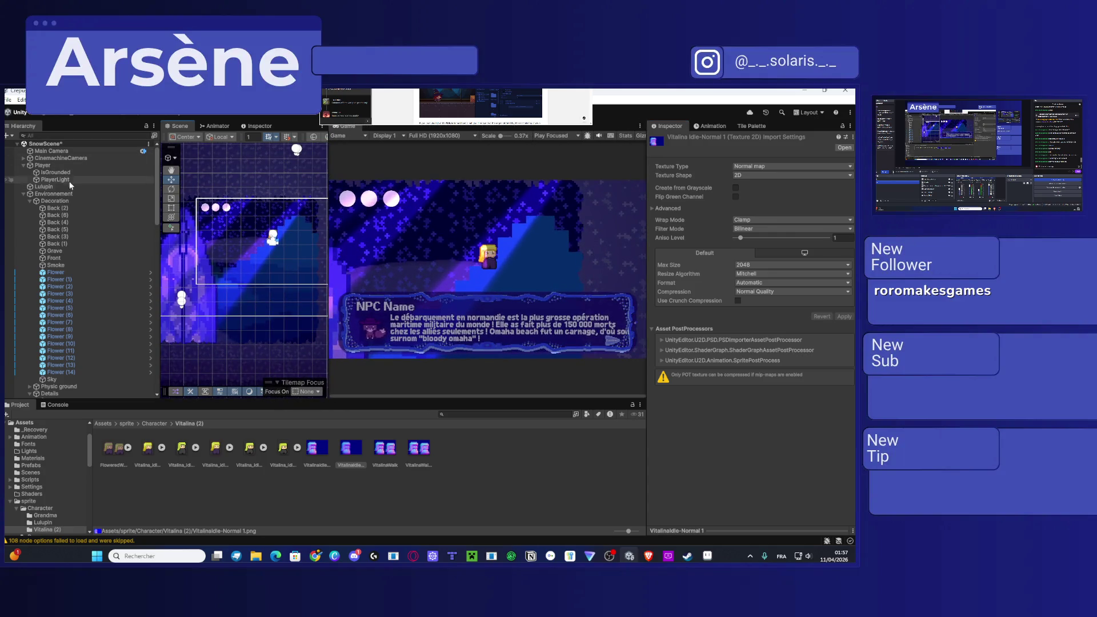
left_click(273, 239)
mouse_move(307, 236)
left_mouse_down()
mouse_move(239, 244)
mouse_move(318, 255)
mouse_move(306, 256)
left_mouse_up()
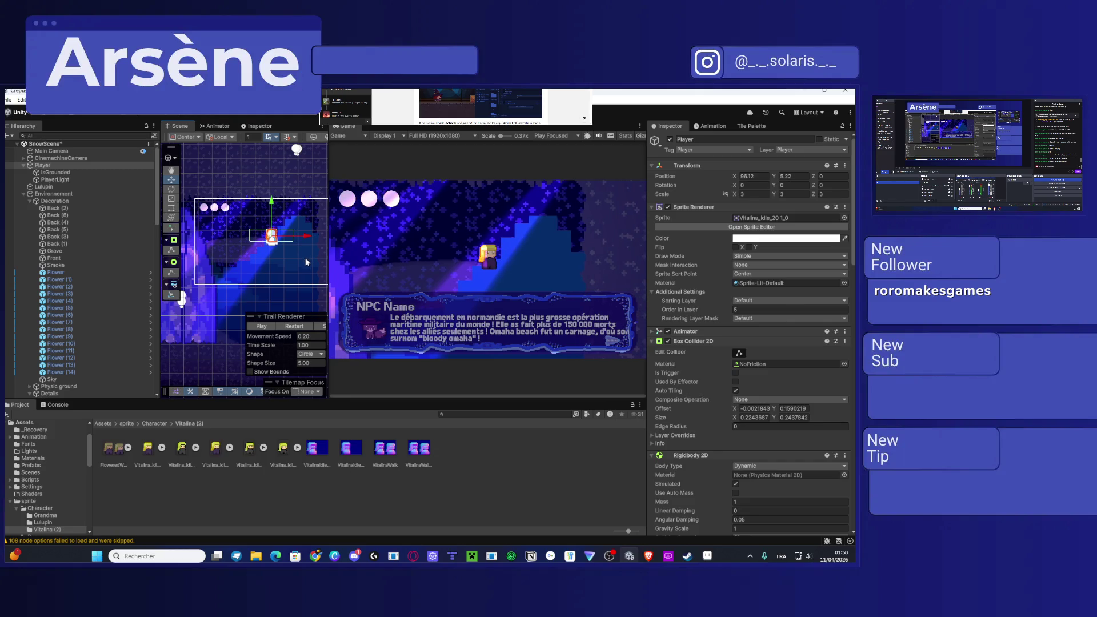
left_click(707, 556)
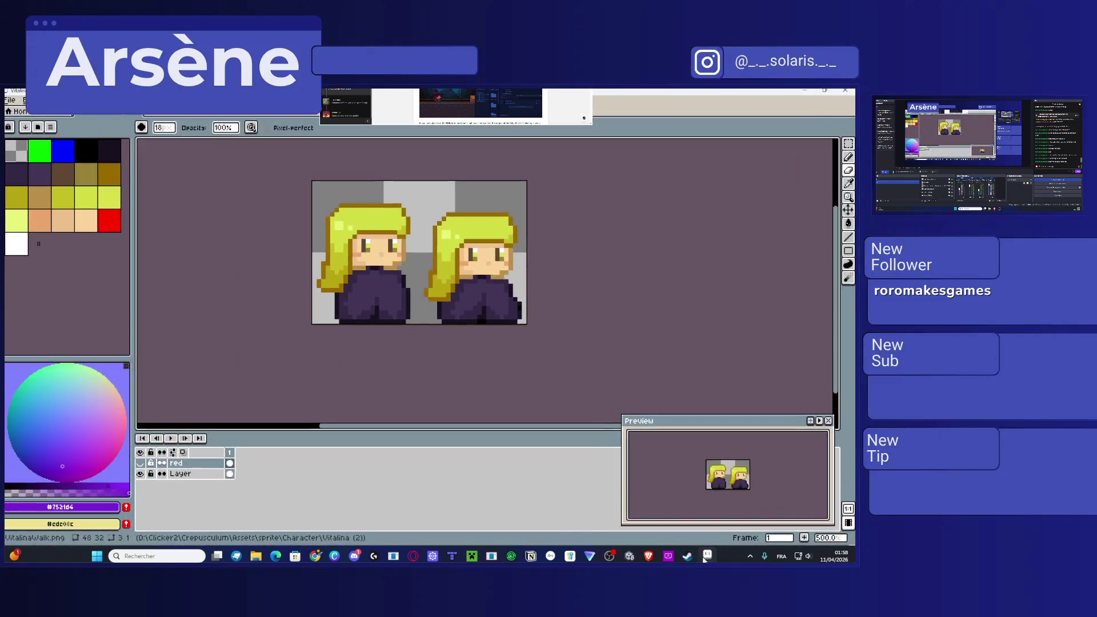
left_click(707, 556)
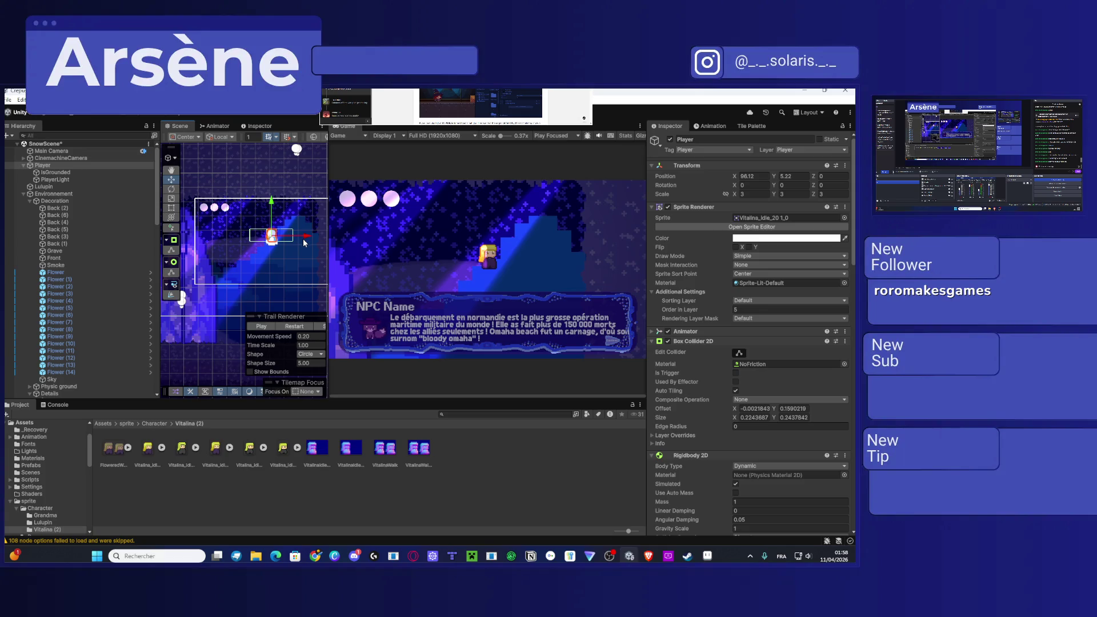
Step: Try raising the PlayerLight, then undo the move
left_click(270, 220)
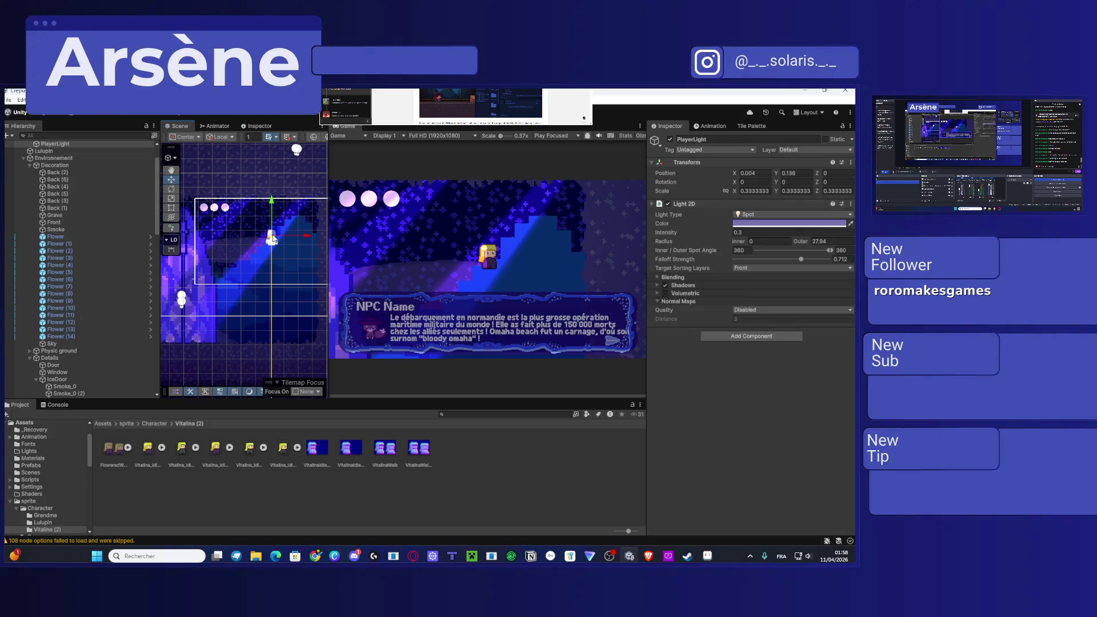
left_click_drag(271, 211, 268, 202)
key("ctrl+z")
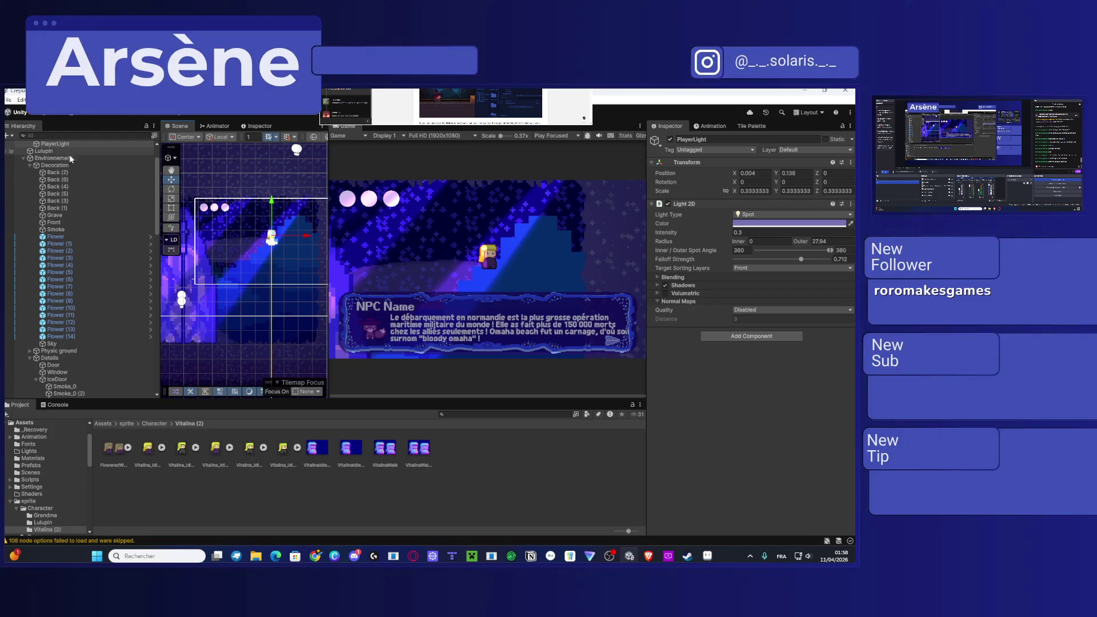
Step: Lower the Player to Y 4.6, look over its Inspector, and select the Vitalina_idle_2 sprite
scroll(73, 143, "up", 2)
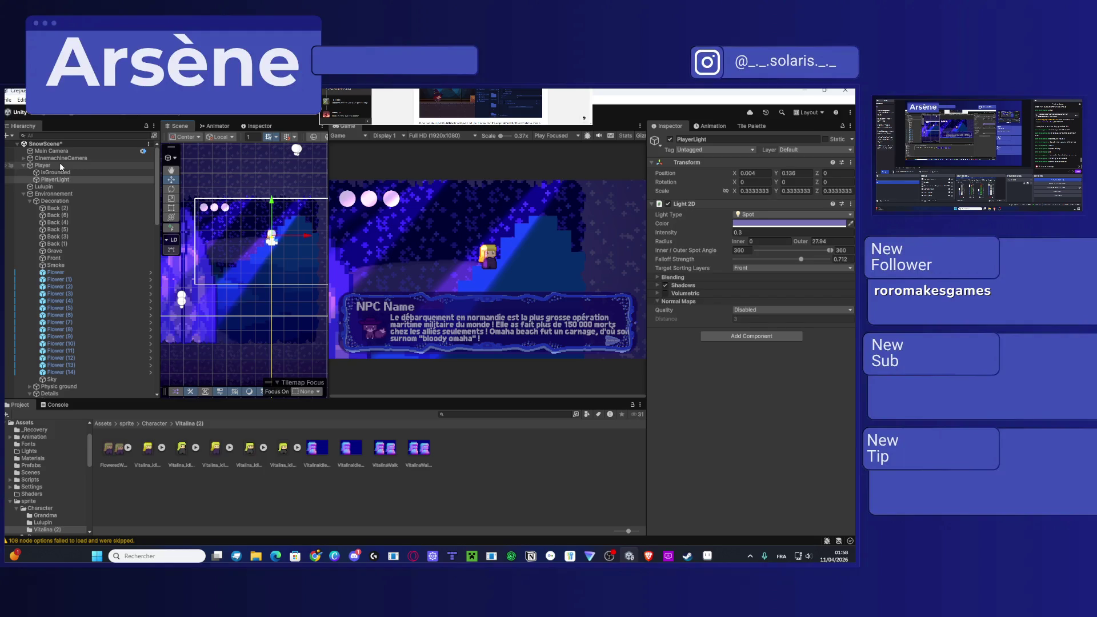
left_click(61, 166)
left_click_drag(269, 223, 264, 199)
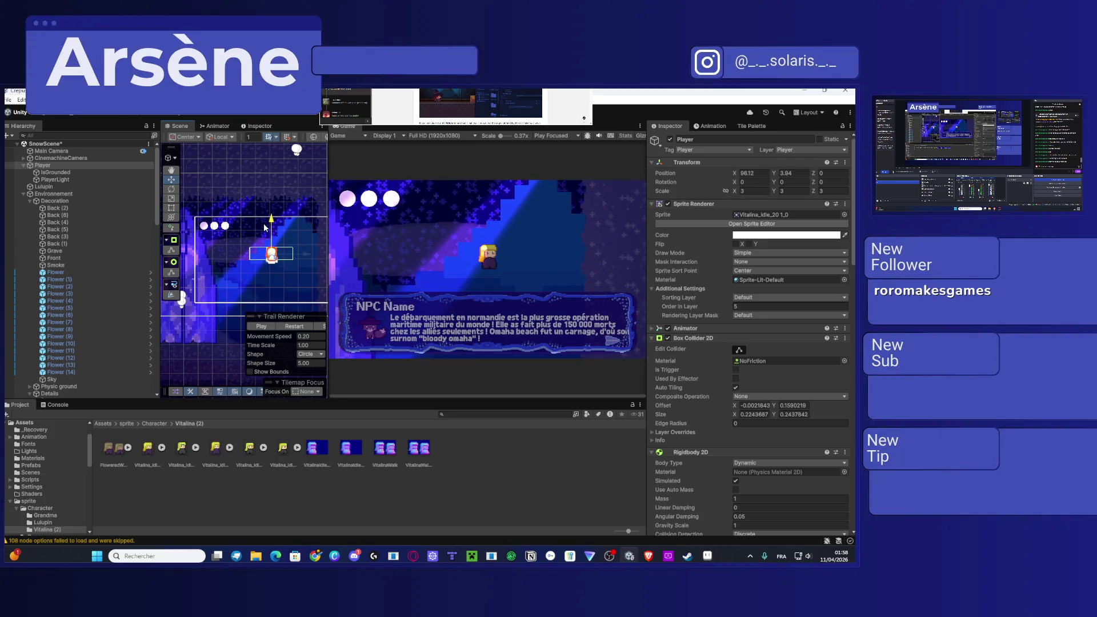
mouse_move(265, 199)
left_mouse_down()
mouse_move(269, 225)
mouse_move(276, 202)
left_mouse_up()
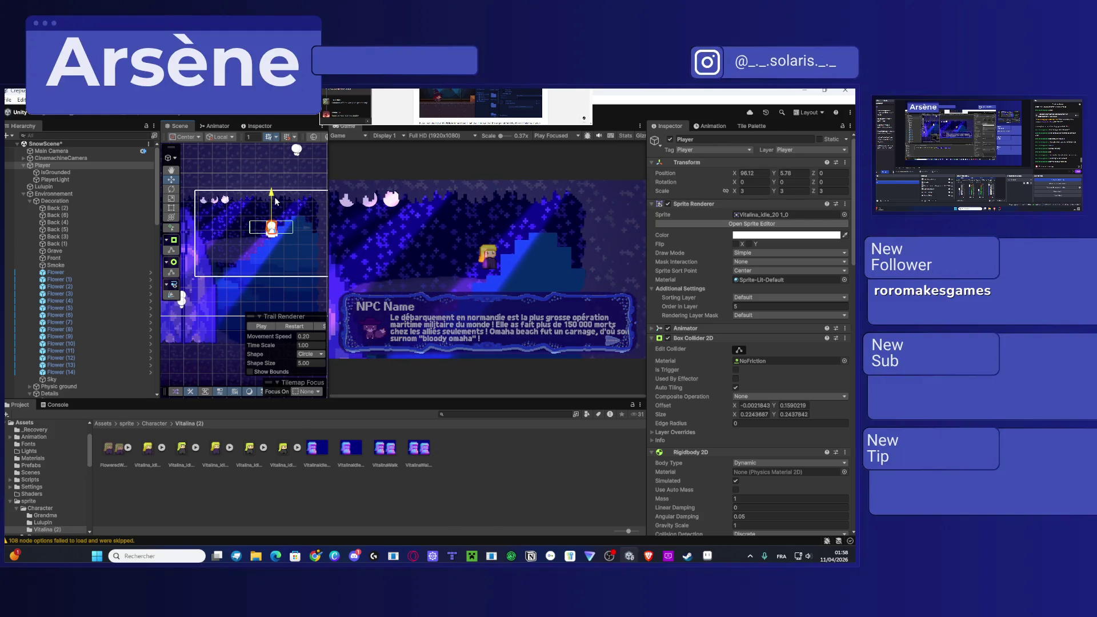
left_click_drag(275, 201, 281, 219)
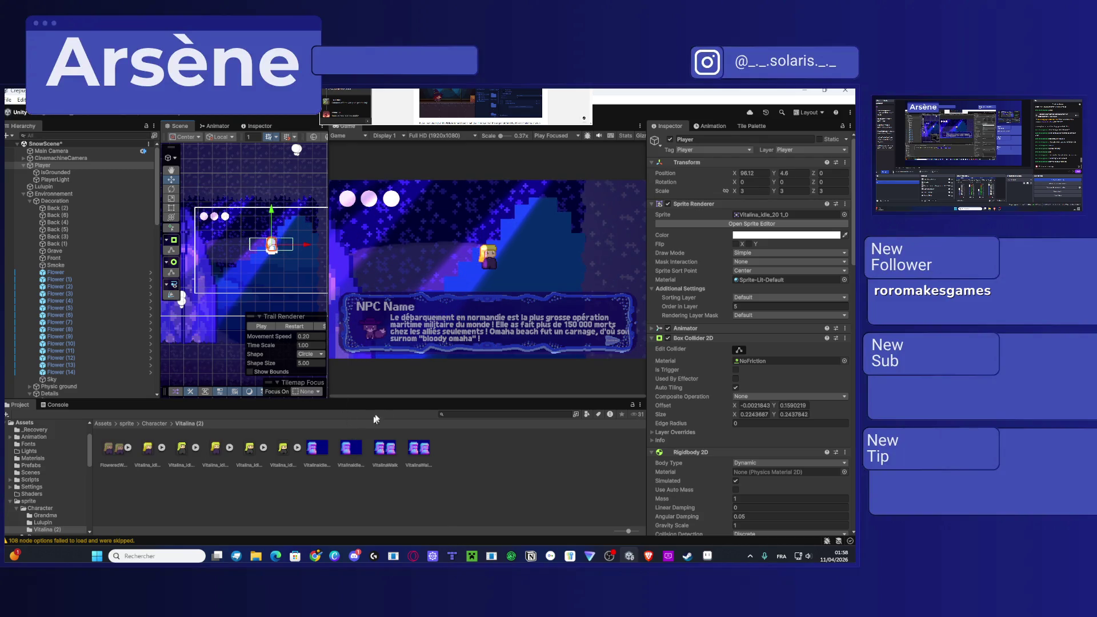
scroll(819, 417, "down", 10)
scroll(820, 422, "down", 5)
scroll(821, 422, "down", 1)
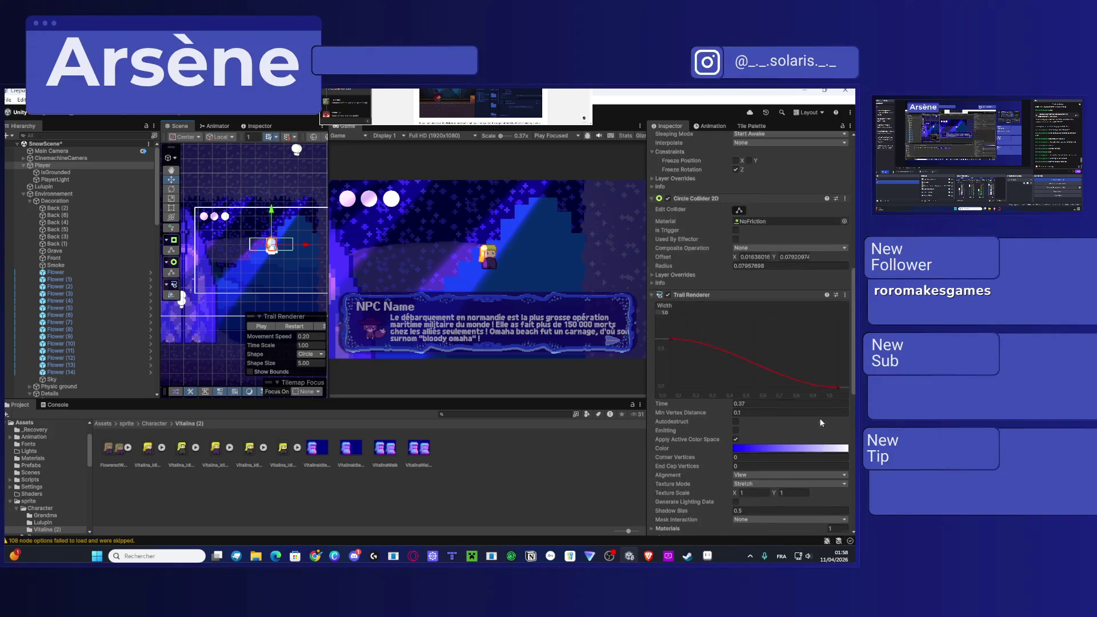
scroll(821, 423, "up", 15)
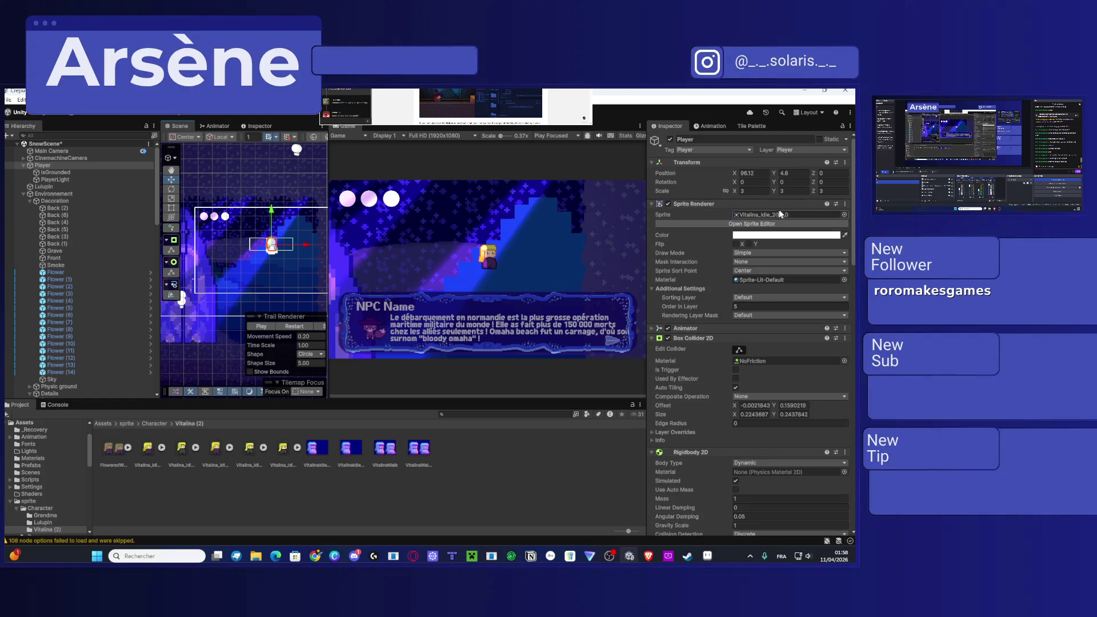
left_click(144, 455)
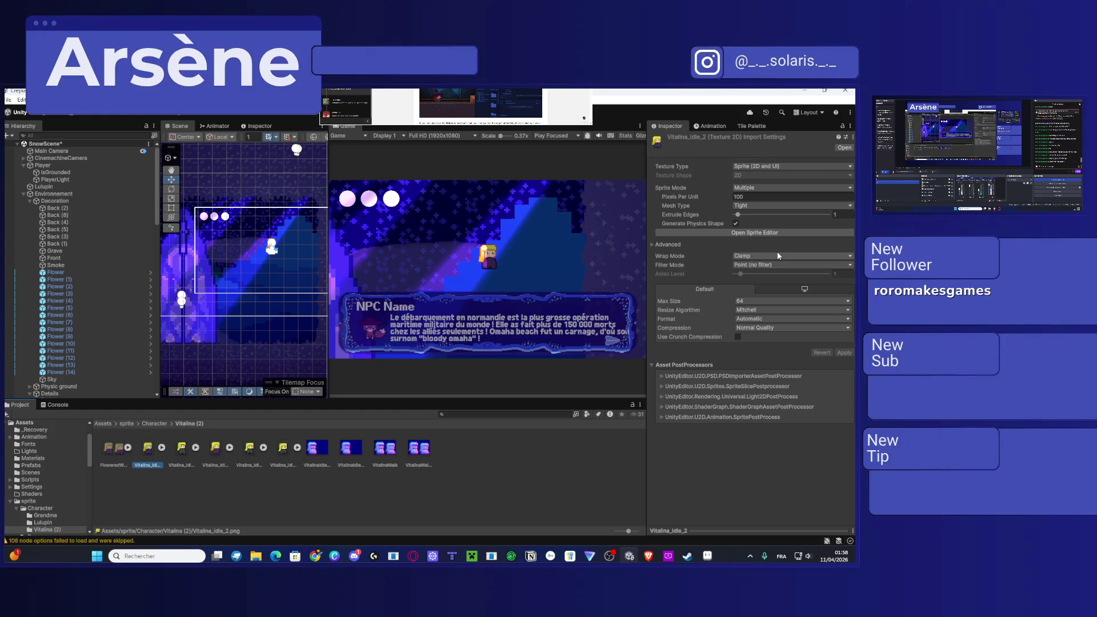
Step: Turn on Flip Green Channel for VitalinaIdle-Normal and VitalinaIdle-Normal 1, applying each
left_click(312, 452)
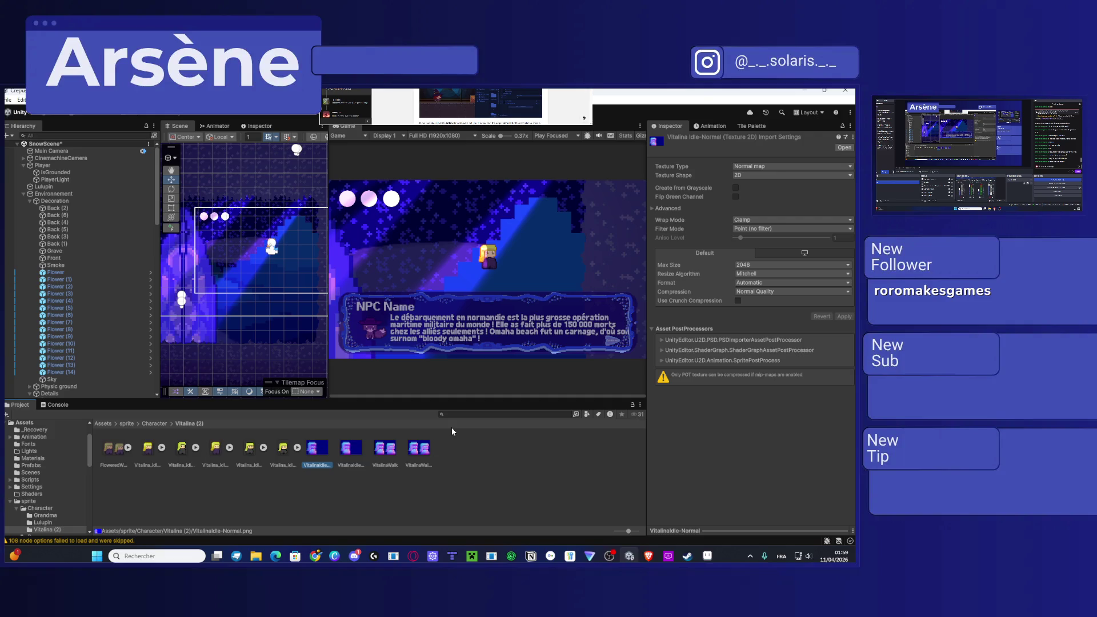
left_click(775, 176)
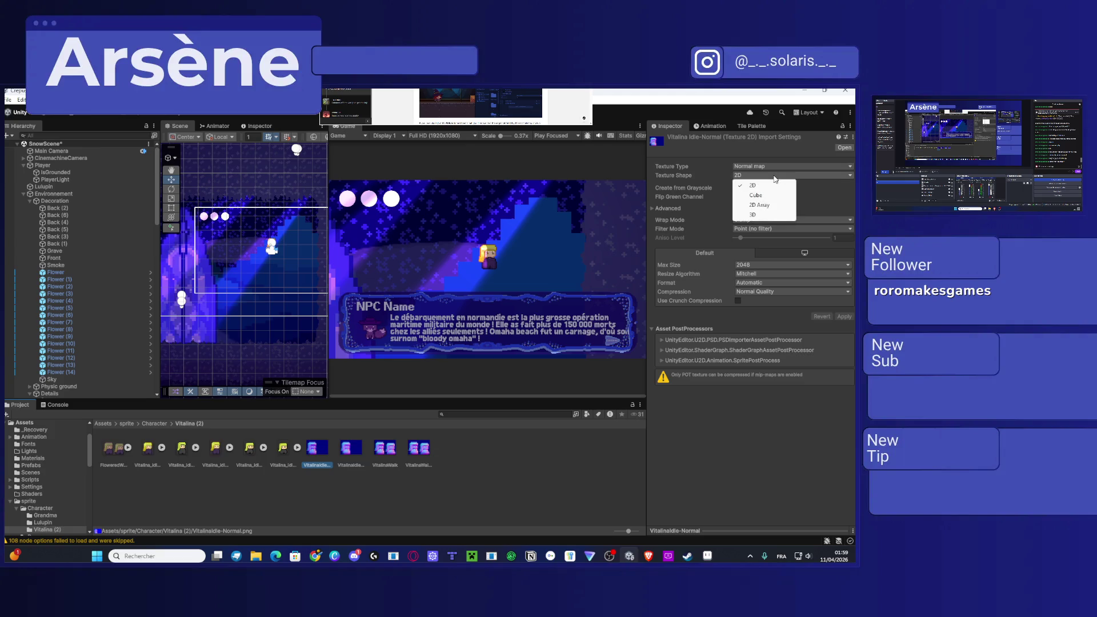
left_click(807, 177)
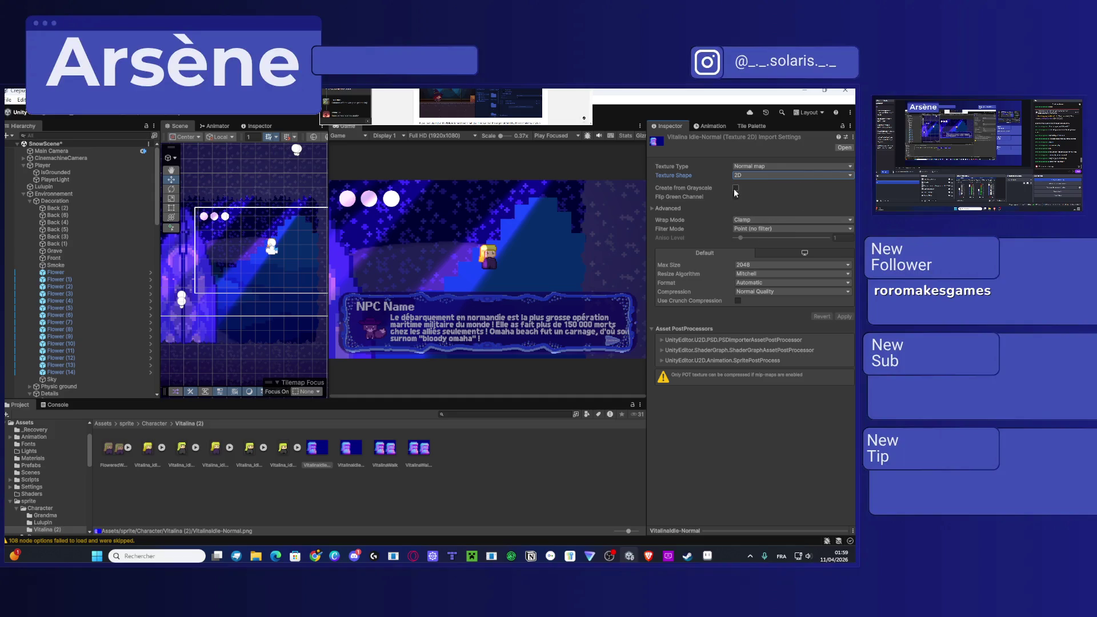
left_click(735, 196)
left_click(847, 318)
left_click(355, 451)
left_click(735, 197)
left_click(847, 318)
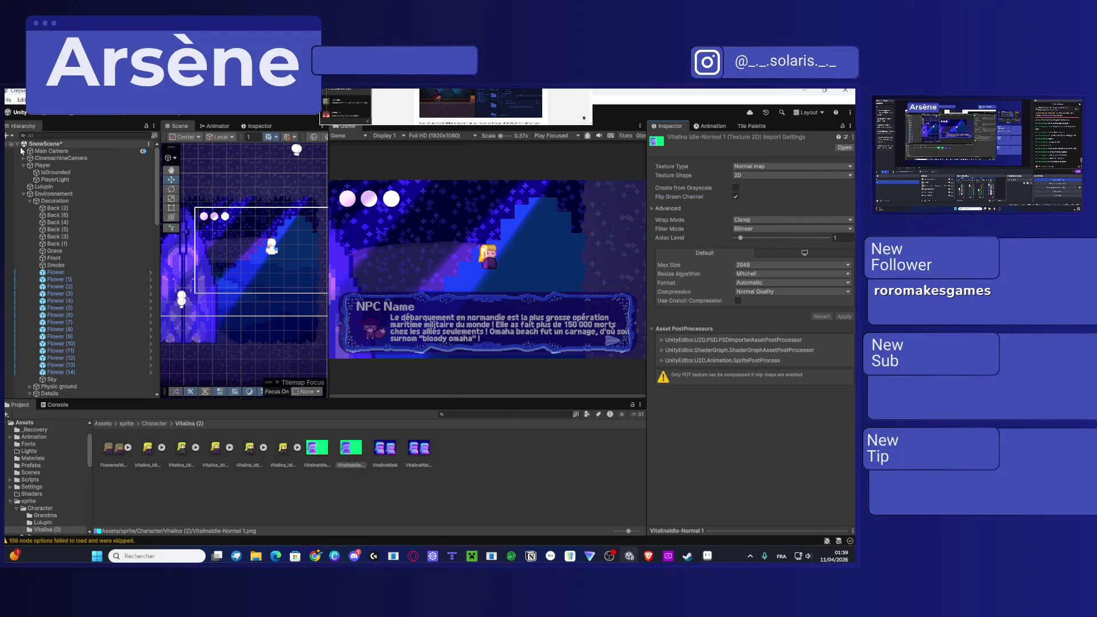
Step: Nudge the player up, then turn Flip Green Channel back off on both idle normal maps and apply
left_click(64, 166)
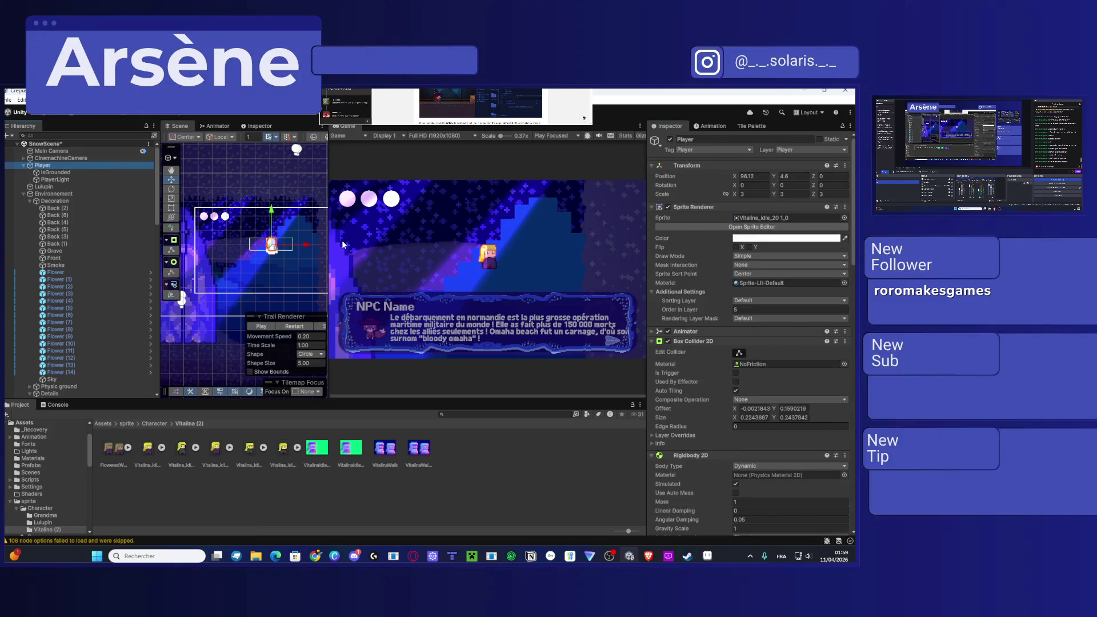
mouse_move(273, 221)
left_mouse_down()
mouse_move(269, 233)
mouse_move(269, 216)
left_mouse_up()
left_click(352, 462)
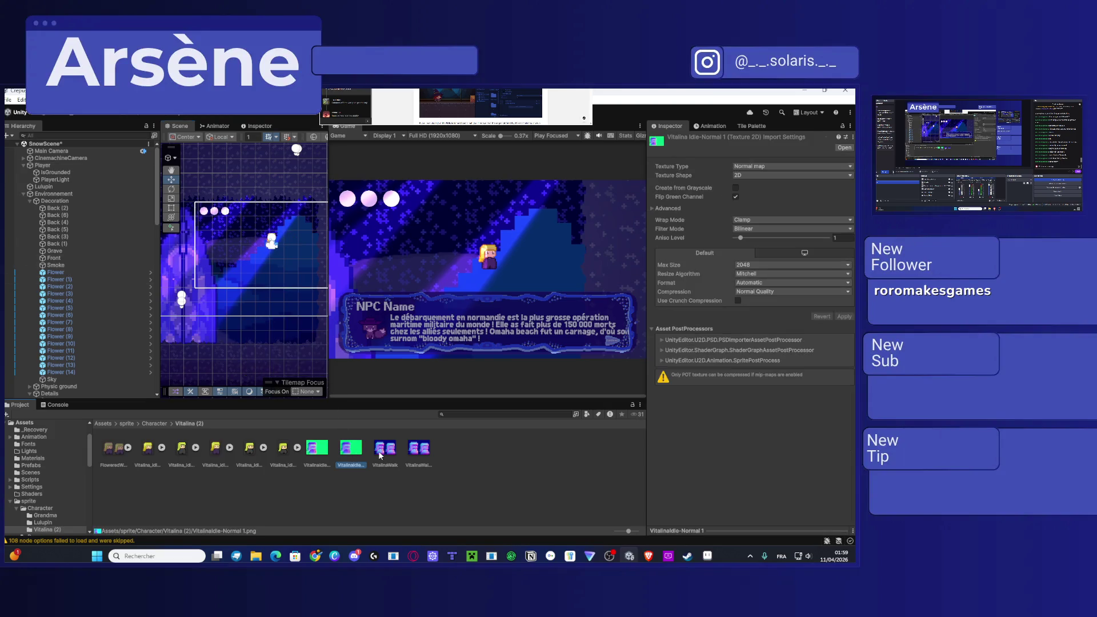
left_click(736, 197)
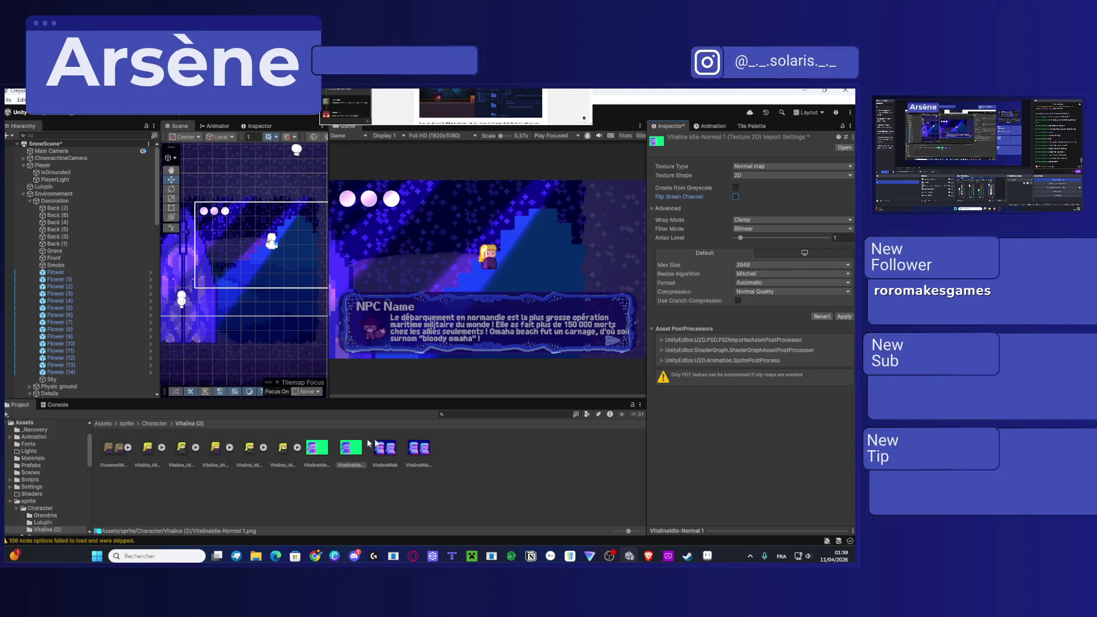
left_click(324, 455)
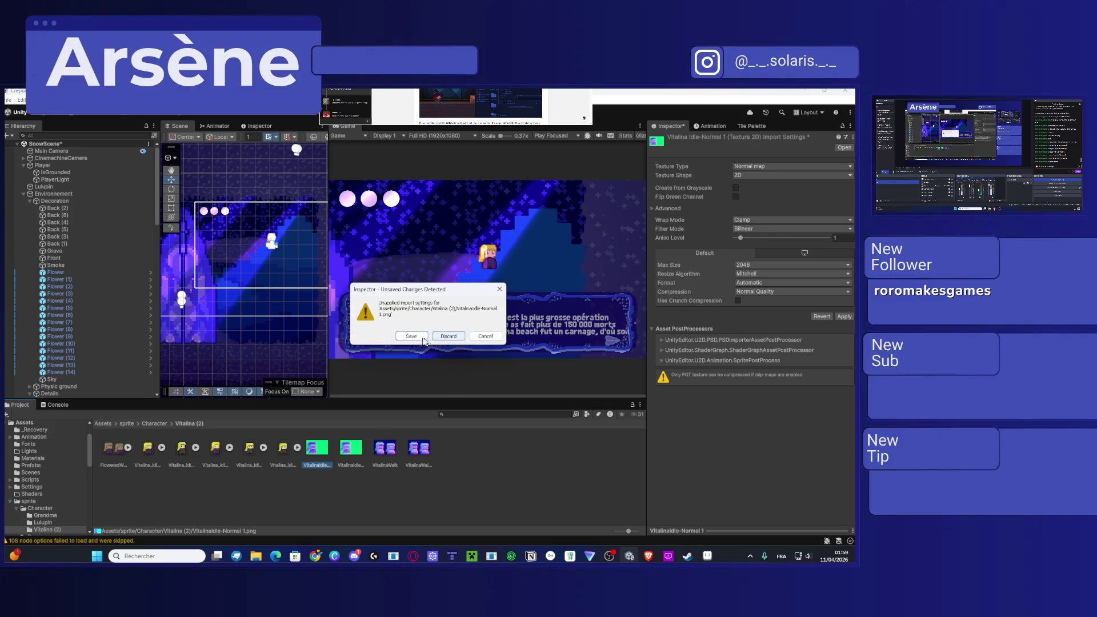
key("Return")
left_click(735, 196)
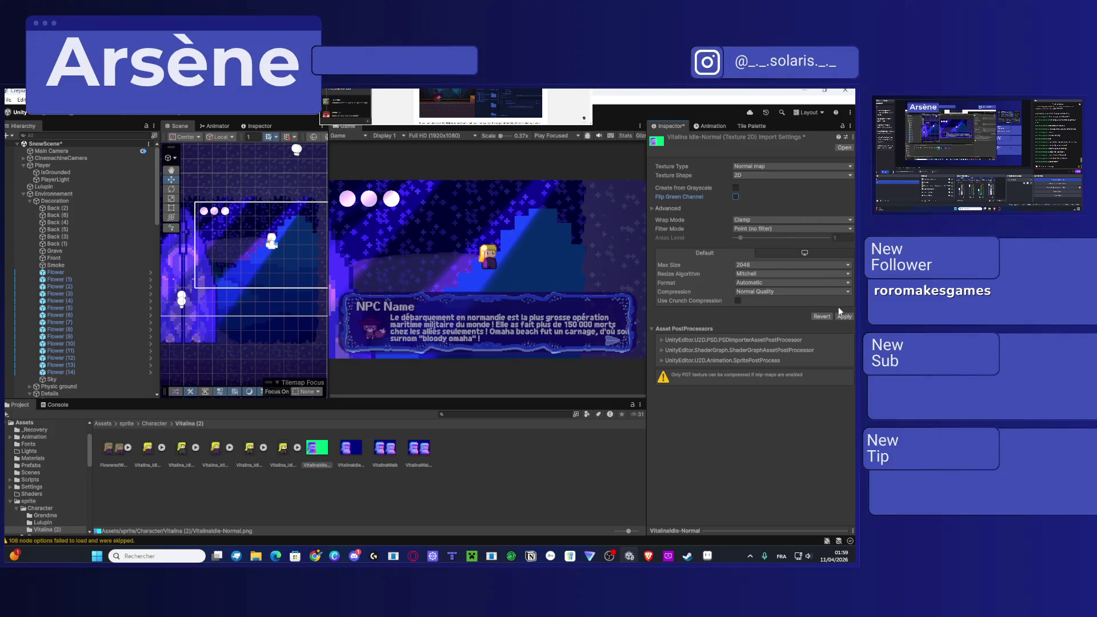
left_click(844, 317)
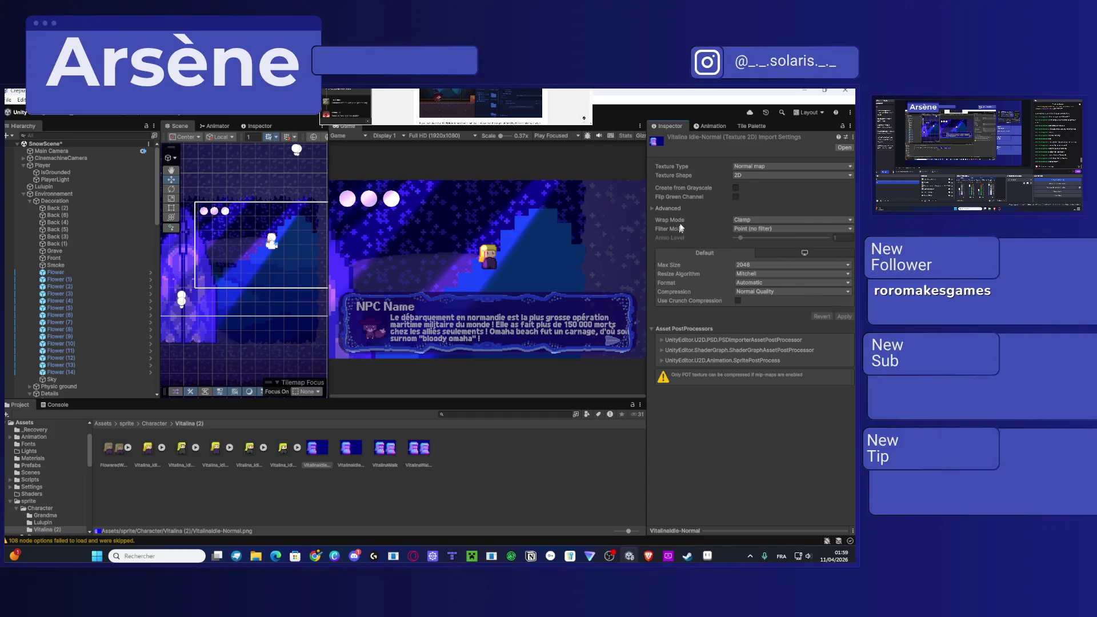
left_click(654, 209)
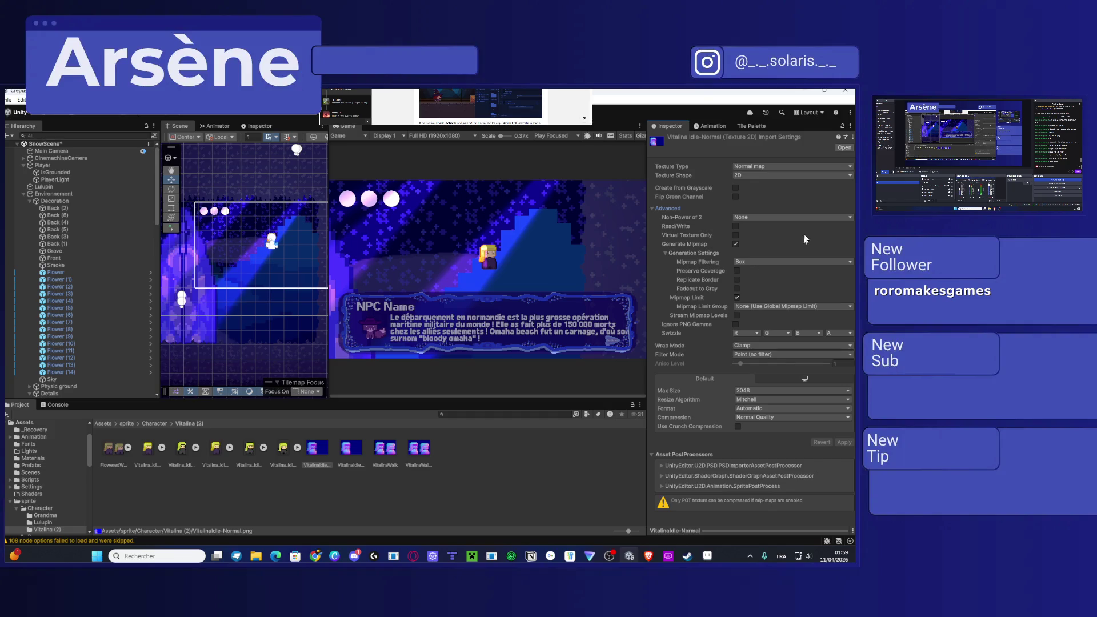
Step: Look through the Swizzle R, Non-Power of 2 and Mipmap Filtering options, leaving them unchanged
left_click(753, 334)
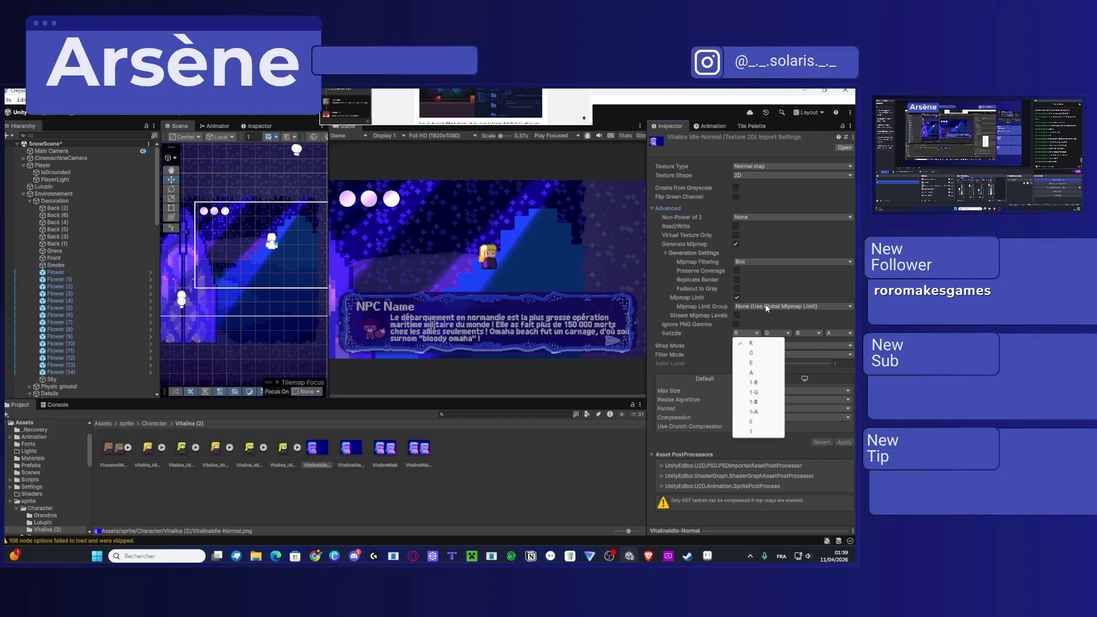
left_click(736, 244)
left_click(785, 217)
left_click(838, 244)
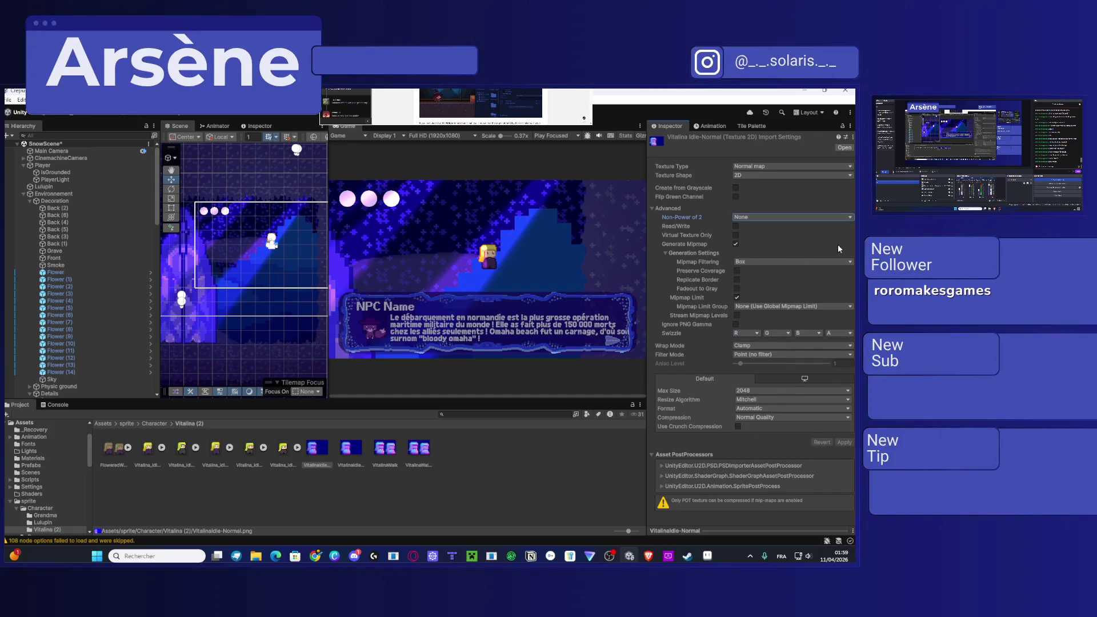
left_click(807, 258)
left_click(811, 242)
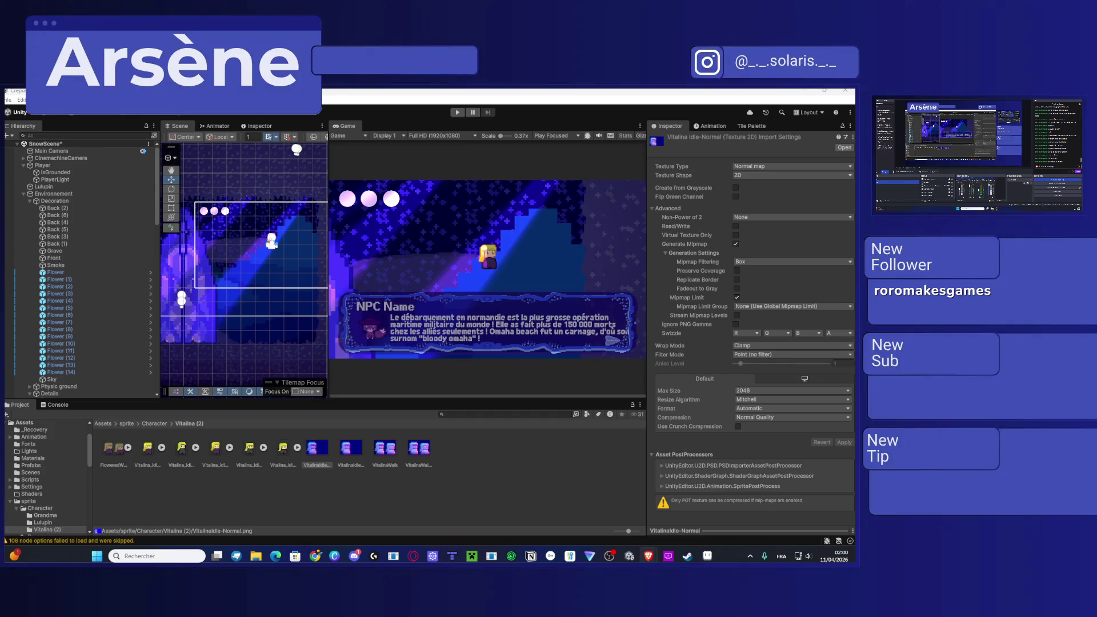
Step: Set Swizzle R to 1-R on VitalinaIdle-Normal and VitalinaIdle-Normal 1, applying each
left_click(753, 333)
left_click(766, 383)
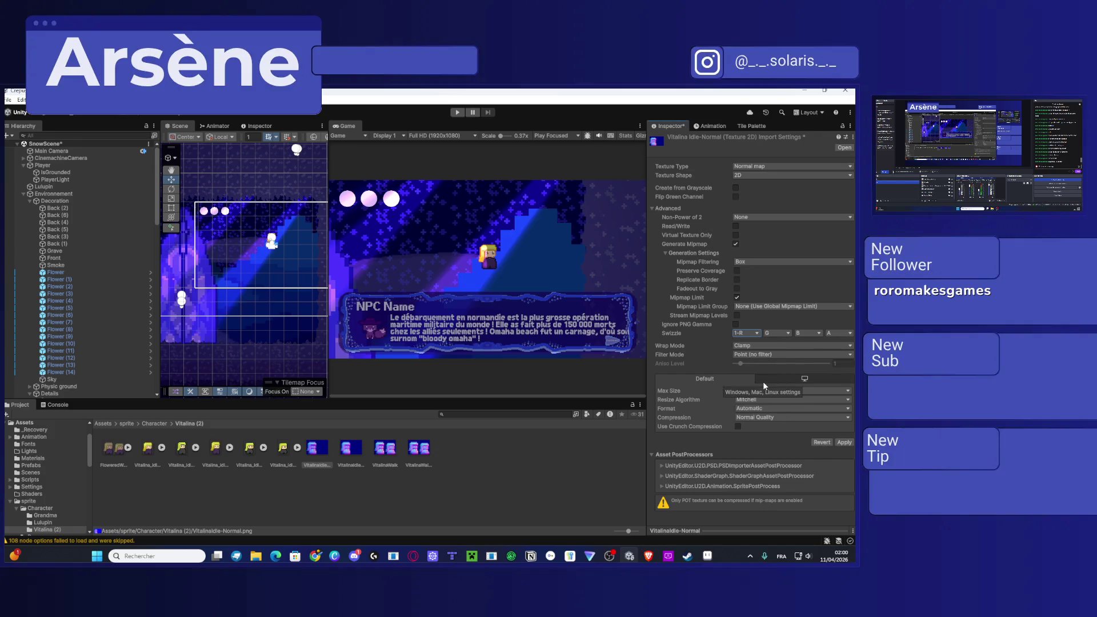
left_click(844, 442)
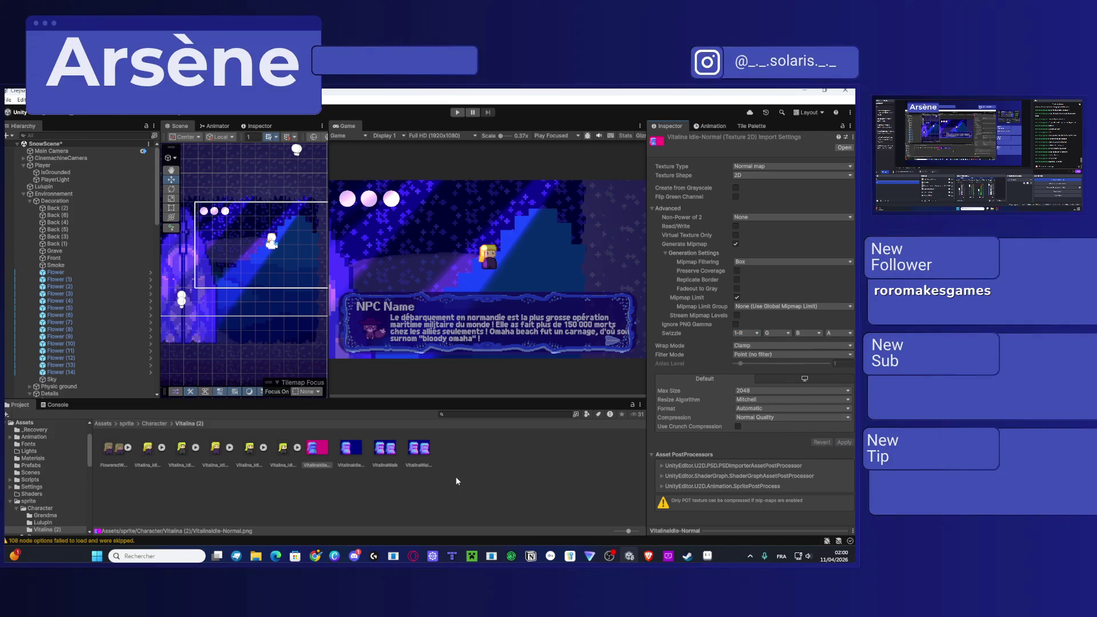
left_click(352, 451)
left_click(745, 335)
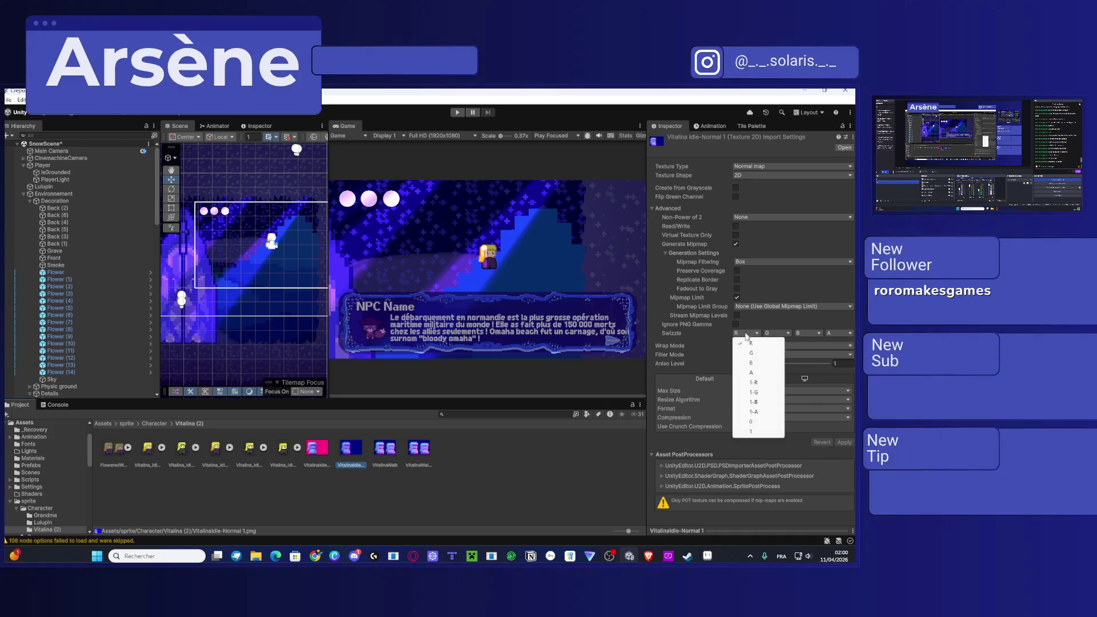
left_click(757, 383)
left_click(845, 444)
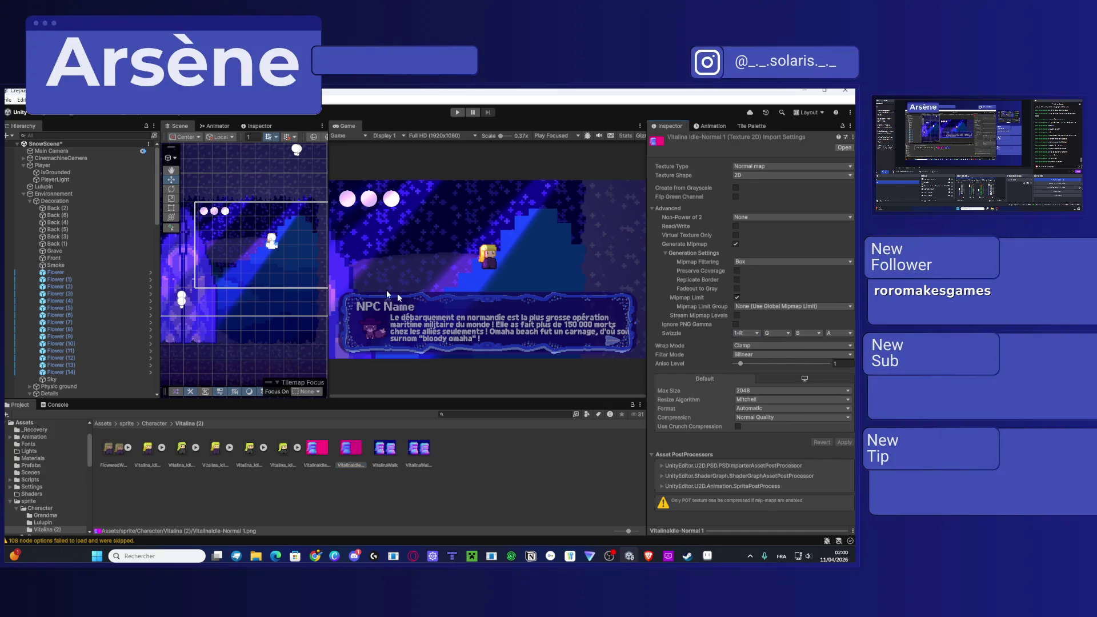
Step: Drag the Player slightly right within the moonlight beam
scroll(485, 264, "up", 2)
scroll(495, 265, "up", 6)
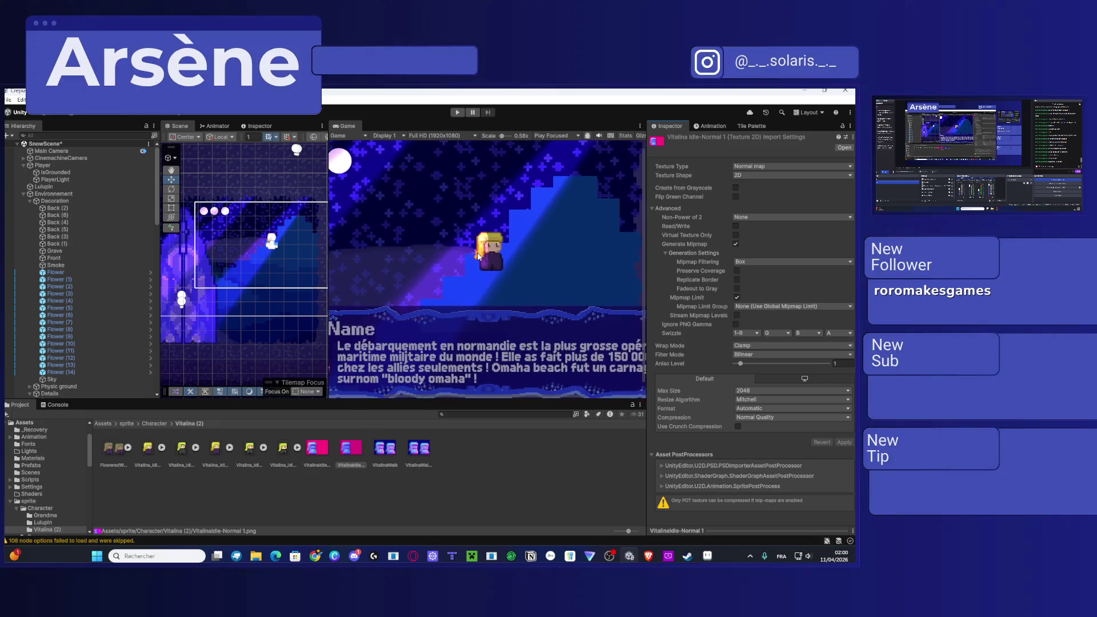
left_click(52, 164)
left_click_drag(287, 248, 308, 249)
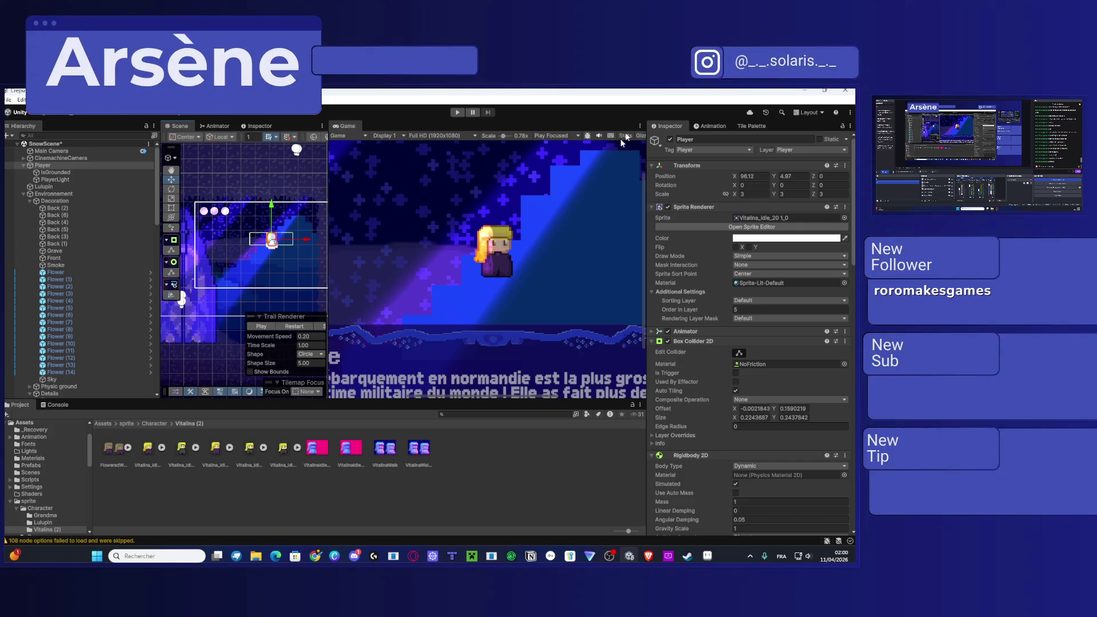
Step: Restore VitalinaIdle-Normal 1's red swizzle to R and set Filter Mode to Point (no filter), applying each
left_click(353, 444)
left_click(754, 333)
left_click(752, 344)
left_click(845, 443)
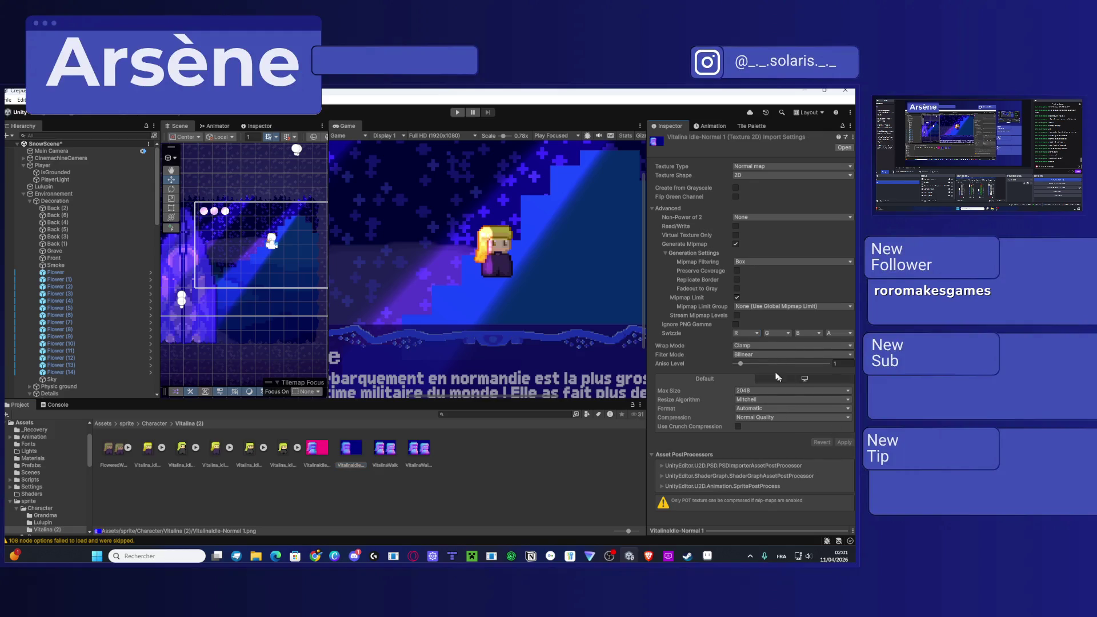
left_click(755, 335)
left_click(753, 343)
left_click(800, 354)
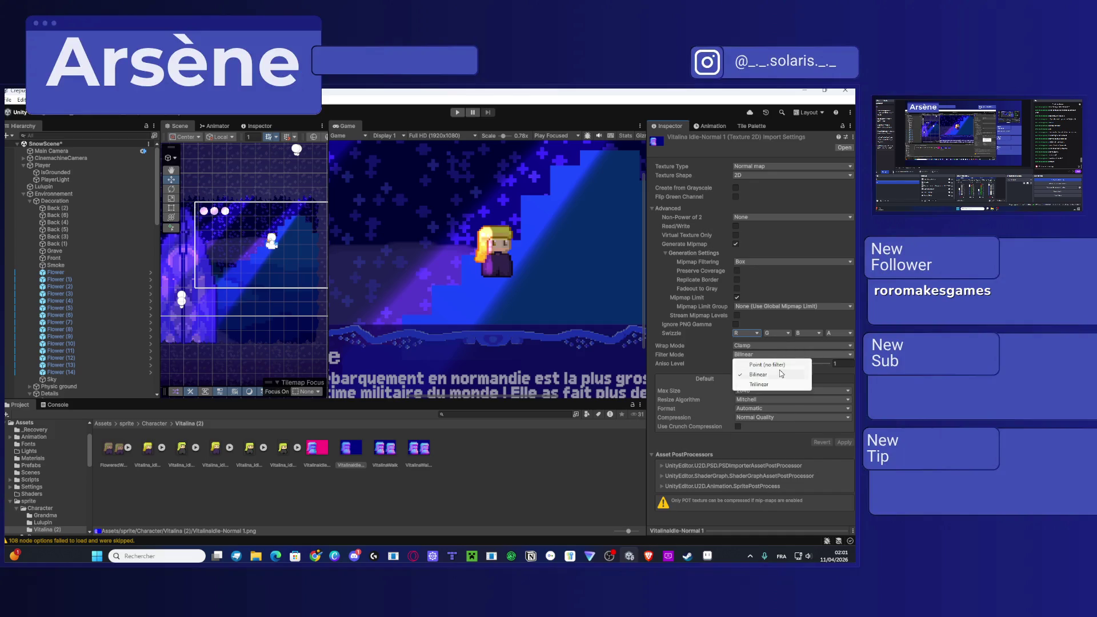
left_click(768, 365)
left_click(846, 444)
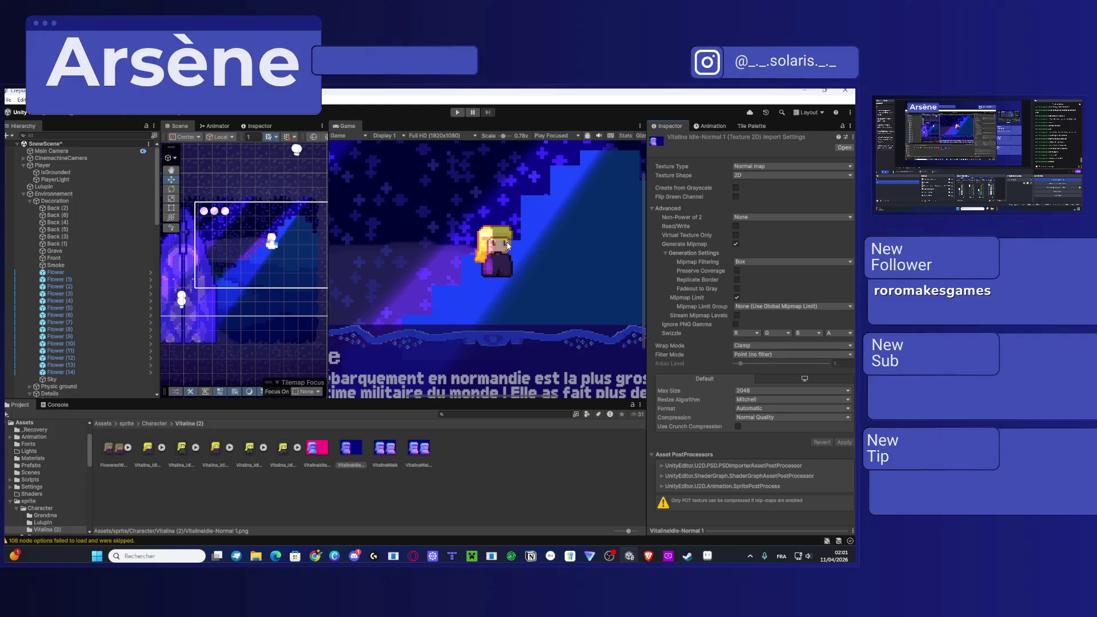
Step: Try the Mirror, Mirror Once and Repeat wrap modes, then settle back on Clamp
left_click(755, 346)
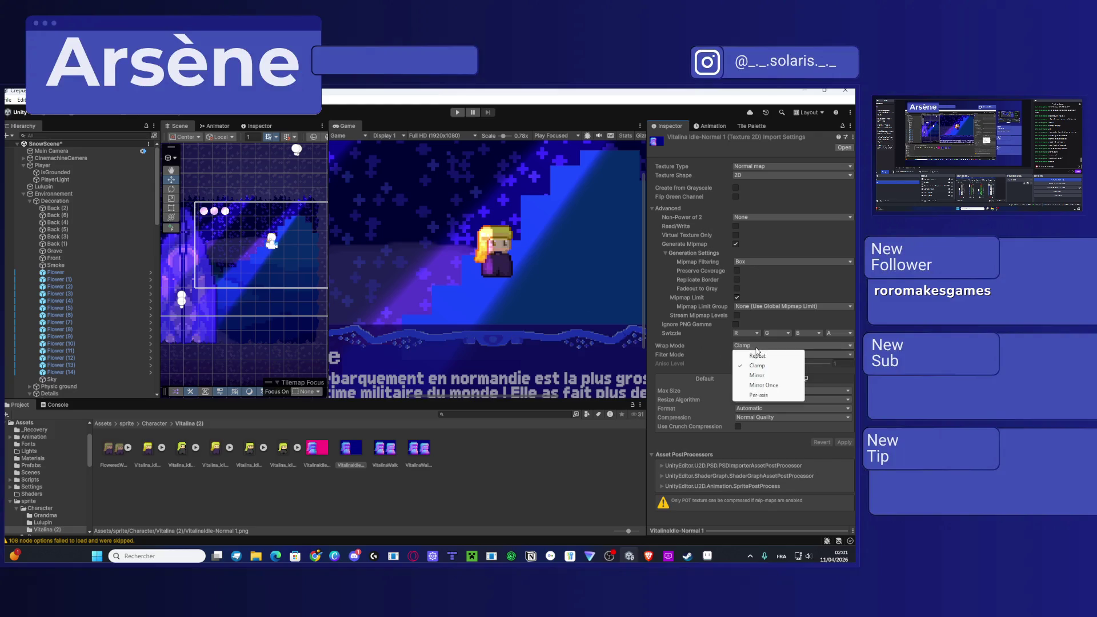
left_click(764, 378)
left_click(847, 444)
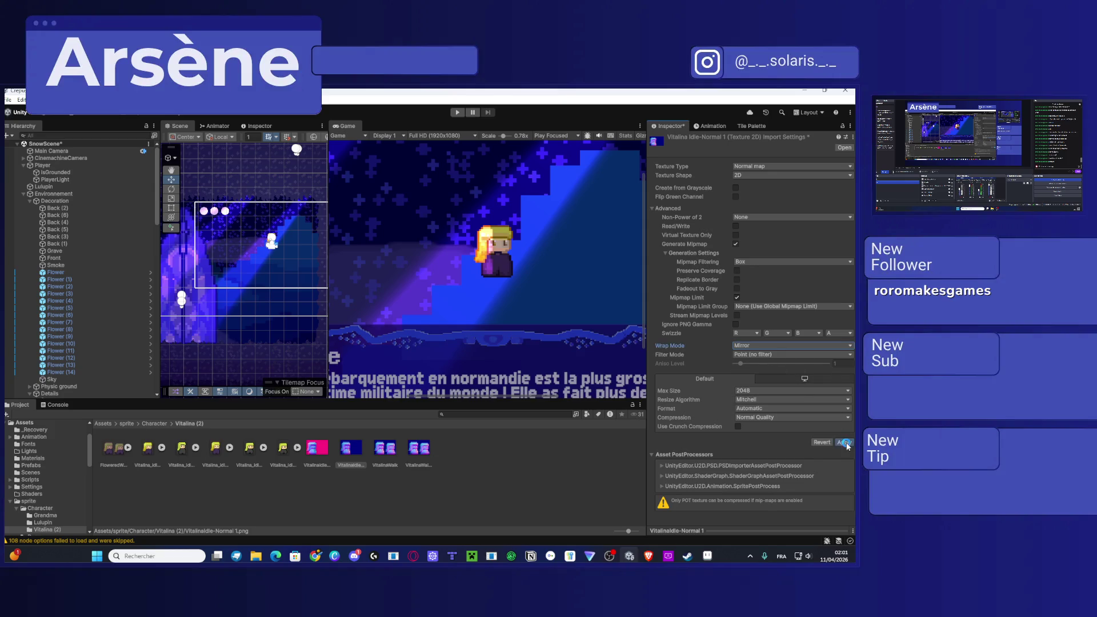
left_click(747, 345)
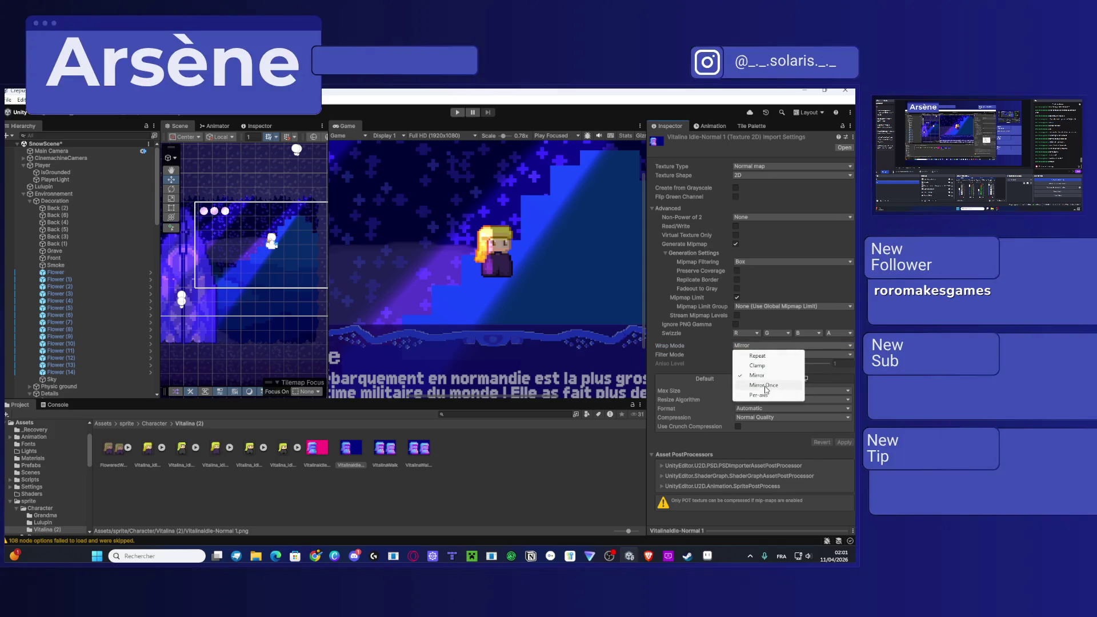
left_click(764, 385)
left_click(840, 444)
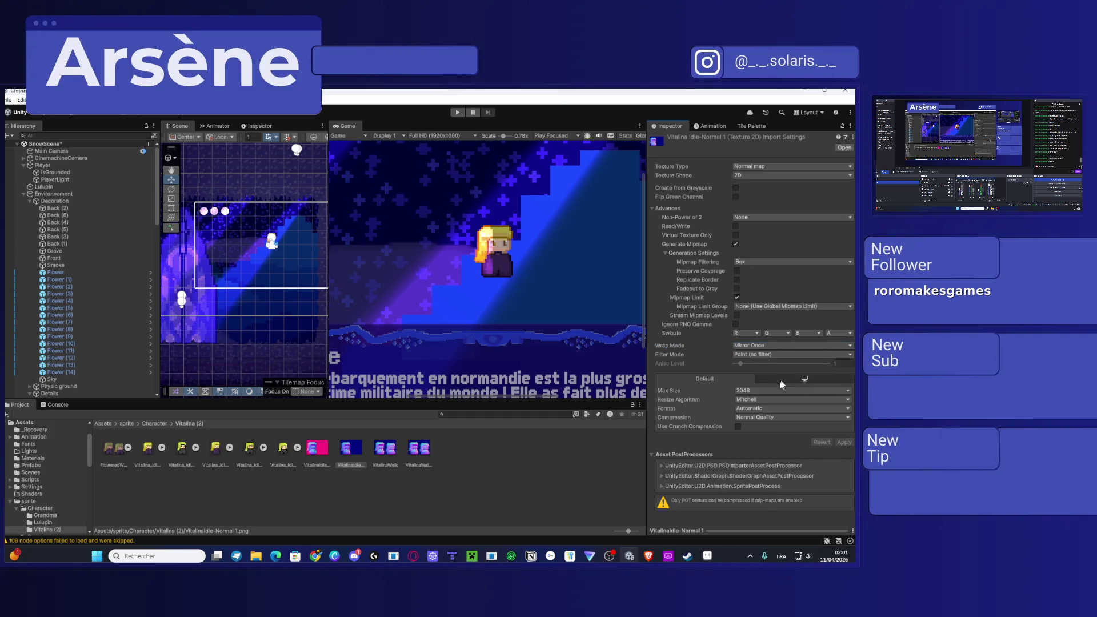
left_click(752, 345)
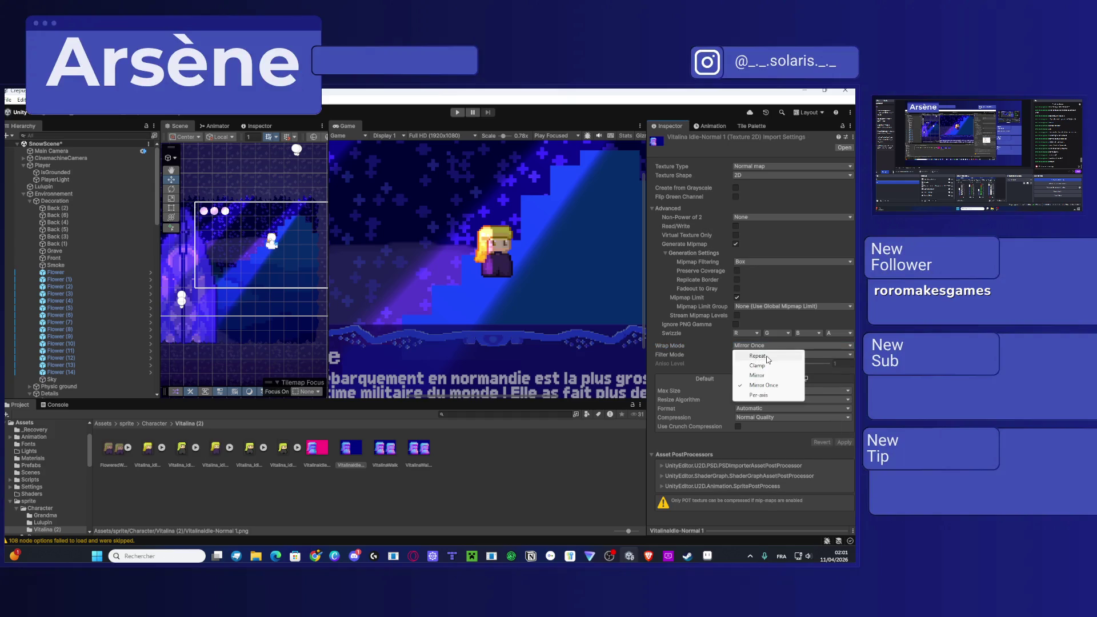
left_click(766, 357)
left_click(774, 346)
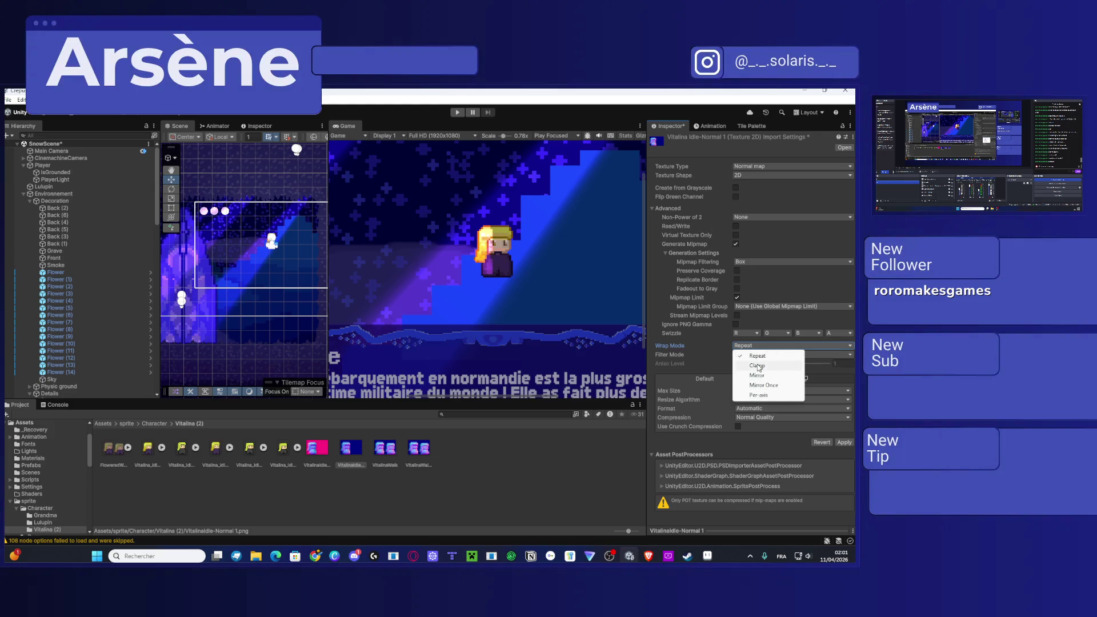
left_click(766, 366)
left_click(842, 443)
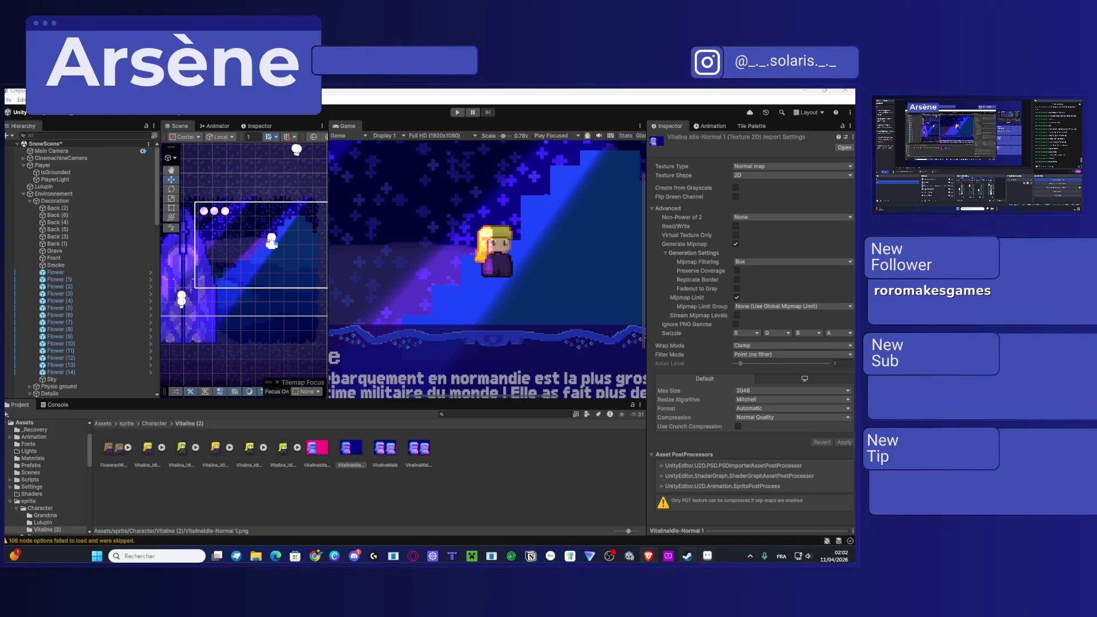
left_click(688, 556)
Step: Glance at the character sprites in Aseprite, minimize it, and close the Steam store window
left_click(707, 557)
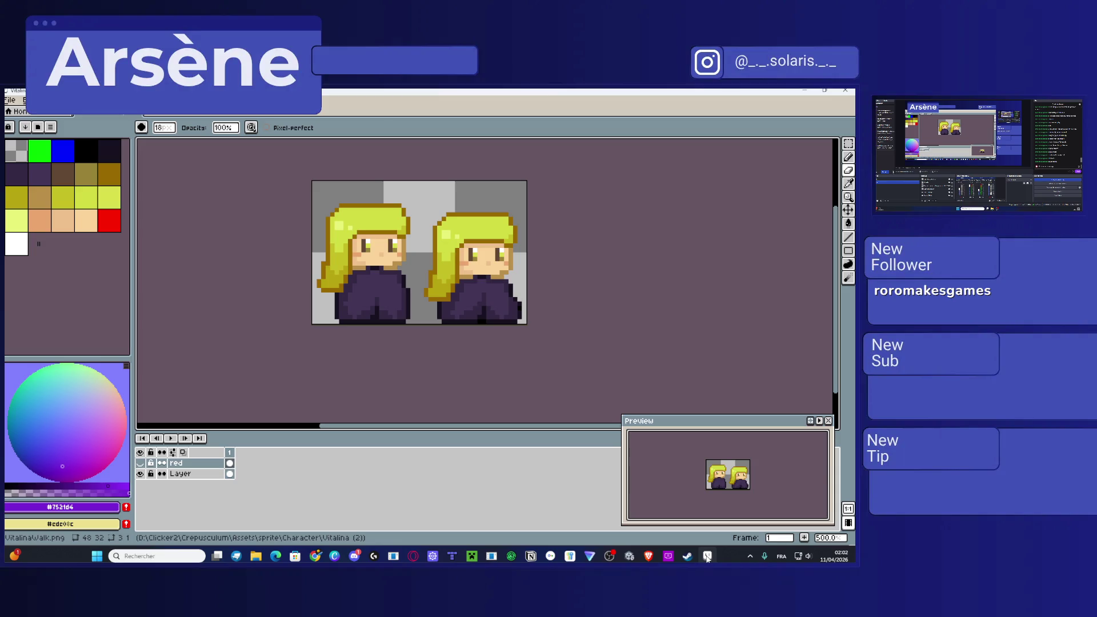
left_click(707, 557)
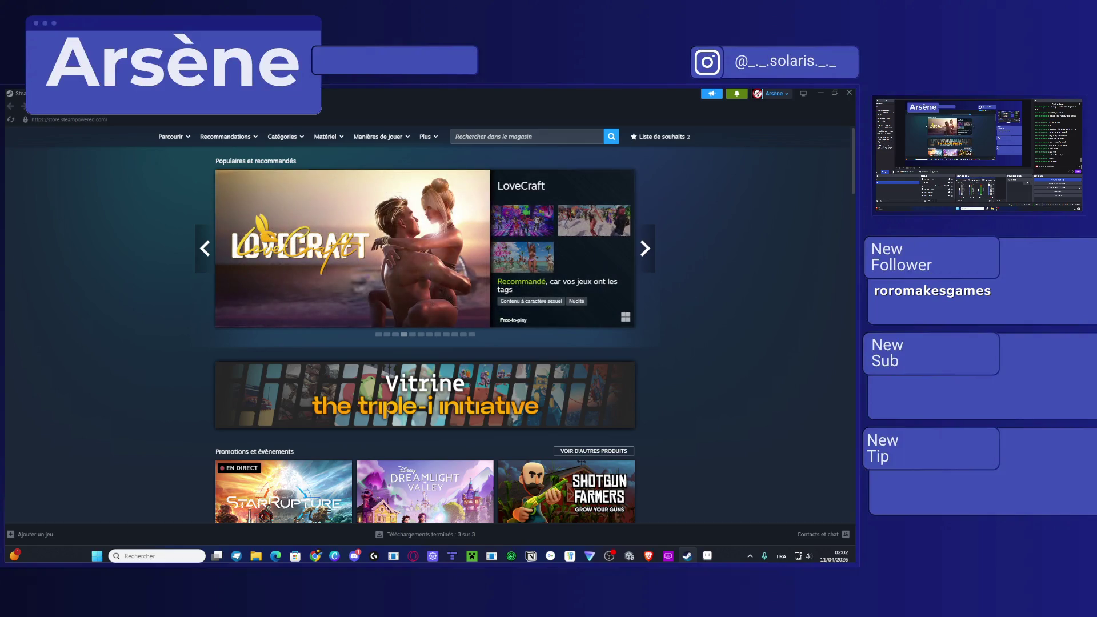
left_click(850, 93)
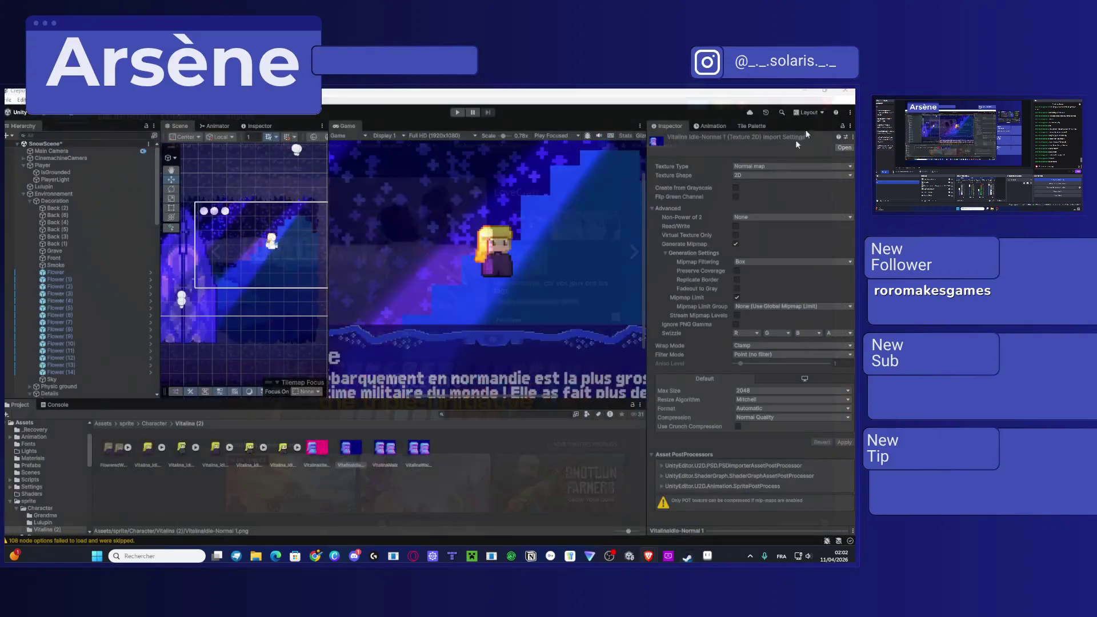
Step: Enable and apply Flip Green Channel, then move the Player to about X 96.24, Y 5.19
left_click(735, 197)
left_click(844, 440)
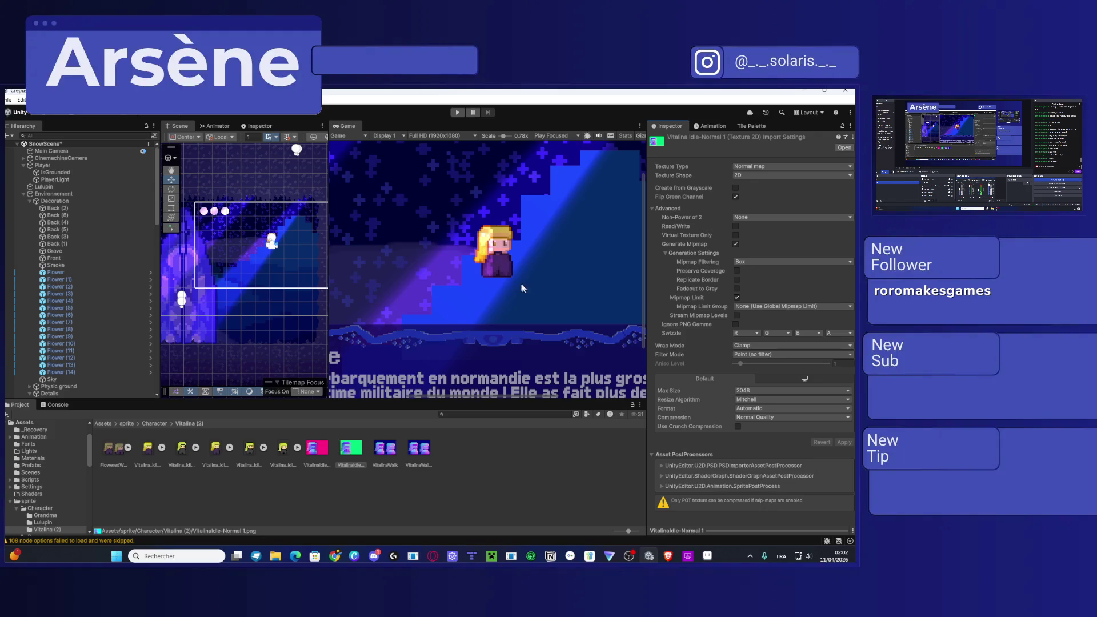
left_click(59, 164)
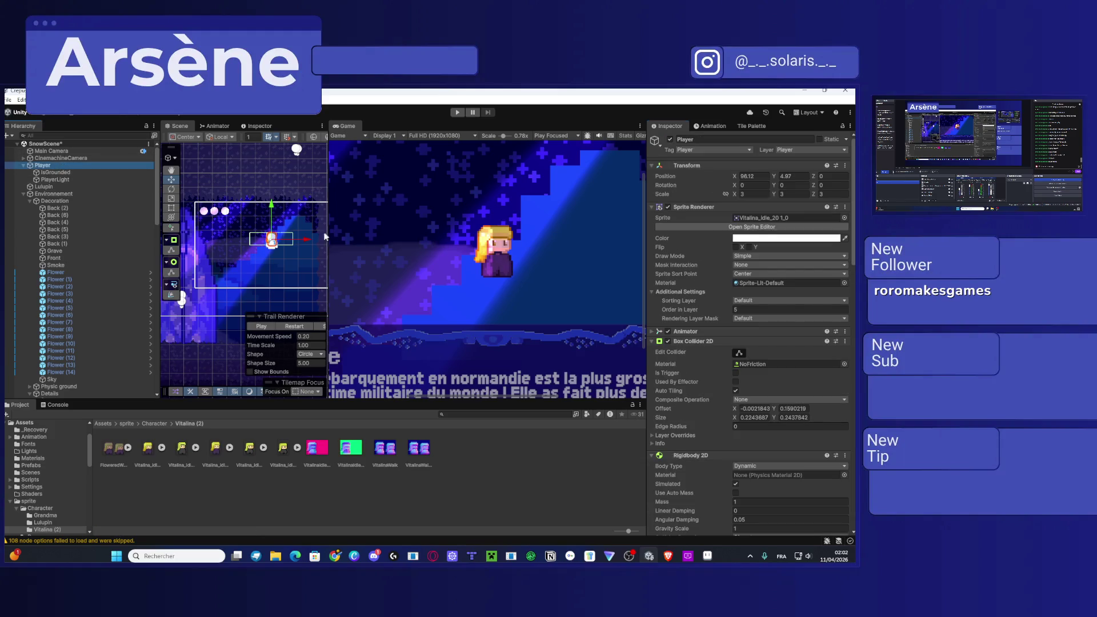
mouse_move(310, 238)
left_mouse_down()
mouse_move(295, 242)
mouse_move(305, 247)
left_mouse_up()
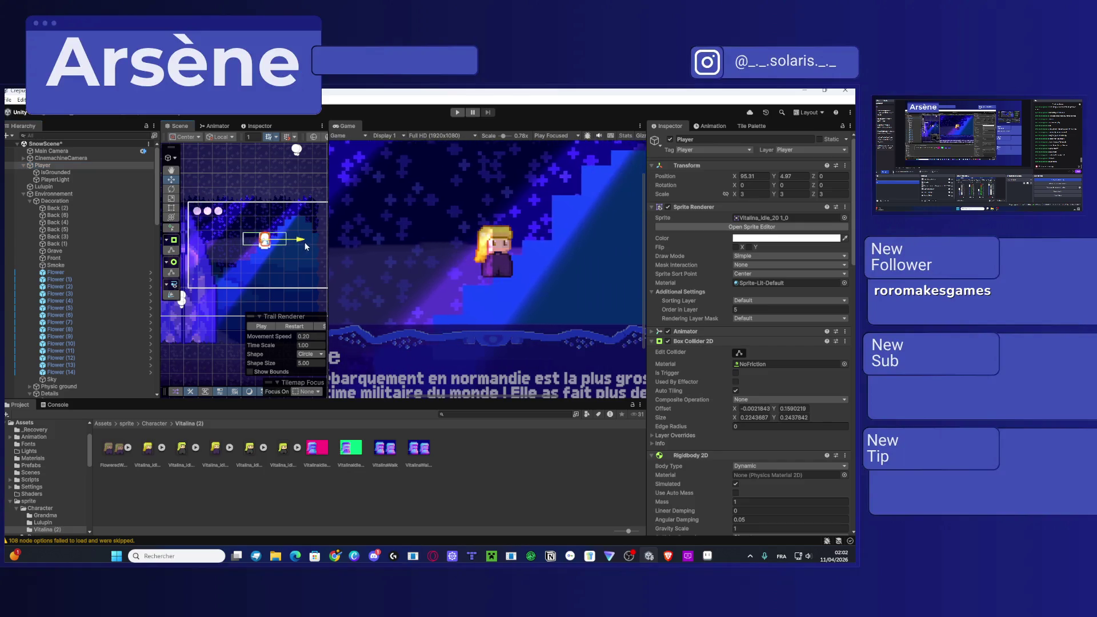
left_click(290, 237)
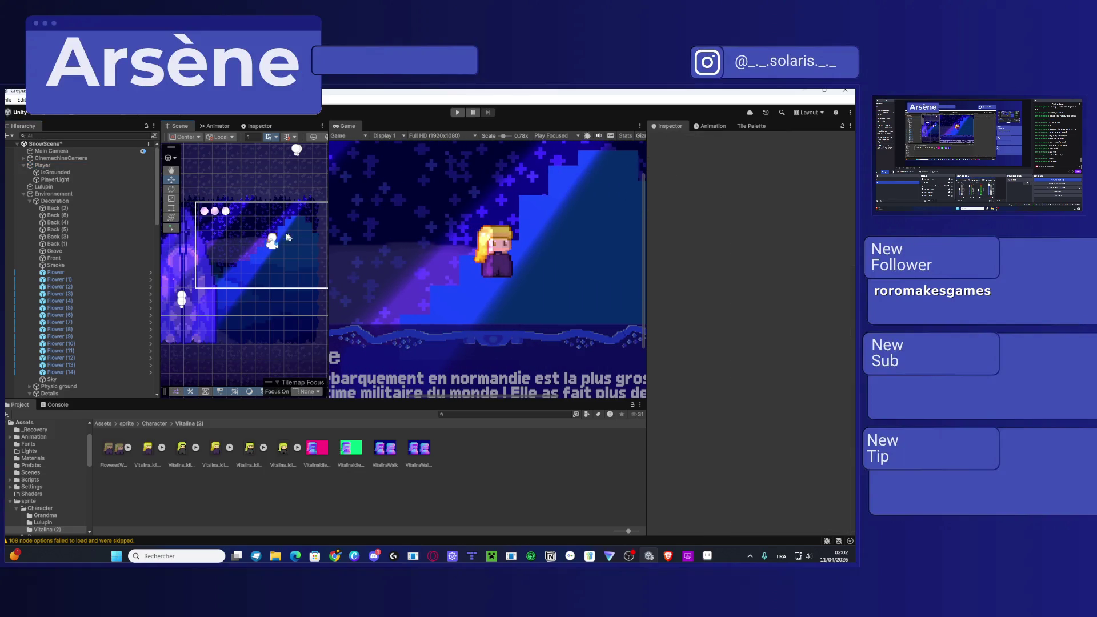
left_click(273, 239)
mouse_move(268, 215)
left_mouse_down()
mouse_move(271, 261)
mouse_move(272, 214)
mouse_move(324, 238)
mouse_move(306, 240)
left_mouse_up()
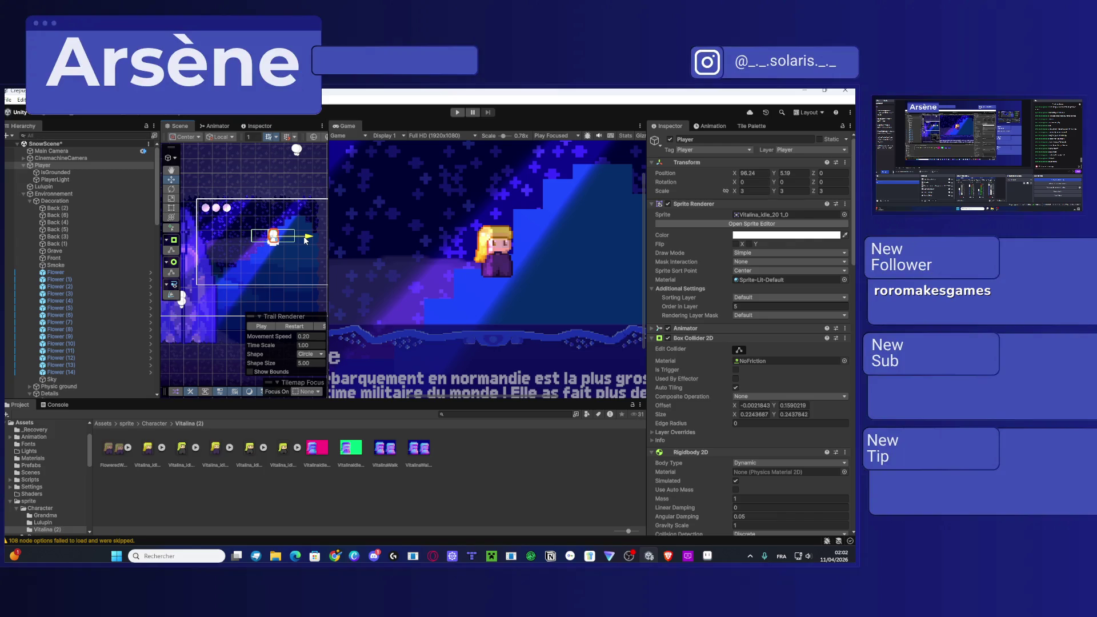
Step: Reveal VitalinaWalk's red normal-map layer in Aseprite and screenshot the two sprite frames
mouse_move(709, 554)
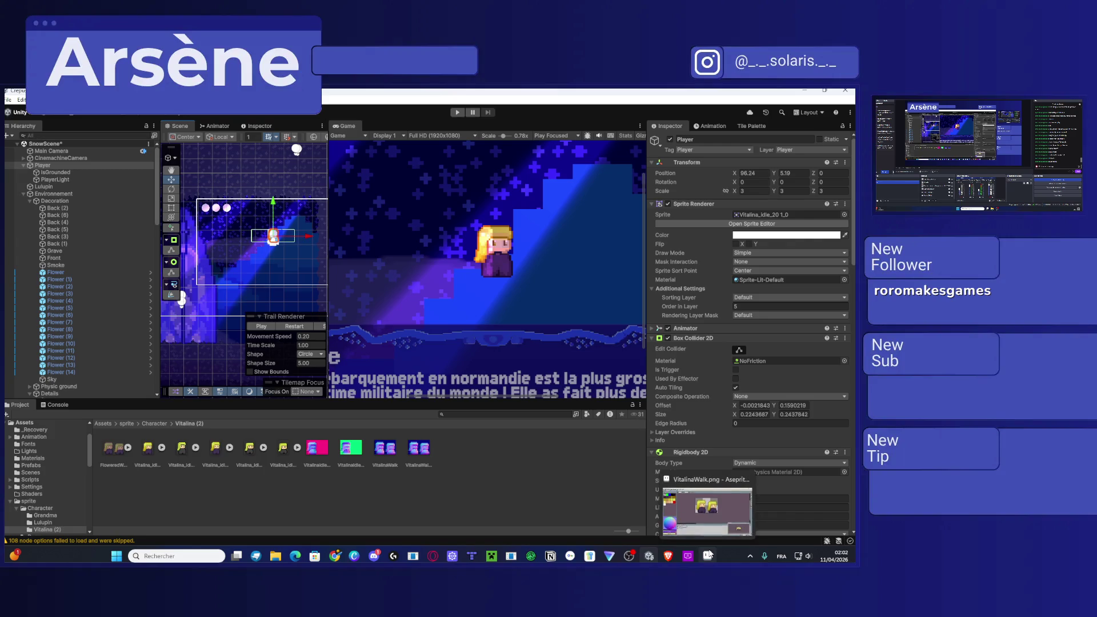
left_click(709, 554)
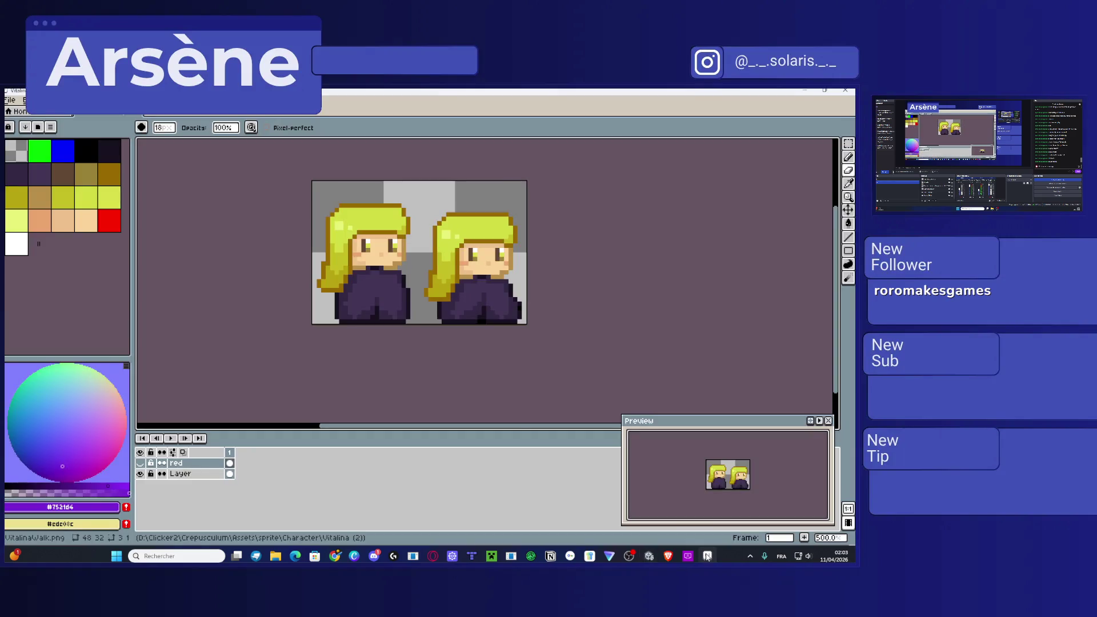
left_click(140, 463)
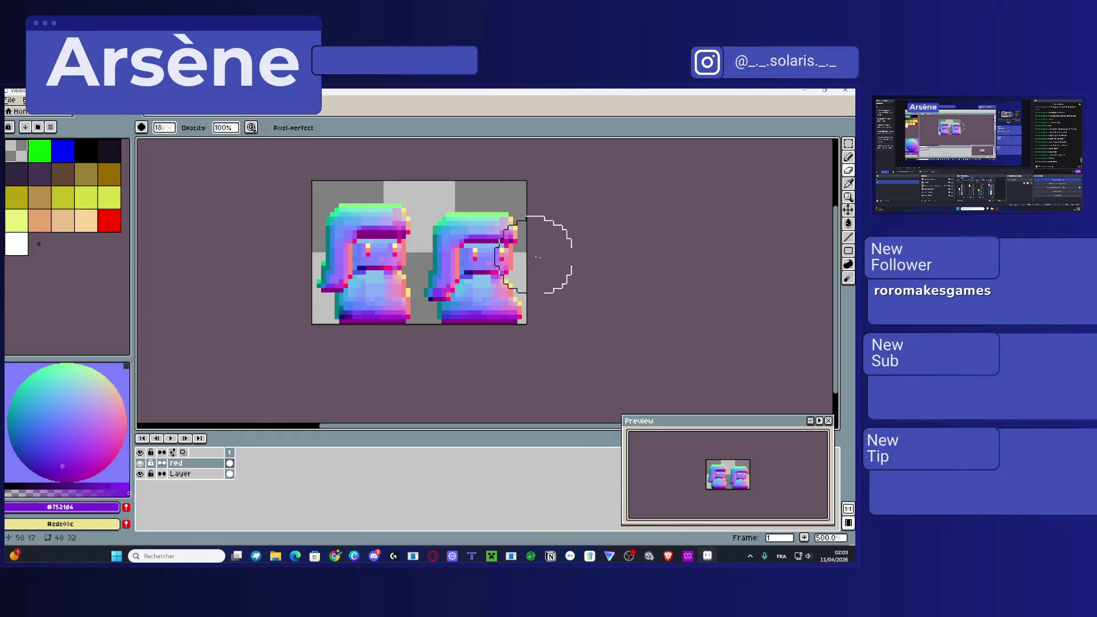
scroll(527, 260, "up", 1)
scroll(596, 267, "up", 1)
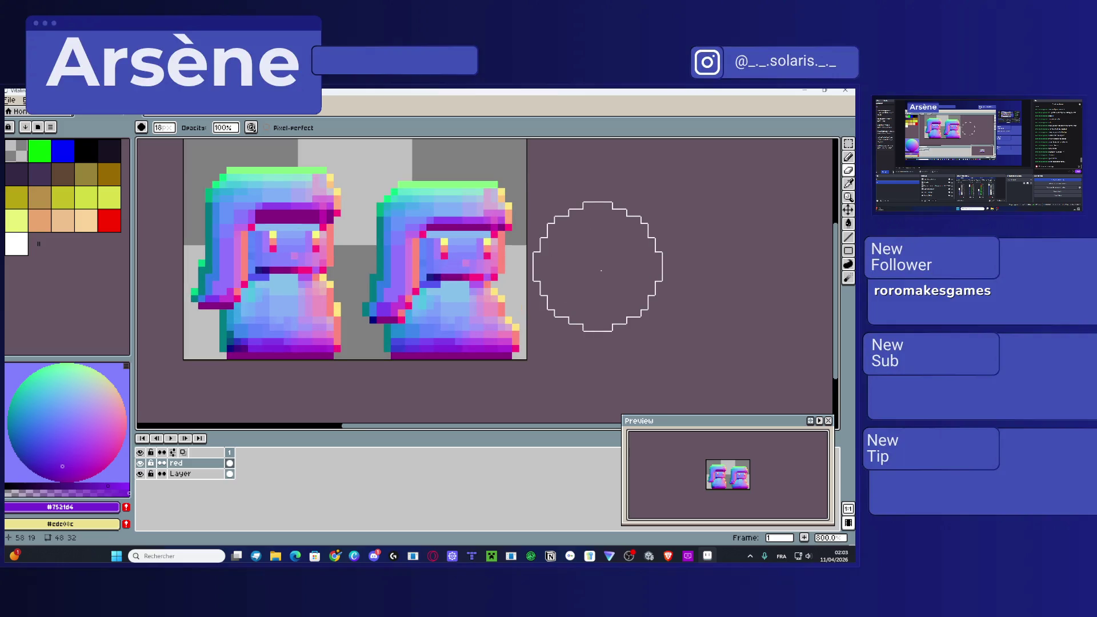
scroll(601, 272, "down", 1)
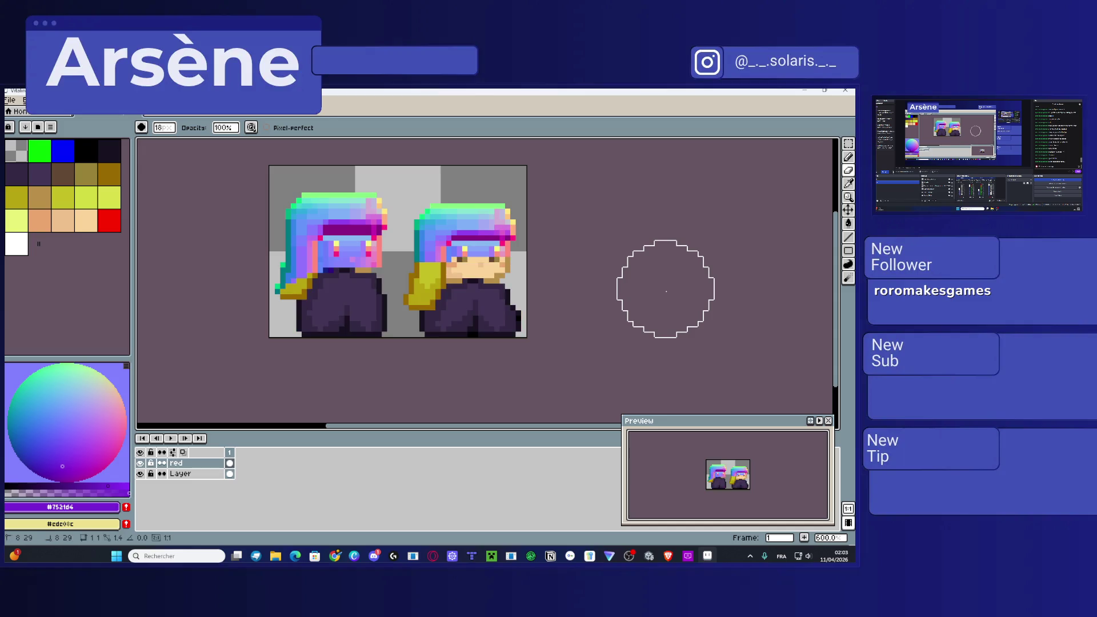
key("super+shift+s")
mouse_move(262, 161)
left_mouse_down()
mouse_move(567, 355)
mouse_move(549, 357)
left_mouse_up()
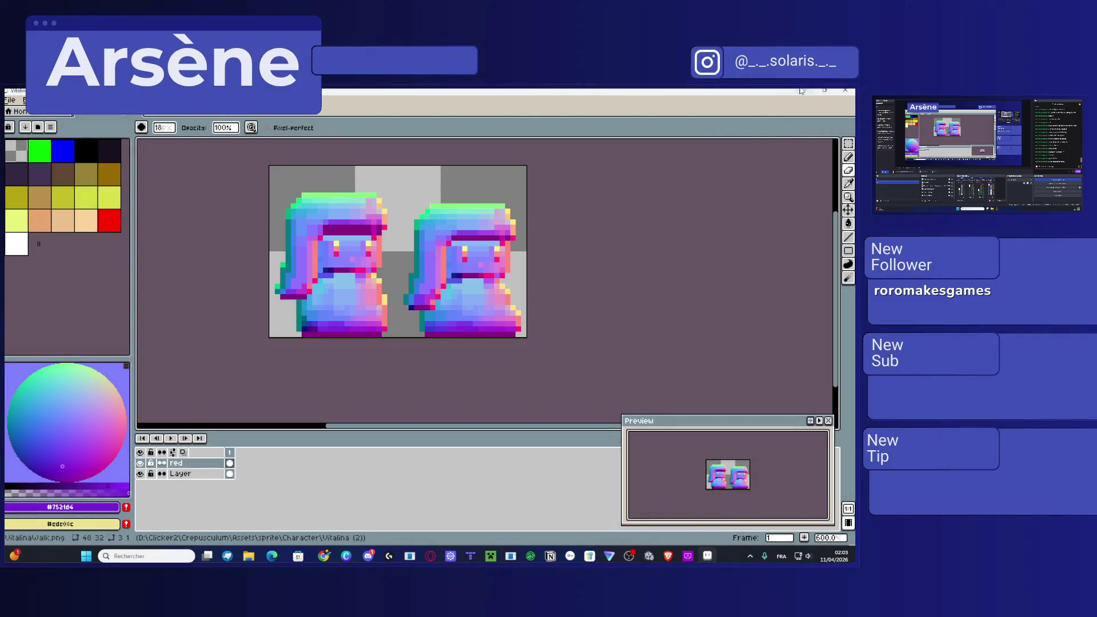
key("alt+Tab")
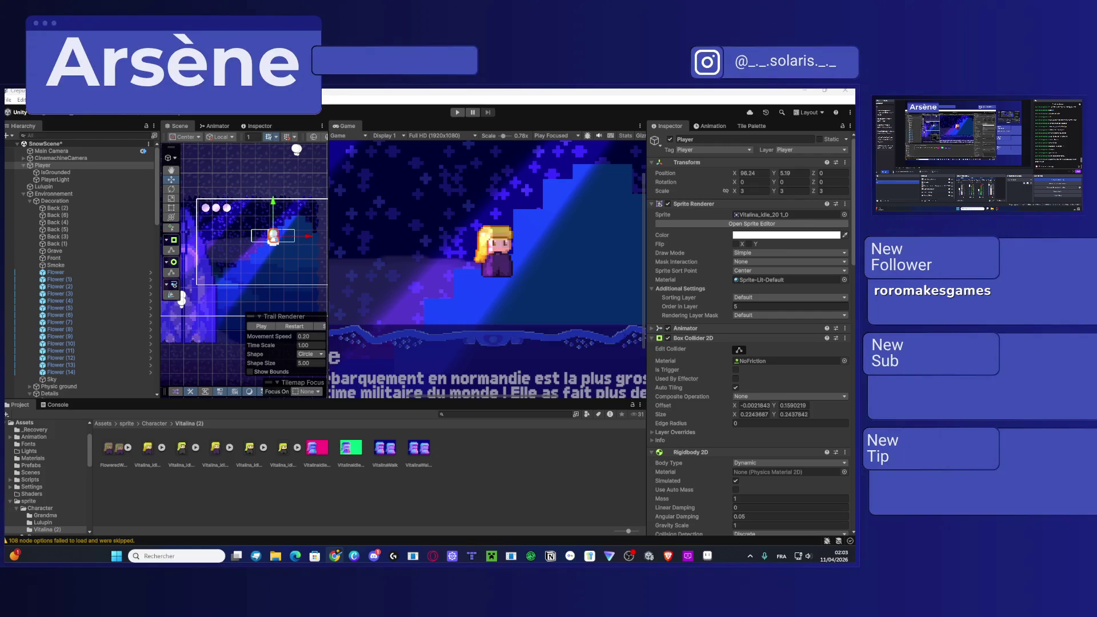
Step: Paste the sprite screenshot into the assistant chat prompt
key("alt+space")
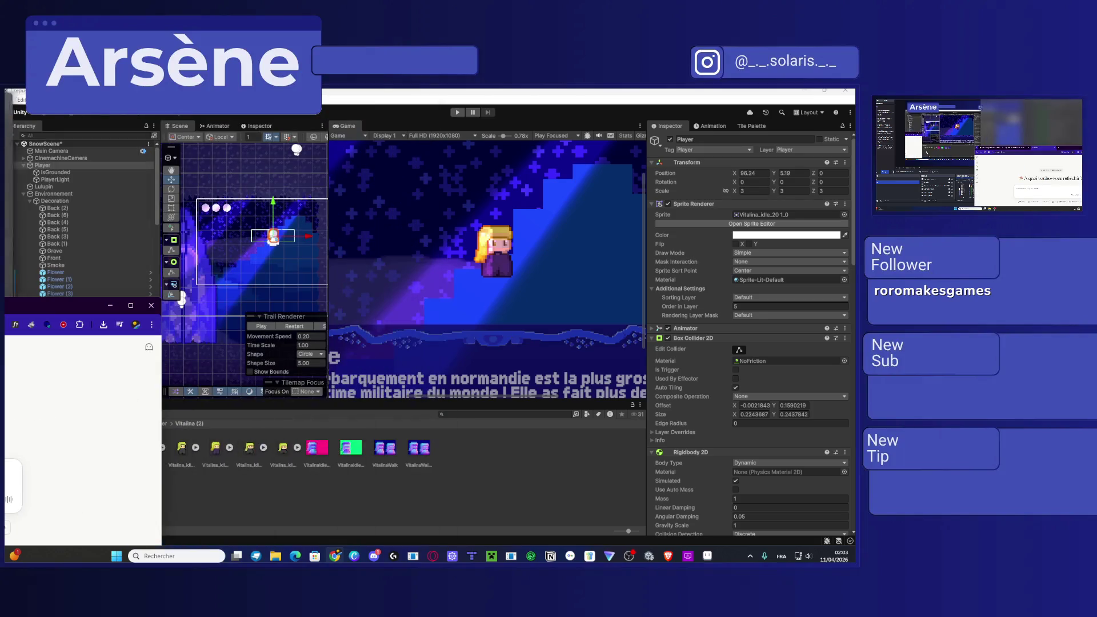
key("alt+space")
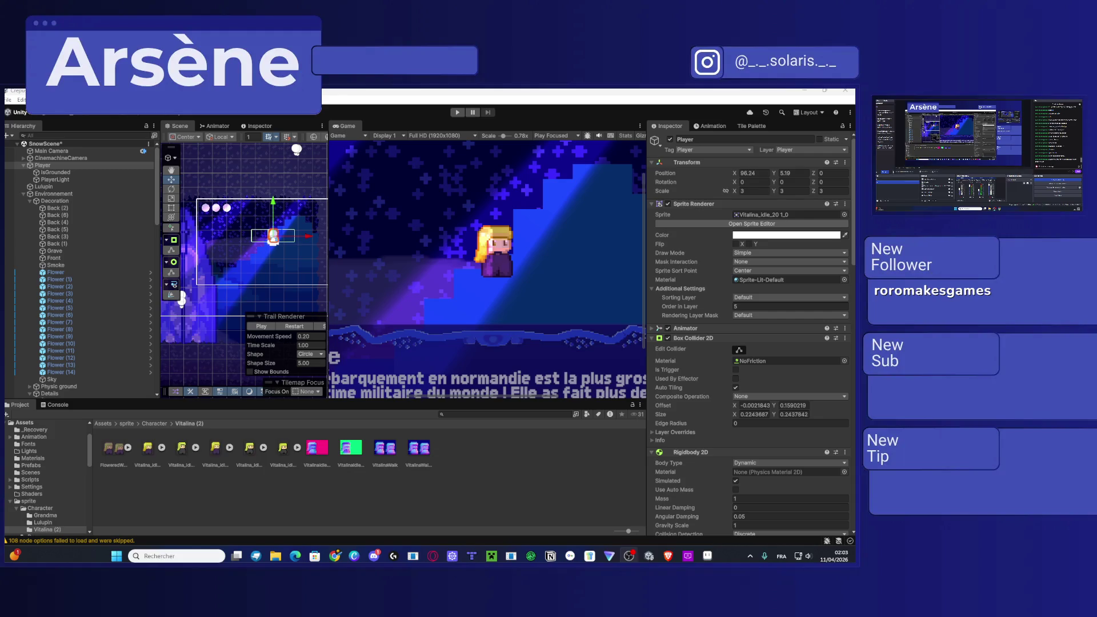
key("ctrl+v")
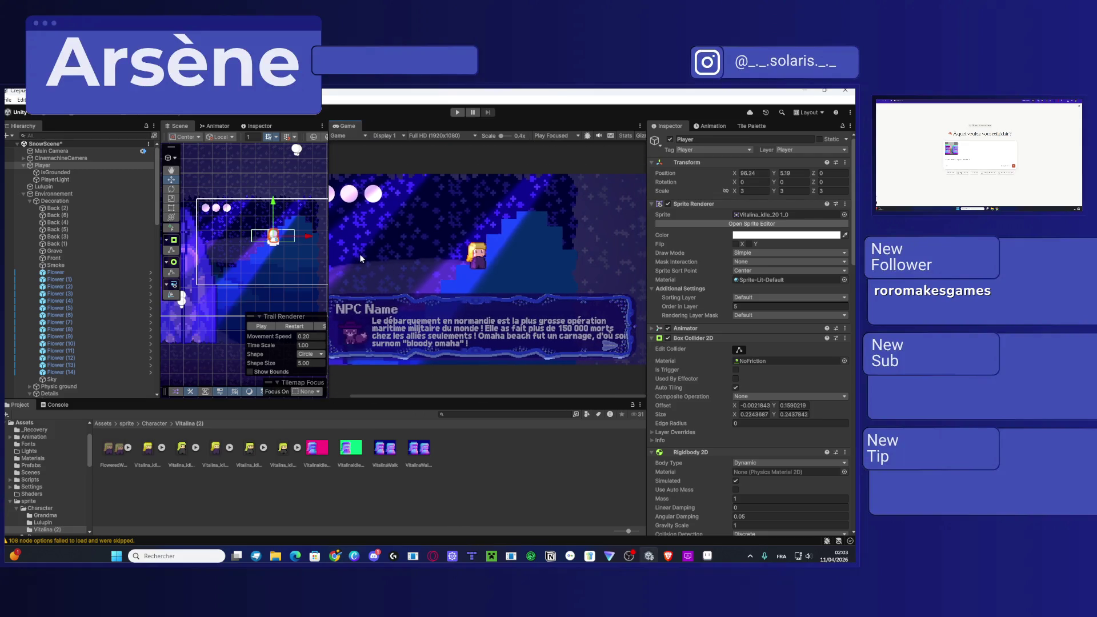
Step: Widen the Scene view and show VitalinaIdle-Normal 1's import settings
left_click_drag(329, 218, 408, 223)
scroll(296, 335, "up", 2)
scroll(529, 258, "down", 1)
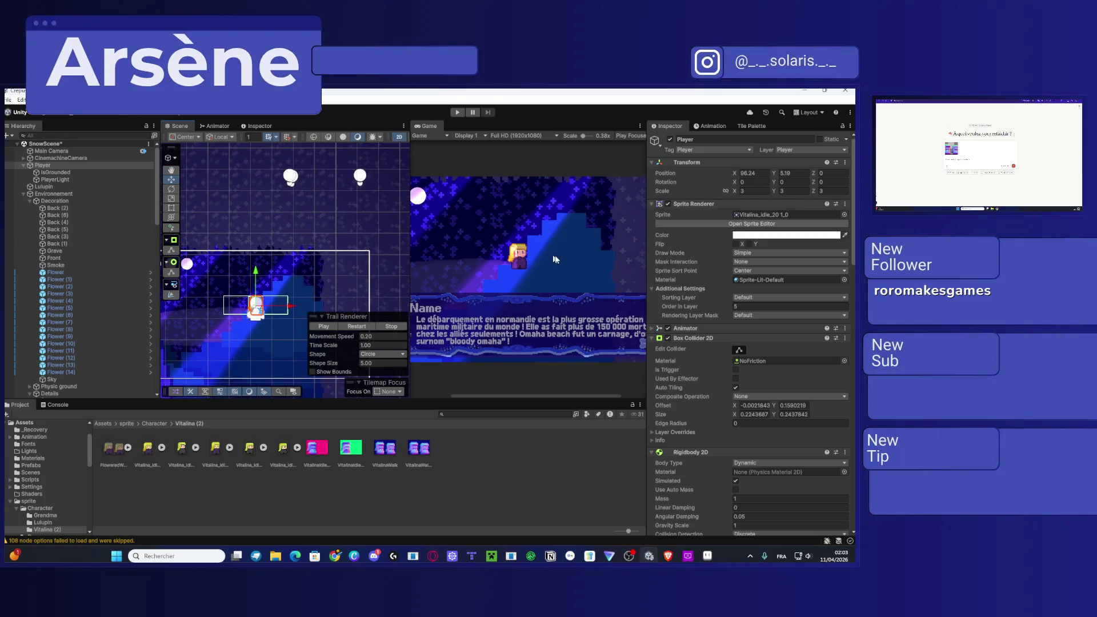
left_click(350, 454)
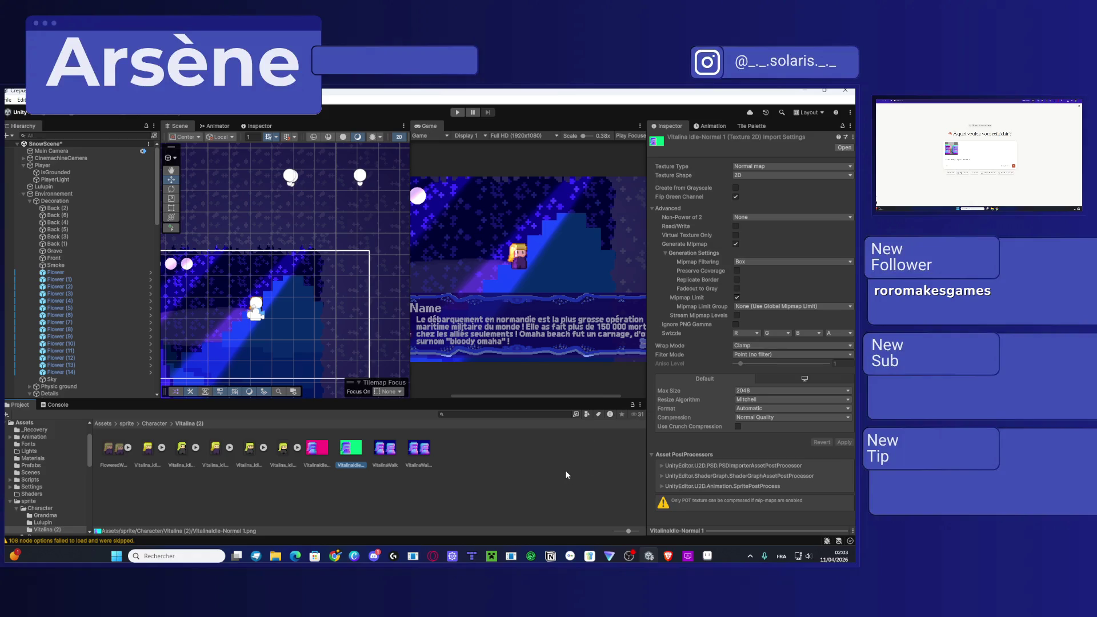
Step: Screenshot the Unity Scene and Game views showing the lit character
key("super+shift+s")
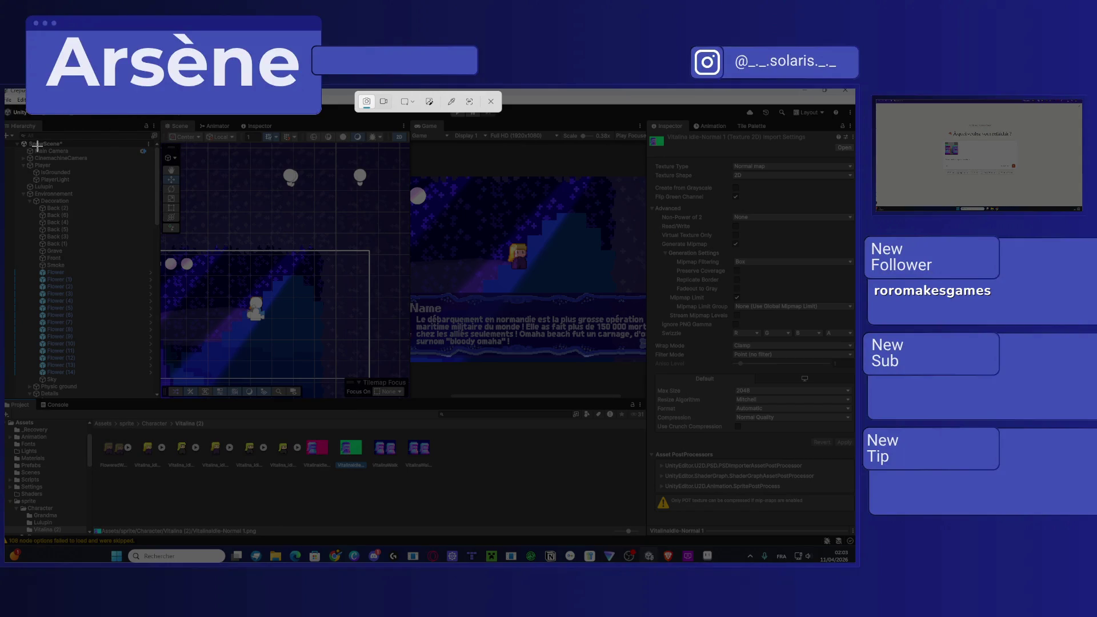
mouse_move(182, 143)
left_mouse_down()
mouse_move(628, 359)
mouse_move(663, 380)
mouse_move(653, 396)
left_mouse_up()
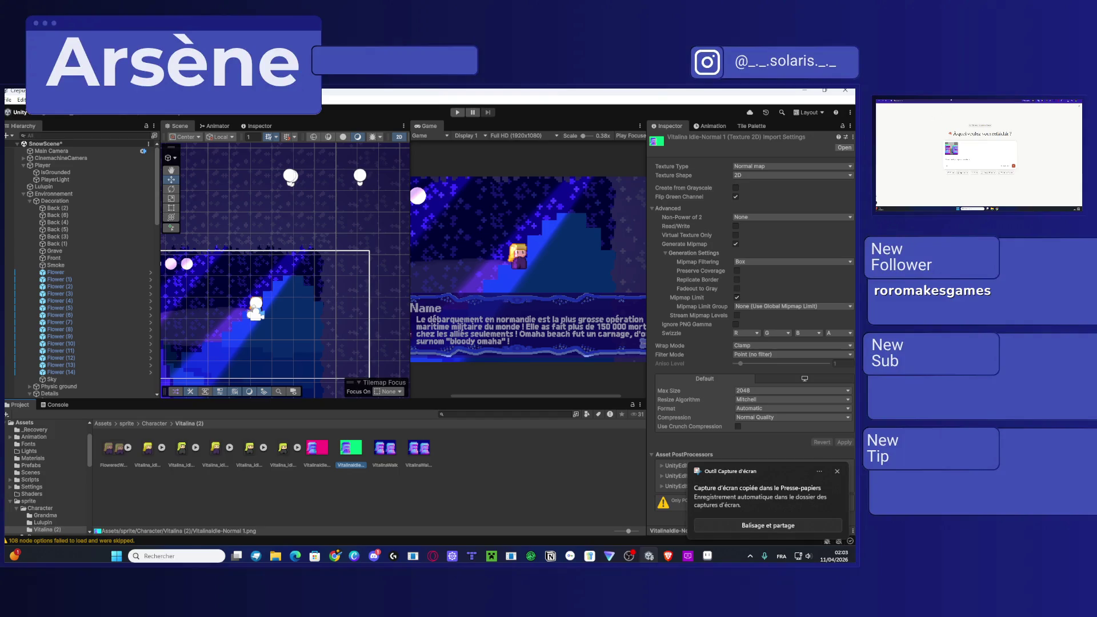
key("ctrl+t")
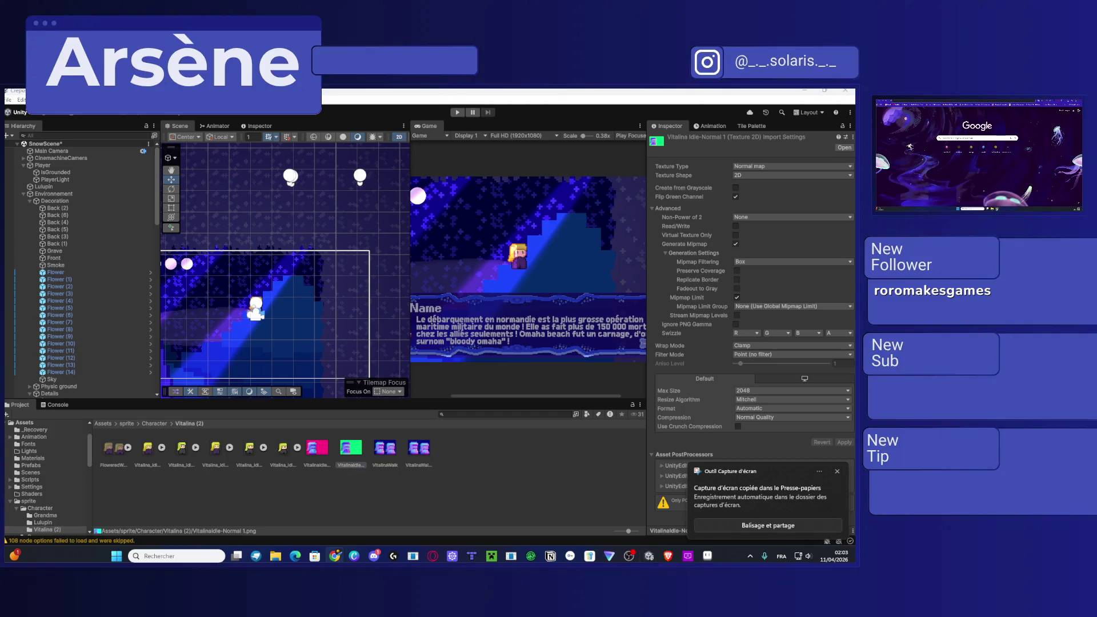
type("chat")
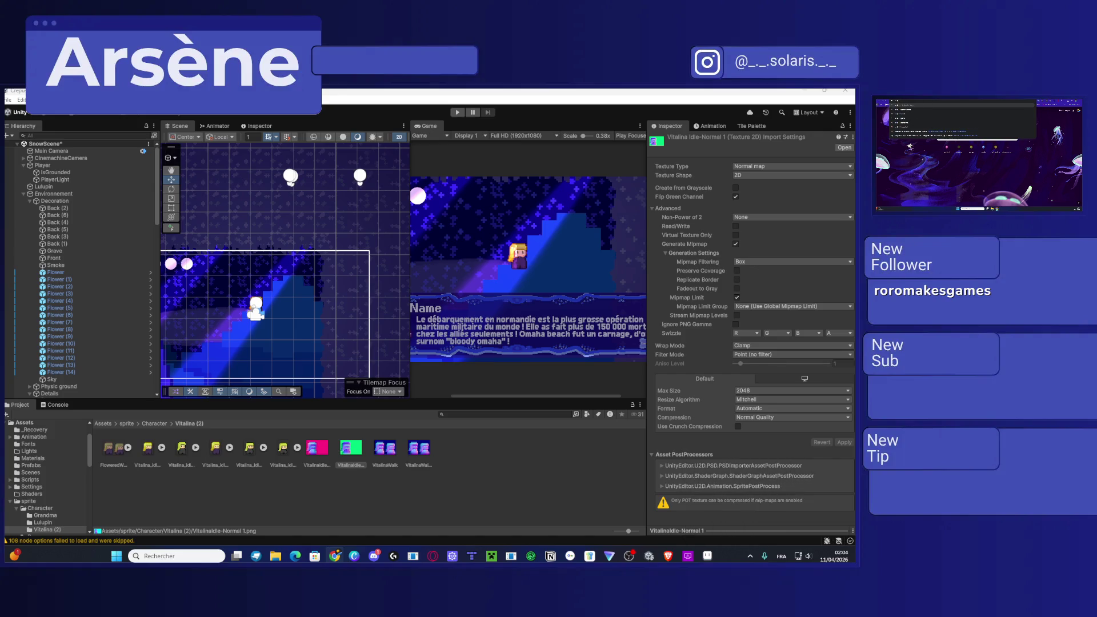
type("gpt")
key("BackSpace")
key("BackSpace")
key("BackSpace")
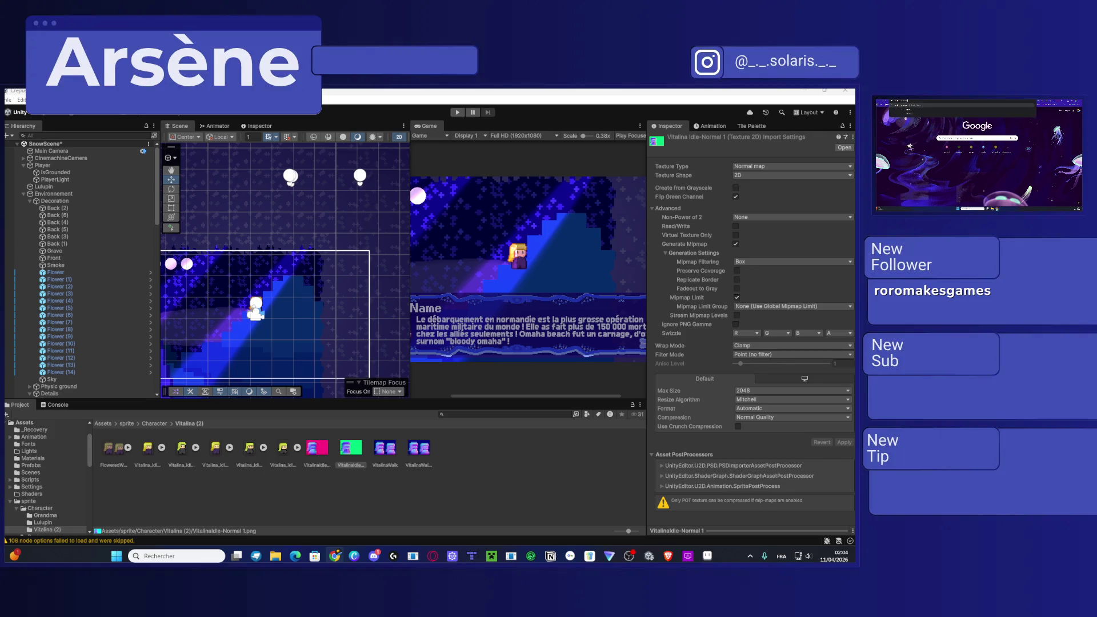
key("Return")
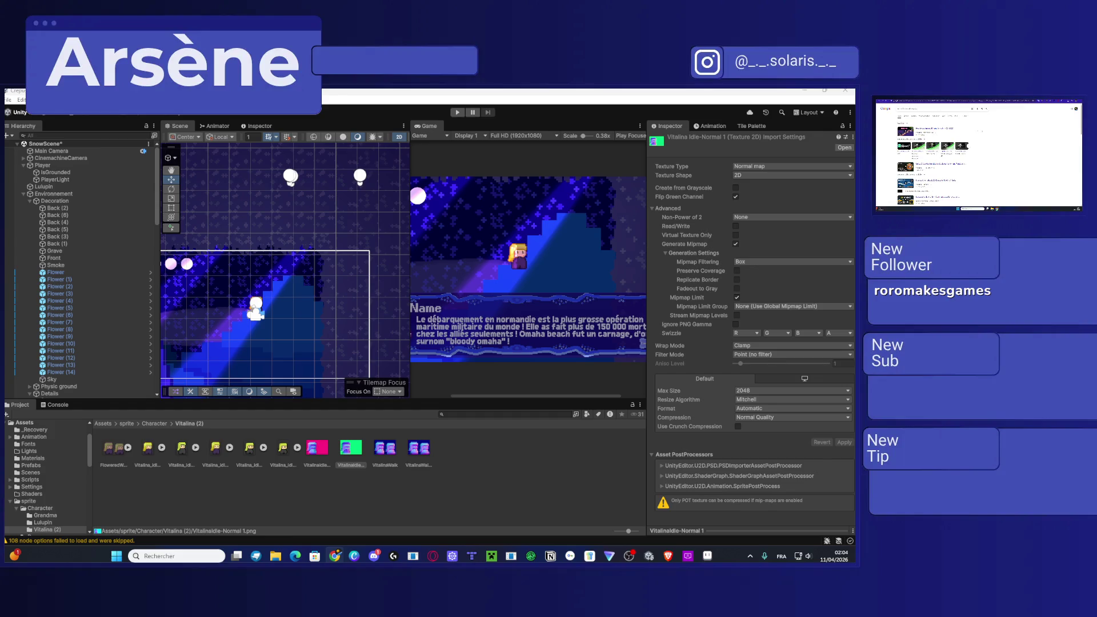
scroll(937, 160, "down", 5)
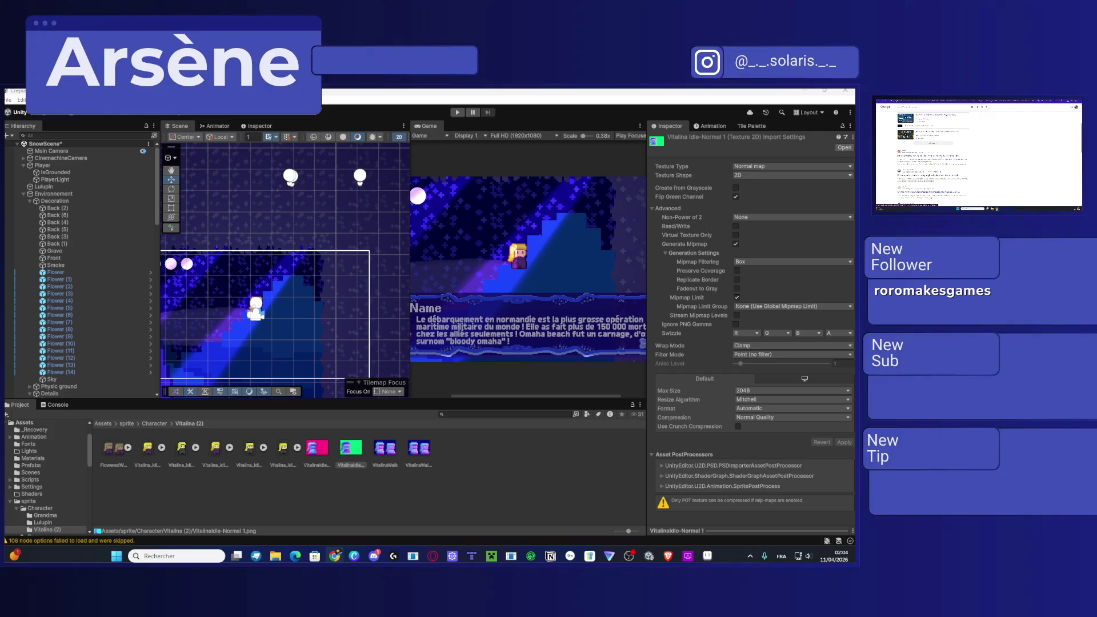
scroll(938, 160, "down", 2)
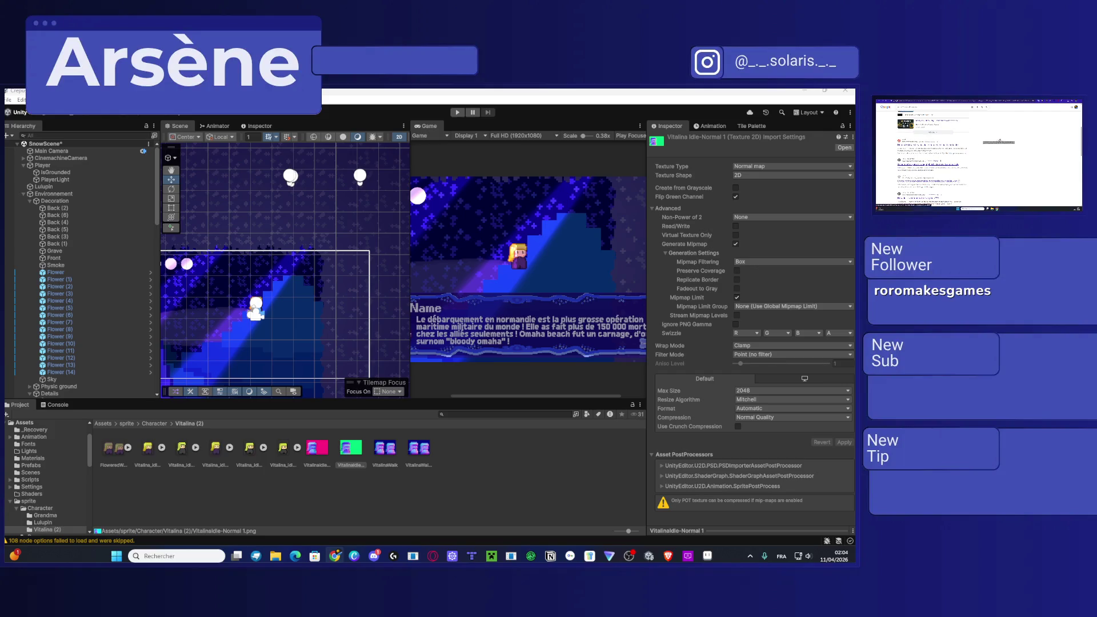
left_click(926, 164)
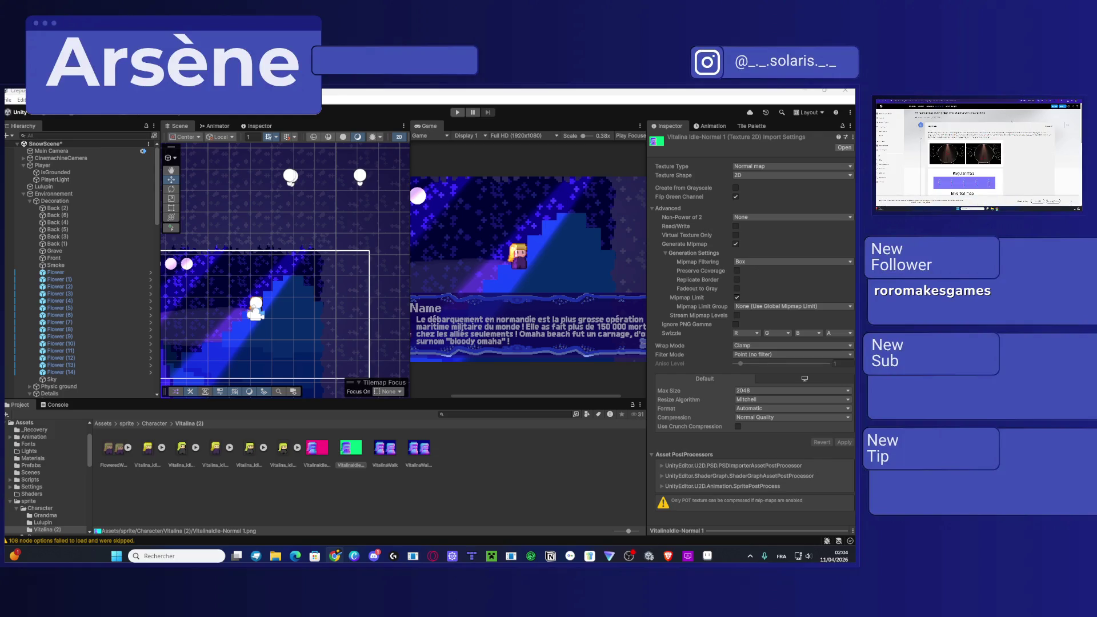
left_click(966, 154)
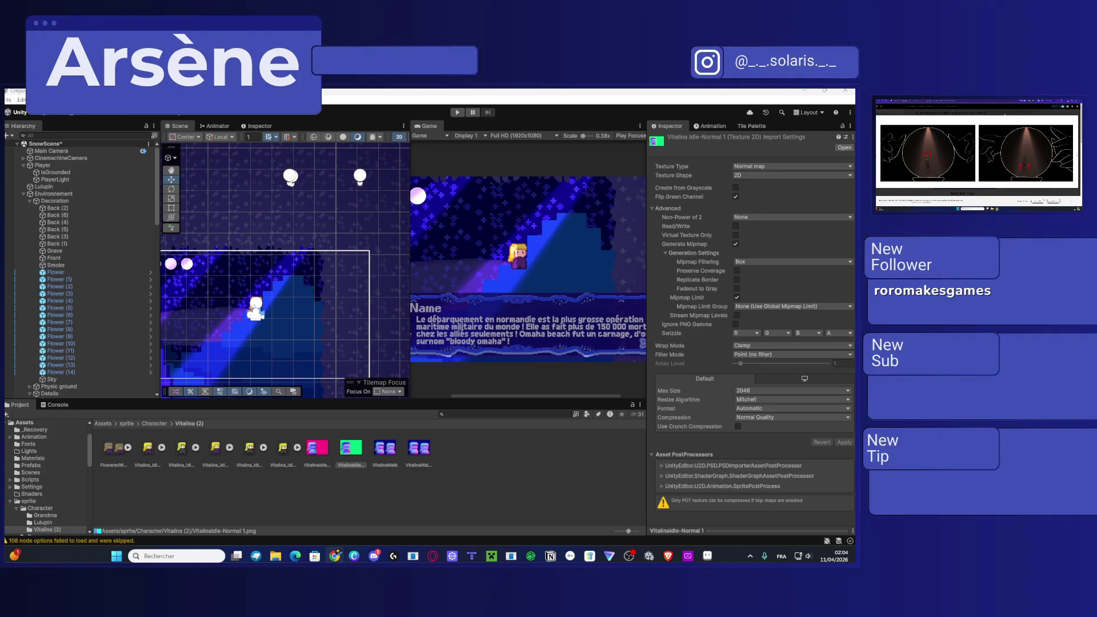
left_click(1011, 111)
scroll(987, 153, "down", 3)
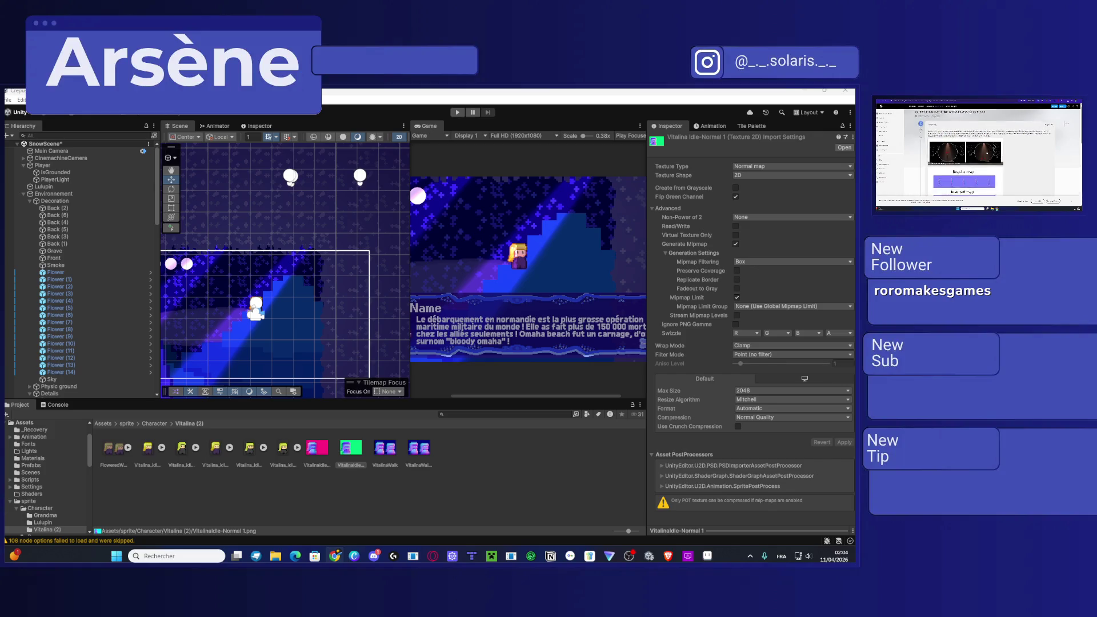
scroll(987, 153, "down", 3)
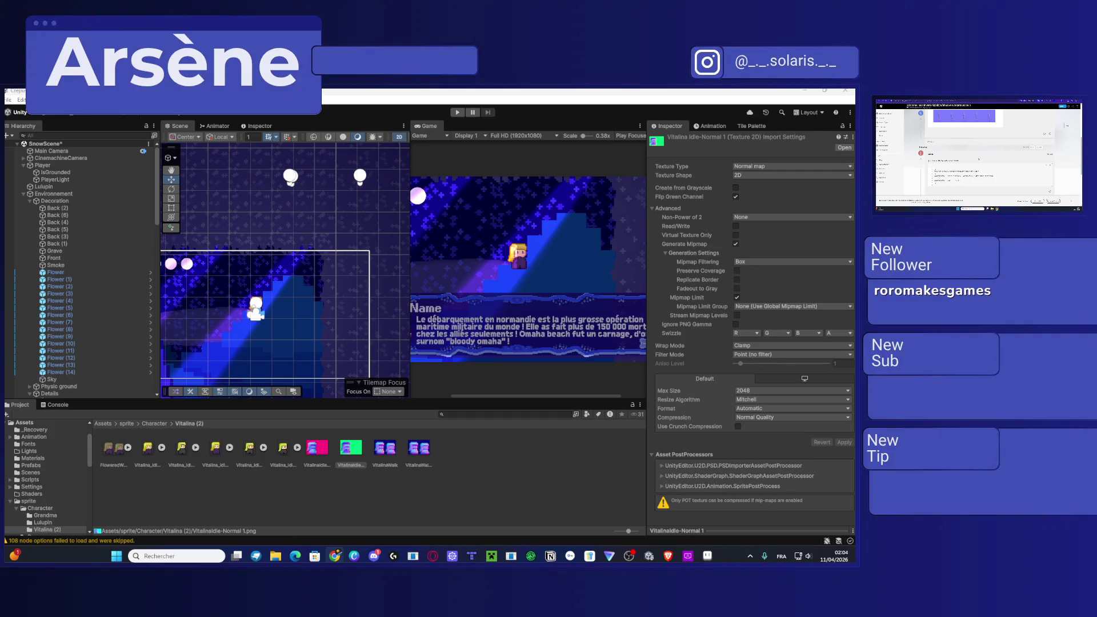
scroll(979, 159, "down", 5)
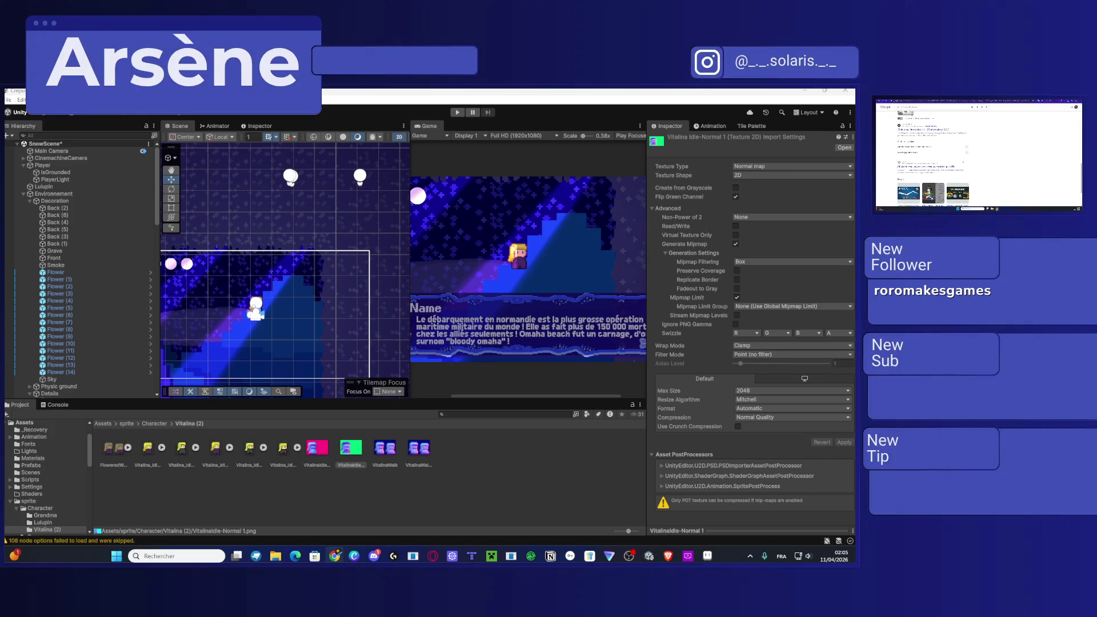
Step: Raise the Game view scale to 1.4x and check the walk normal map in Aseprite
scroll(521, 260, "up", 3)
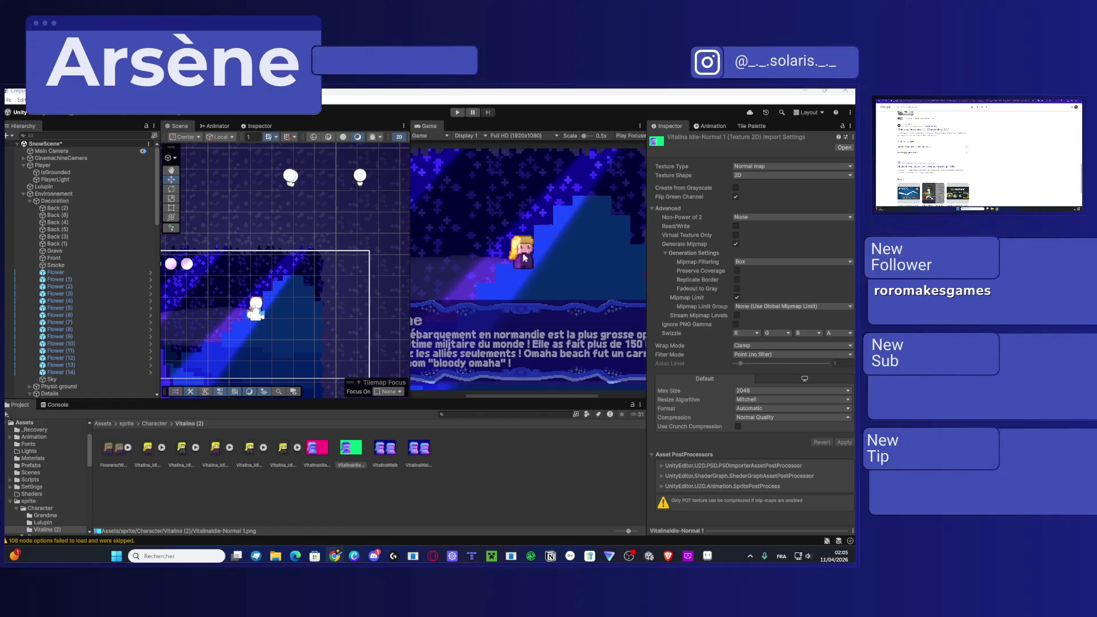
scroll(521, 260, "up", 8)
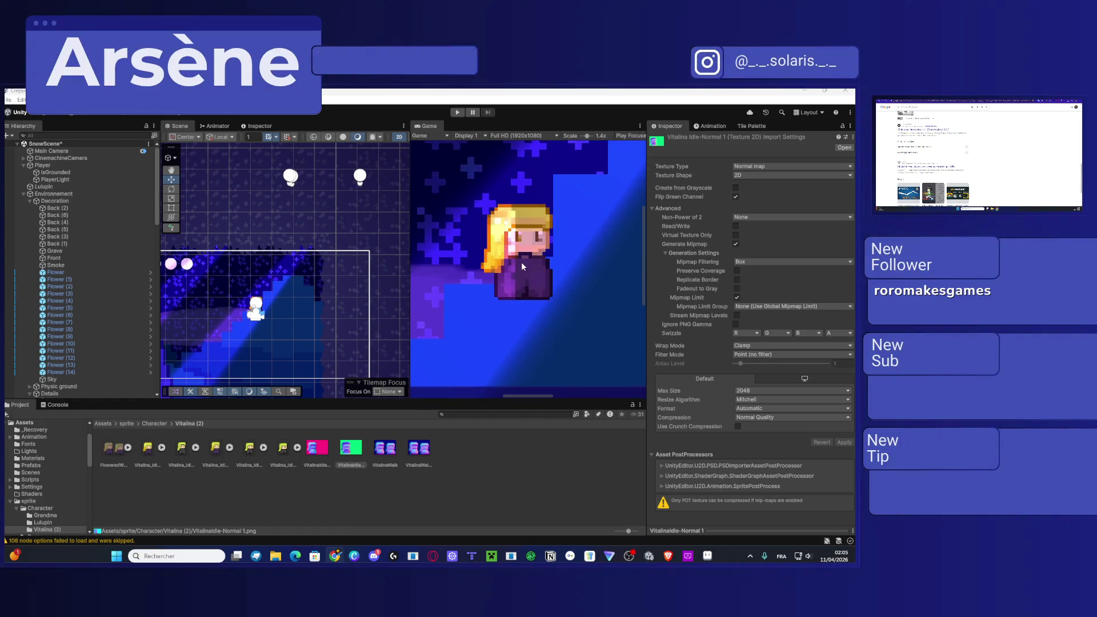
left_click(708, 560)
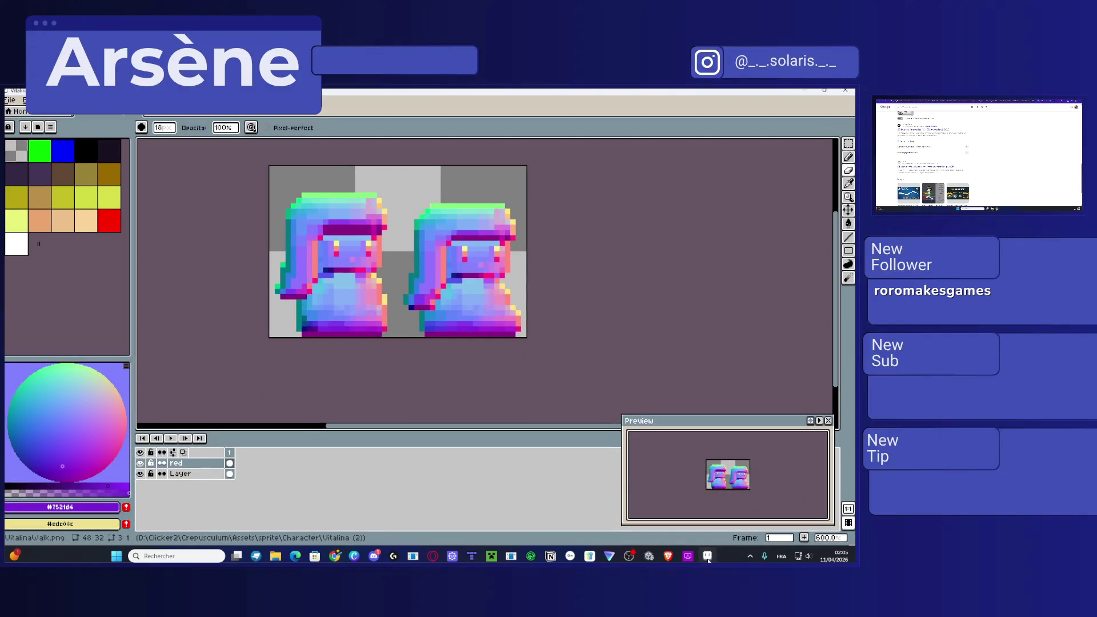
left_click(708, 560)
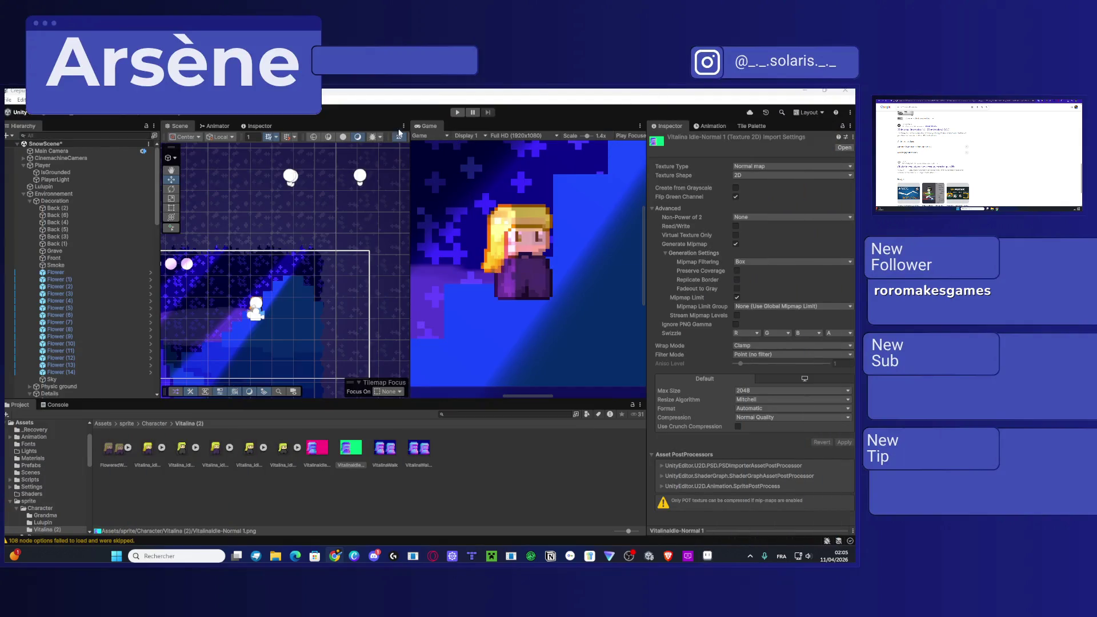
left_click_drag(411, 147, 490, 148)
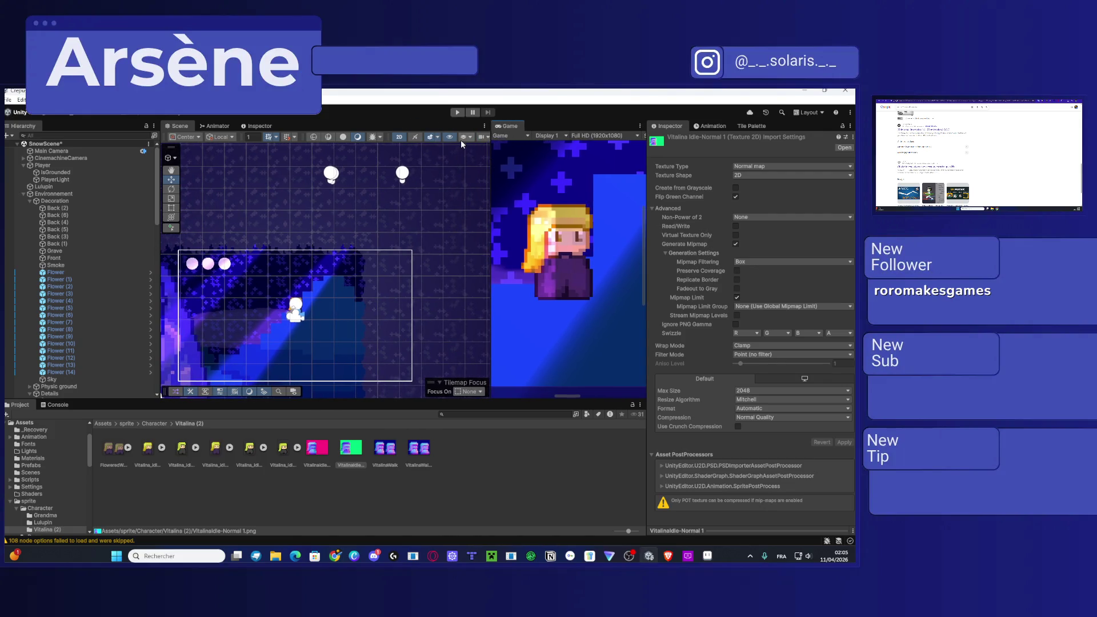
Step: Turn off 2D mode in the Scene view and orbit to a 3D perspective of the level
left_click(400, 137)
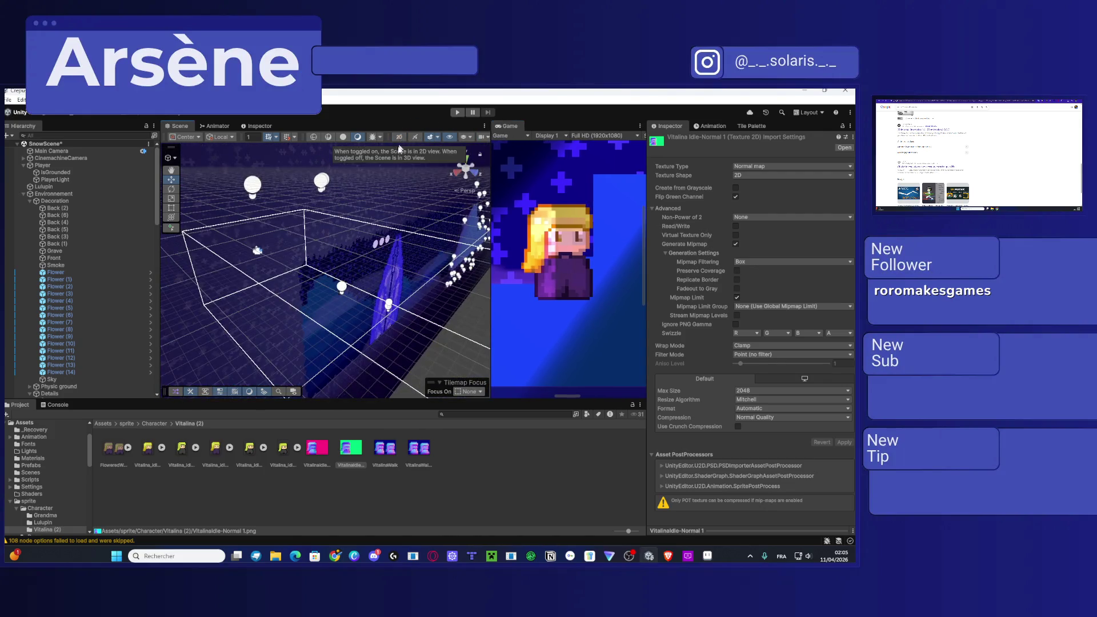
scroll(376, 276, "up", 2)
left_click(363, 284)
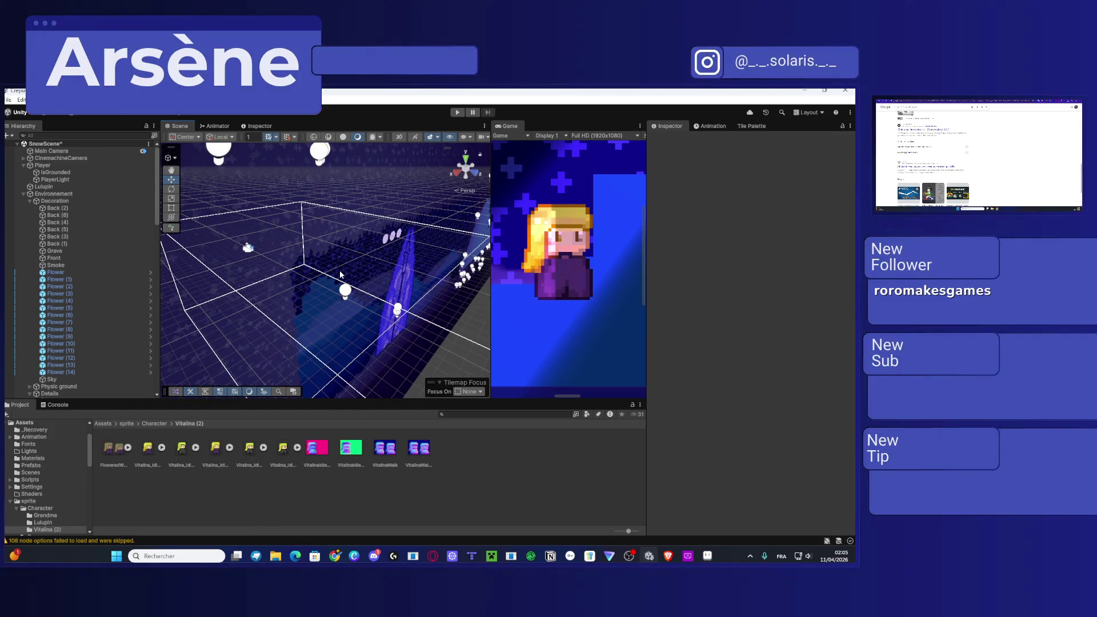
mouse_move(341, 275)
left_mouse_down()
mouse_move(261, 323)
mouse_move(416, 201)
mouse_move(243, 226)
left_mouse_up()
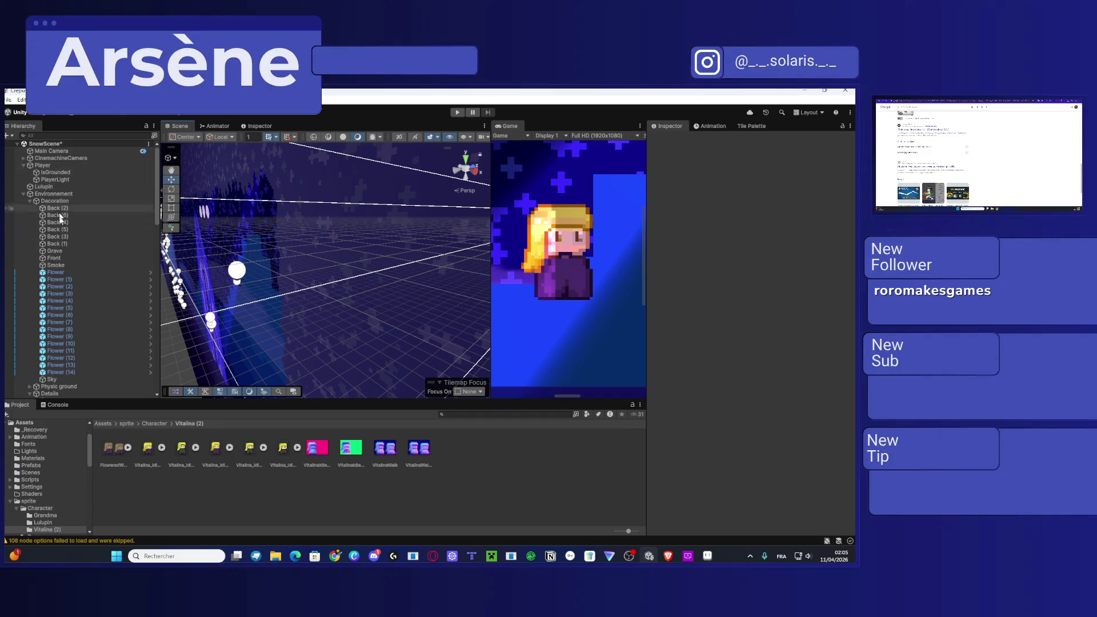
scroll(57, 257, "down", 10)
Step: Select the four SpotMoon lights and frame them, orbiting to inspect them in 3D
left_click(71, 309)
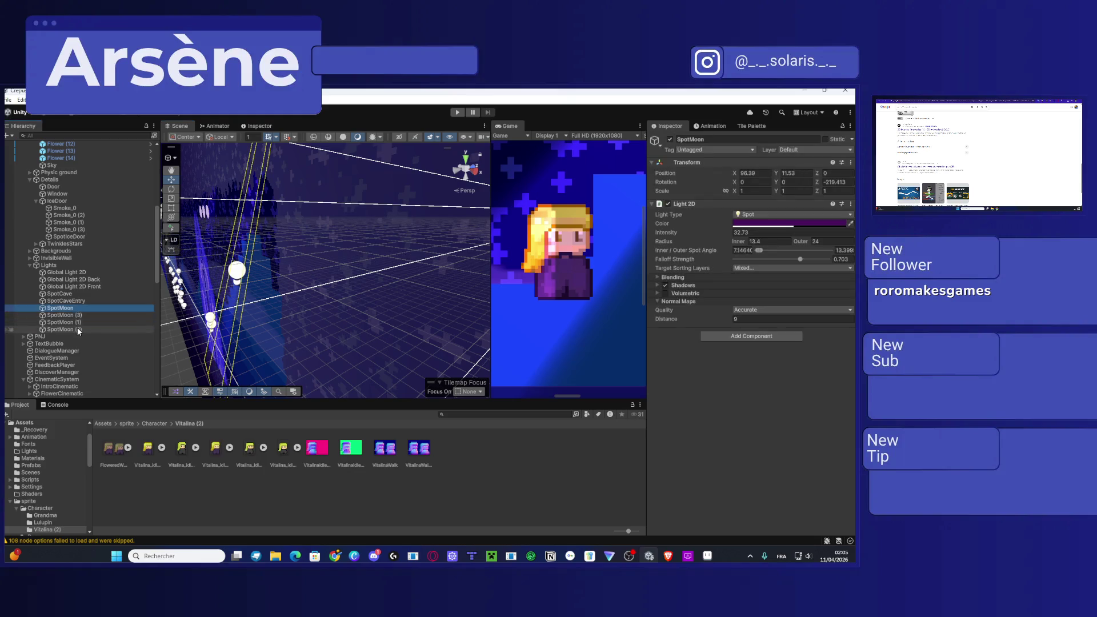
left_click(77, 329, "shift")
mouse_move(258, 310)
left_mouse_down()
mouse_move(366, 275)
mouse_move(317, 251)
mouse_move(198, 278)
mouse_move(360, 235)
mouse_move(266, 273)
mouse_move(319, 247)
left_mouse_up()
scroll(319, 247, "down", 3)
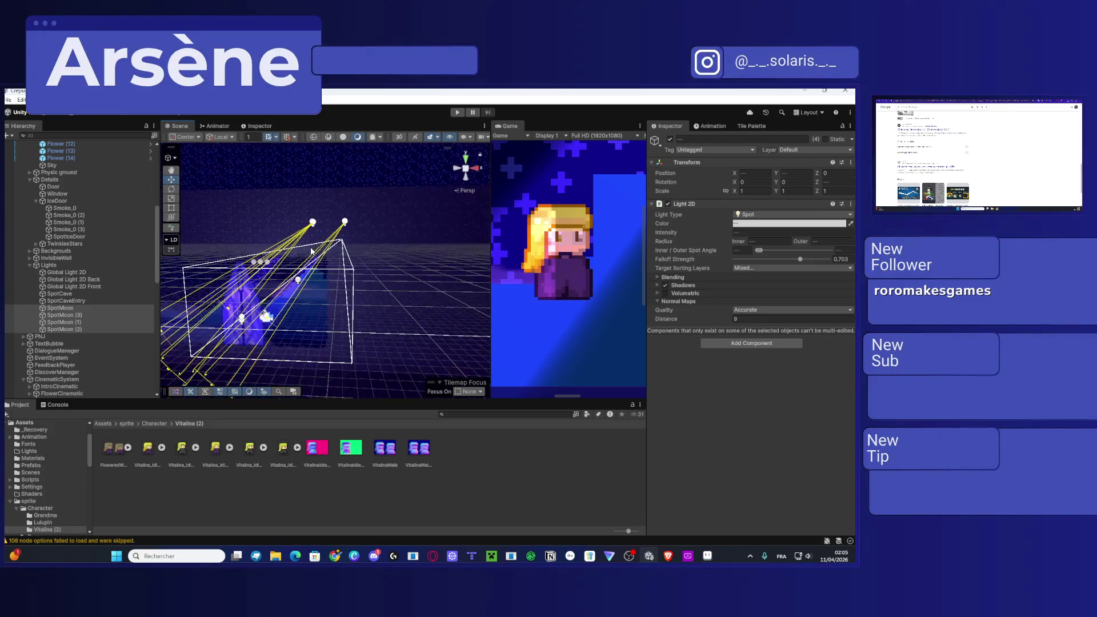
left_click_drag(404, 239, 319, 261)
key("f")
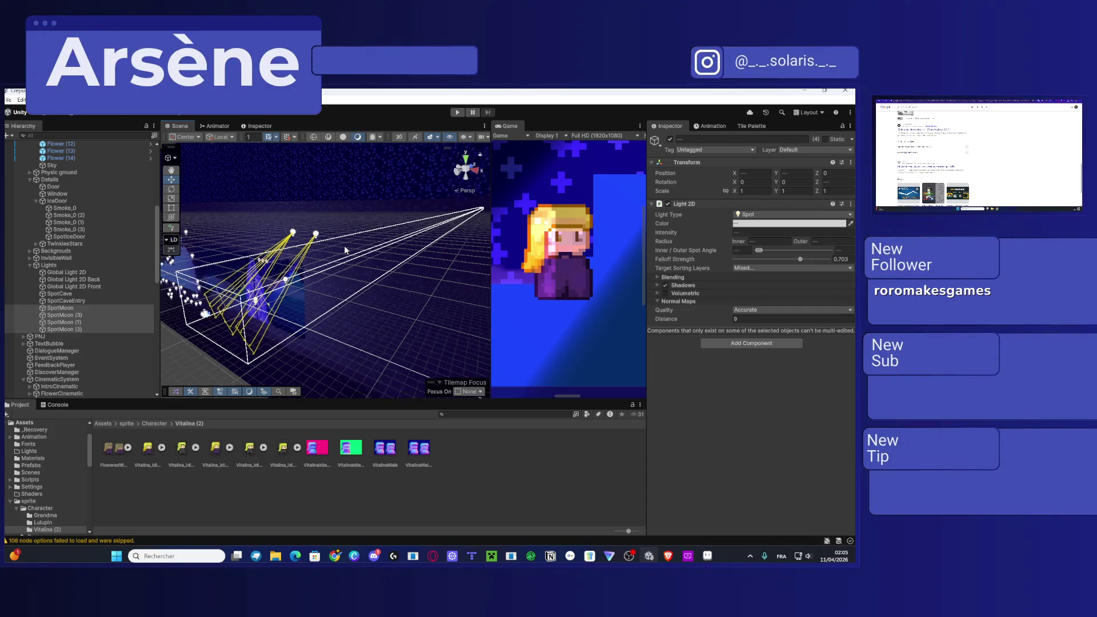
mouse_move(346, 252)
left_mouse_down()
mouse_move(183, 275)
mouse_move(212, 292)
mouse_move(191, 299)
mouse_move(260, 271)
left_mouse_up()
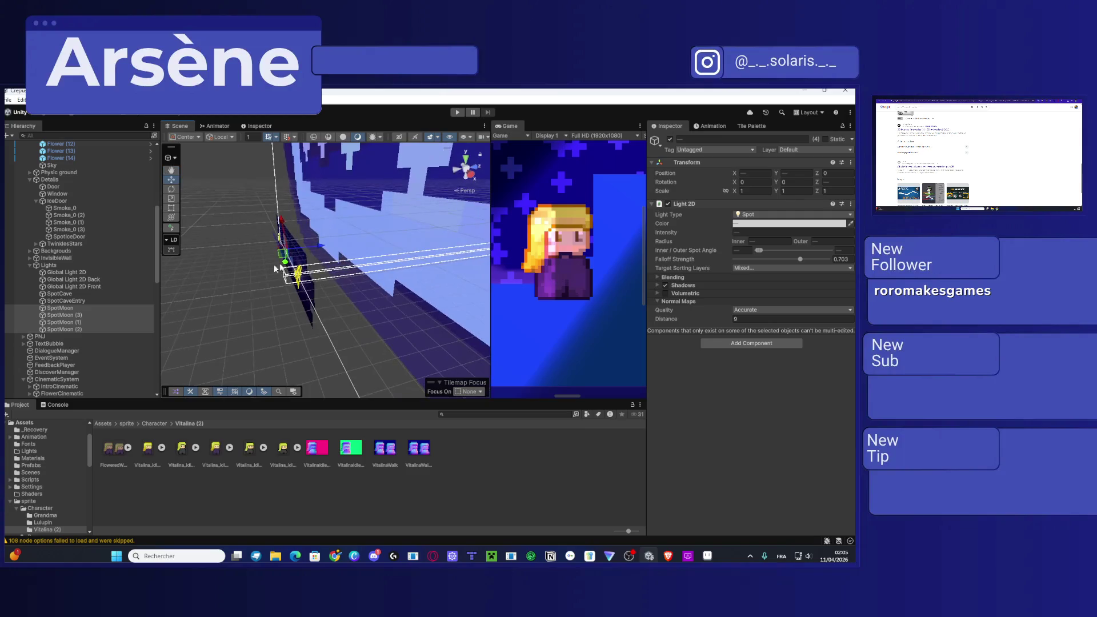
Step: Push the spot lights along the depth axis, then undo so they return to Z 0
mouse_move(319, 245)
left_mouse_down()
mouse_move(357, 242)
mouse_move(309, 257)
mouse_move(334, 253)
left_mouse_up()
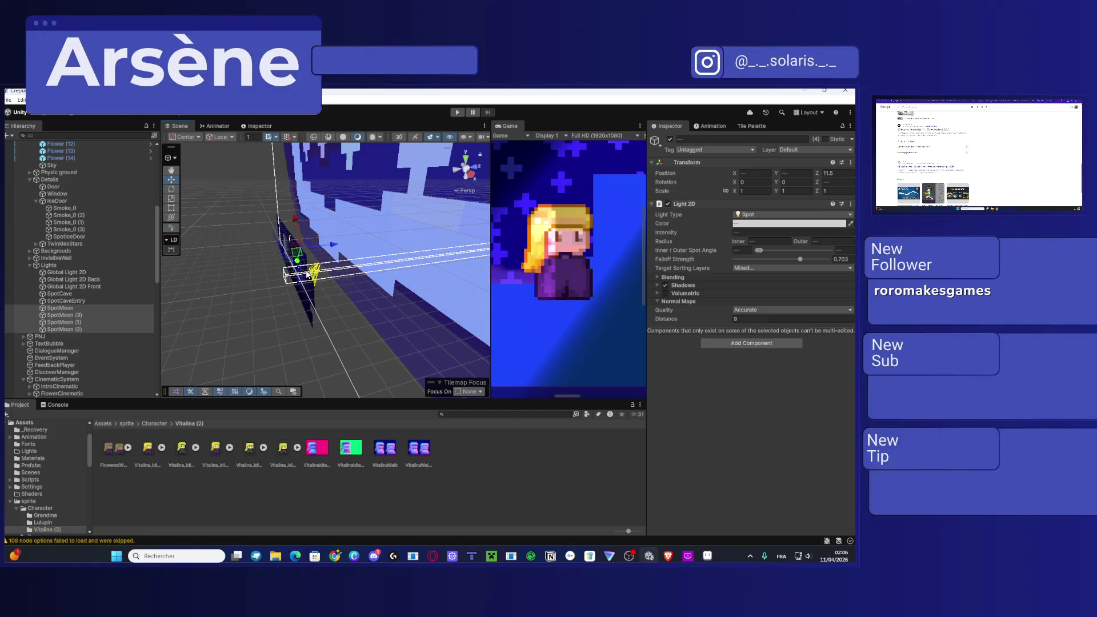
key("ctrl+z")
left_click_drag(307, 274, 183, 269)
scroll(80, 257, "up", 10)
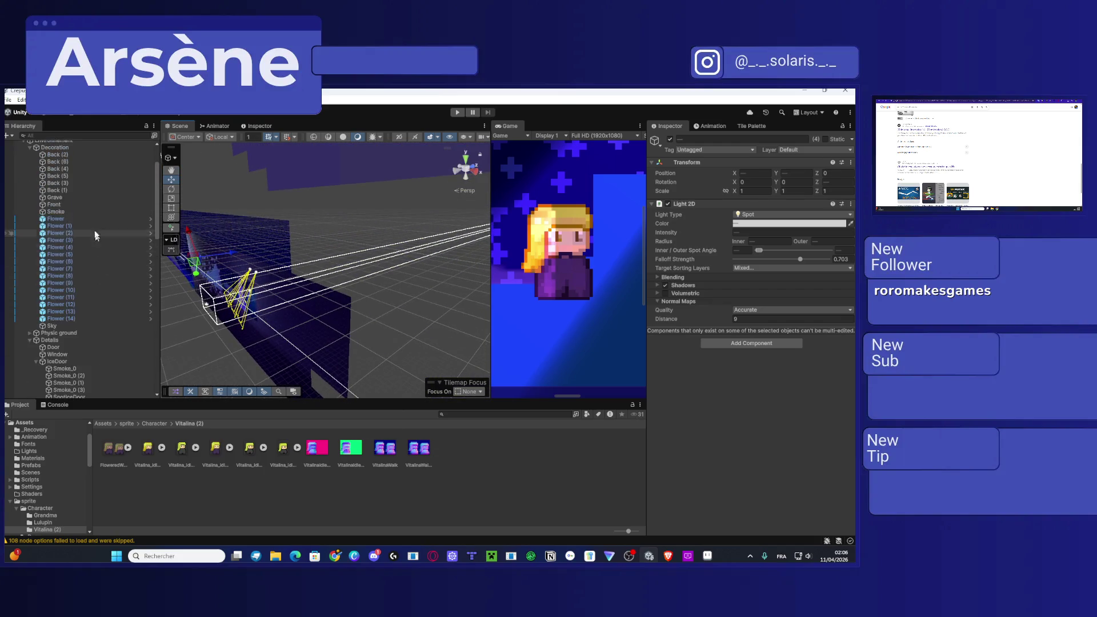
Step: Frame the Player and open the material picker for its Sprite Renderer, currently Sprite-Lit-Default
left_click(51, 167)
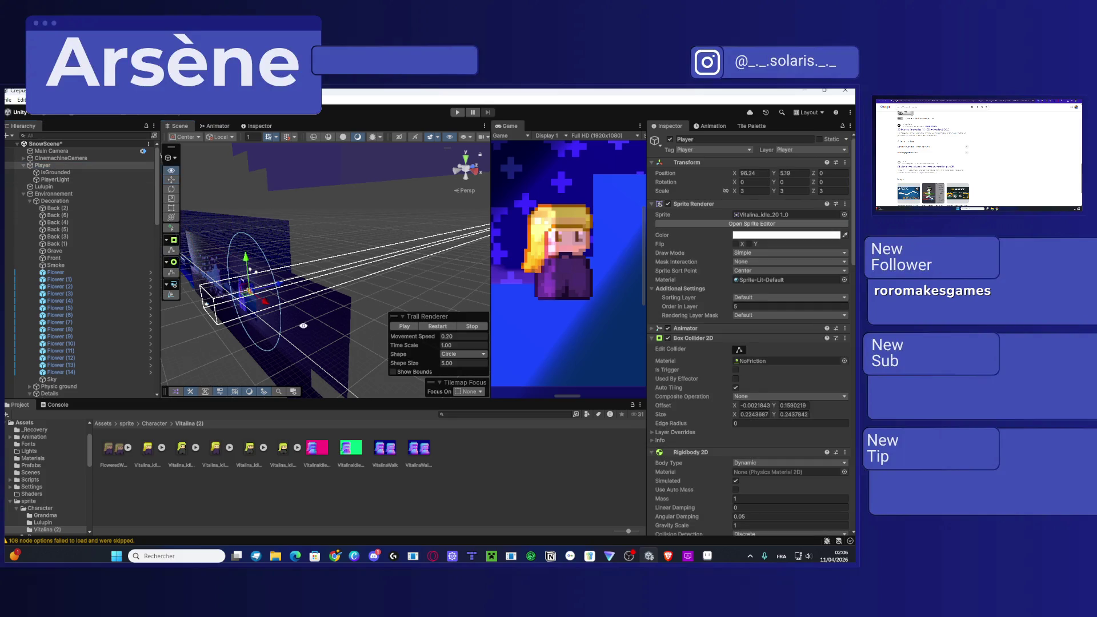
key("f")
scroll(400, 289, "up", 3)
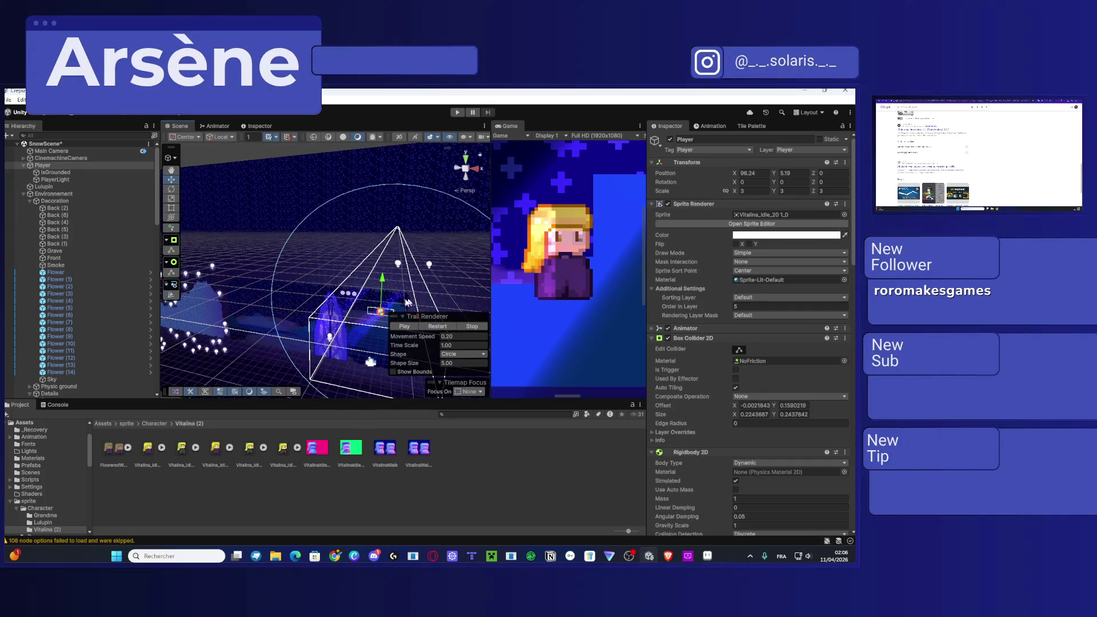
scroll(312, 290, "up", 5)
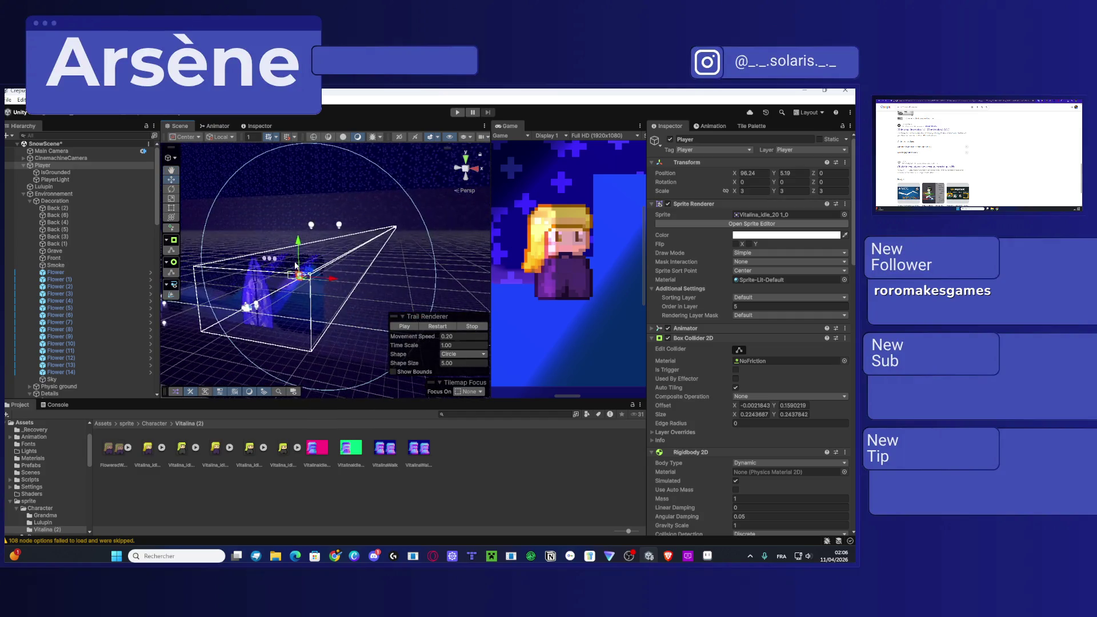
scroll(291, 304, "up", 5)
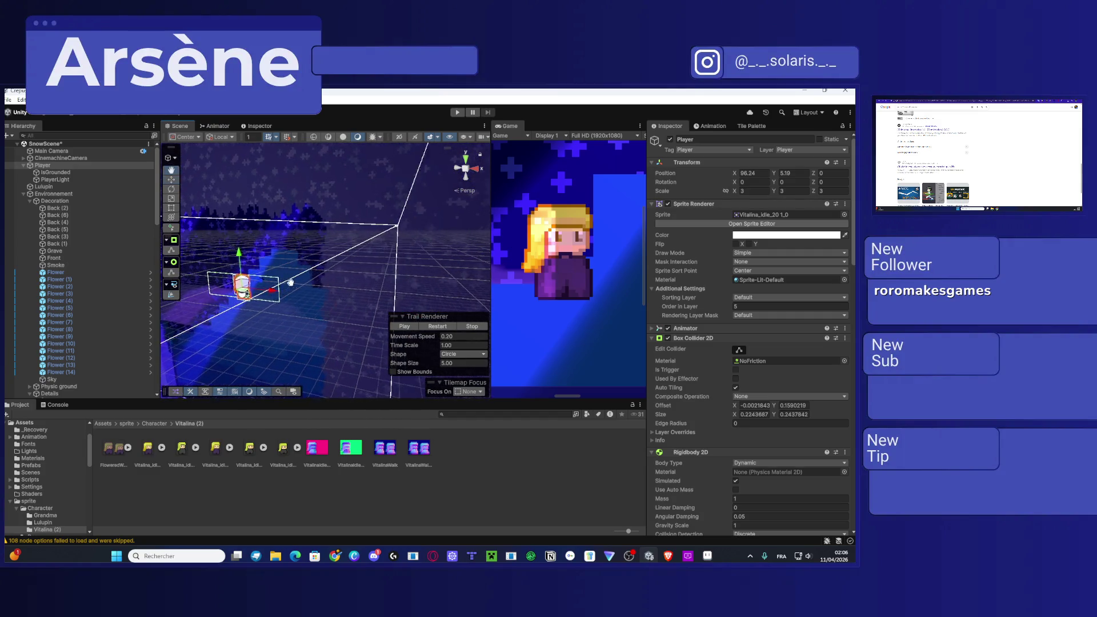
left_click(844, 280)
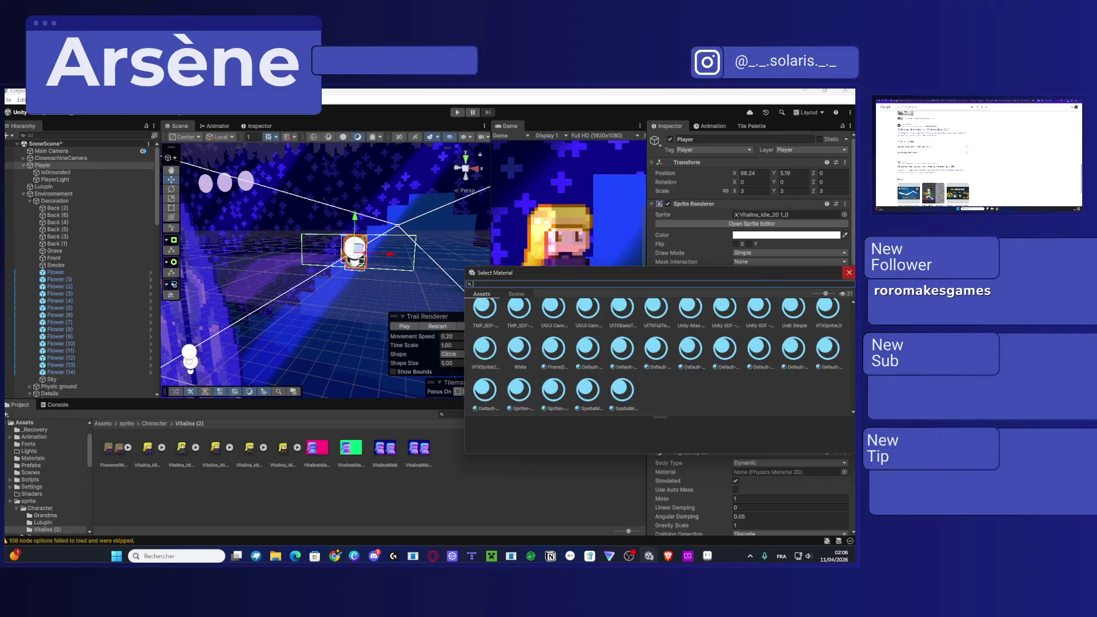
Step: Reopen the Player's material picker and enlarge it to browse the available materials
key("Escape")
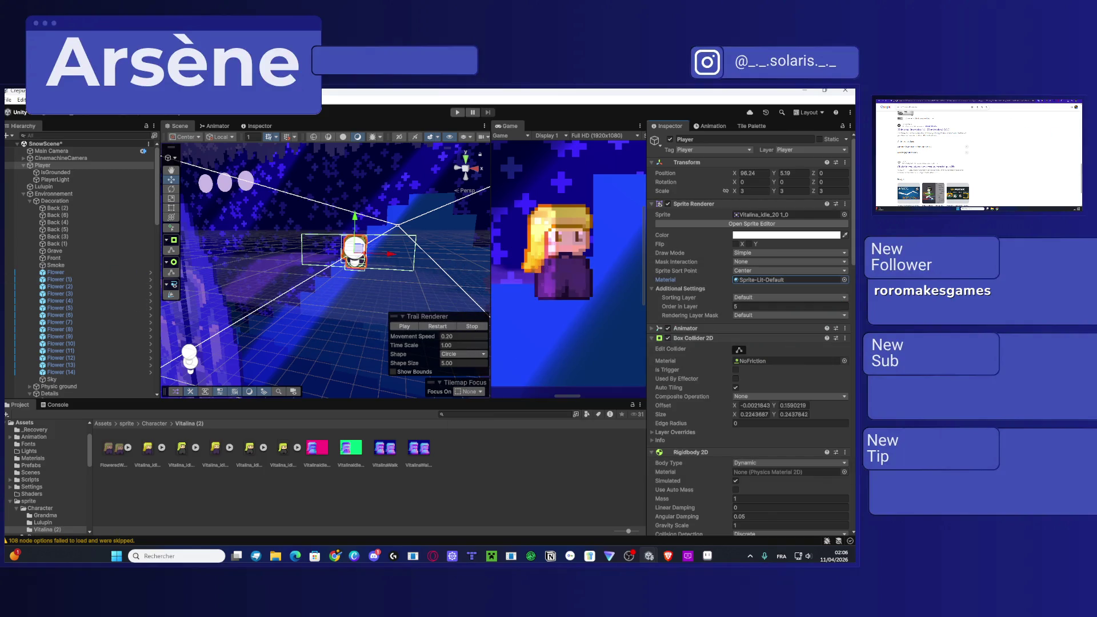
key("ctrl+t")
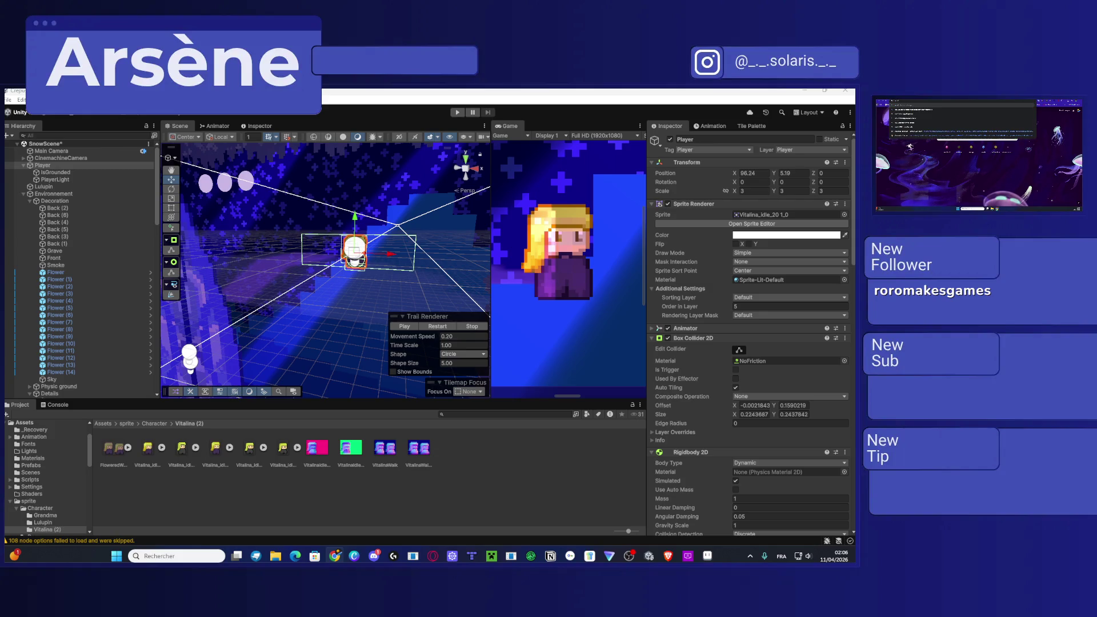
left_click(845, 280)
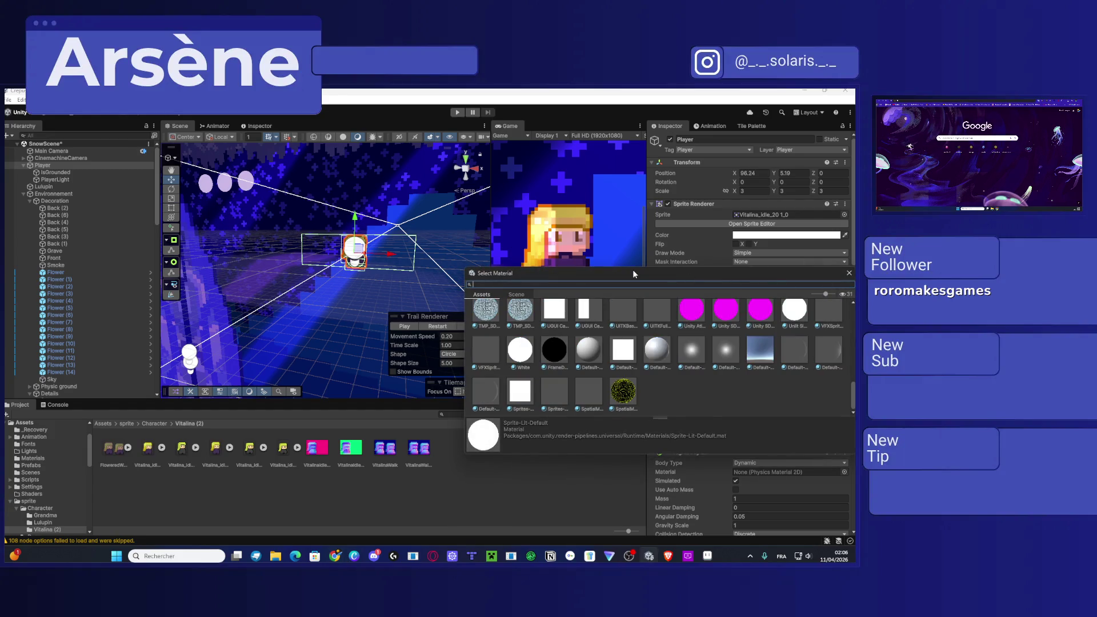
left_click_drag(633, 270, 633, 152)
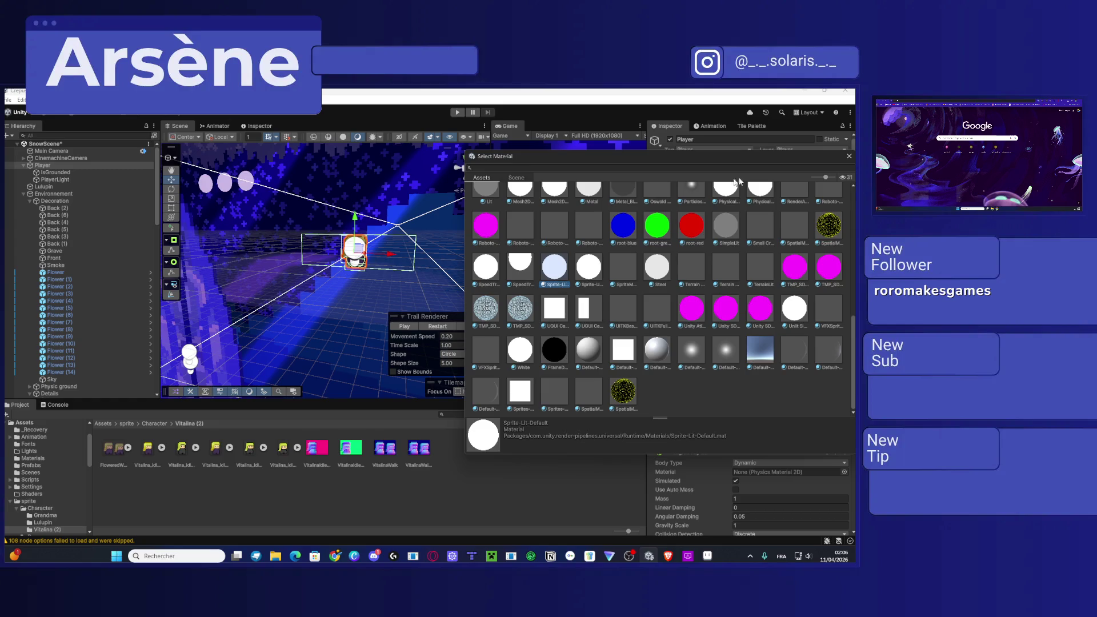
left_click(849, 156)
scroll(781, 377, "down", 10)
scroll(780, 372, "down", 10)
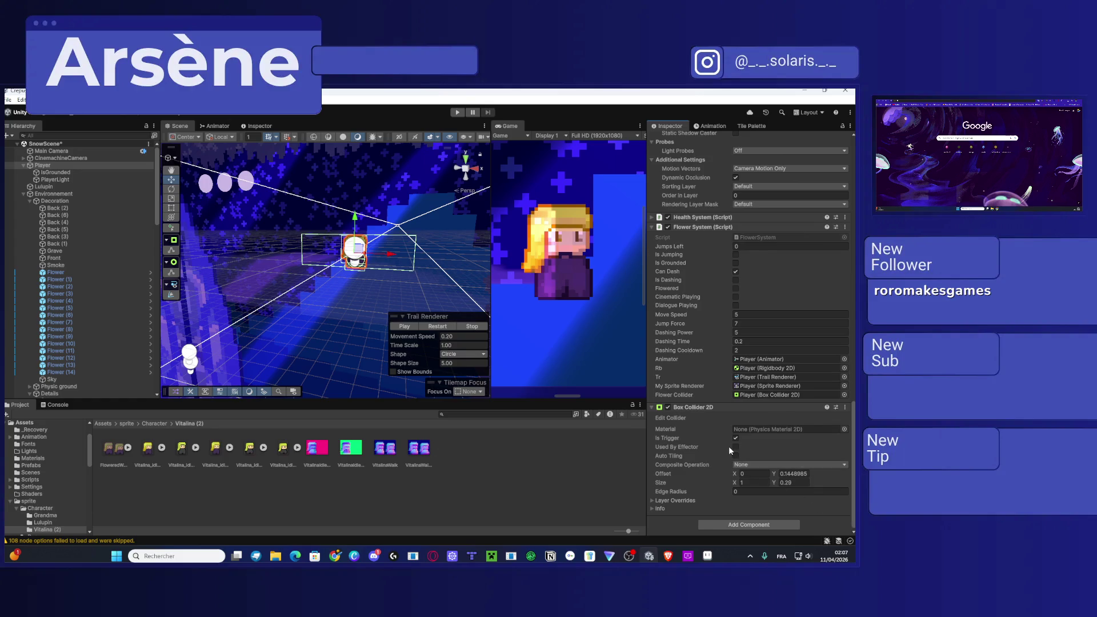
scroll(713, 406, "up", 15)
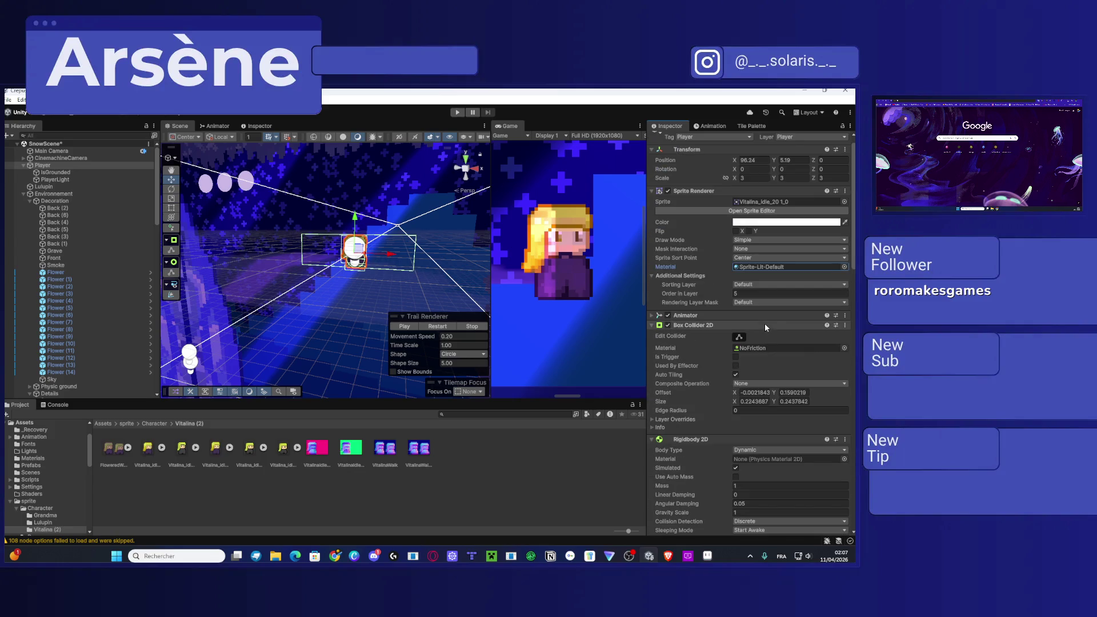
Step: Compare the picker's Scene and Assets materials, then locate Sprite-Lit-Default in the Project window
left_click(844, 267)
mouse_move(617, 245)
left_mouse_down()
mouse_move(280, 174)
mouse_move(384, 176)
left_mouse_up()
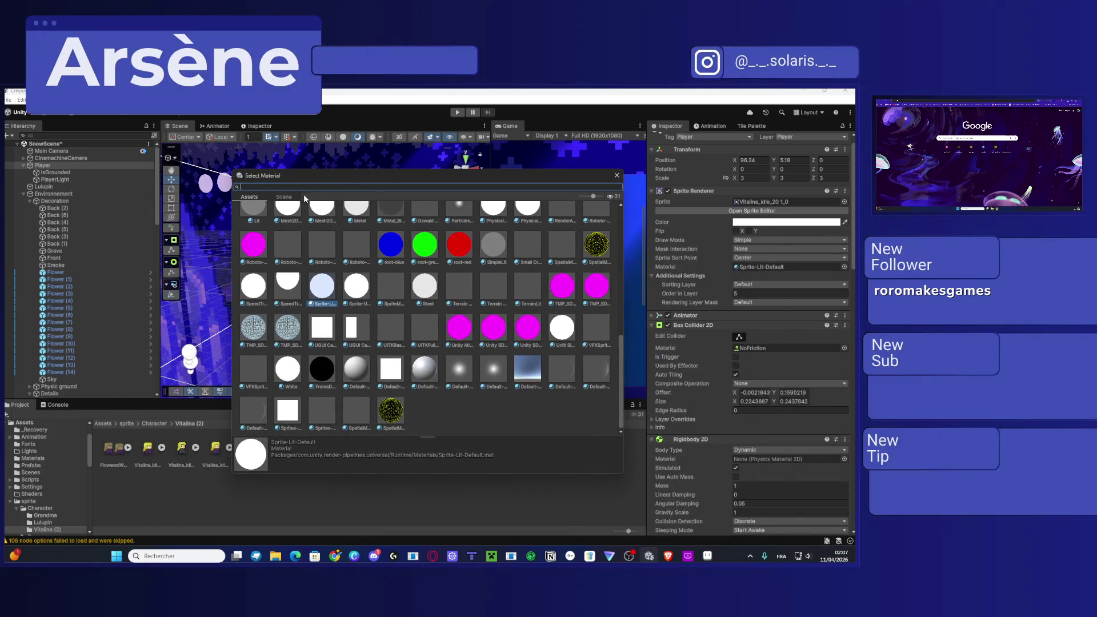
left_click(284, 196)
left_click(249, 196)
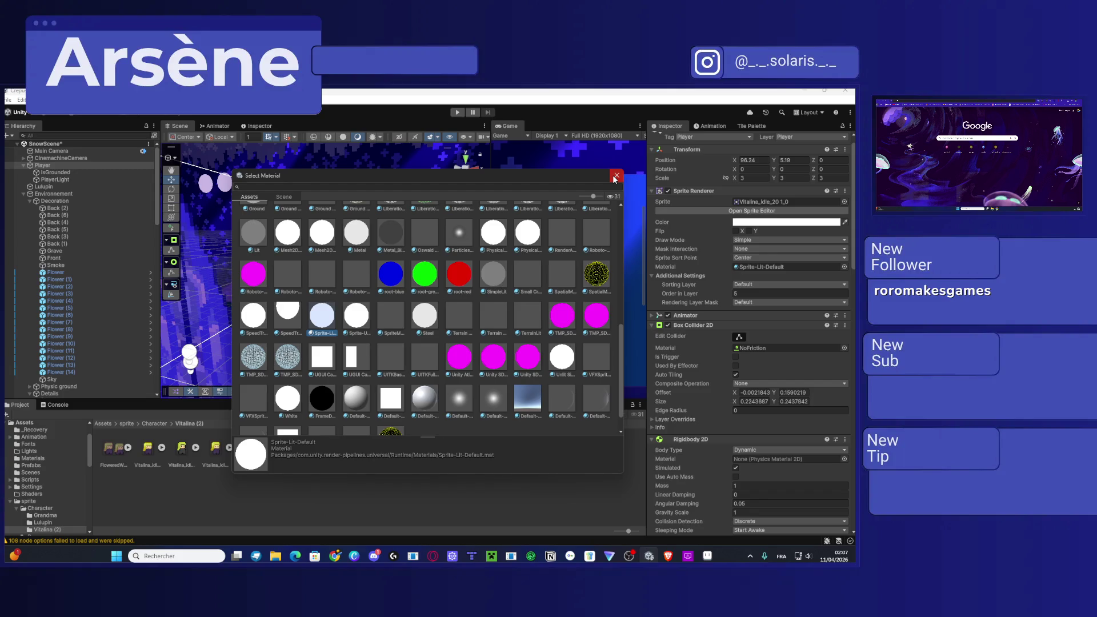
left_click(616, 177)
left_click(767, 267)
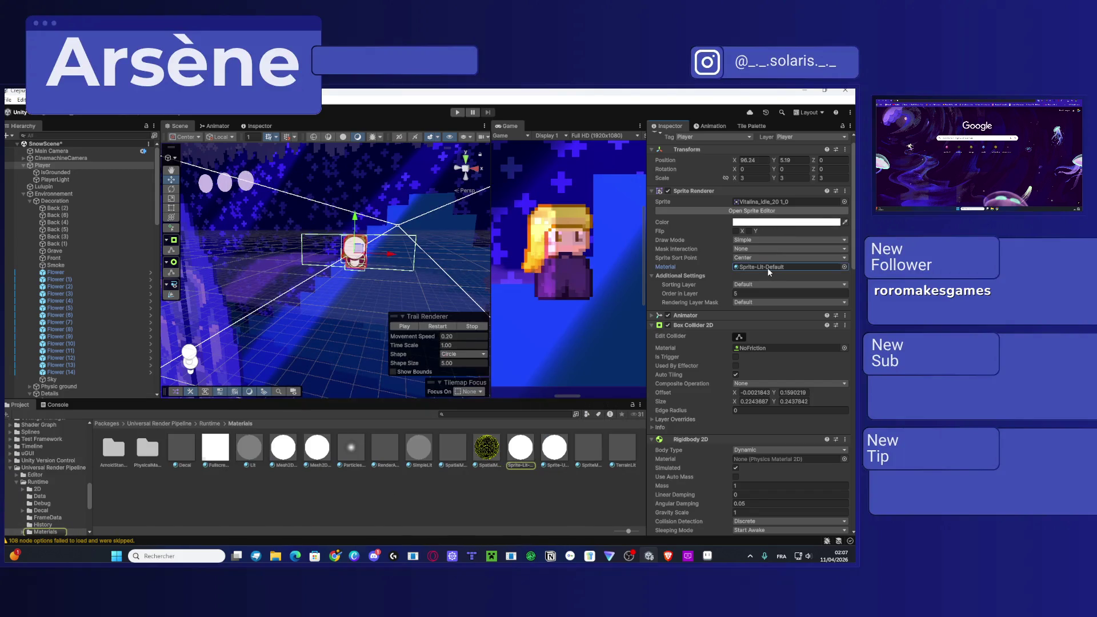
Step: Inspect the Sprite-Lit-Default material's properties and enter play mode to test the lighting
left_click(521, 452)
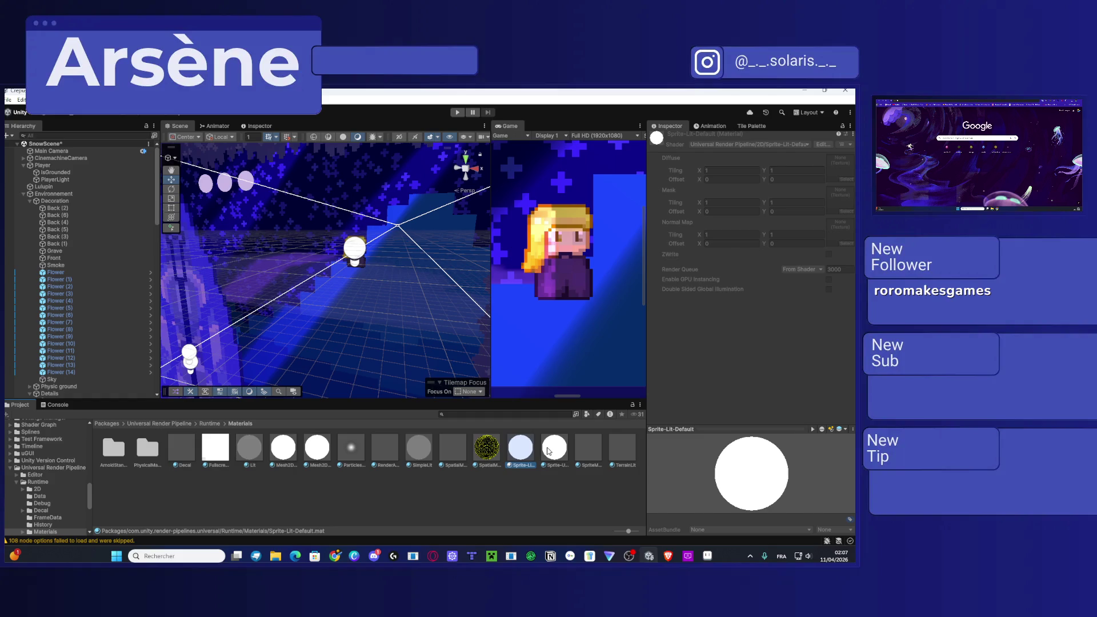
left_click_drag(536, 458, 10, 315)
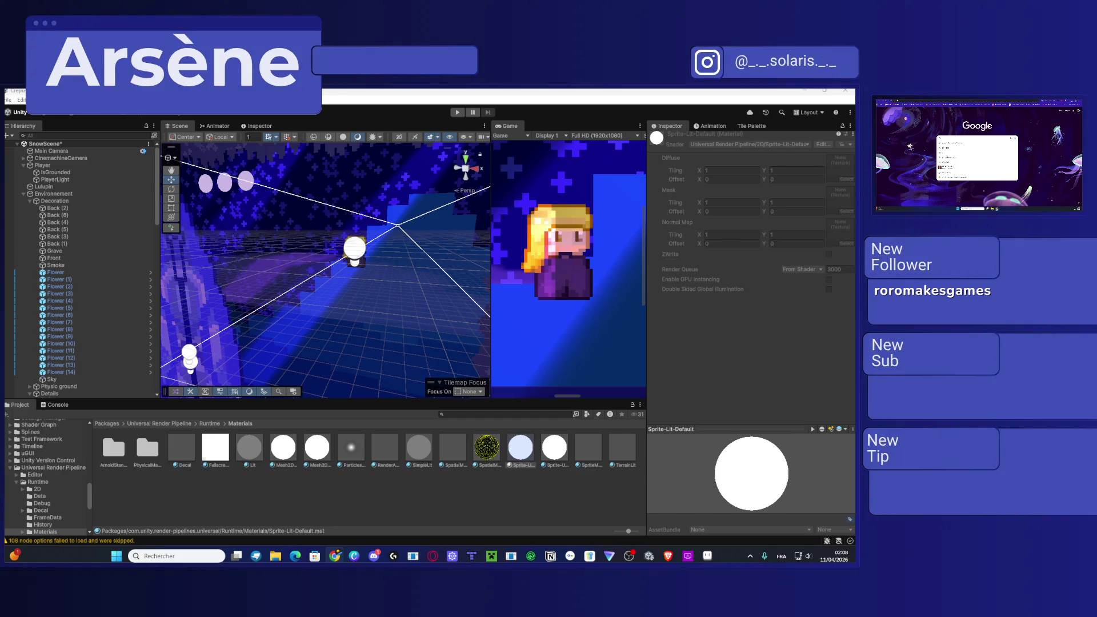
left_click(457, 113)
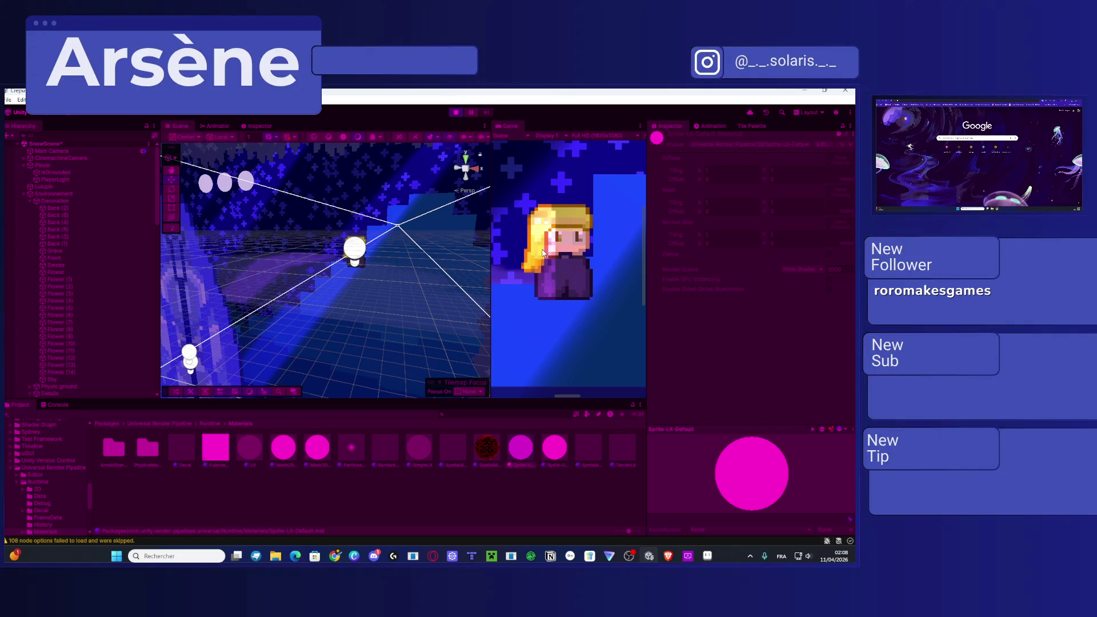
Step: Walk the character left while resizing Scene and Game views, set Scene to 2D, then stop playing
left_click_drag(491, 274, 343, 275)
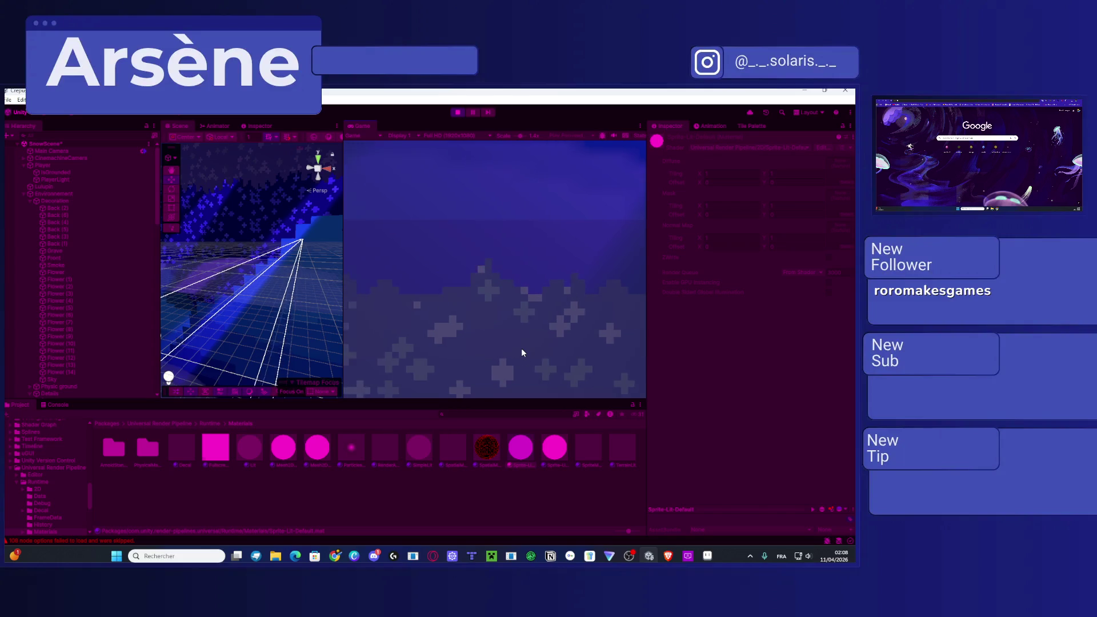
key("Left")
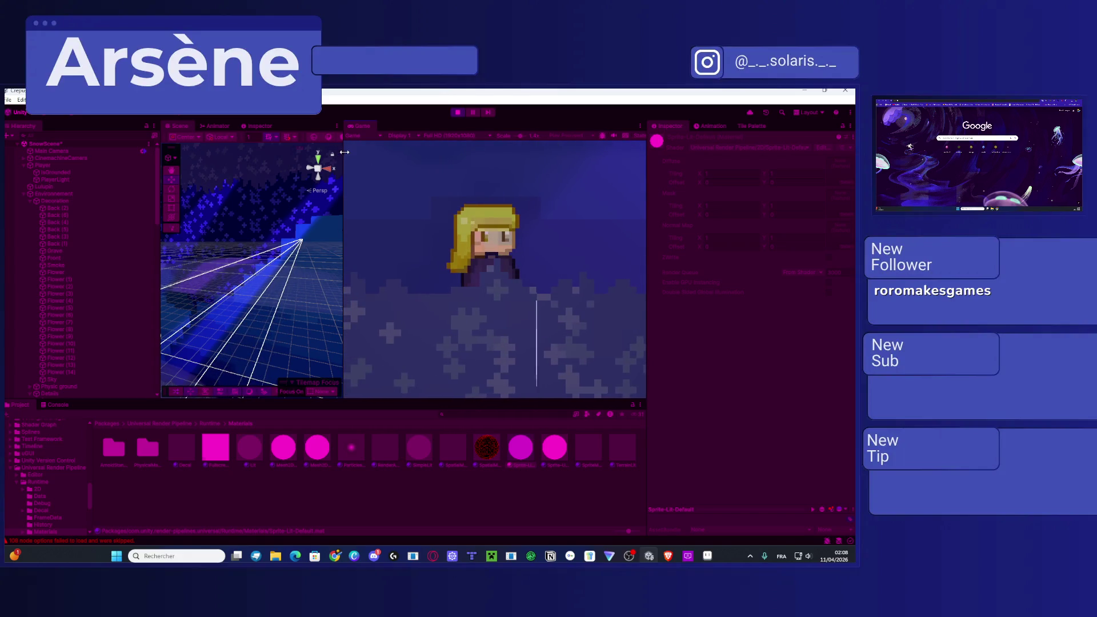
mouse_move(344, 153)
left_mouse_down()
mouse_move(490, 160)
mouse_move(594, 146)
left_mouse_up()
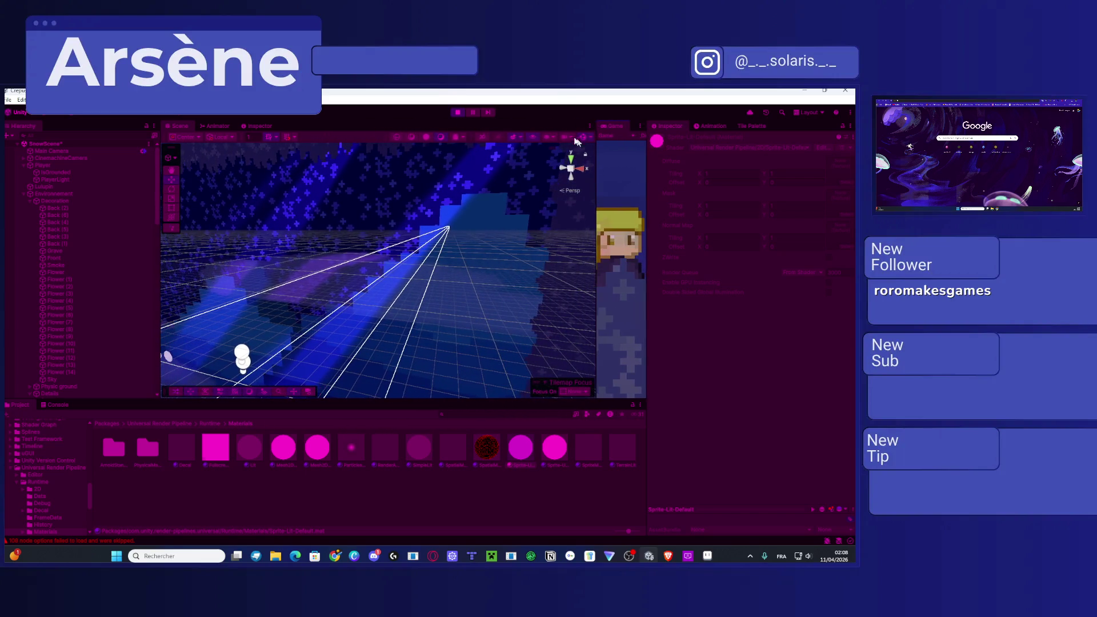
left_click(483, 138)
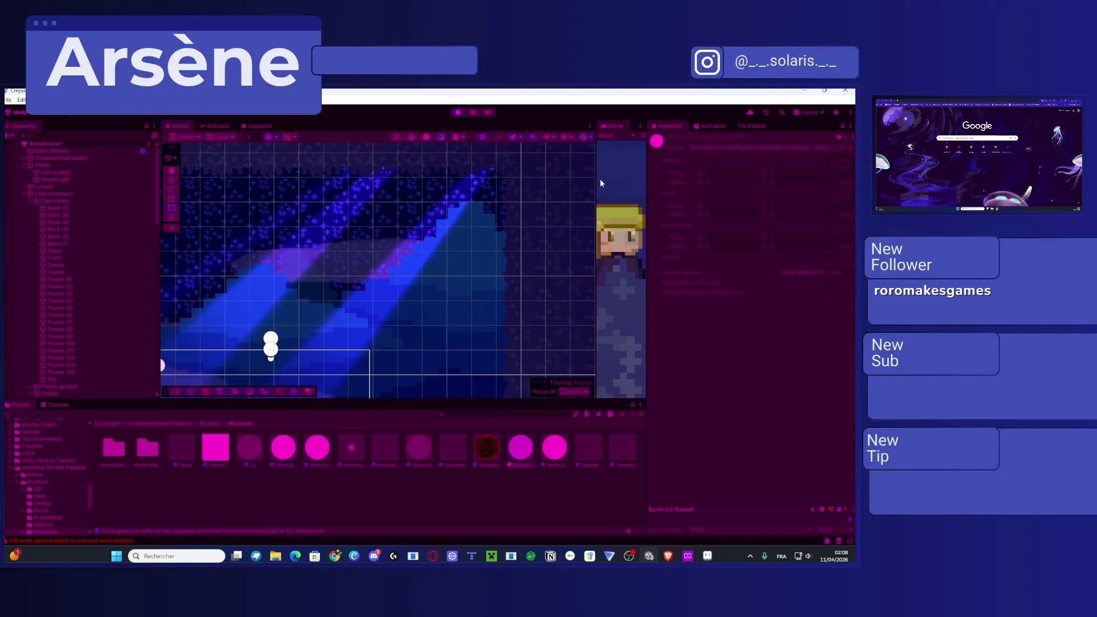
left_click_drag(598, 181, 326, 189)
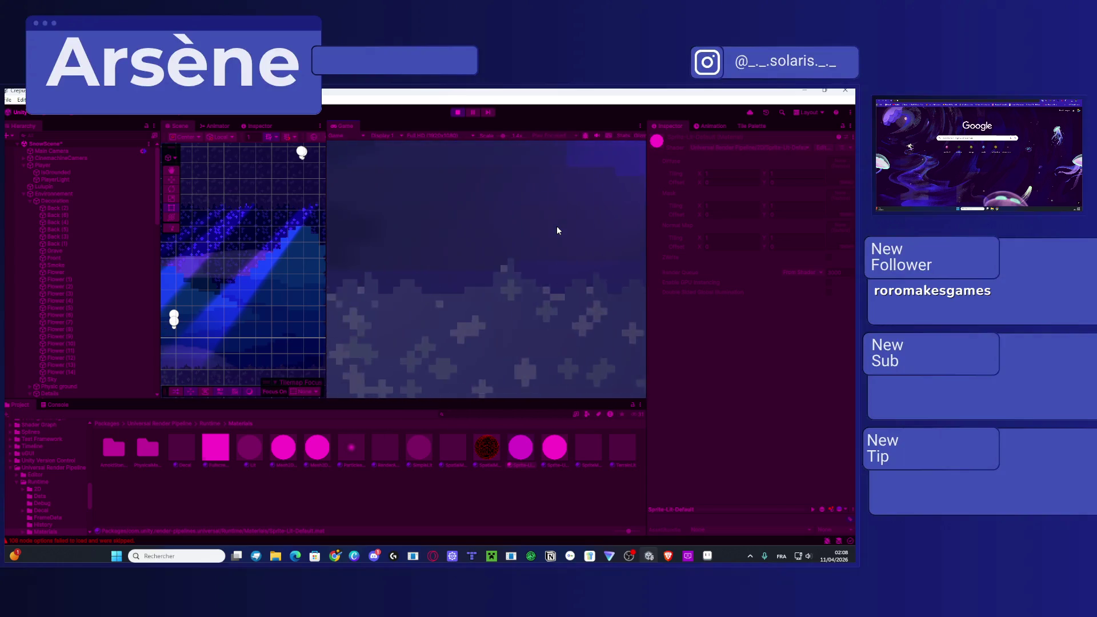
scroll(253, 302, "down", 3)
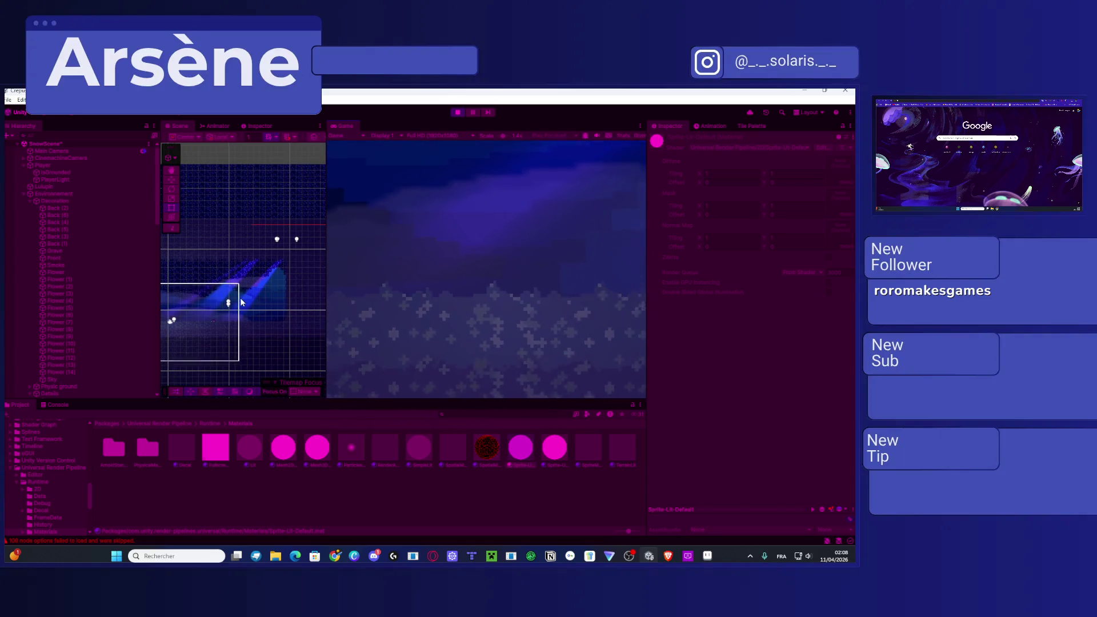
left_click(464, 112)
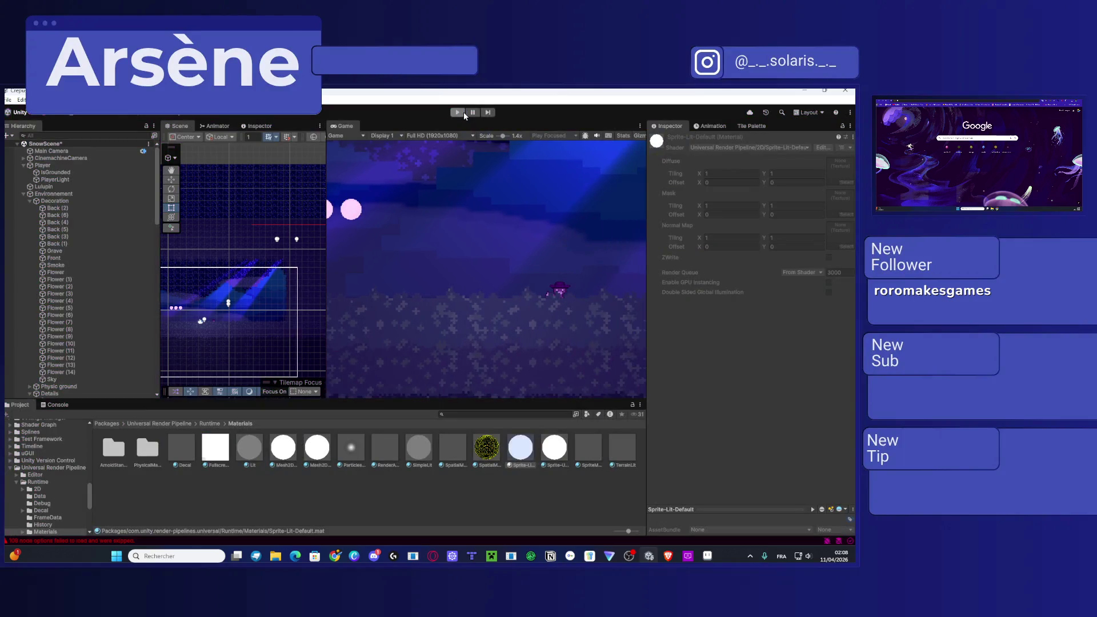
Step: Select the Player object in the Hierarchy and run the game again
scroll(478, 243, "down", 3)
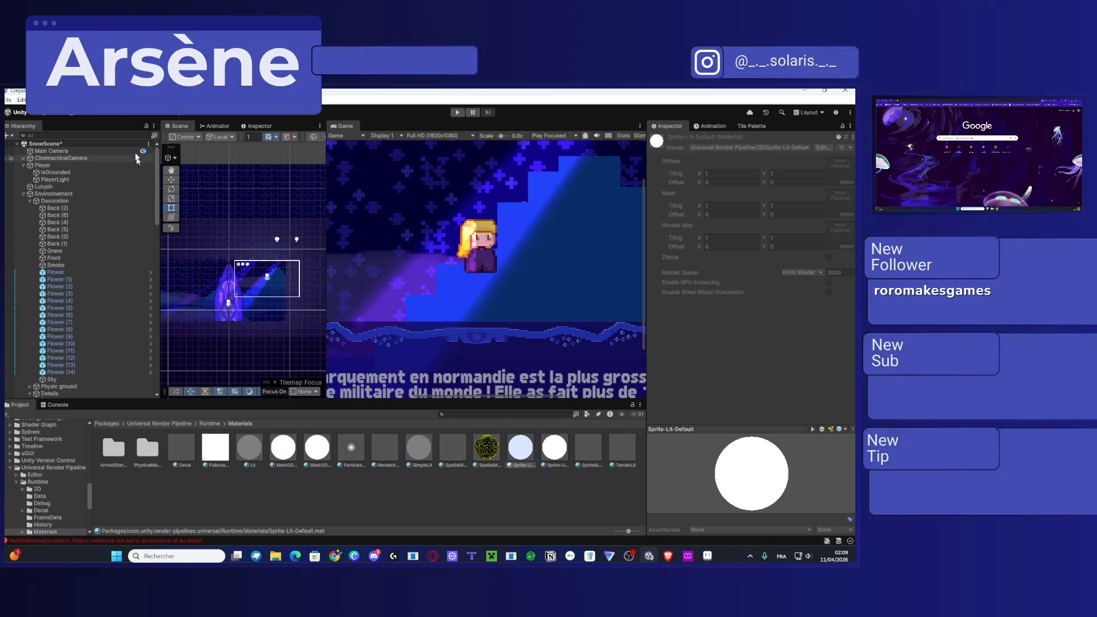
left_click(44, 165)
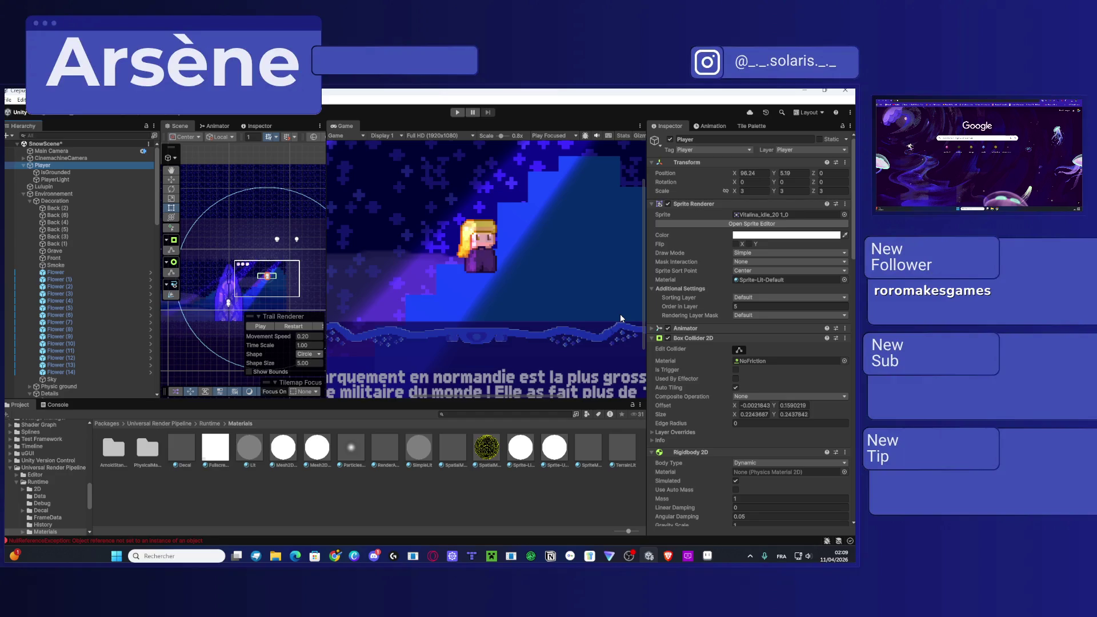
left_click(457, 112)
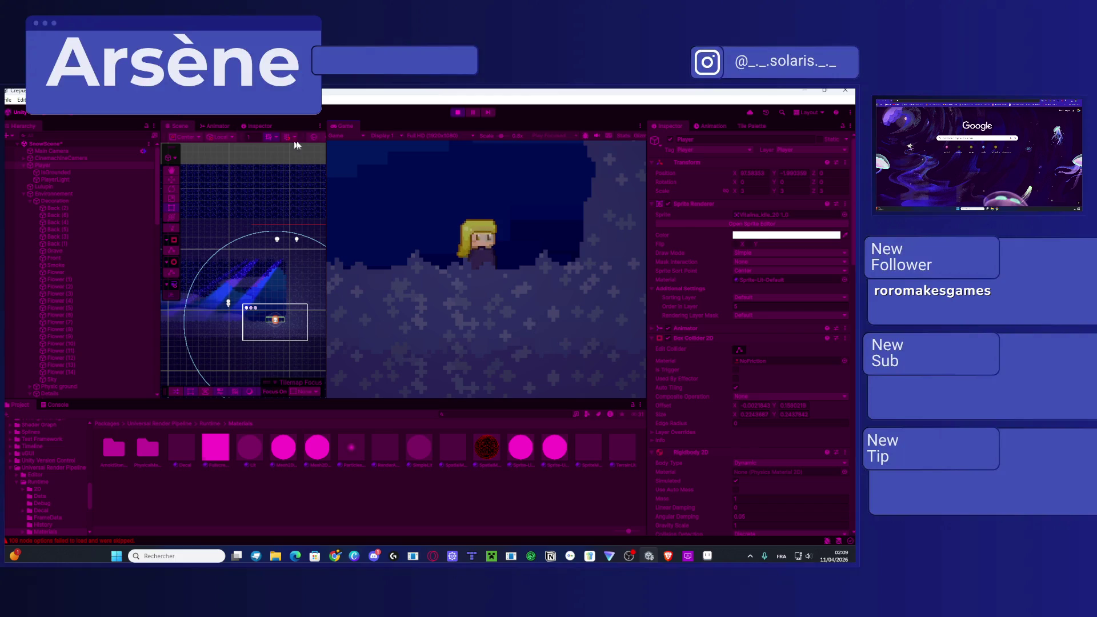
key("Left")
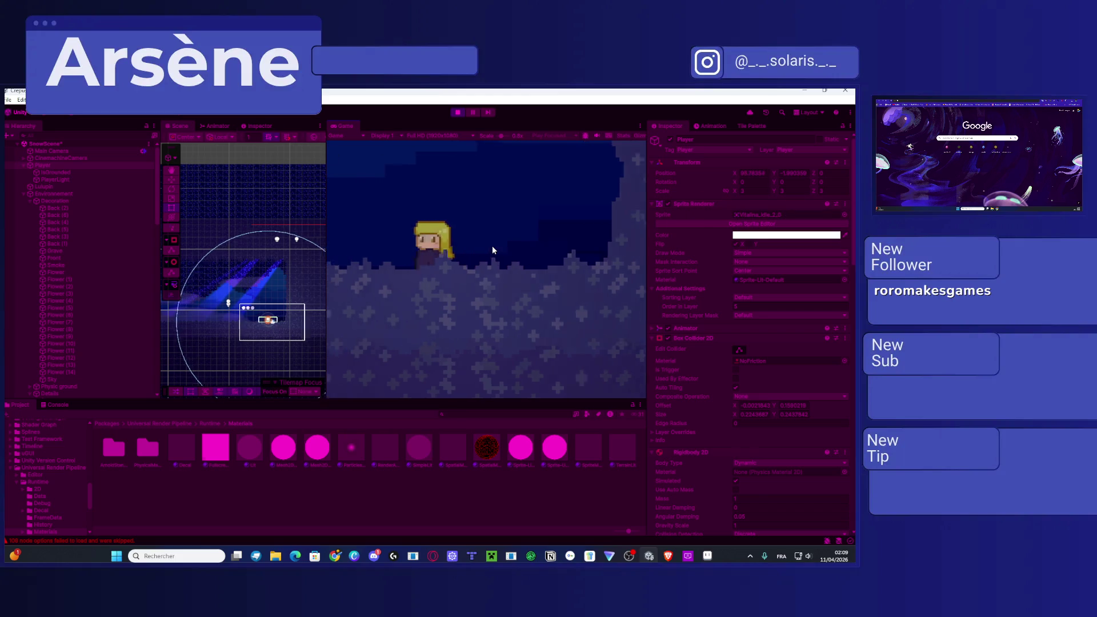
key("Left")
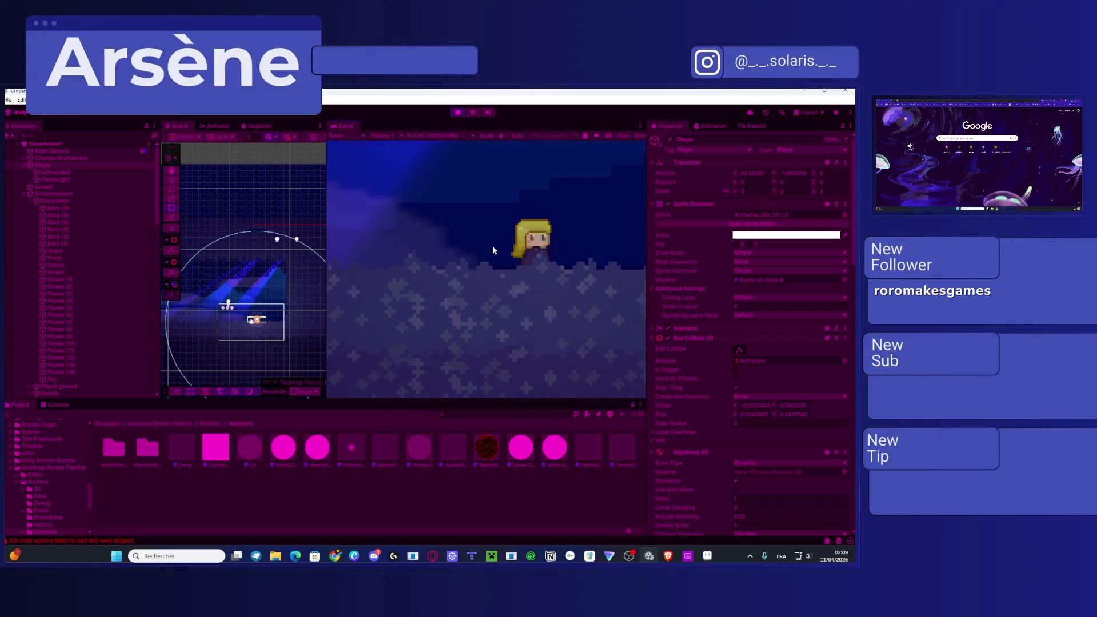
key("Right")
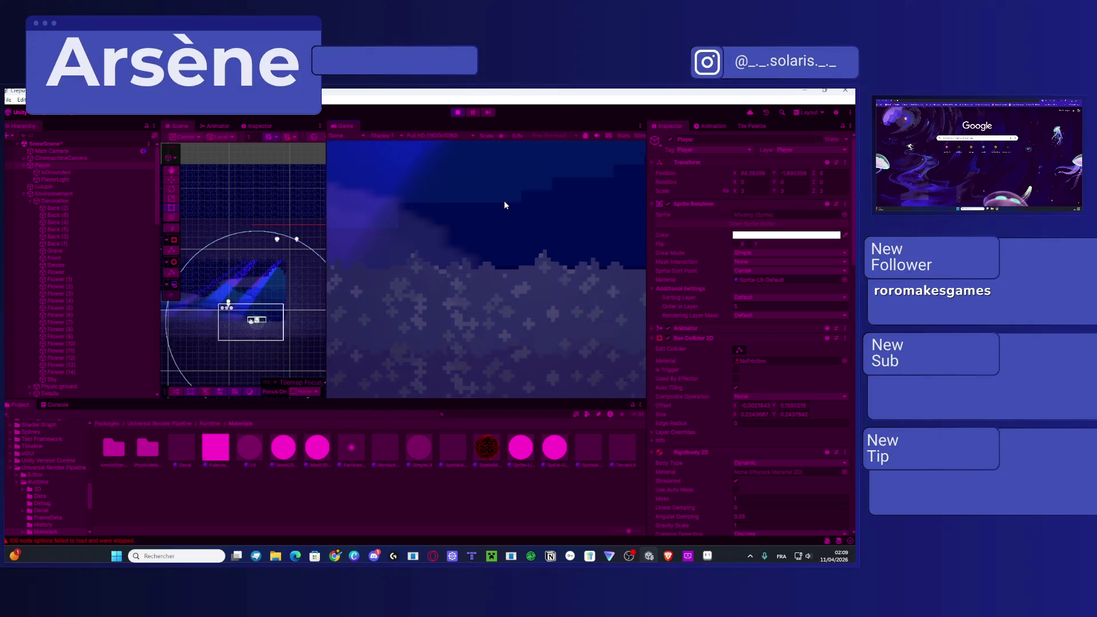
key("Right")
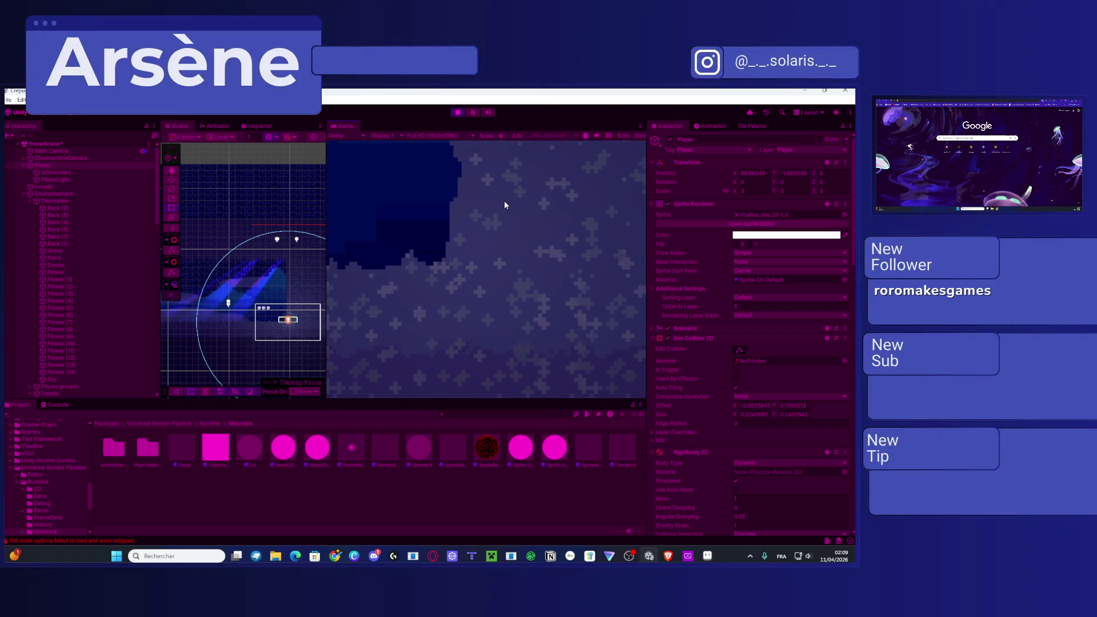
key("Left")
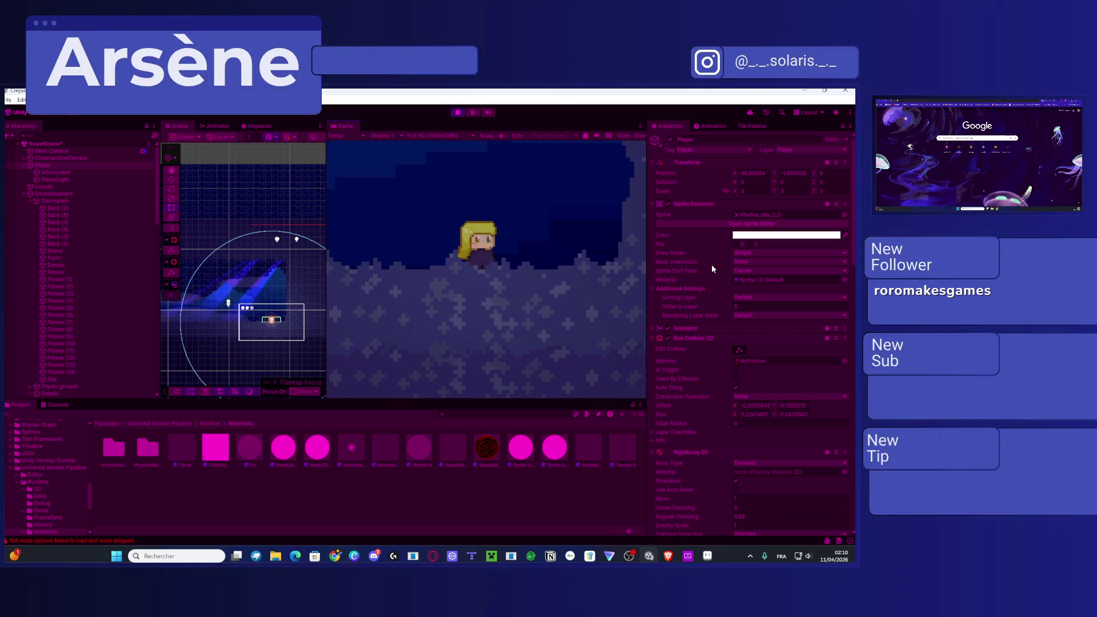
Step: Browse the Project window from Assets into the sprite > Character sprite subfolder
scroll(723, 286, "down", 2)
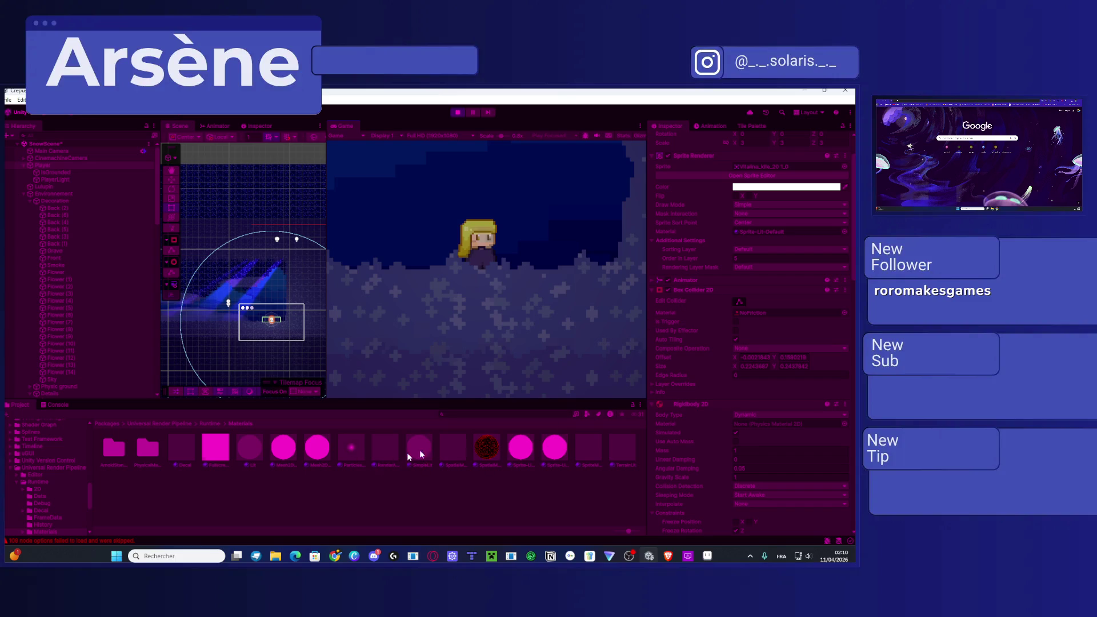
scroll(103, 268, "down", 3)
scroll(101, 264, "up", 3)
left_click(109, 424)
scroll(30, 433, "up", 5)
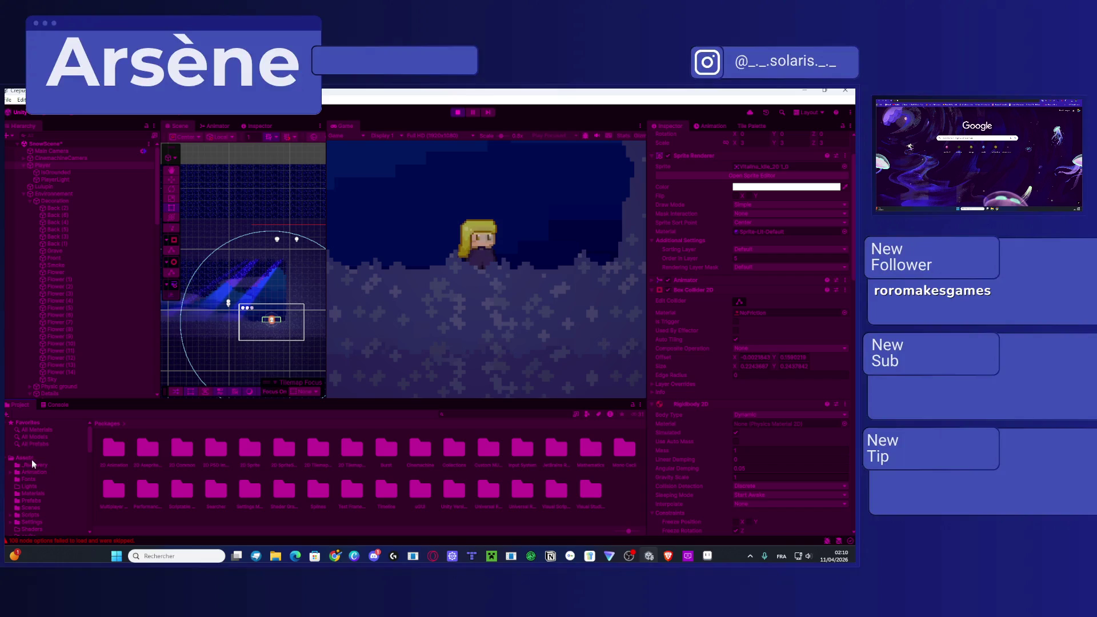
left_click(28, 457)
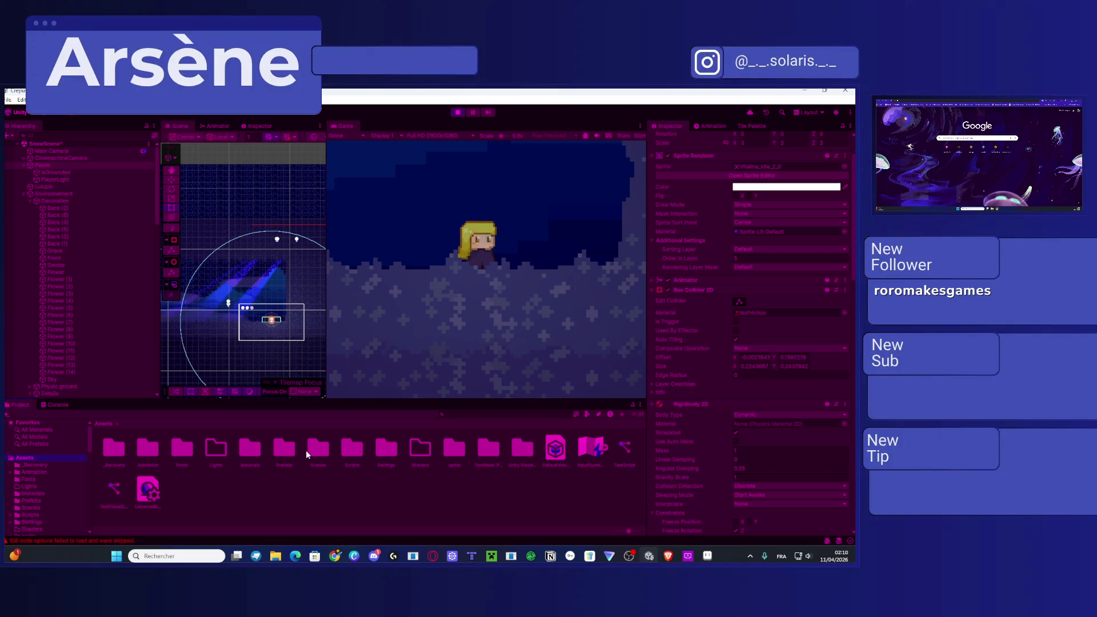
double_click(445, 450)
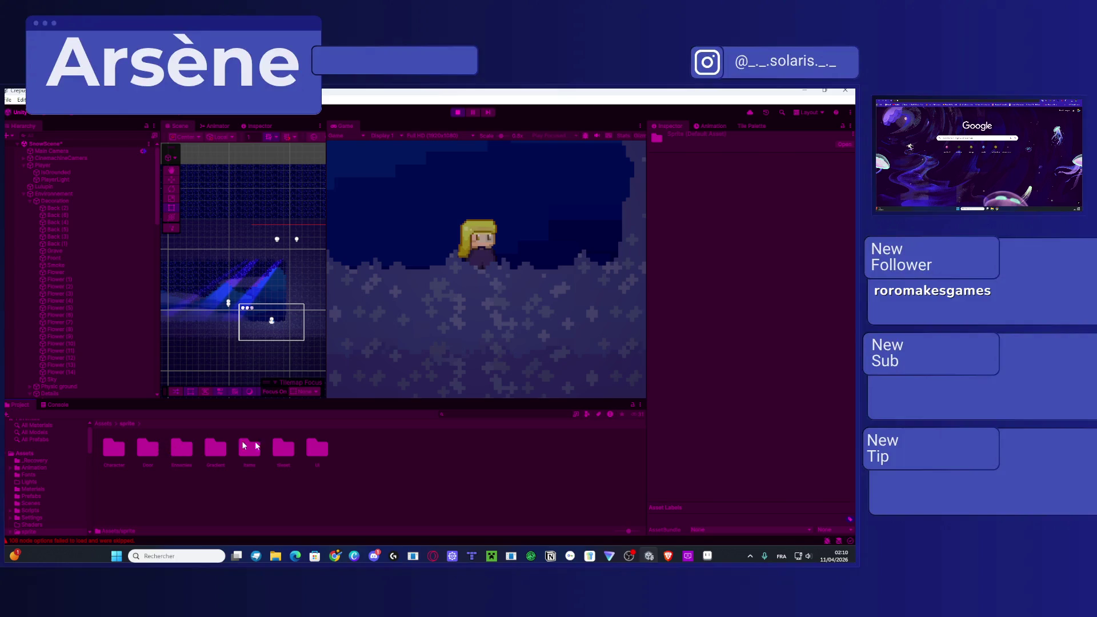
double_click(127, 449)
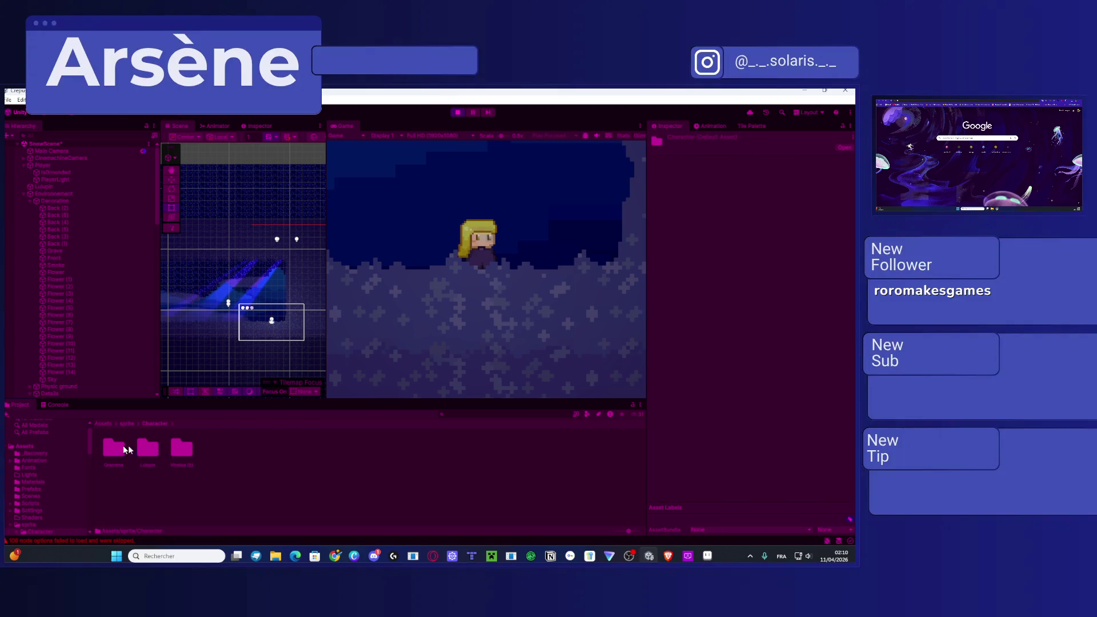
double_click(182, 449)
Step: Enable Flip Green Channel on the character's normal-map sprite, apply it, and select the Player
left_click(318, 450)
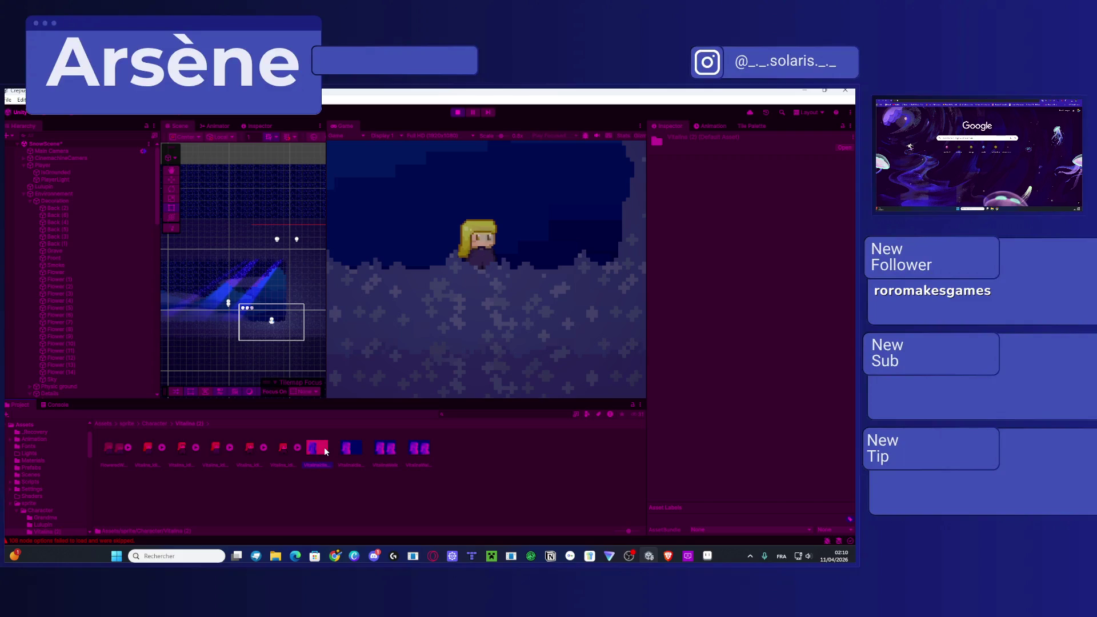
left_click(354, 449)
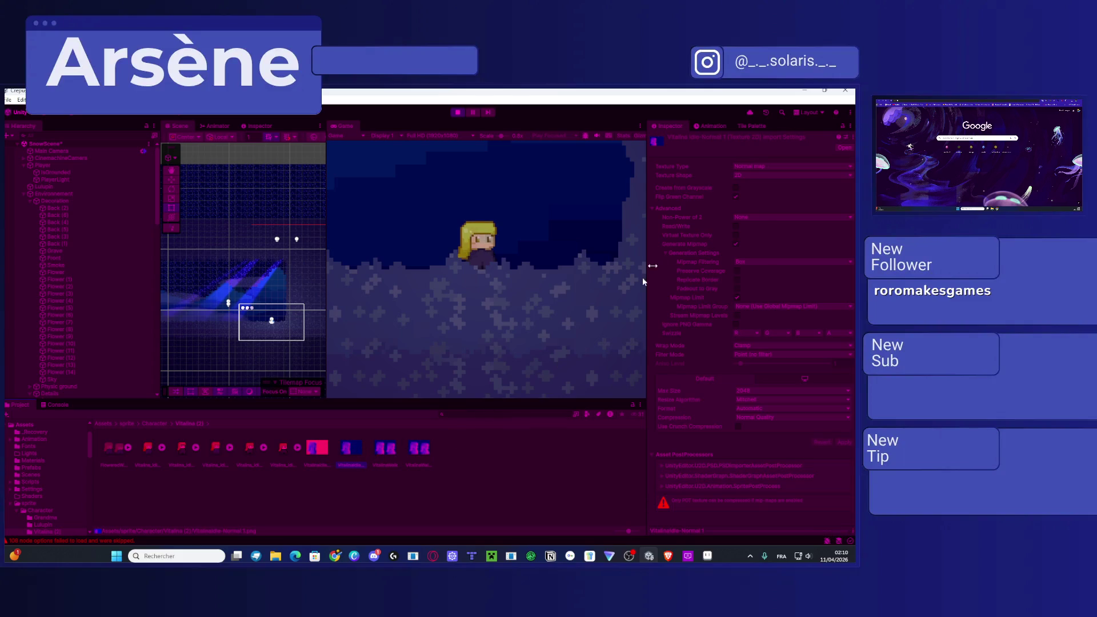
left_click(736, 197)
left_click(843, 443)
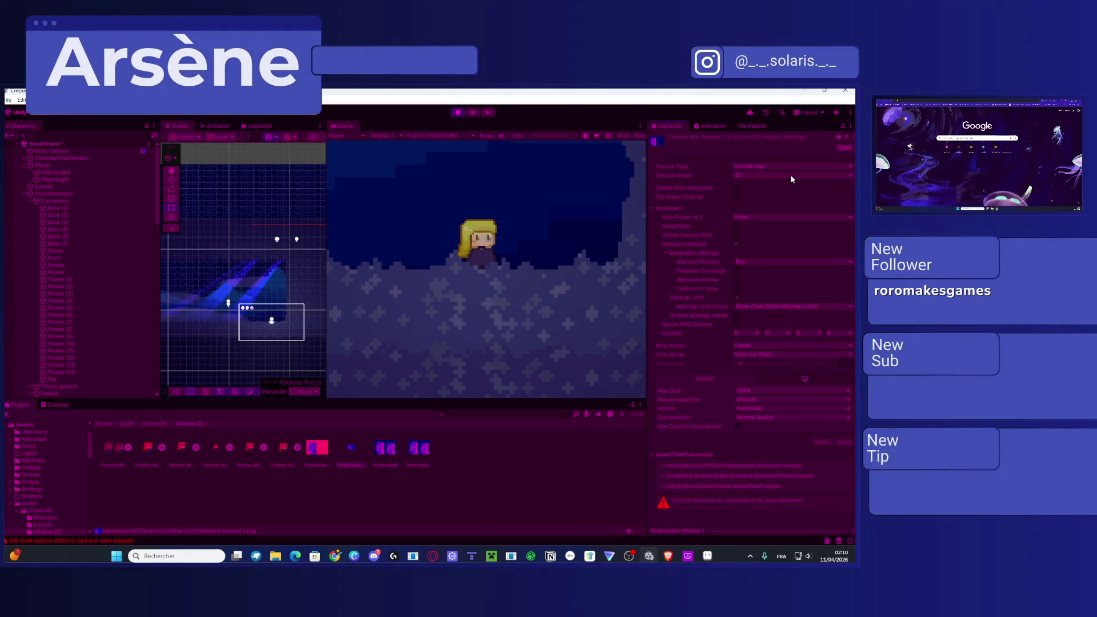
left_click(321, 447)
left_click(44, 165)
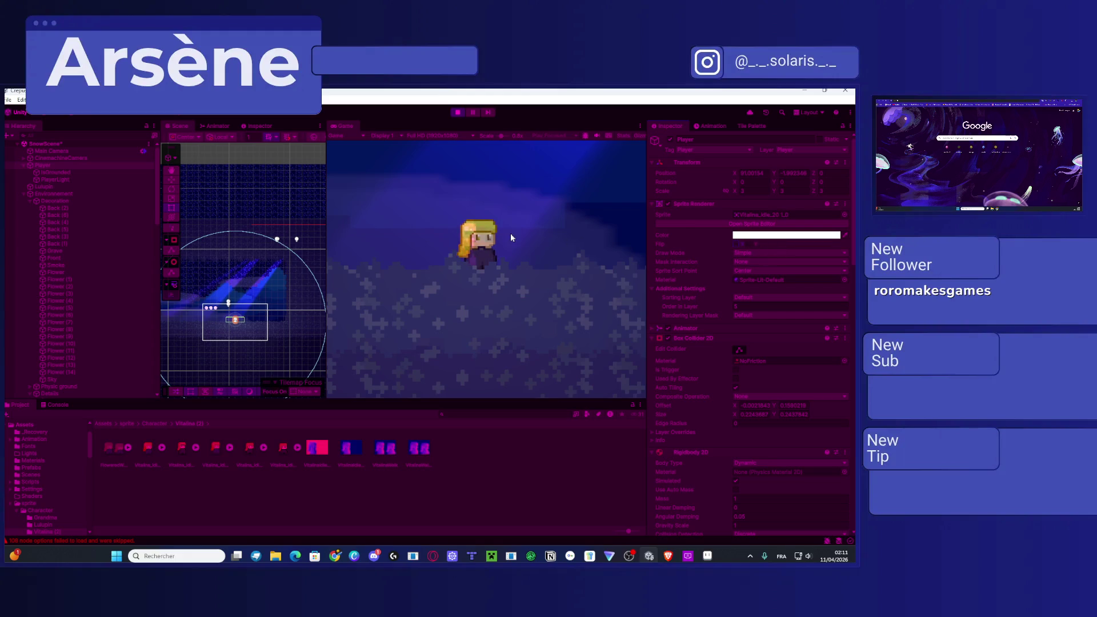
key("d")
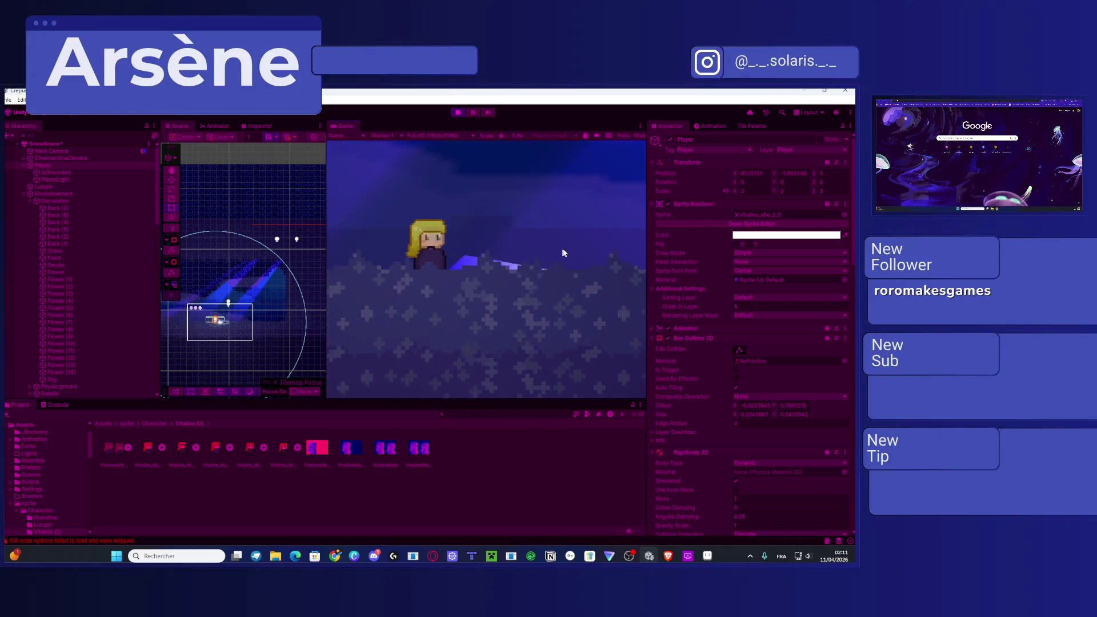
key("d")
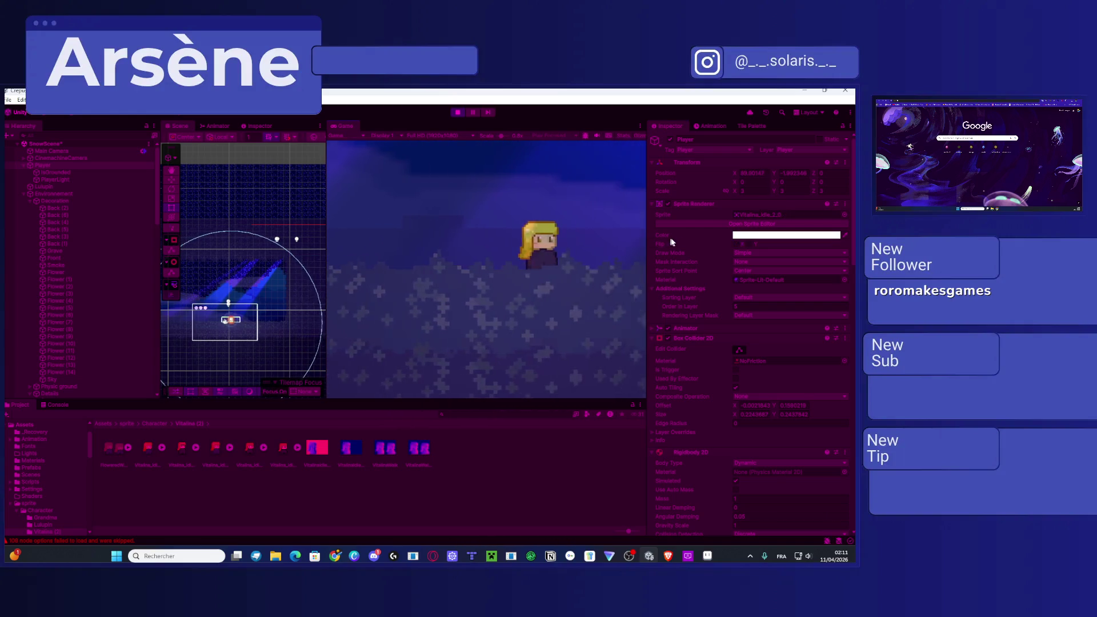
key("d")
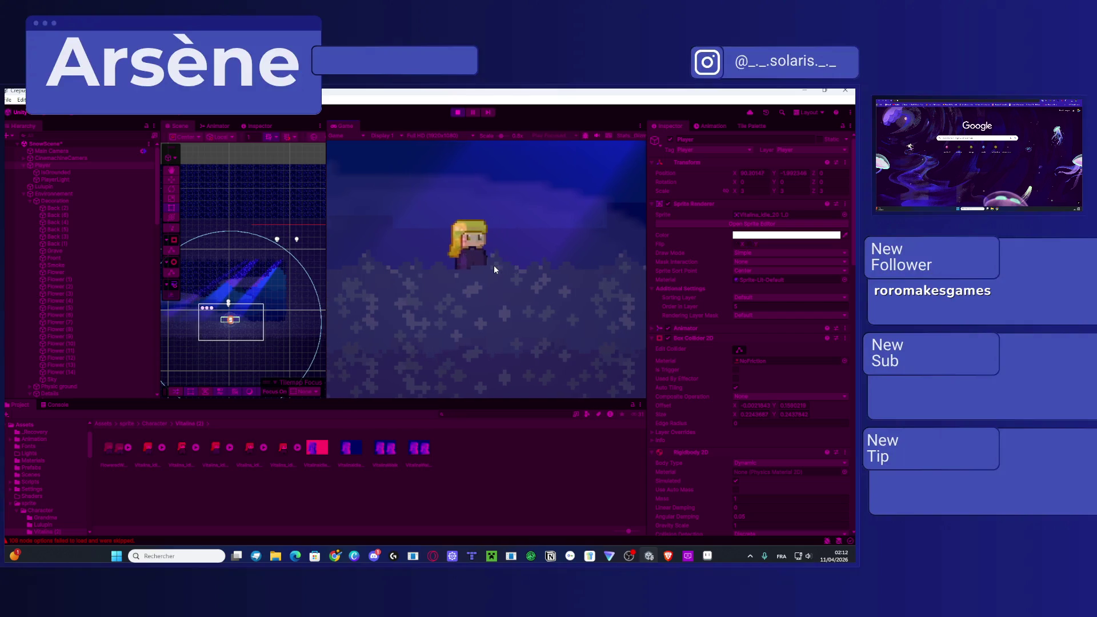
key("space")
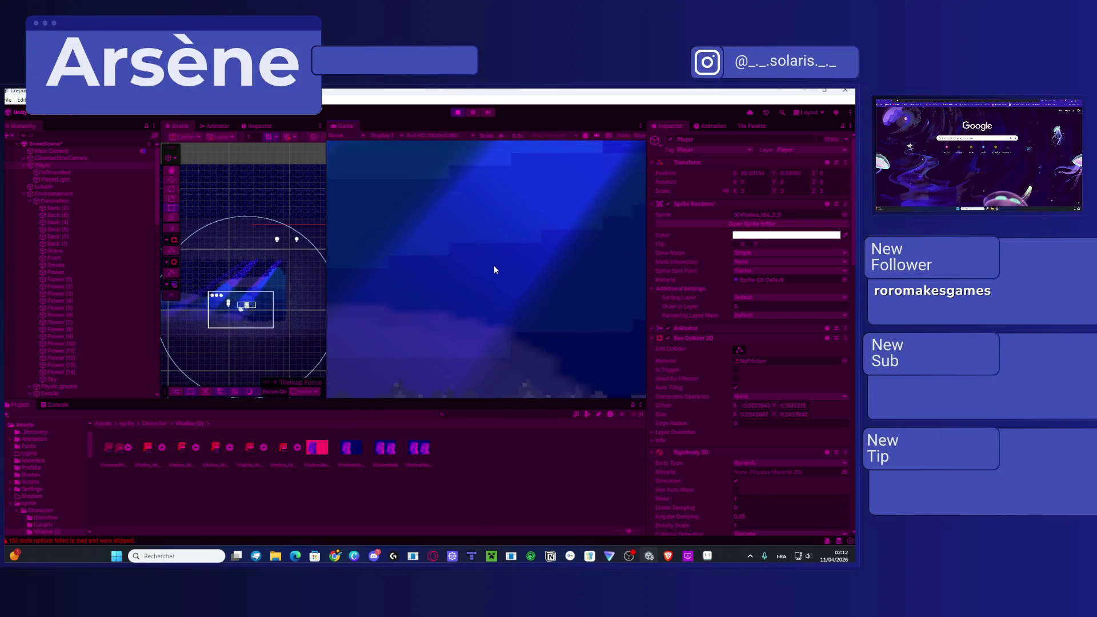
key("d")
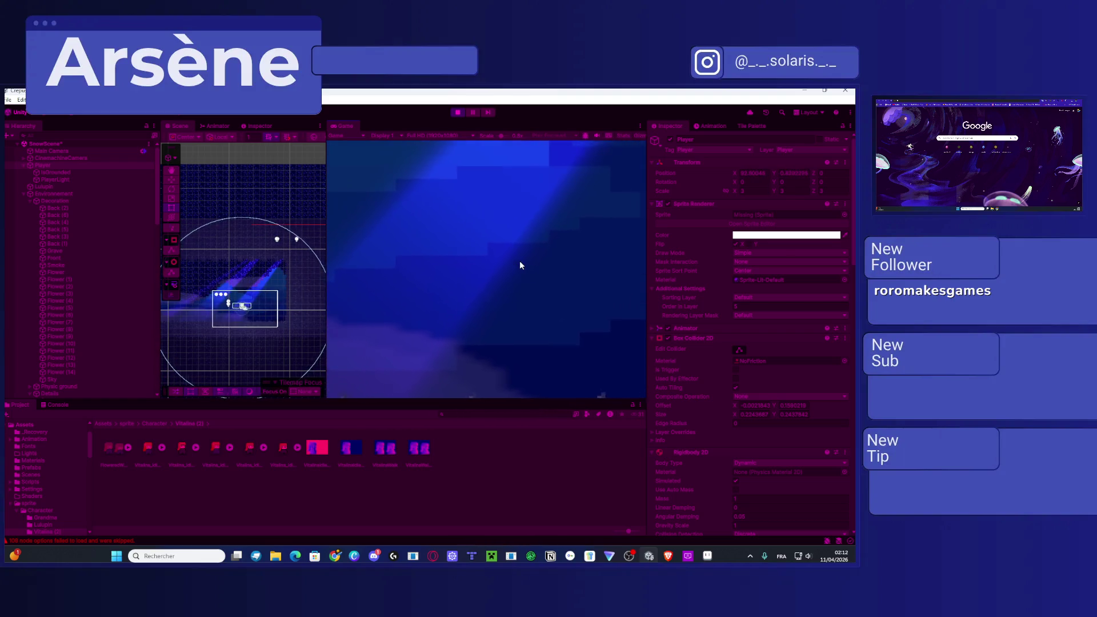
key("d")
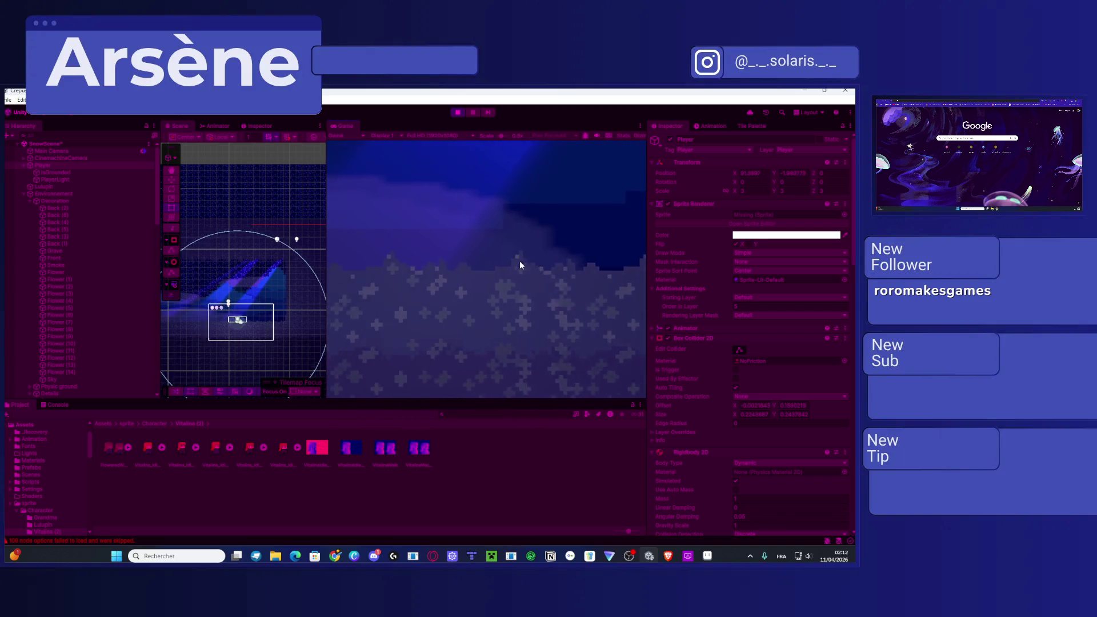
key("a")
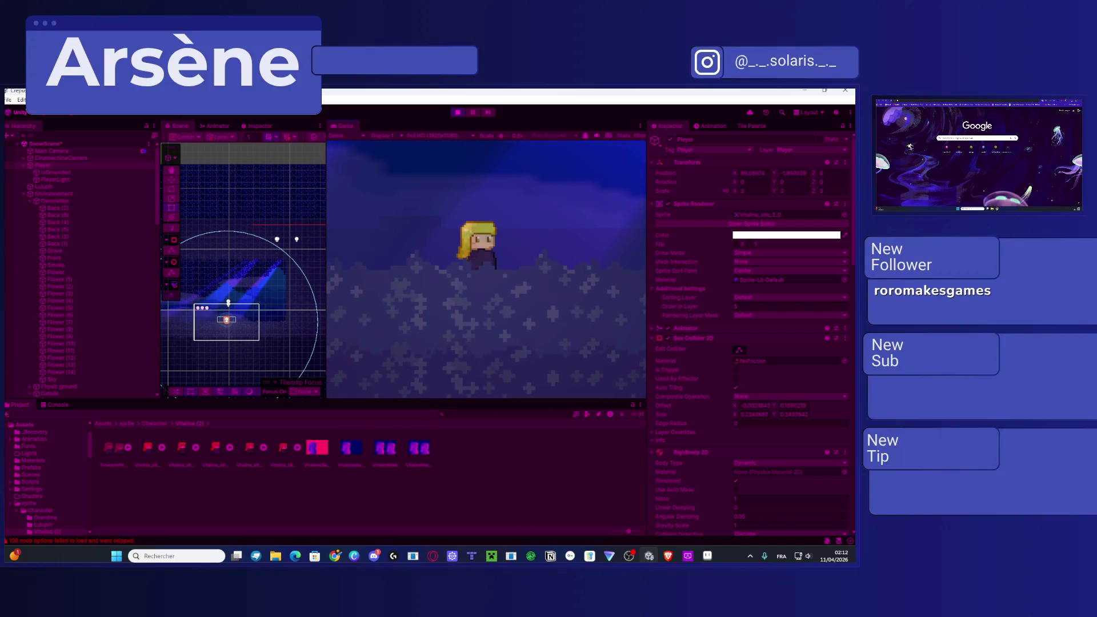
key("super+d")
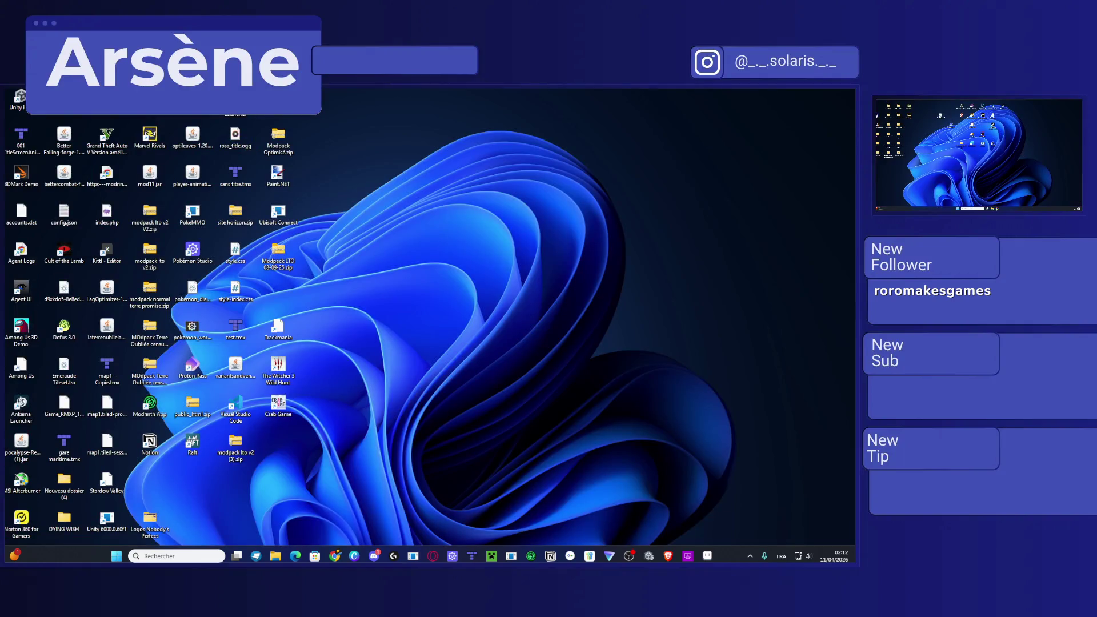
key("super+d")
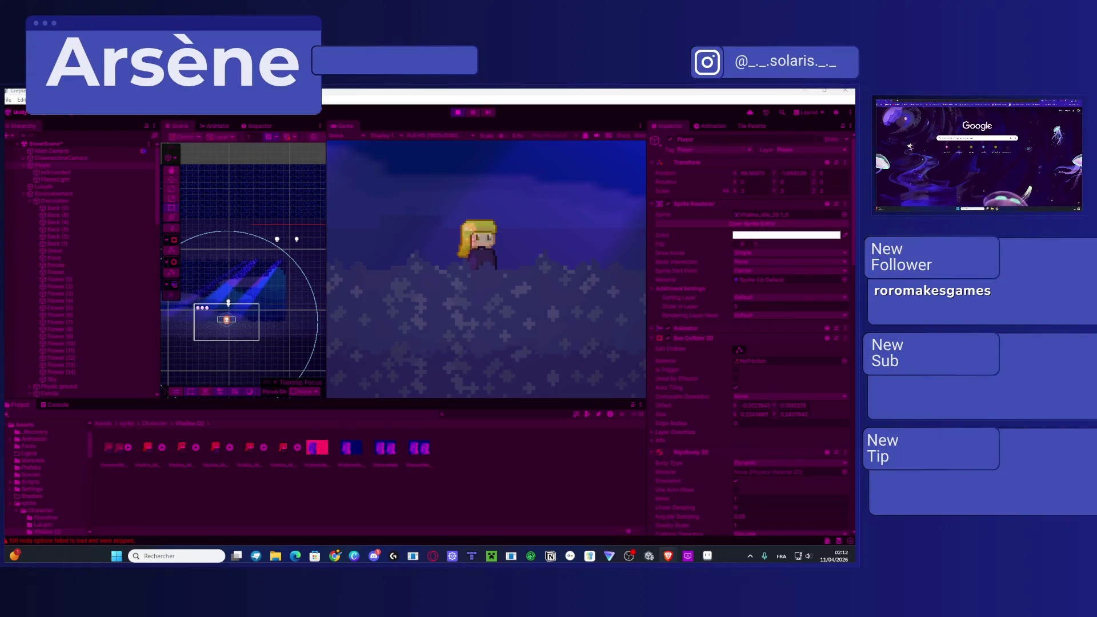
key("super+d")
key("super+d")
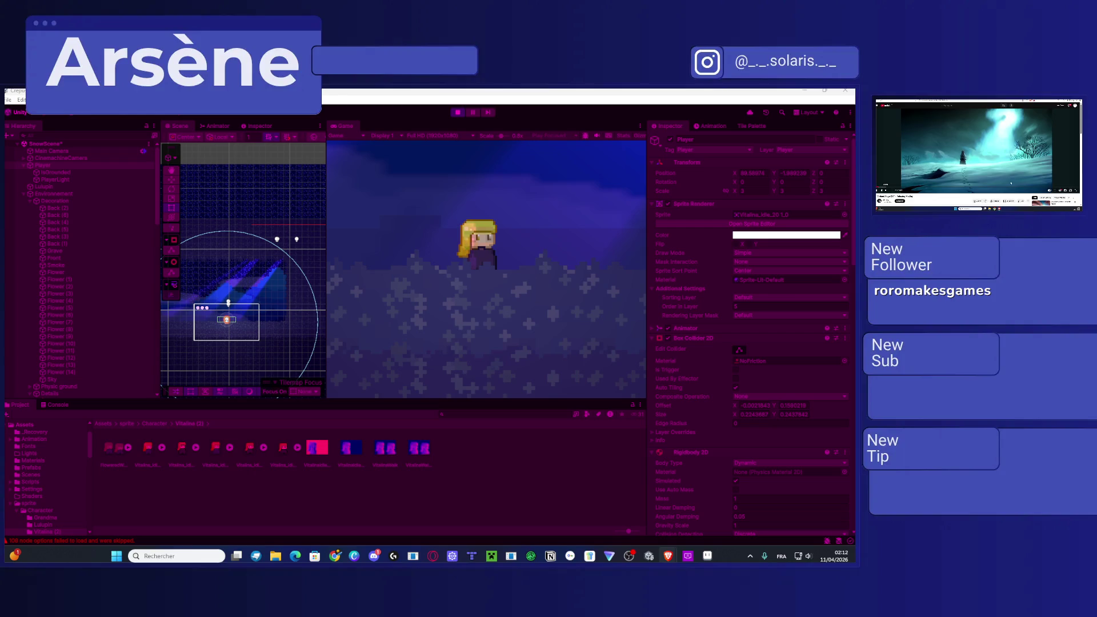
key("f")
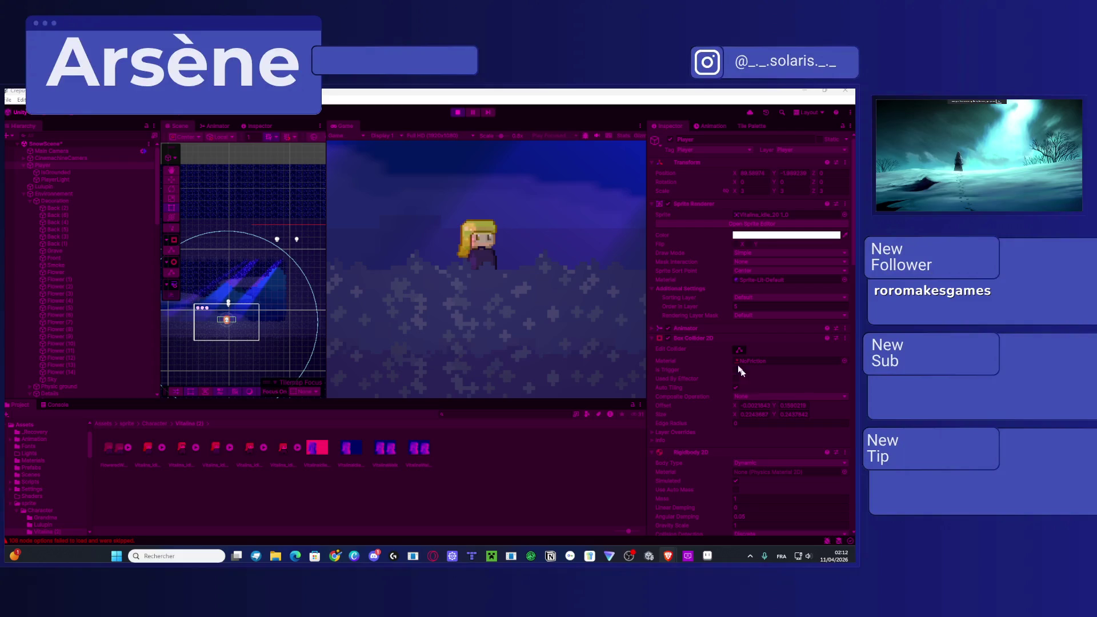
left_click(580, 339)
Step: Move the player right, then tick Flip X in its Sprite Renderer to mirror the character
key("d")
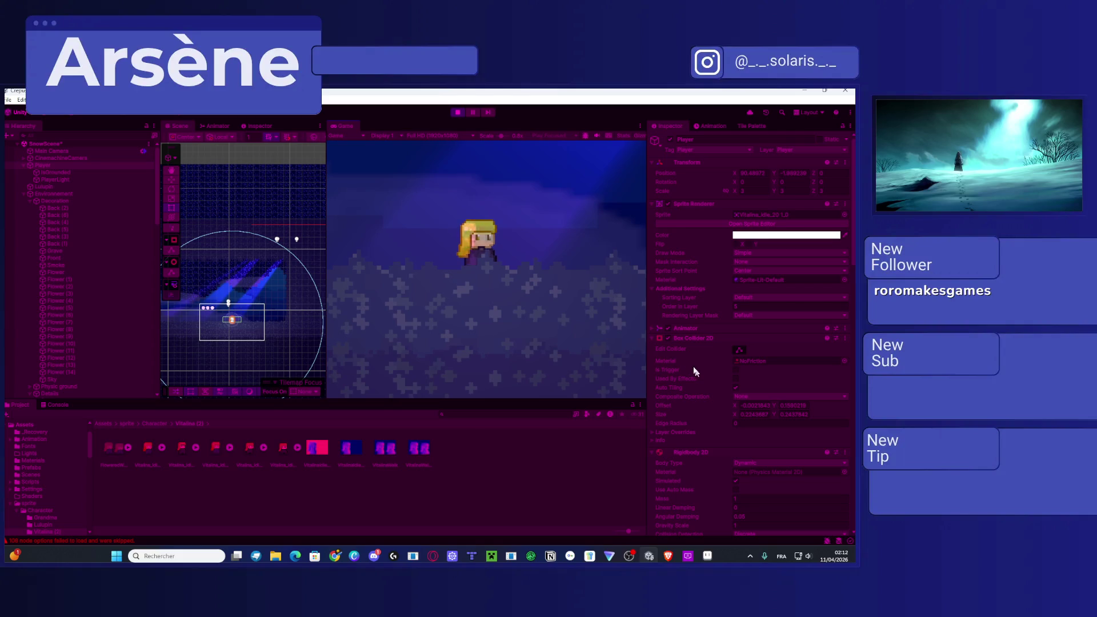
scroll(684, 356, "down", 15)
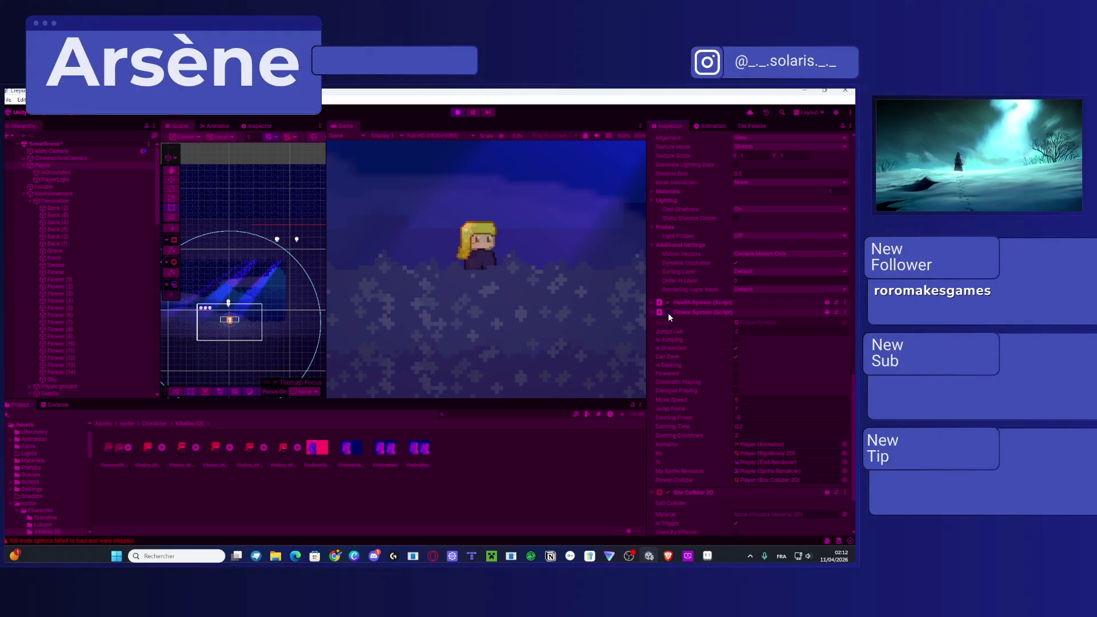
scroll(679, 332, "down", 3)
scroll(679, 335, "up", 3)
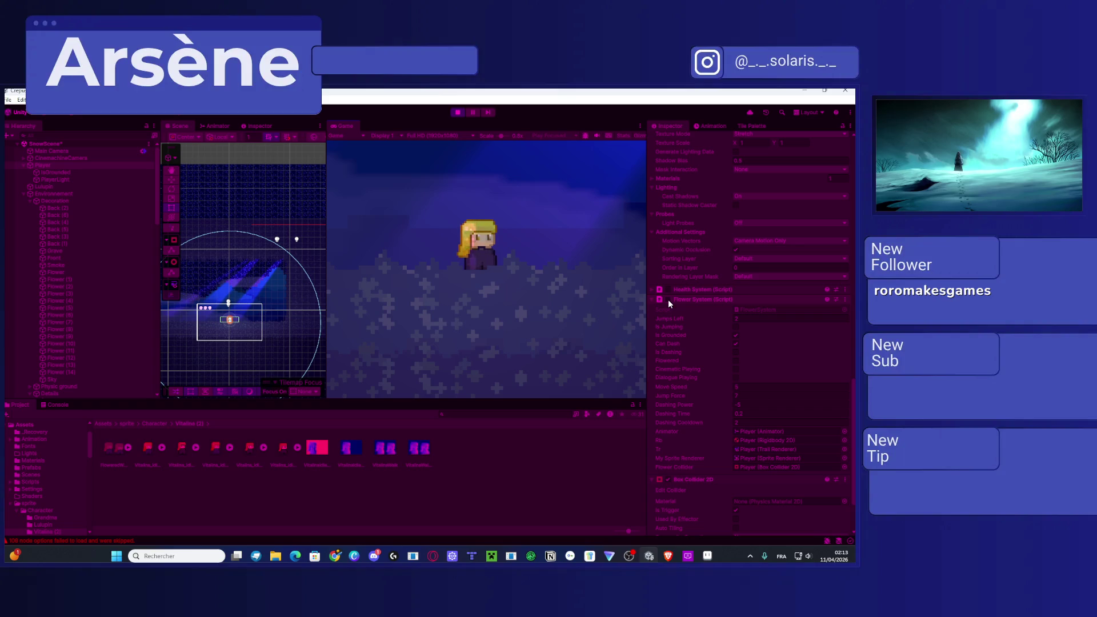
scroll(686, 314, "down", 10)
scroll(776, 234, "up", 10)
left_click(735, 244)
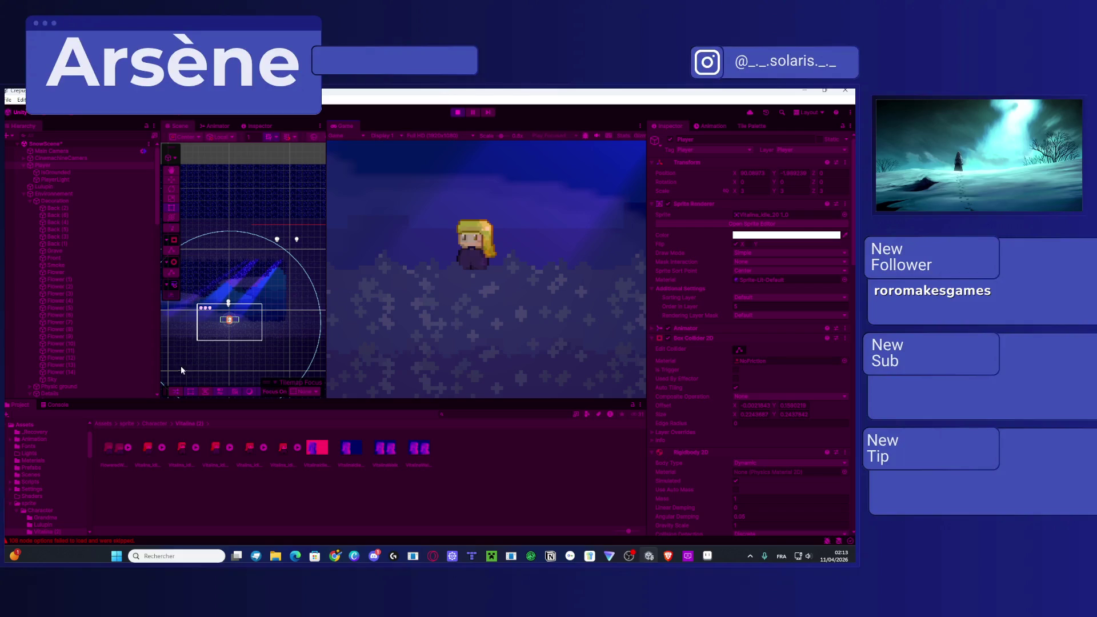
Step: Frame the Player in the Scene view and drag it up and to the right
key("f")
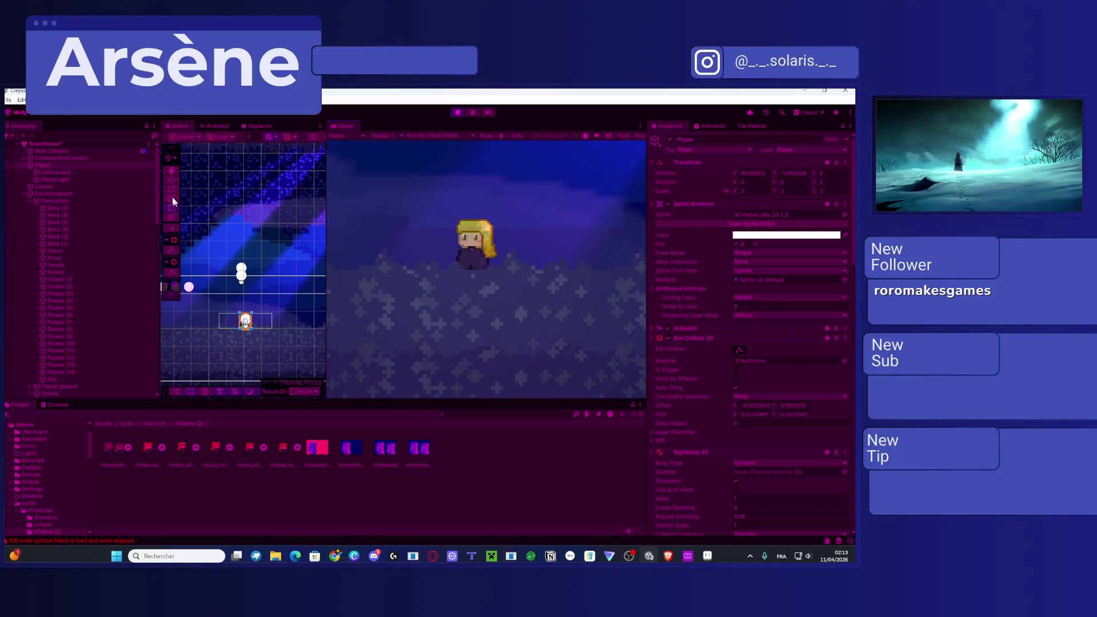
left_click(268, 324)
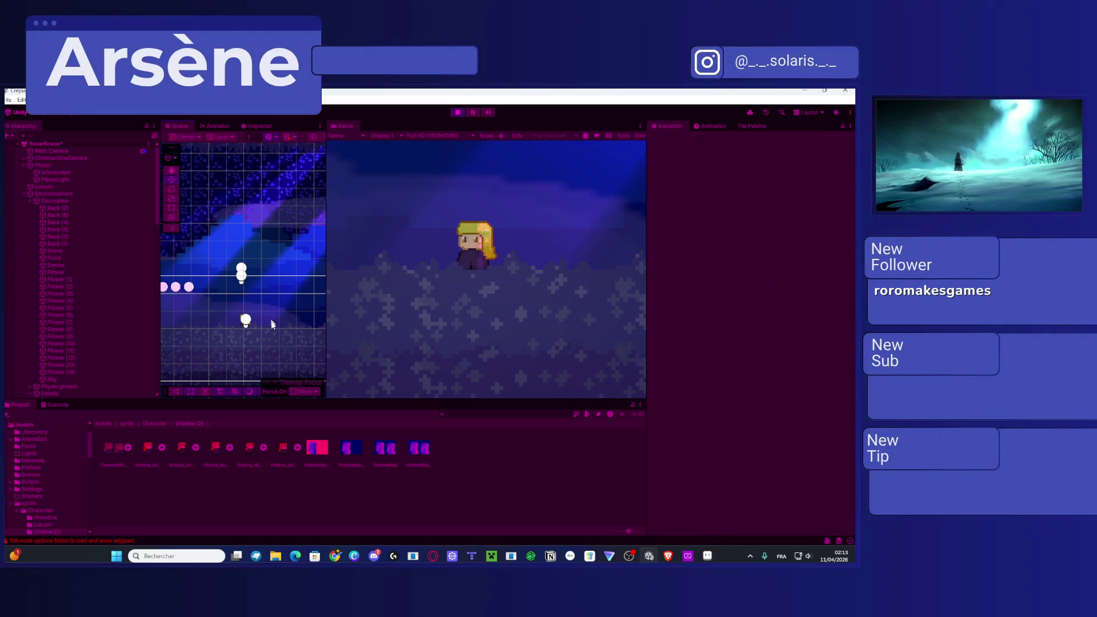
scroll(271, 321, "down", 5)
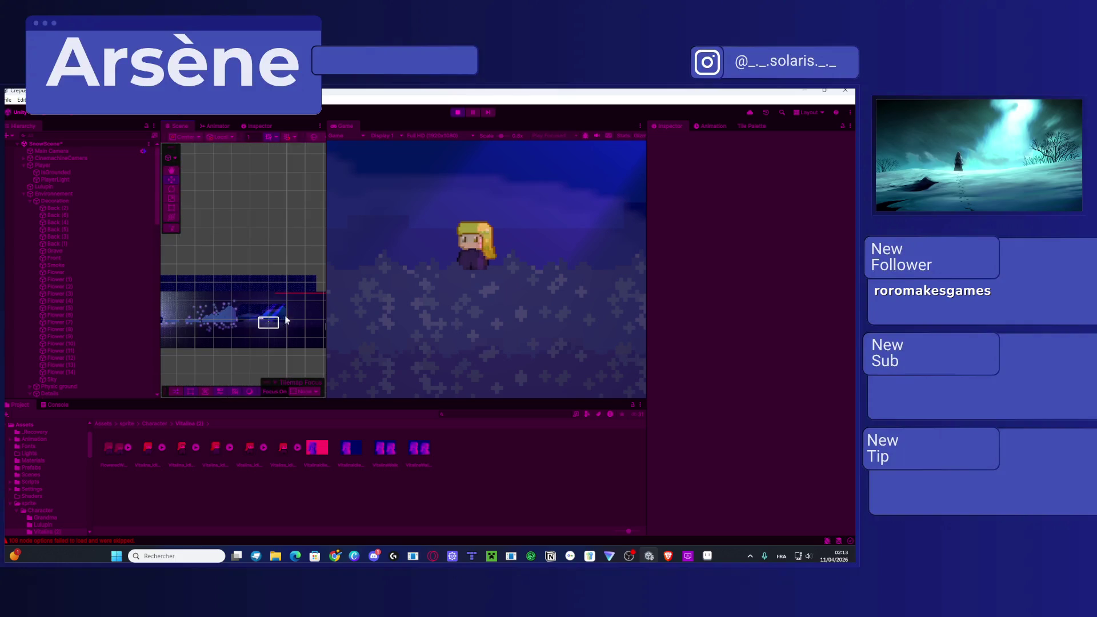
double_click(49, 163)
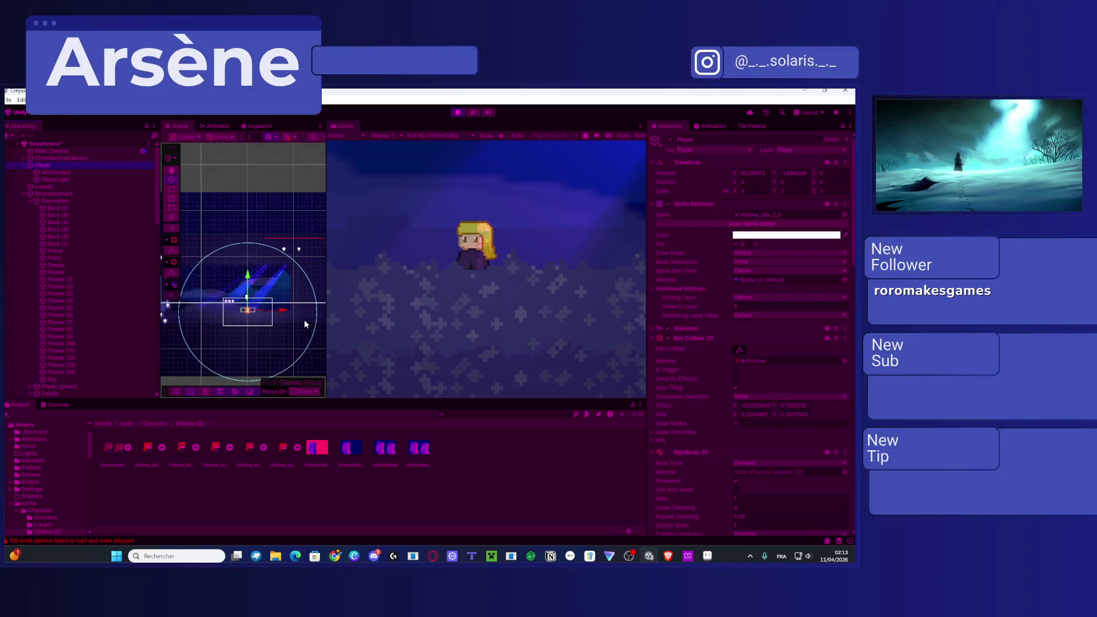
mouse_move(271, 323)
left_mouse_down()
mouse_move(260, 318)
mouse_move(294, 318)
mouse_move(261, 291)
mouse_move(268, 249)
left_mouse_up()
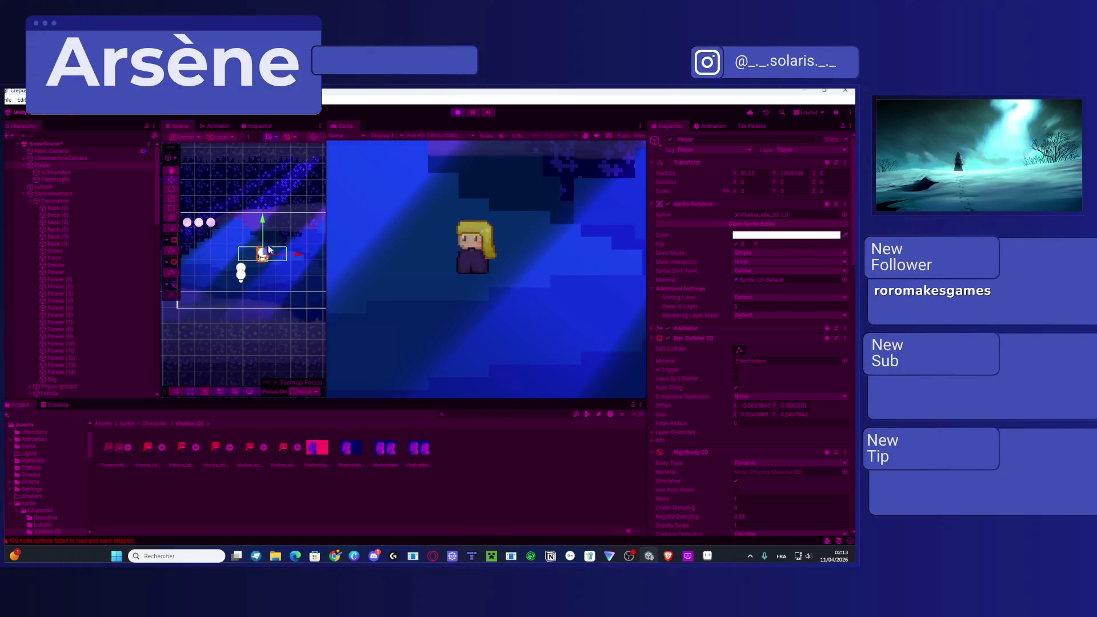
mouse_move(267, 318)
left_mouse_down()
mouse_move(274, 286)
mouse_move(310, 271)
mouse_move(307, 253)
mouse_move(288, 243)
mouse_move(328, 247)
mouse_move(277, 244)
mouse_move(318, 245)
left_mouse_up()
Step: Set the Player's gravity scale to 0 and test moving it without gravity
scroll(788, 372, "down", 5)
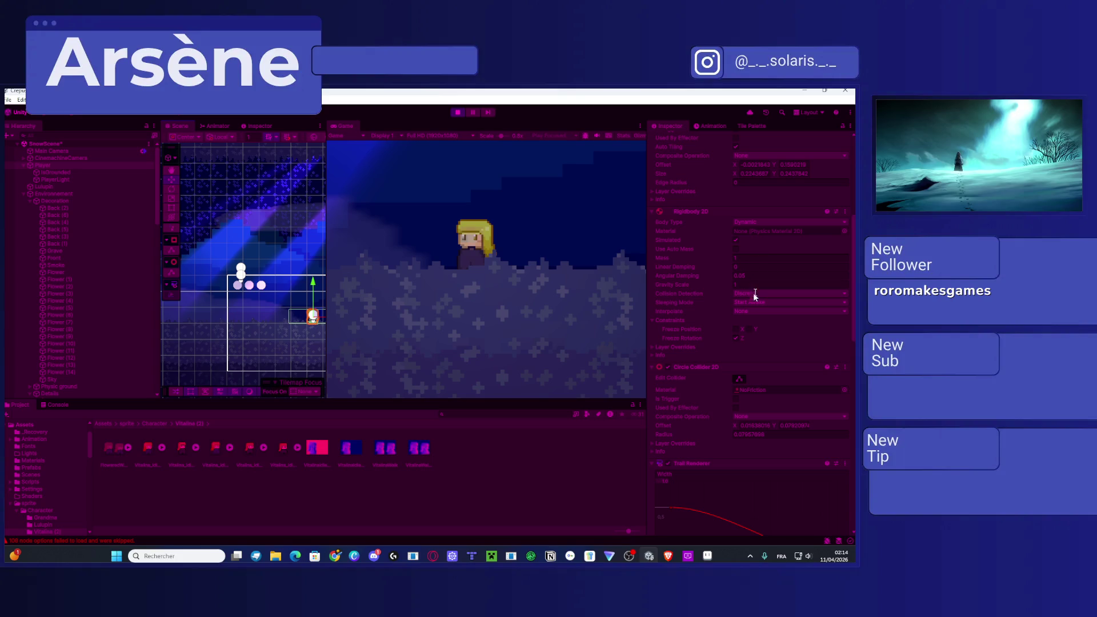
type("0")
key("Return")
key("space")
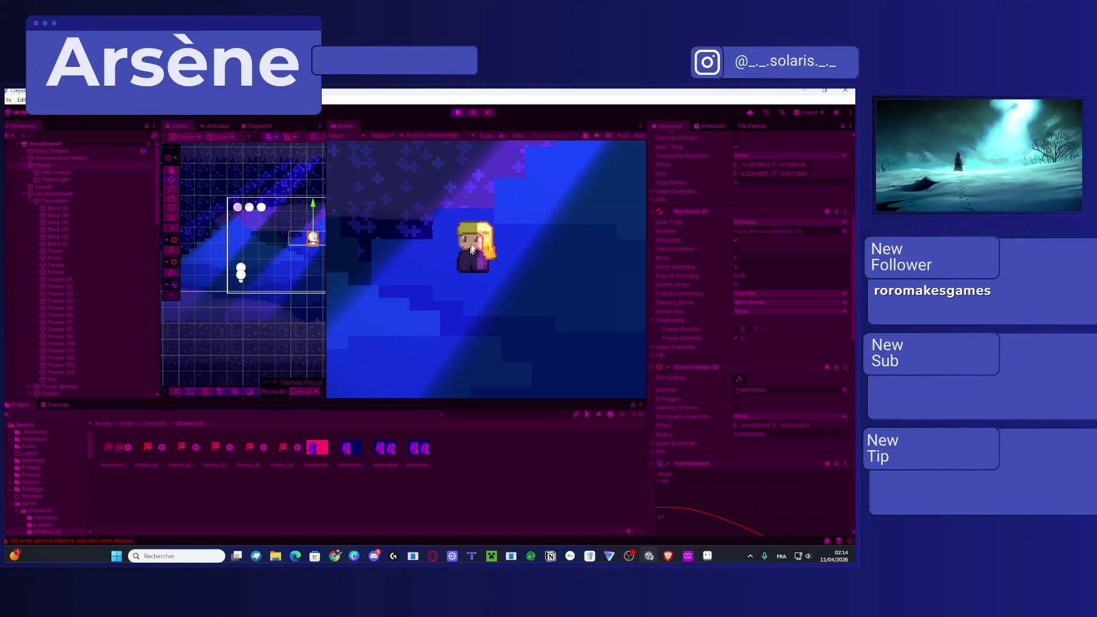
Step: Frame the level and swing the SpotMoon (1) light's cone to point down-left
key("f")
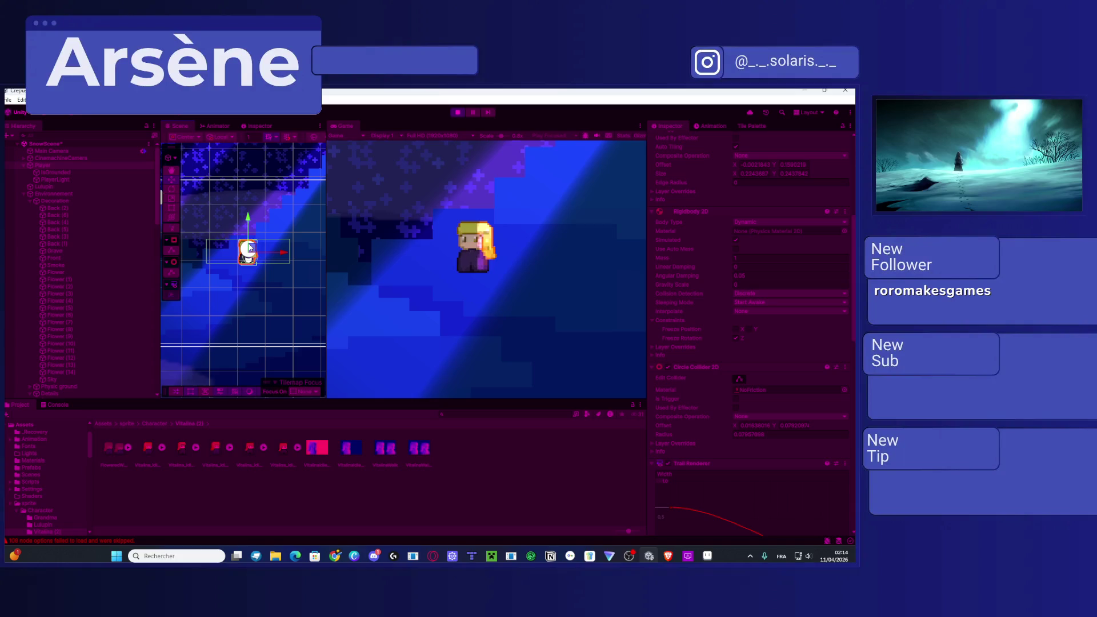
scroll(249, 247, "down", 5)
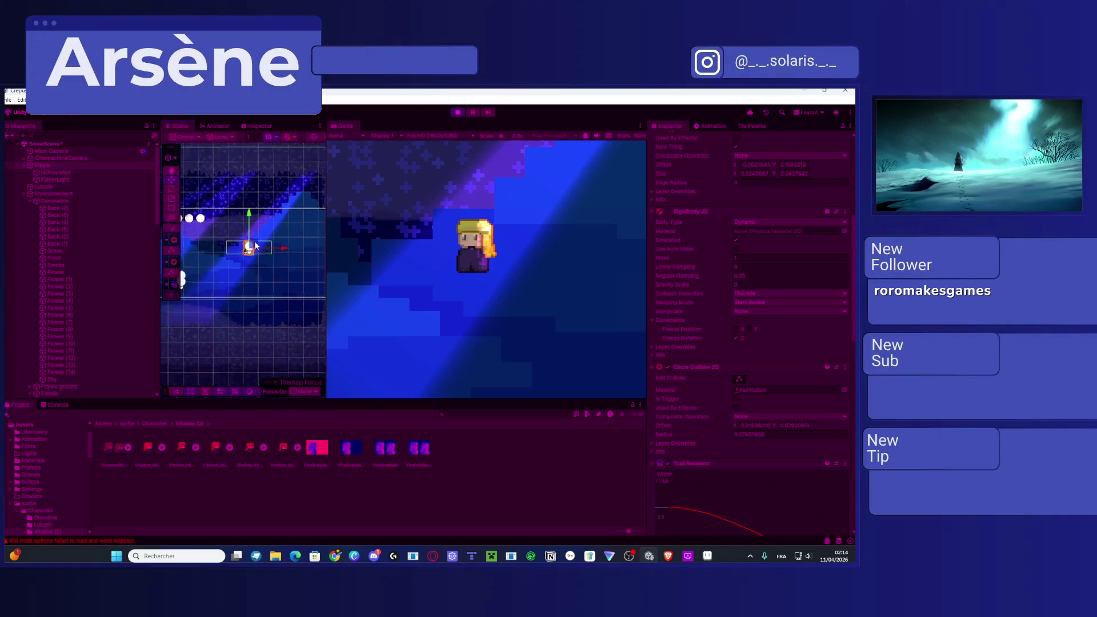
left_click_drag(263, 236, 267, 301)
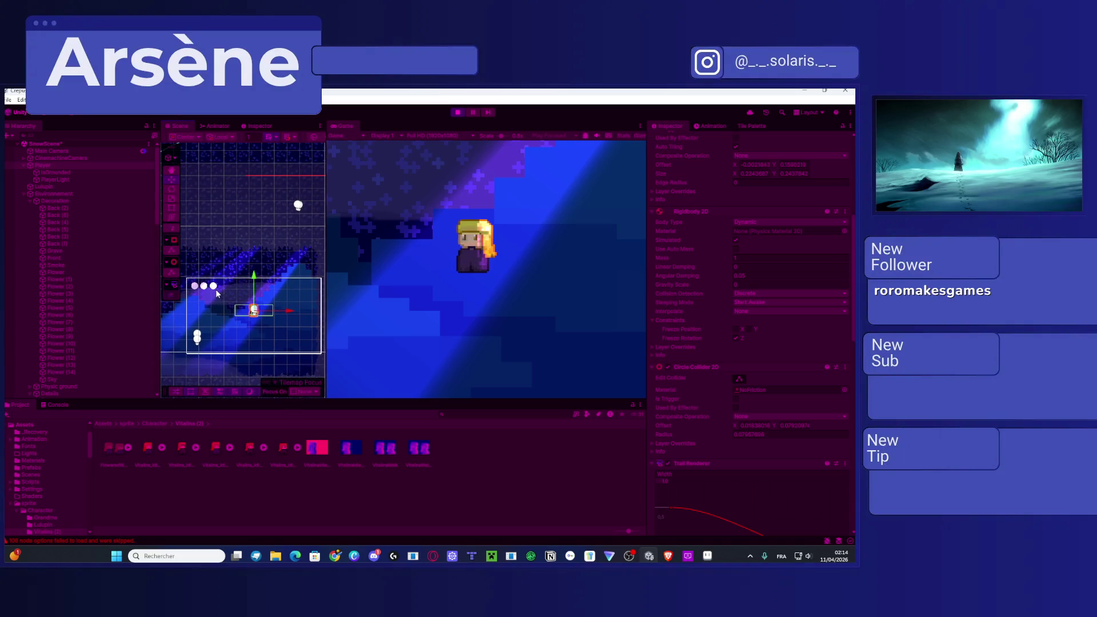
scroll(108, 269, "down", 6)
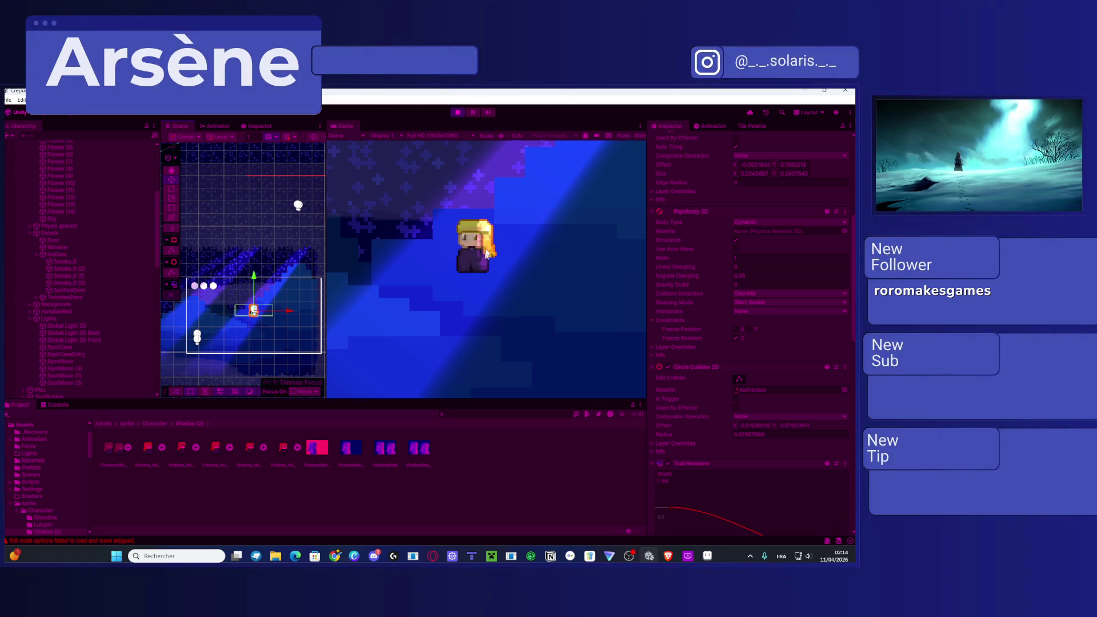
scroll(100, 355, "down", 1)
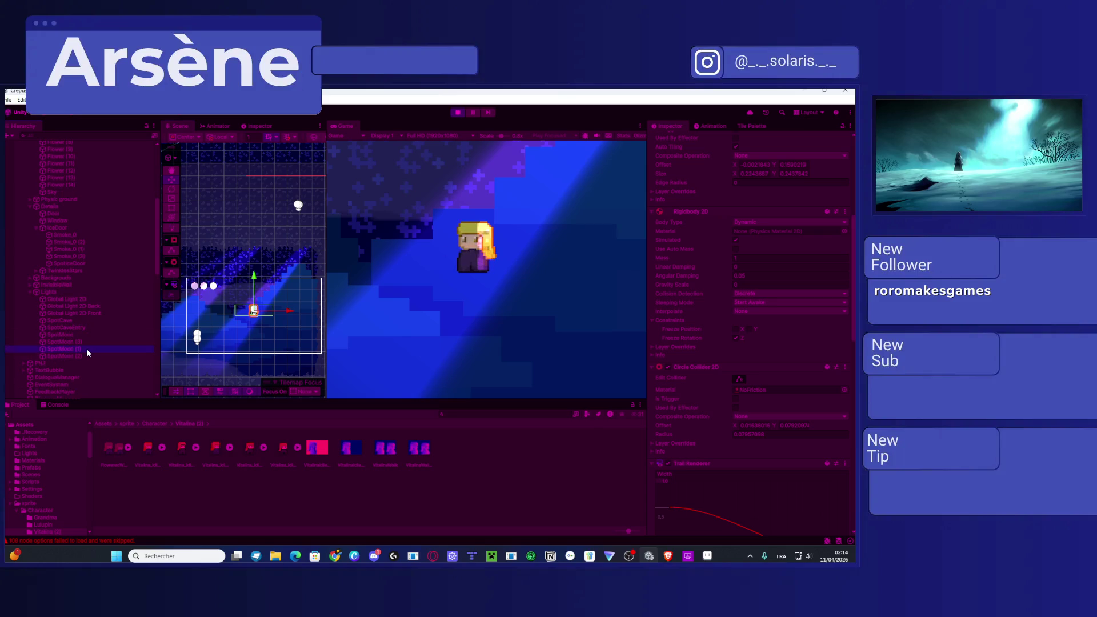
left_click(87, 348)
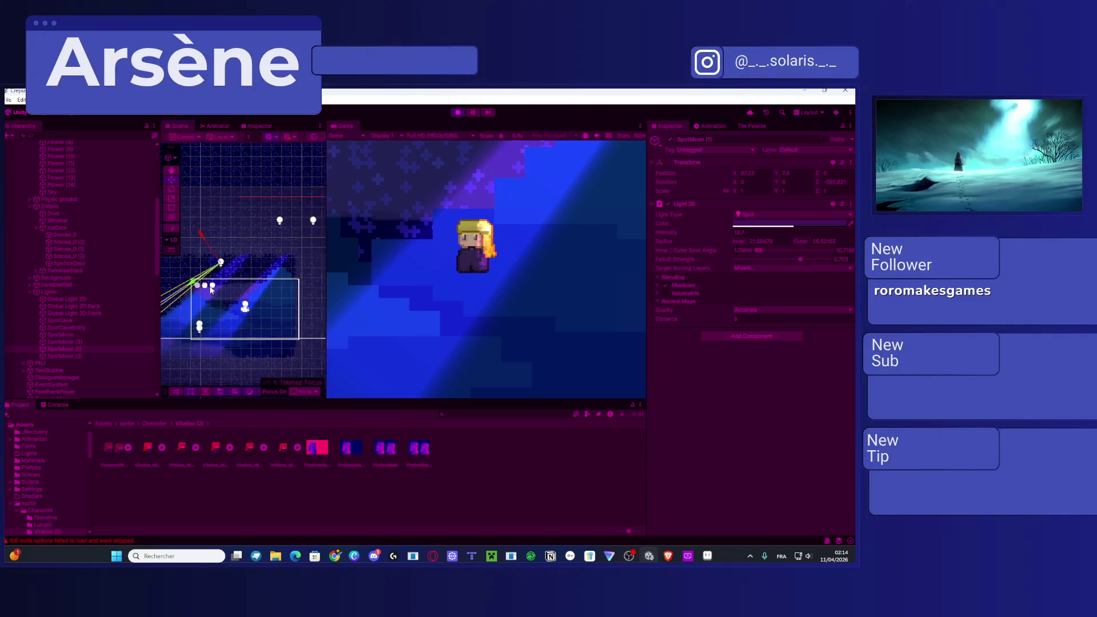
scroll(291, 292, "down", 2)
scroll(292, 293, "down", 4)
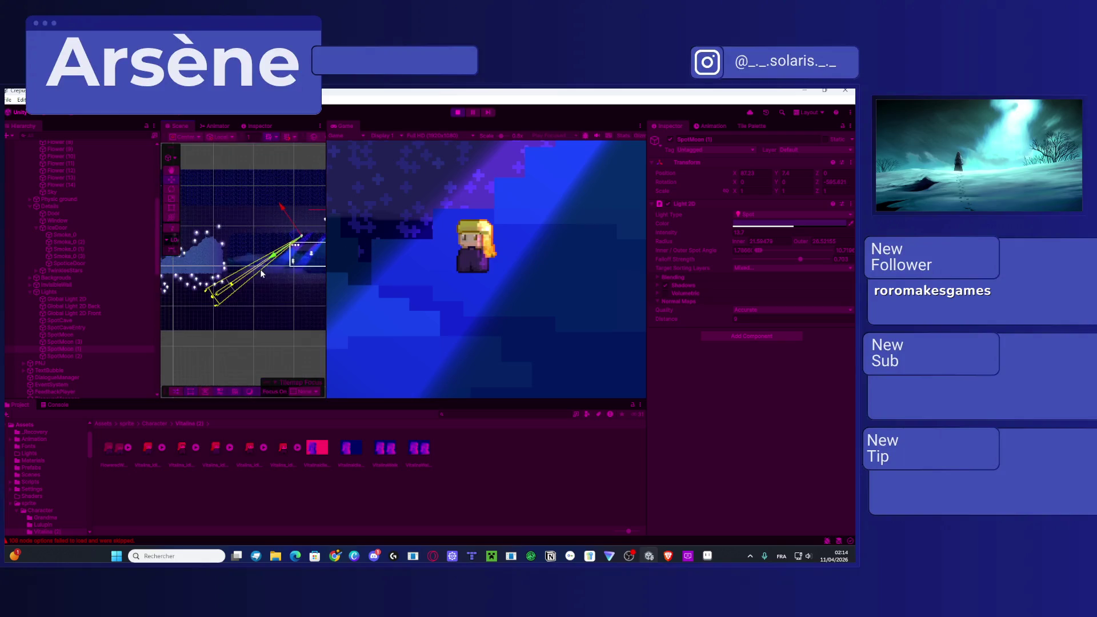
mouse_move(222, 291)
left_mouse_down()
mouse_move(338, 331)
mouse_move(269, 287)
mouse_move(235, 284)
left_mouse_up()
scroll(320, 289, "up", 3)
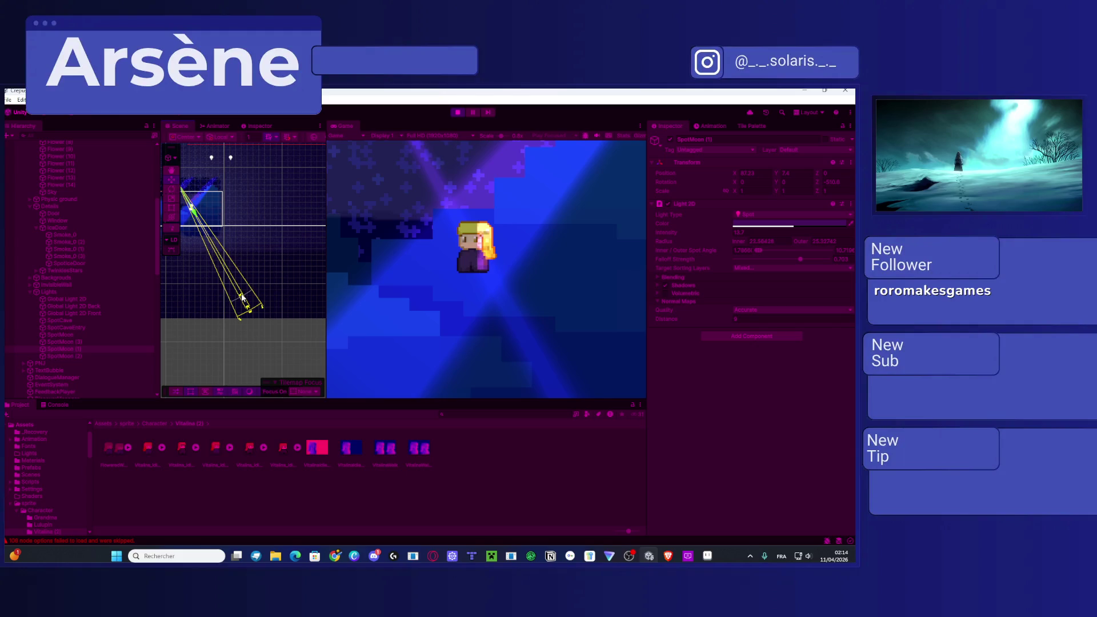
mouse_move(235, 289)
left_mouse_down()
mouse_move(240, 274)
mouse_move(276, 304)
left_mouse_up()
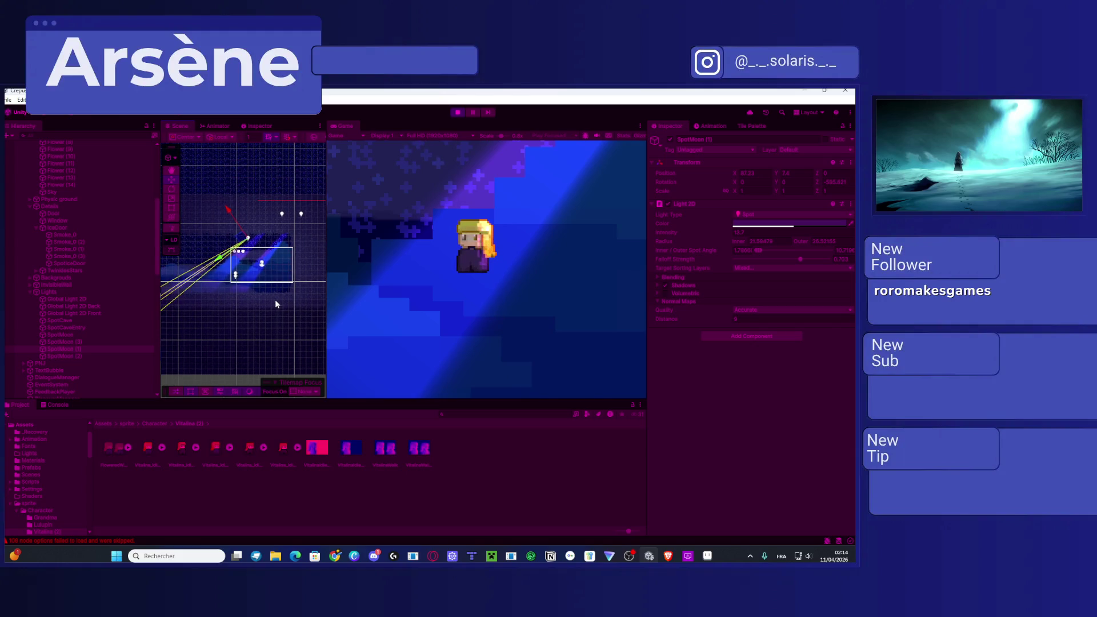
Step: Rotate and reposition the SpotMoon (2) light so its beam points down-right across the character
left_click(84, 342)
left_click(81, 351)
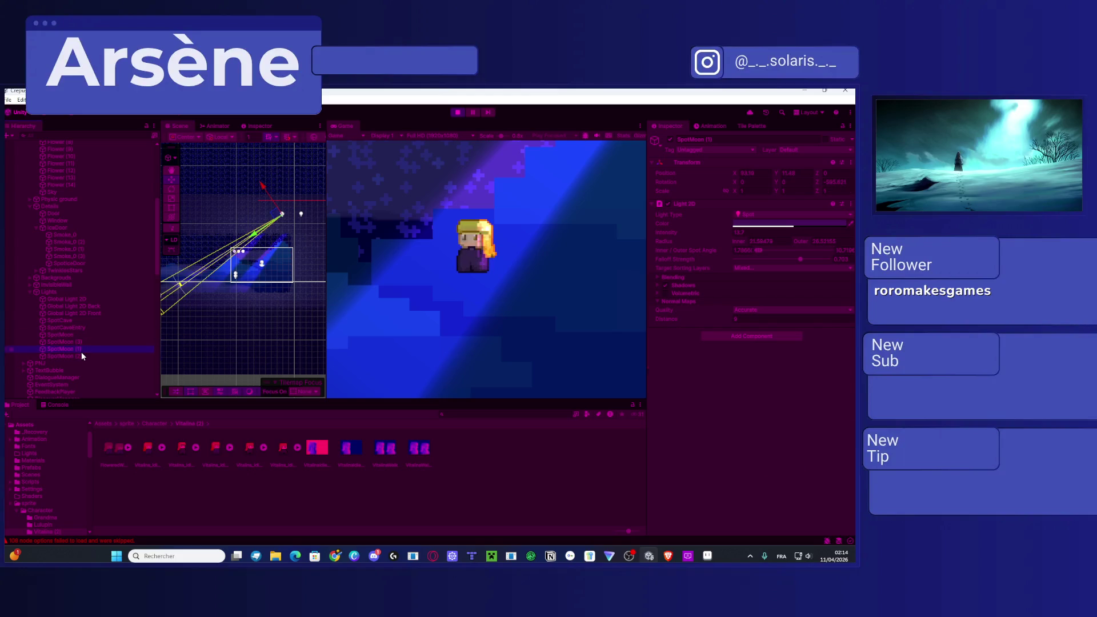
left_click(78, 356)
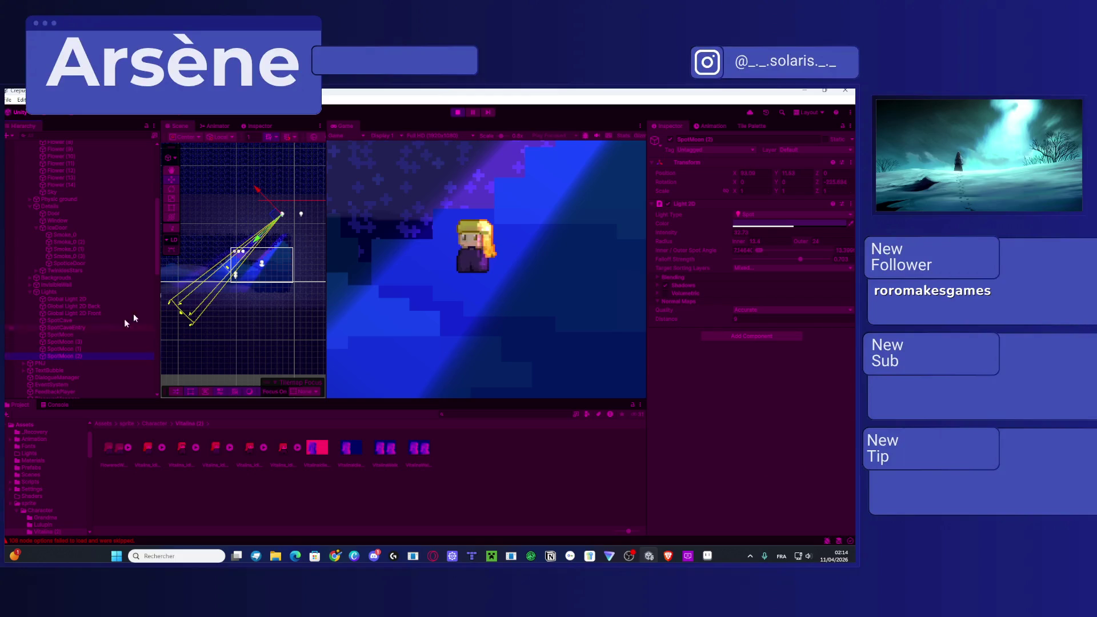
left_click_drag(181, 318, 236, 335)
left_click_drag(260, 212, 195, 187)
left_click_drag(173, 313, 292, 305)
left_click_drag(213, 205, 210, 208)
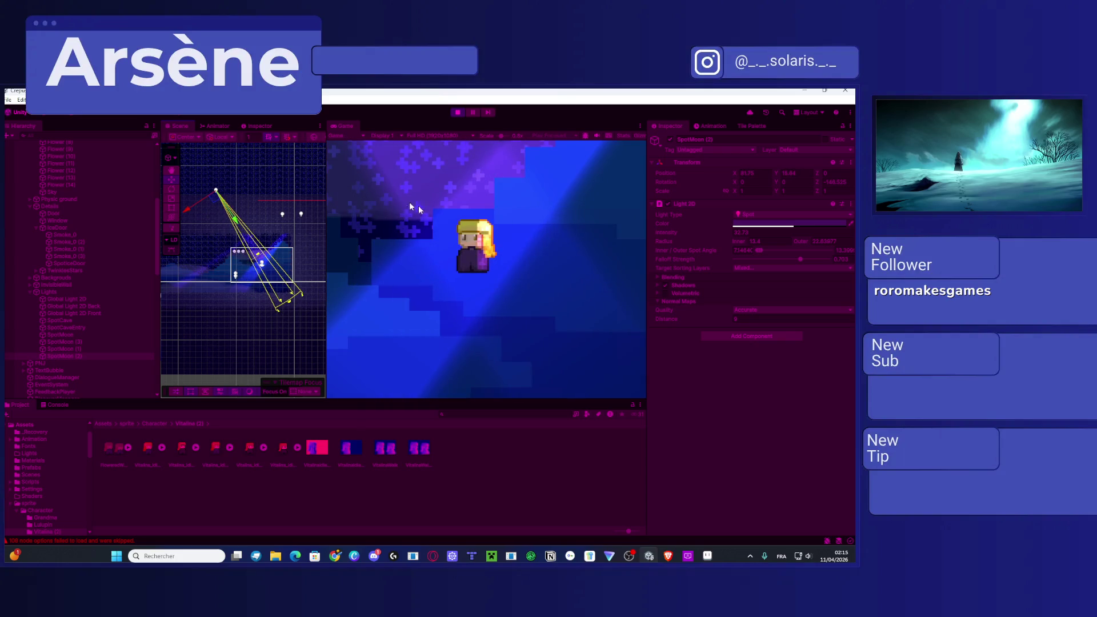
scroll(267, 253, "up", 2)
scroll(269, 252, "up", 1)
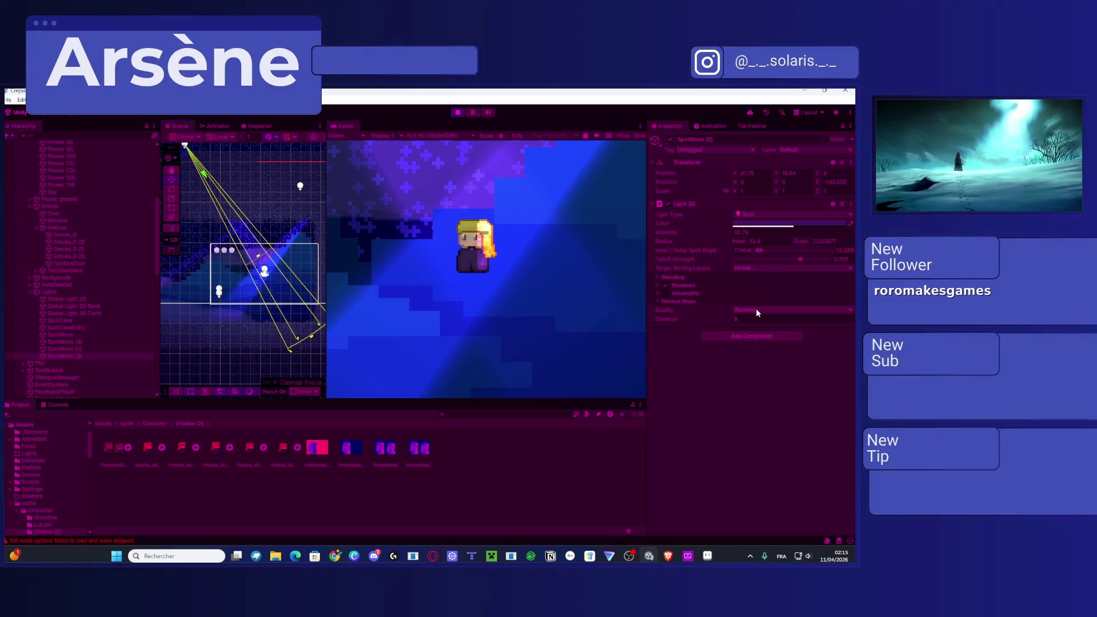
scroll(214, 190, "down", 1)
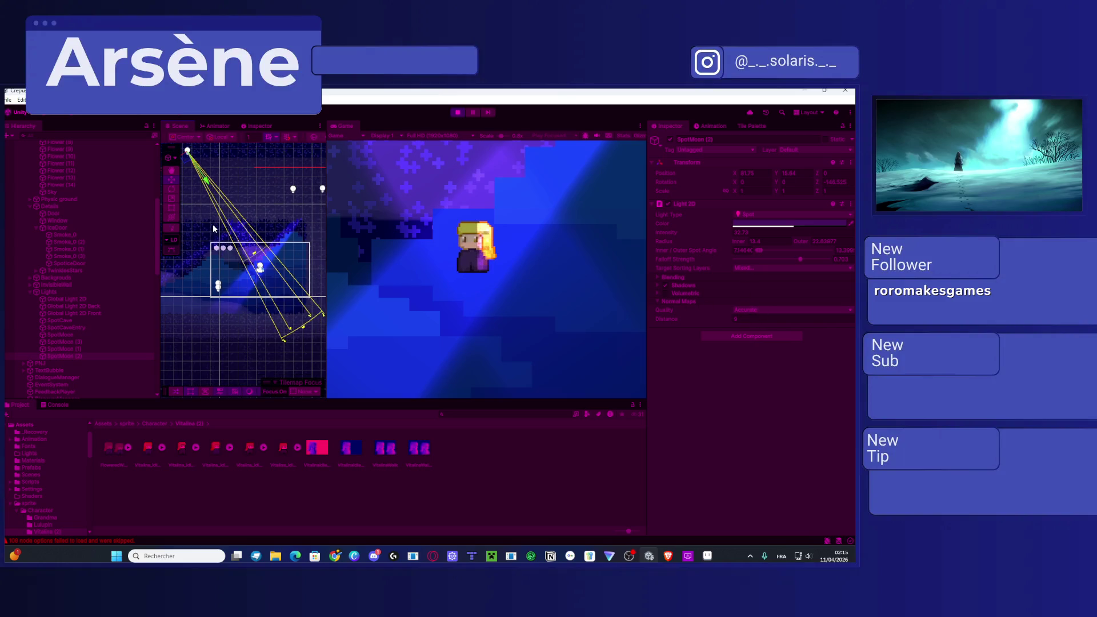
mouse_move(213, 191)
left_mouse_down()
mouse_move(255, 253)
mouse_move(204, 243)
mouse_move(218, 236)
mouse_move(201, 246)
mouse_move(215, 241)
left_mouse_up()
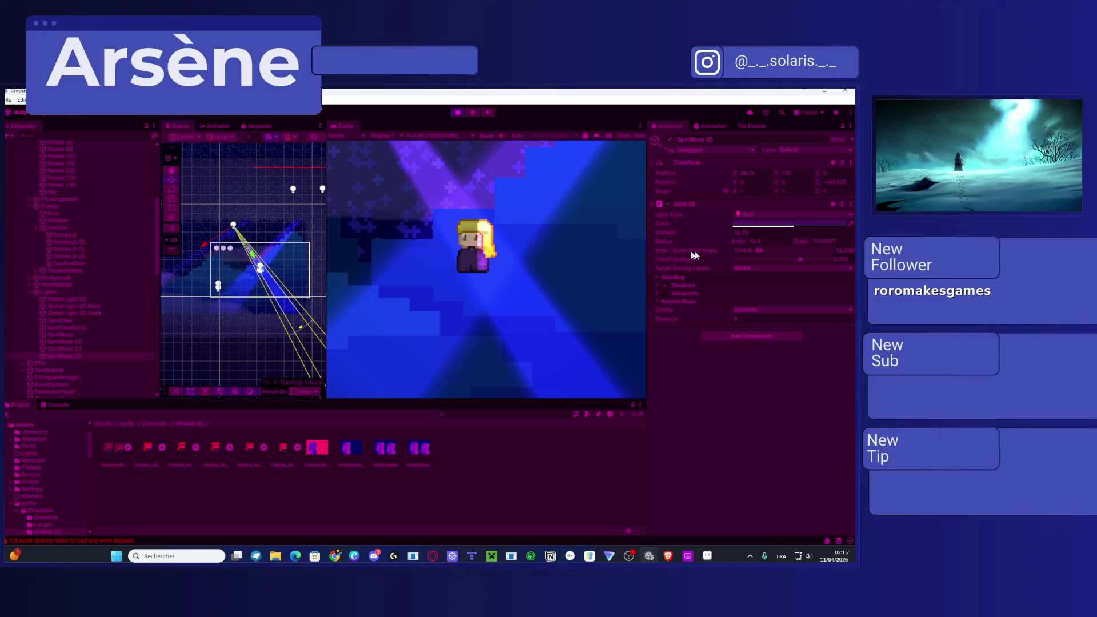
scroll(271, 243, "up", 3)
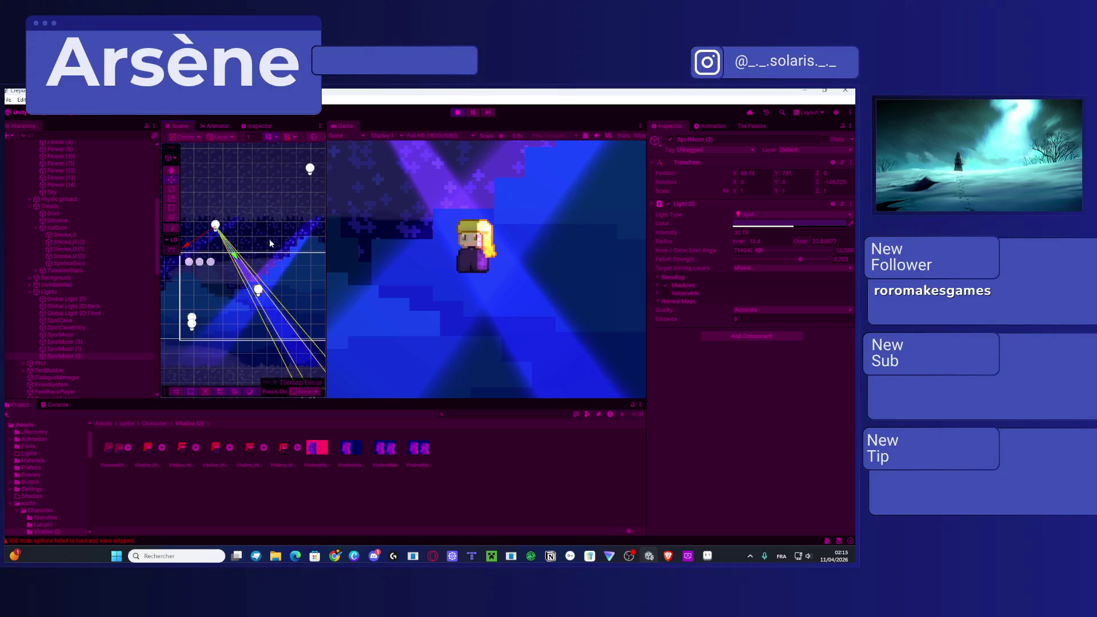
mouse_move(270, 239)
left_mouse_down()
mouse_move(261, 255)
mouse_move(276, 269)
mouse_move(284, 250)
left_mouse_up()
Step: Keep the moon light as a Spot light and drag its radius handle inward
left_click(754, 215)
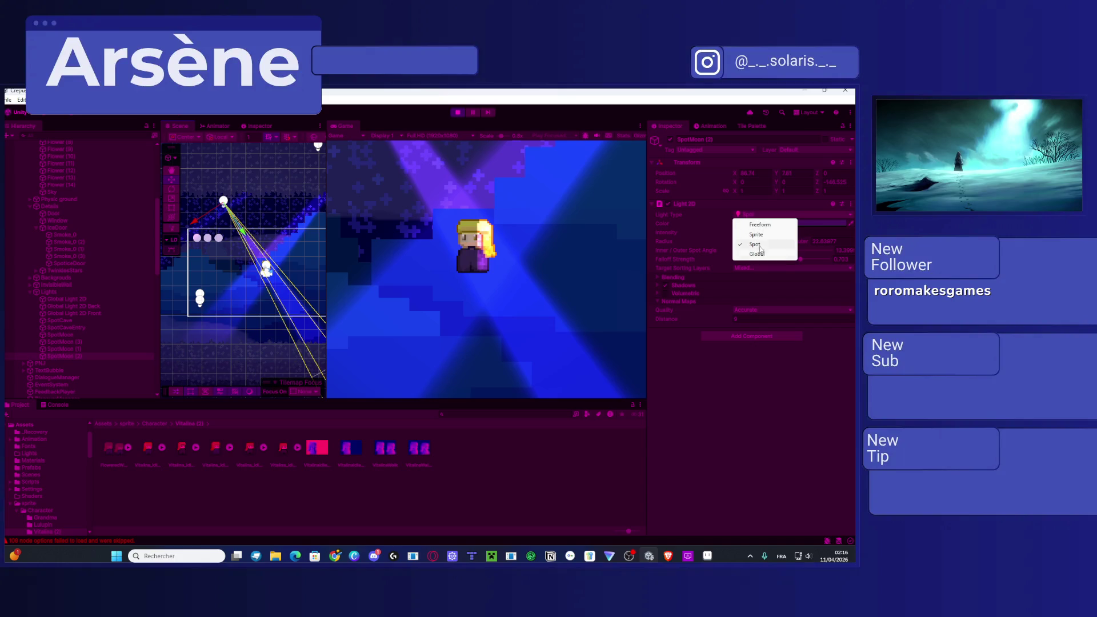
left_click(735, 357)
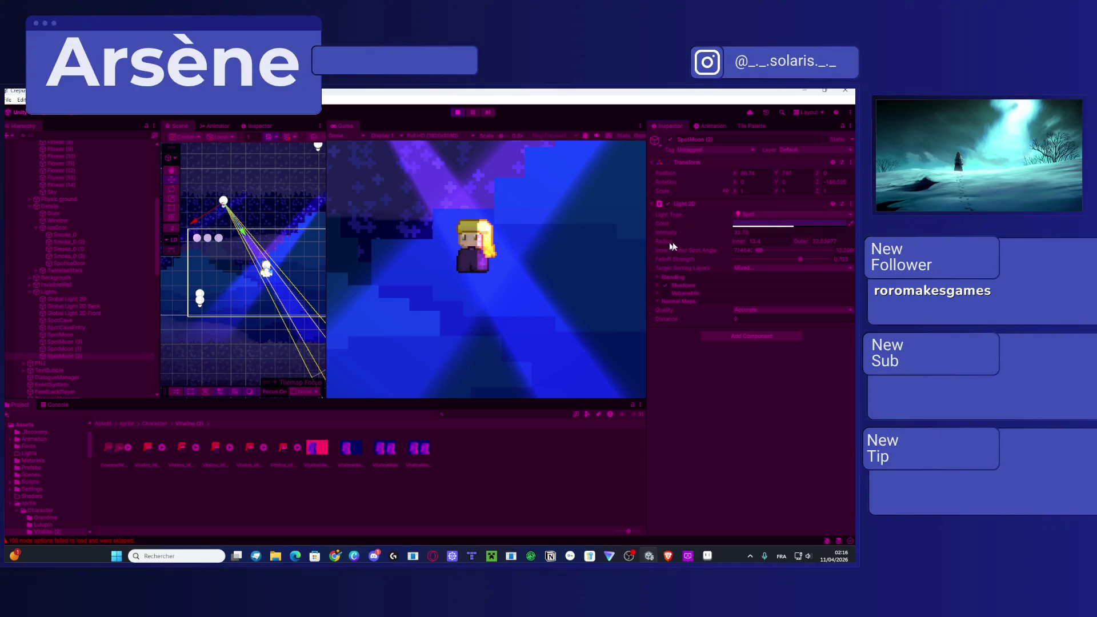
scroll(303, 297, "down", 2)
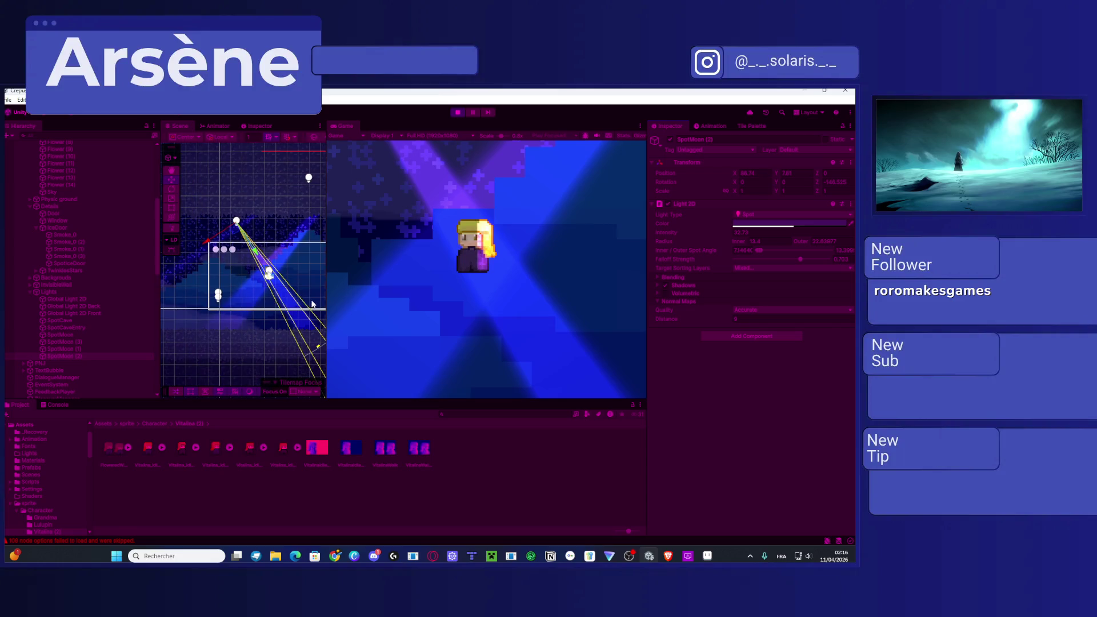
mouse_move(314, 345)
left_mouse_down()
mouse_move(284, 280)
mouse_move(243, 239)
mouse_move(270, 289)
mouse_move(281, 290)
left_mouse_up()
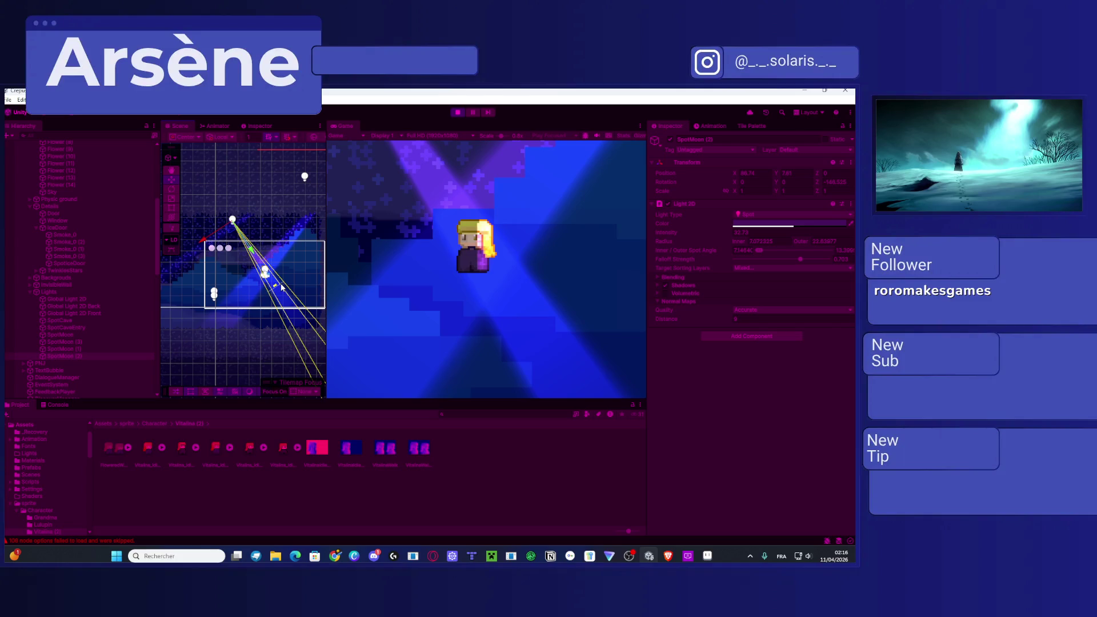
Step: Try the Light Type as Global, then Sprite, and switch it back to Spot
left_click(747, 218)
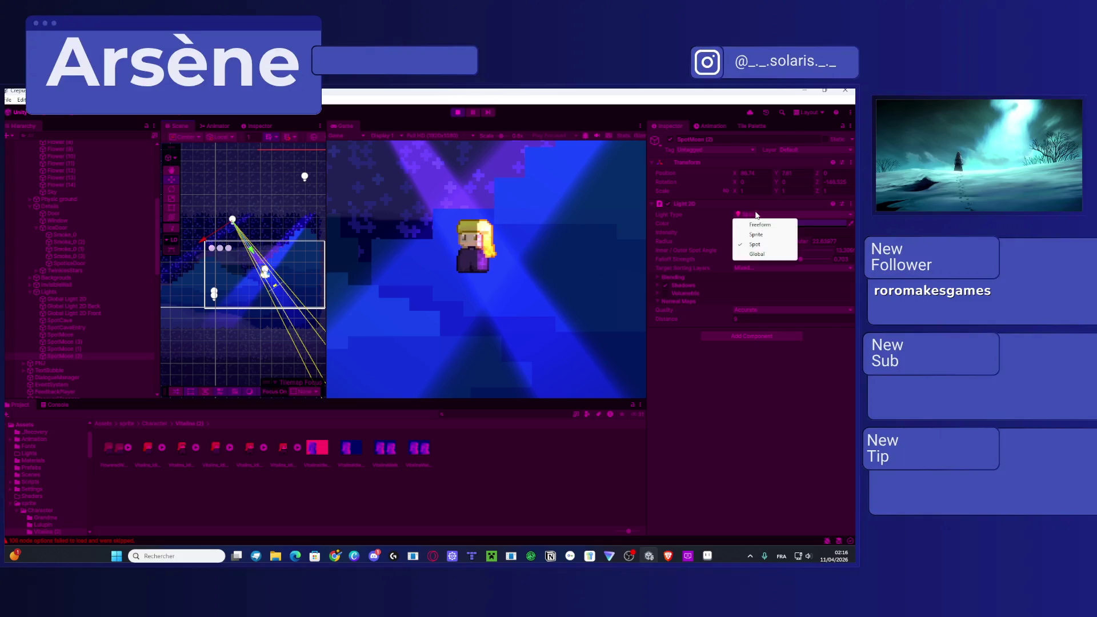
left_click(754, 255)
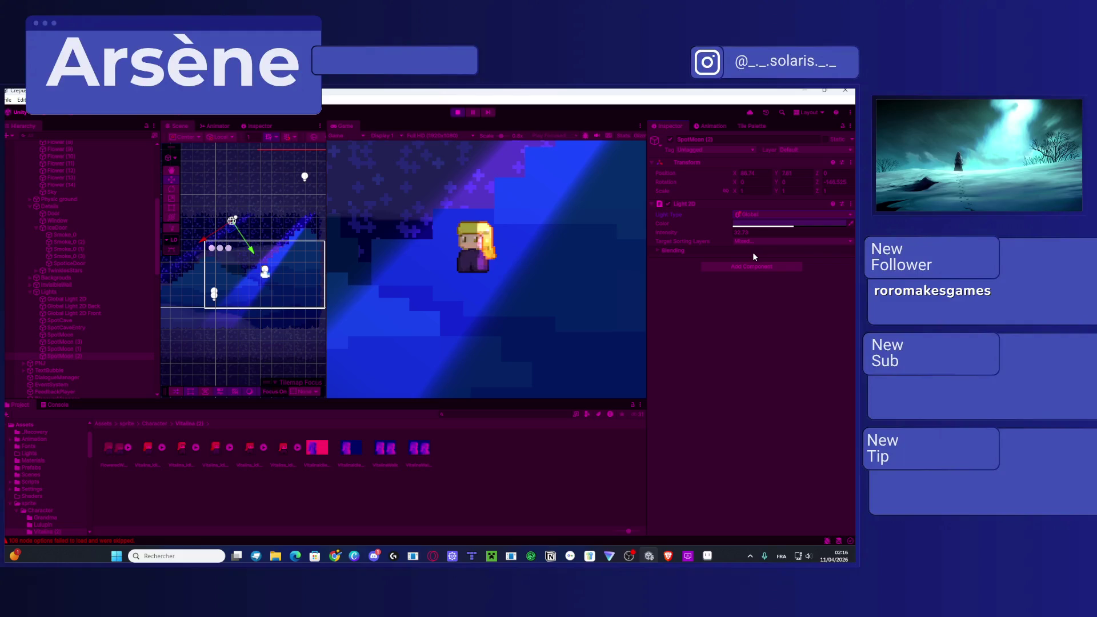
left_click(750, 216)
left_click(764, 235)
left_click(756, 213)
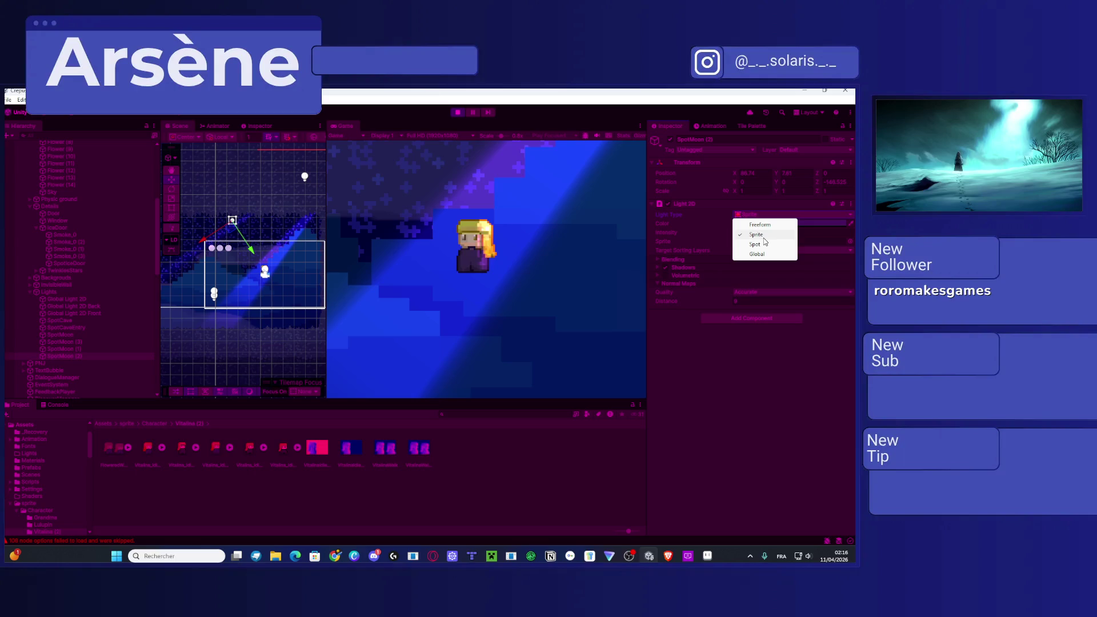
left_click(759, 244)
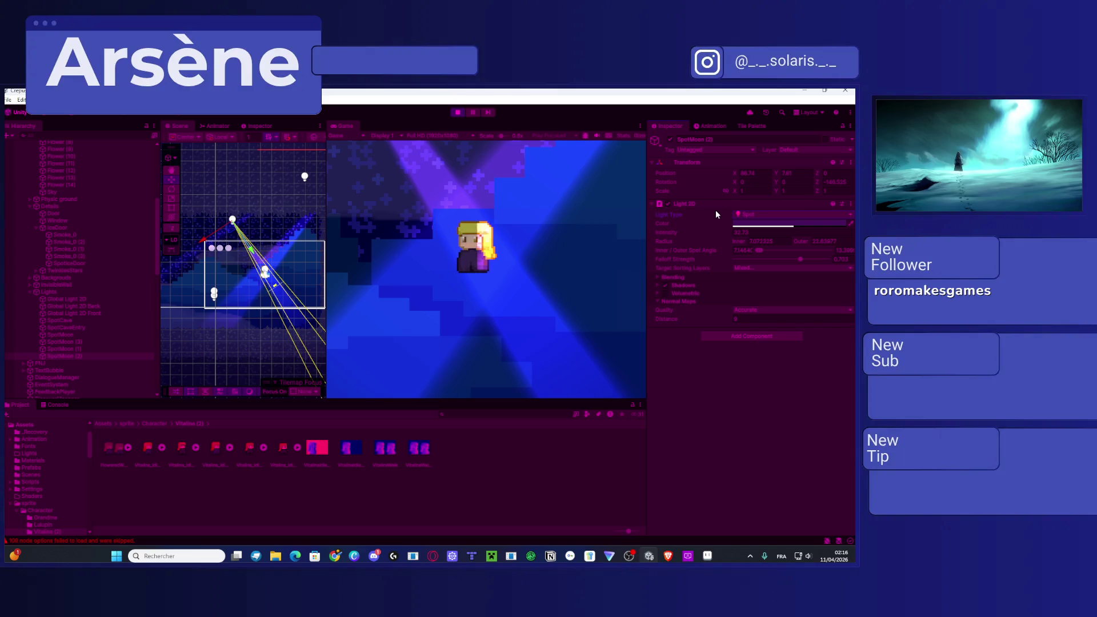
left_click(816, 214)
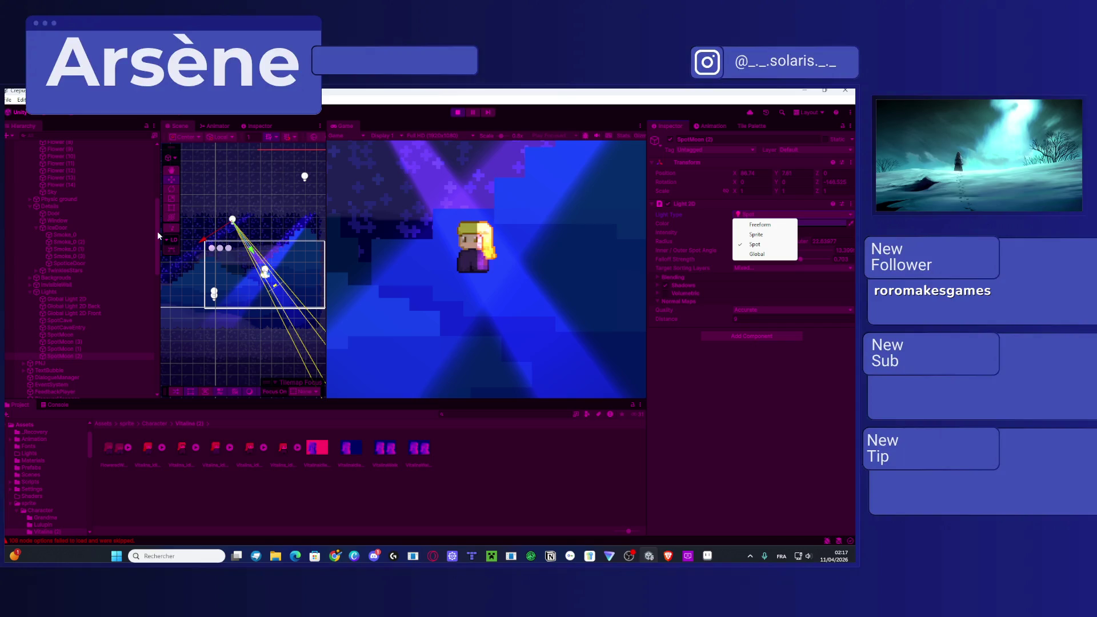
Step: Add a Point Light object through the Hierarchy's right-click Light menu
scroll(80, 257, "up", 8)
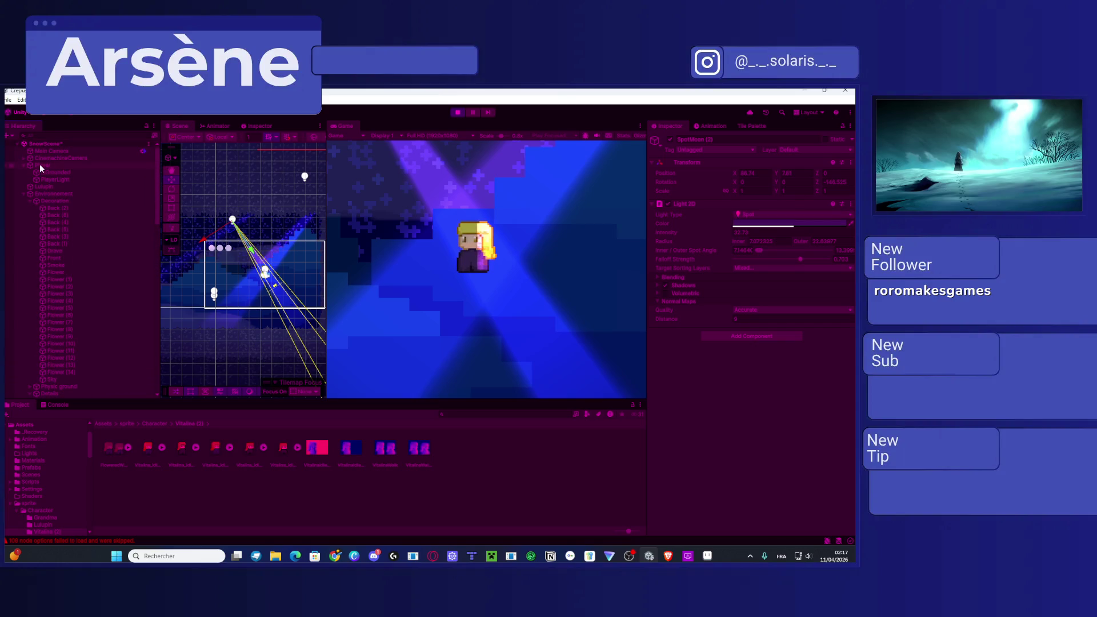
right_click(46, 143)
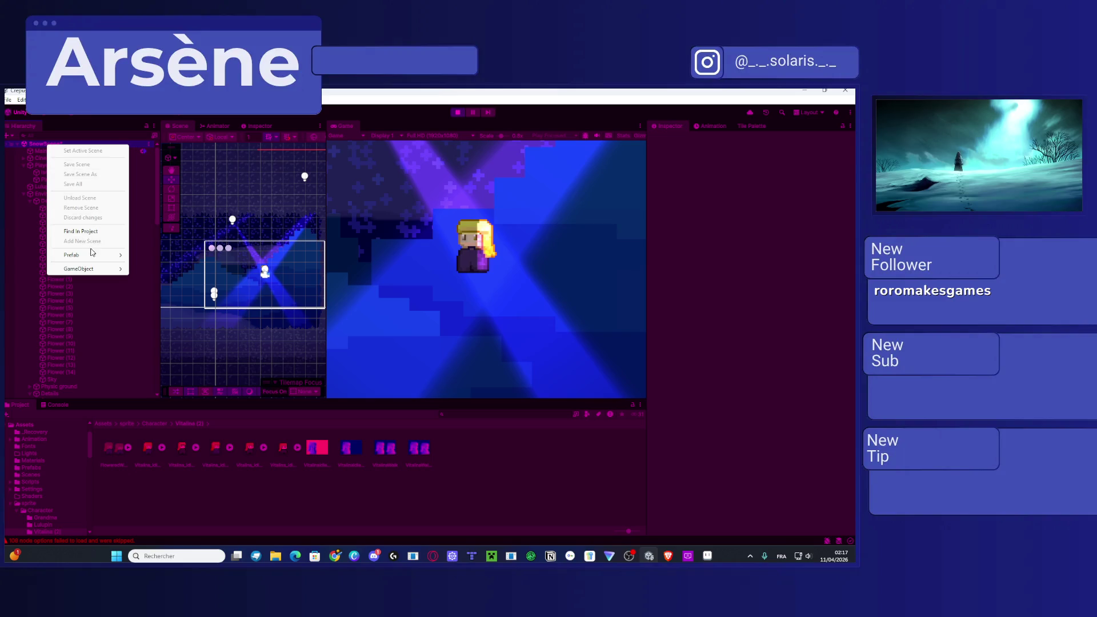
left_click(29, 151)
right_click(39, 152)
left_click(35, 233)
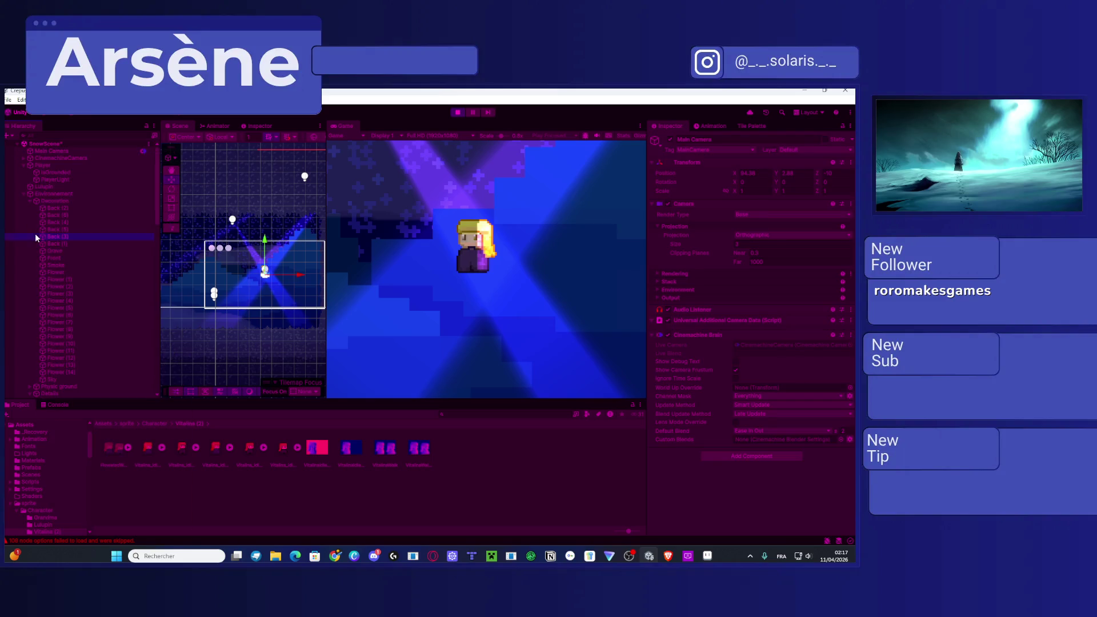
scroll(50, 307, "down", 10)
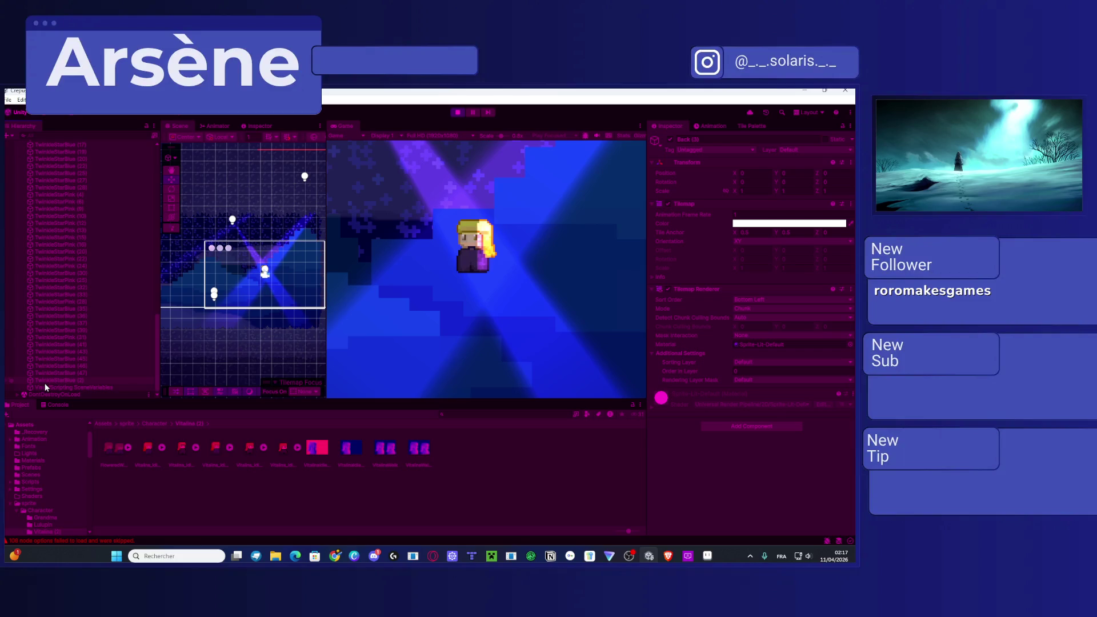
right_click(42, 386)
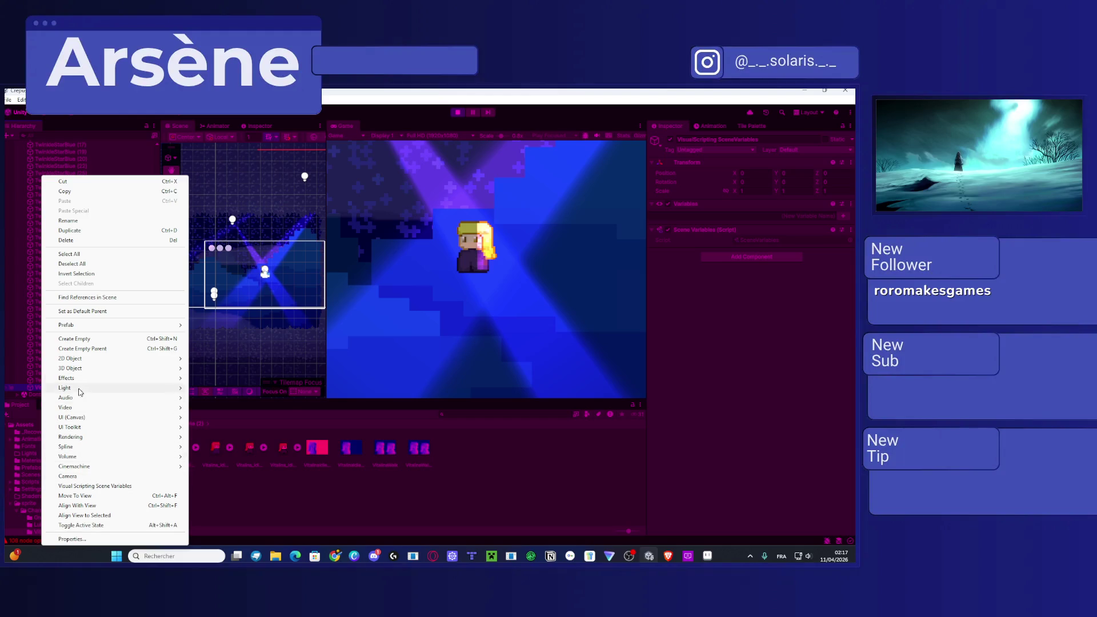
mouse_move(81, 390)
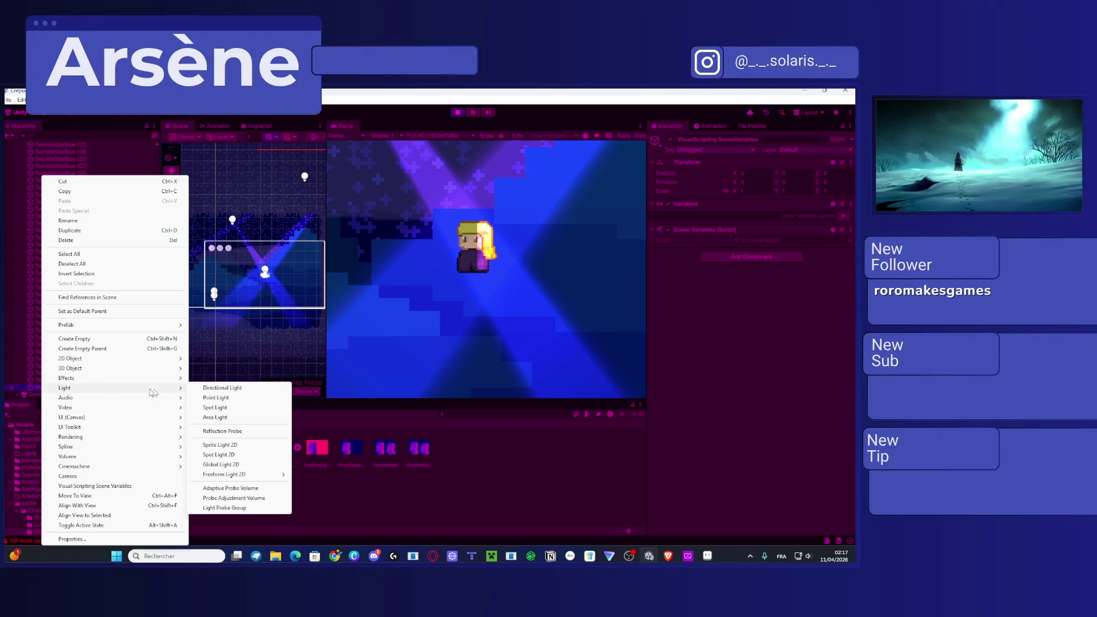
left_click(233, 401)
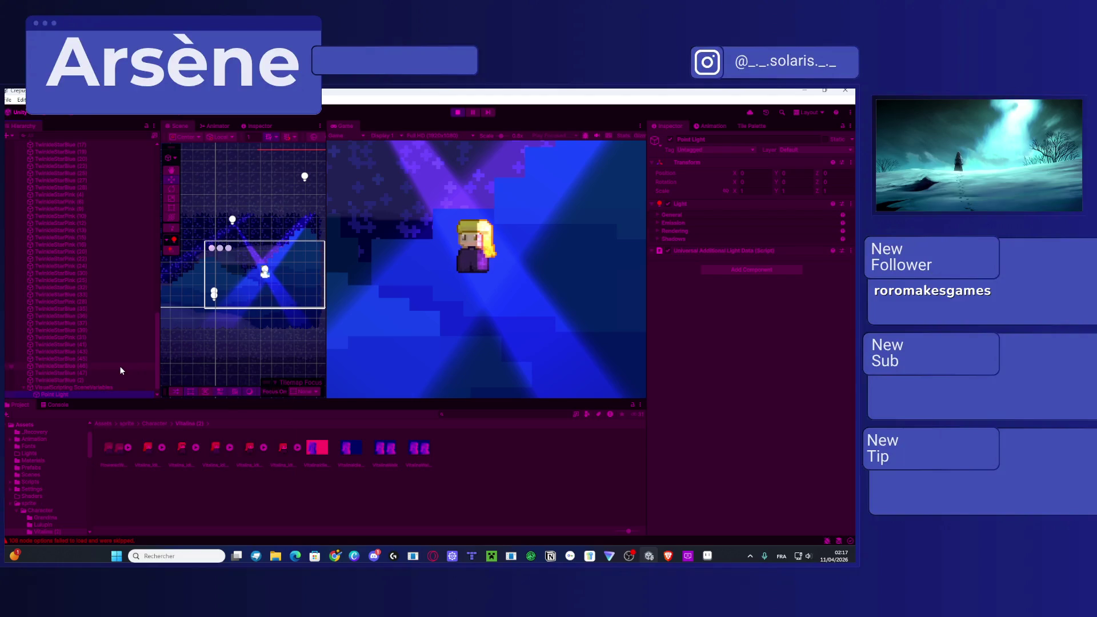
scroll(61, 387, "down", 1)
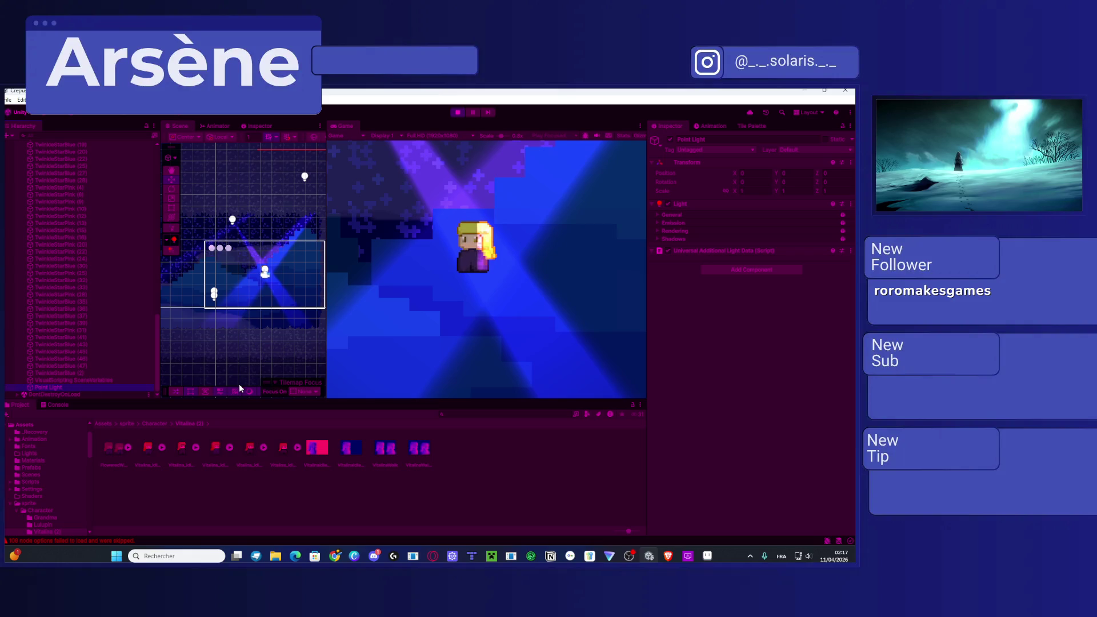
scroll(284, 268, "down", 4)
scroll(282, 267, "down", 3)
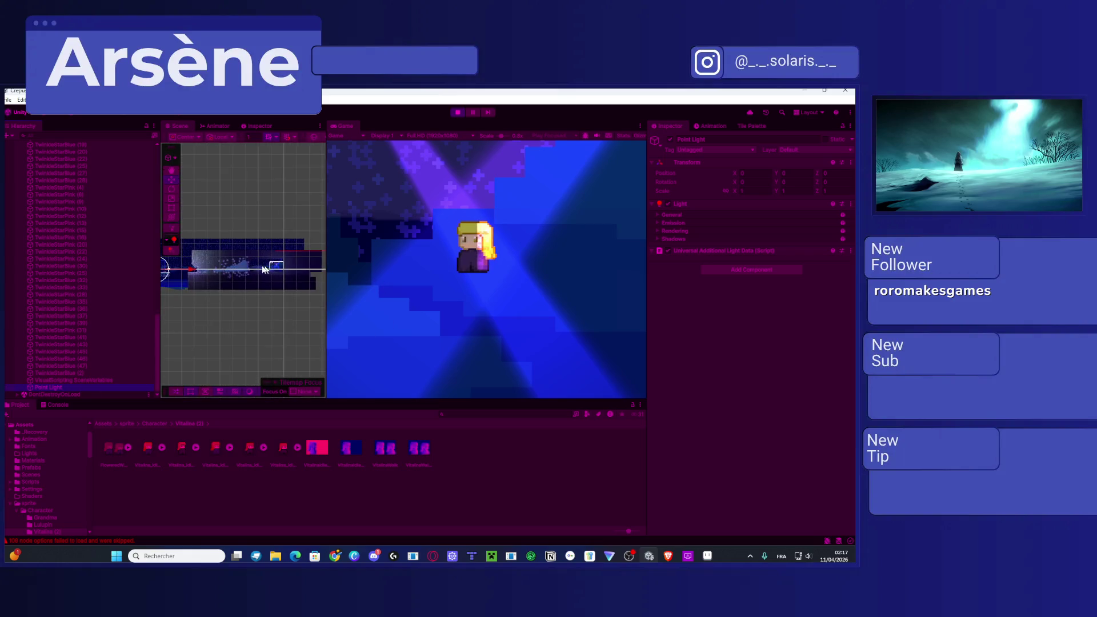
Step: Slide the Point Light right along X and expand its General and Emission settings
mouse_move(220, 271)
left_mouse_down()
mouse_move(334, 277)
mouse_move(297, 234)
mouse_move(296, 246)
left_mouse_up()
scroll(308, 268, "up", 5)
scroll(314, 278, "up", 5)
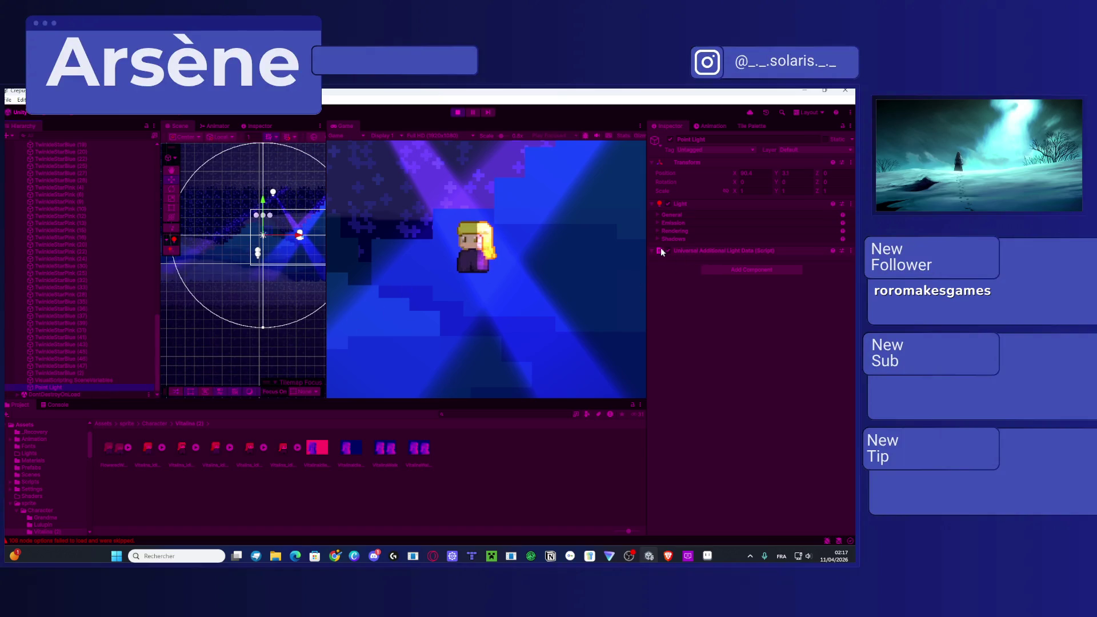
left_click(657, 216)
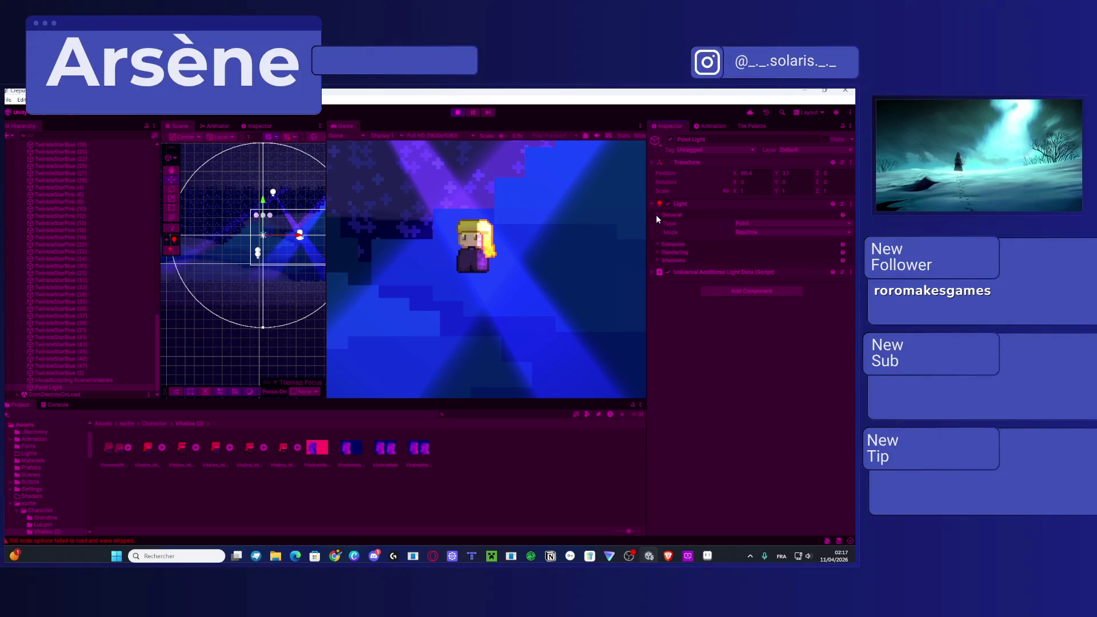
left_click(658, 245)
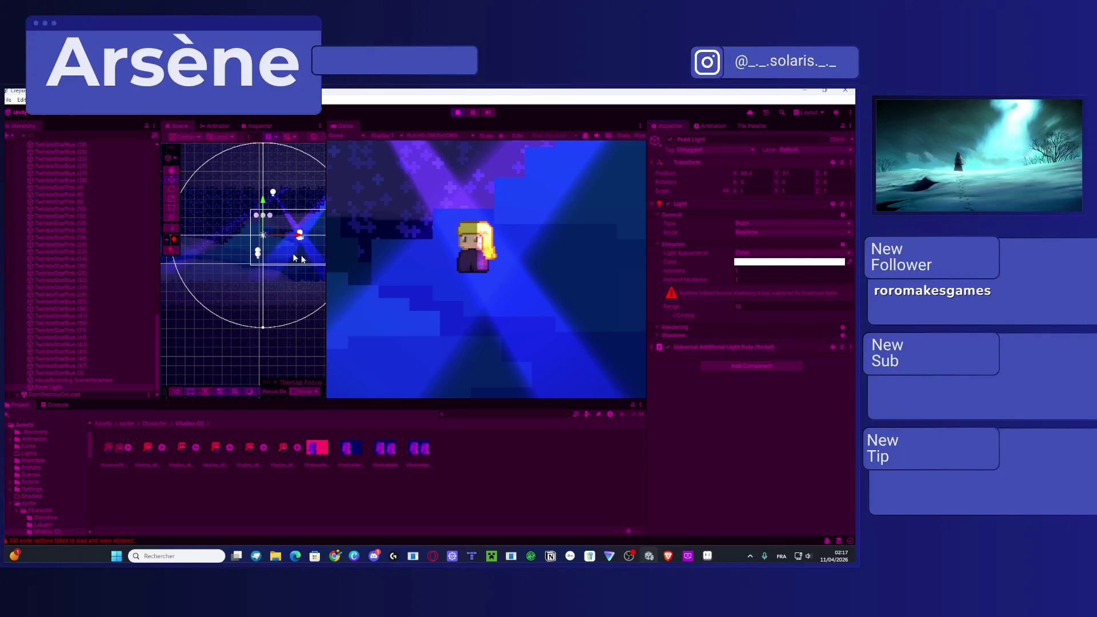
scroll(281, 216, "up", 3)
scroll(280, 212, "up", 2)
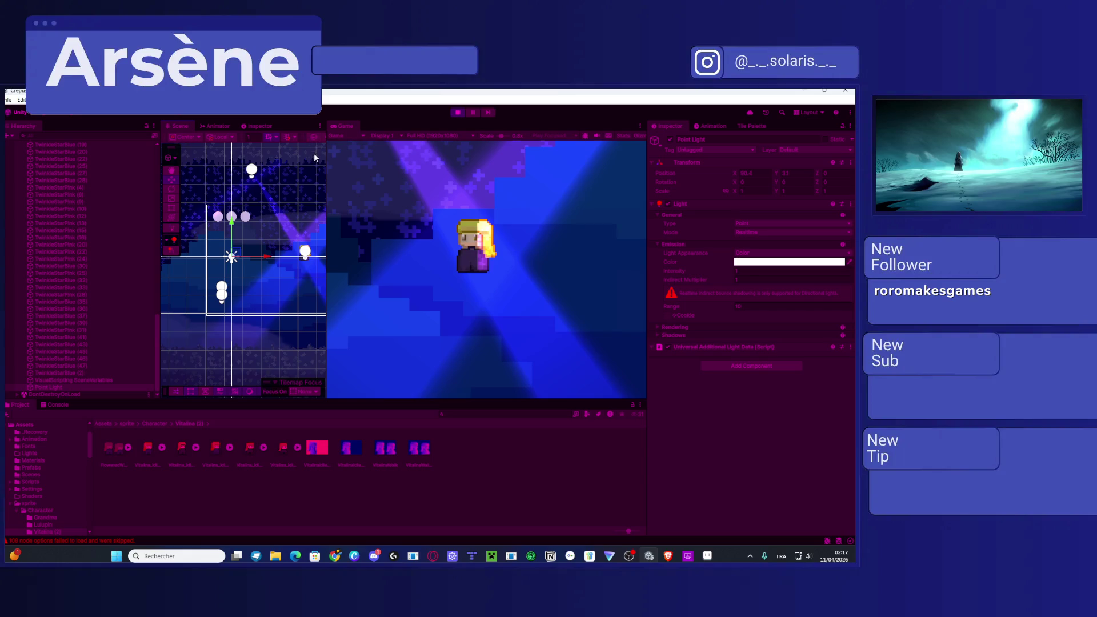
Step: Switch the Scene view to 3D perspective, move the point light right, and adjust its intensity
left_click_drag(326, 154, 430, 148)
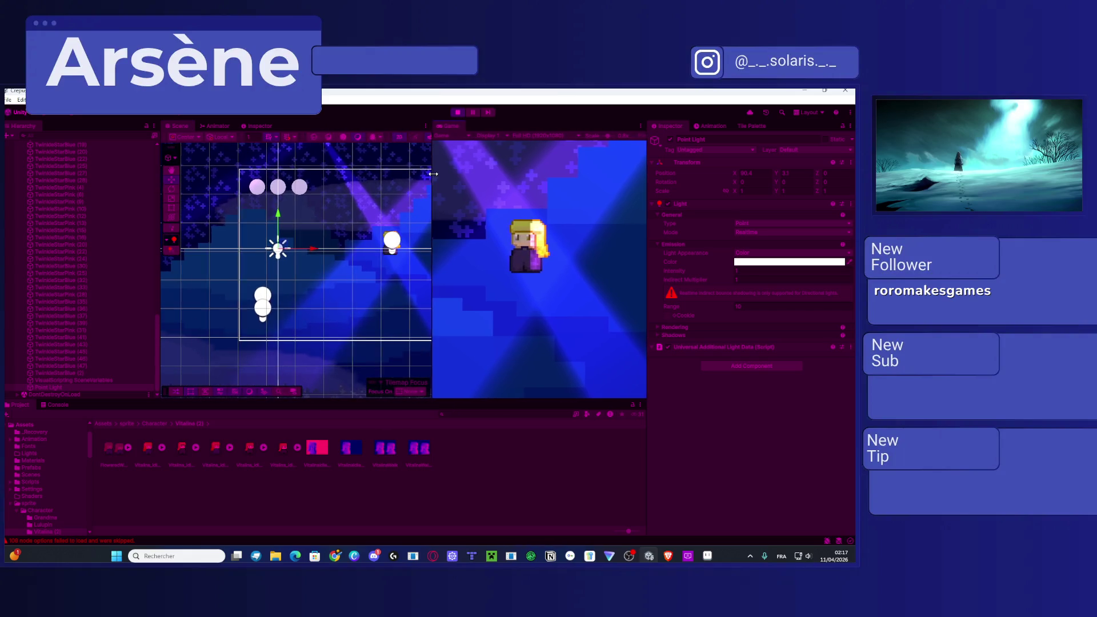
left_click(395, 136)
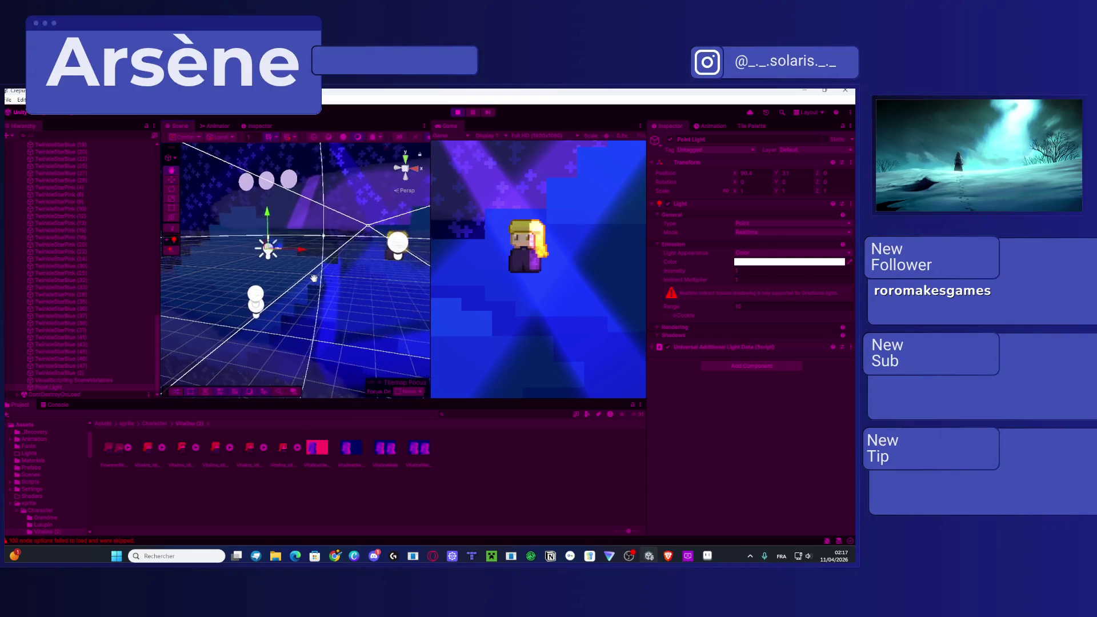
left_click_drag(268, 258, 368, 270)
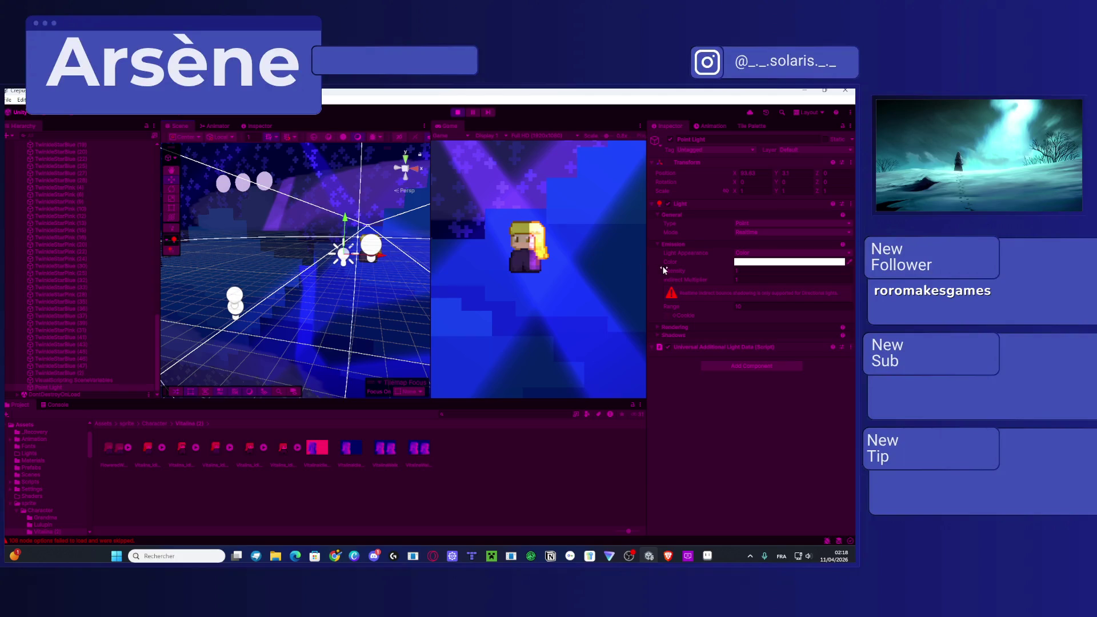
mouse_move(670, 273)
left_mouse_down()
mouse_move(804, 274)
mouse_move(114, 282)
mouse_move(655, 274)
left_mouse_up()
Step: Set the Point Light's colour to red
left_click(737, 263)
left_click_drag(792, 324, 826, 303)
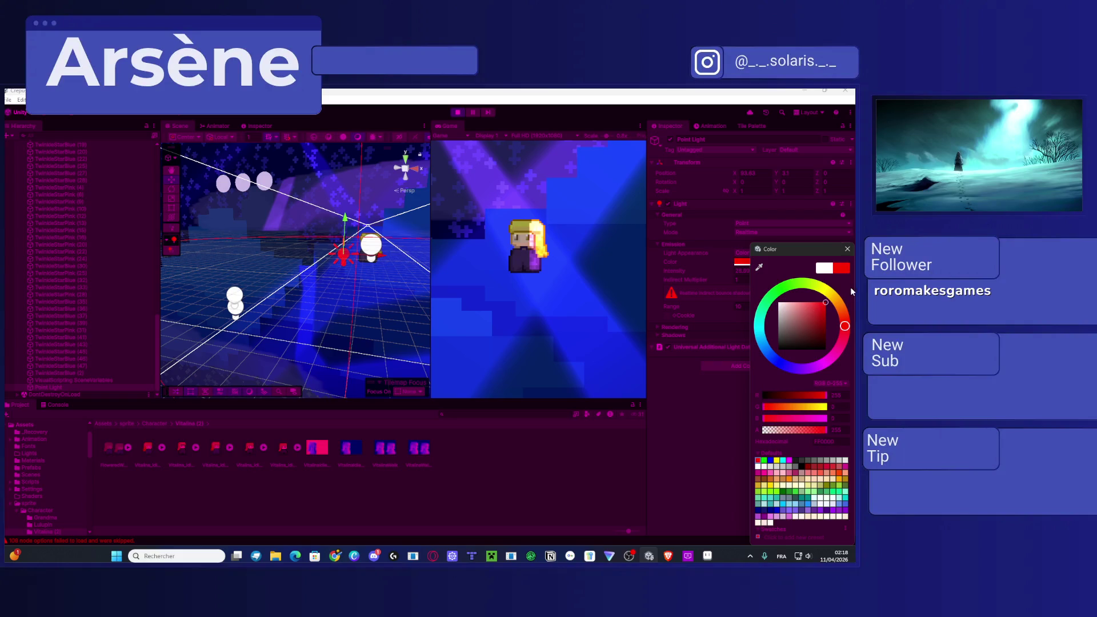
left_click(695, 423)
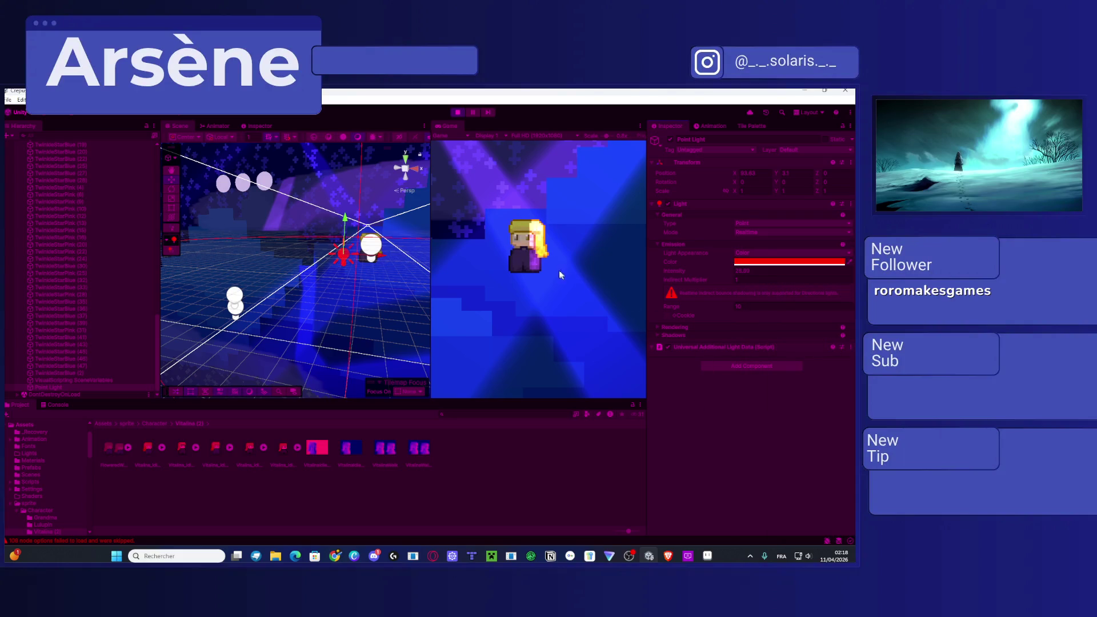
Step: Move the point light along its depth and X axes, then drag it up beside the SpotMoon lights
mouse_move(354, 263)
left_mouse_down()
mouse_move(309, 258)
mouse_move(409, 258)
mouse_move(253, 238)
mouse_move(381, 256)
mouse_move(143, 258)
mouse_move(290, 265)
left_mouse_up()
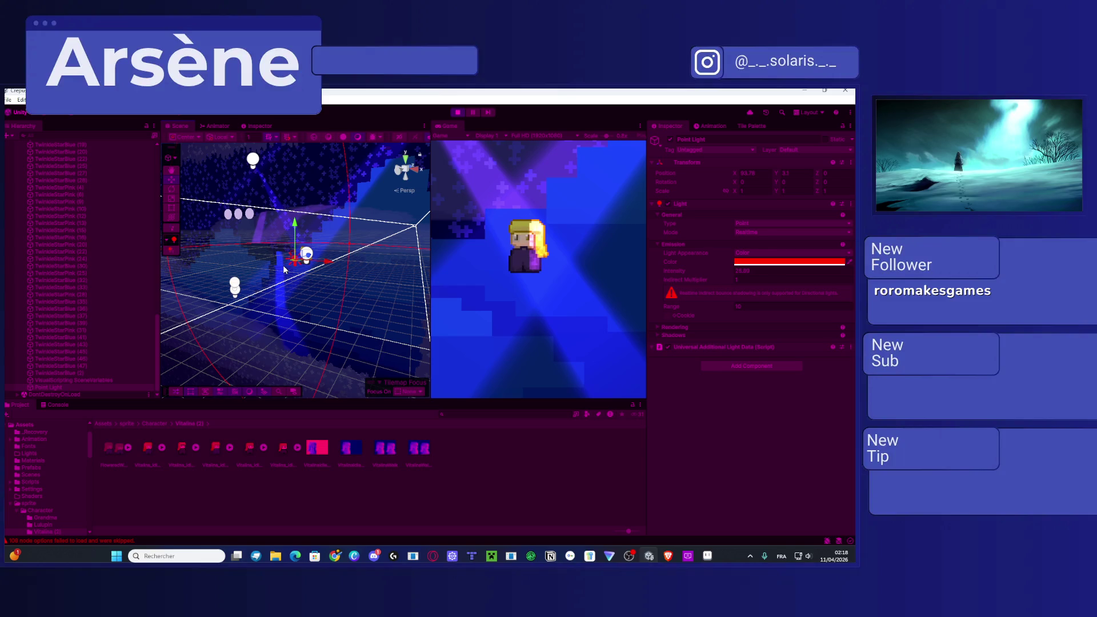
left_click_drag(340, 274, 263, 288)
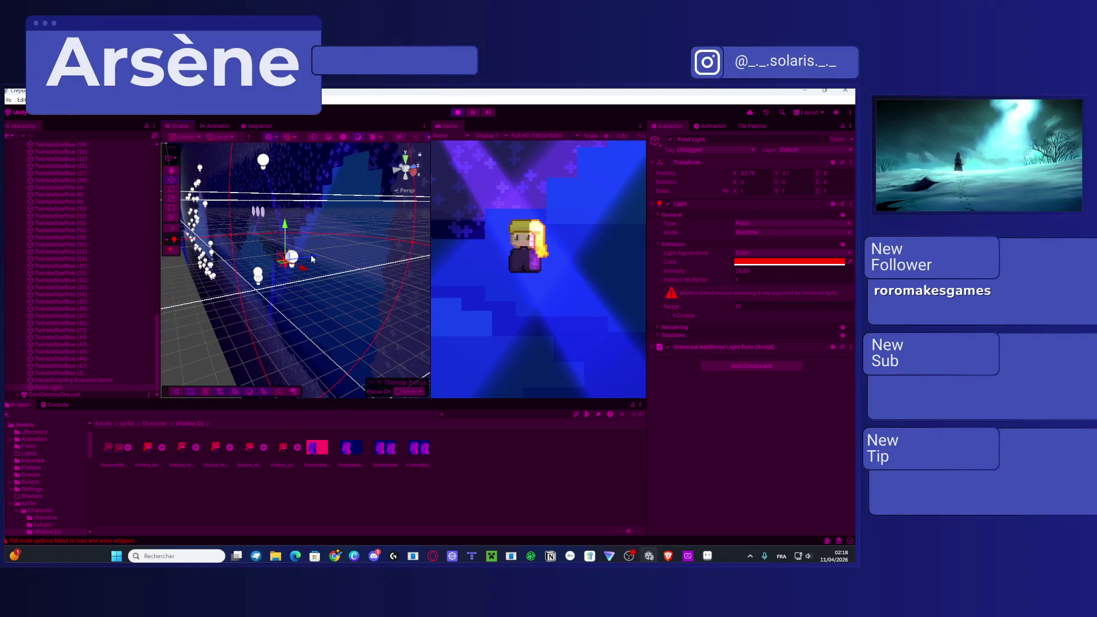
mouse_move(311, 259)
left_mouse_down()
mouse_move(223, 272)
mouse_move(412, 288)
left_mouse_up()
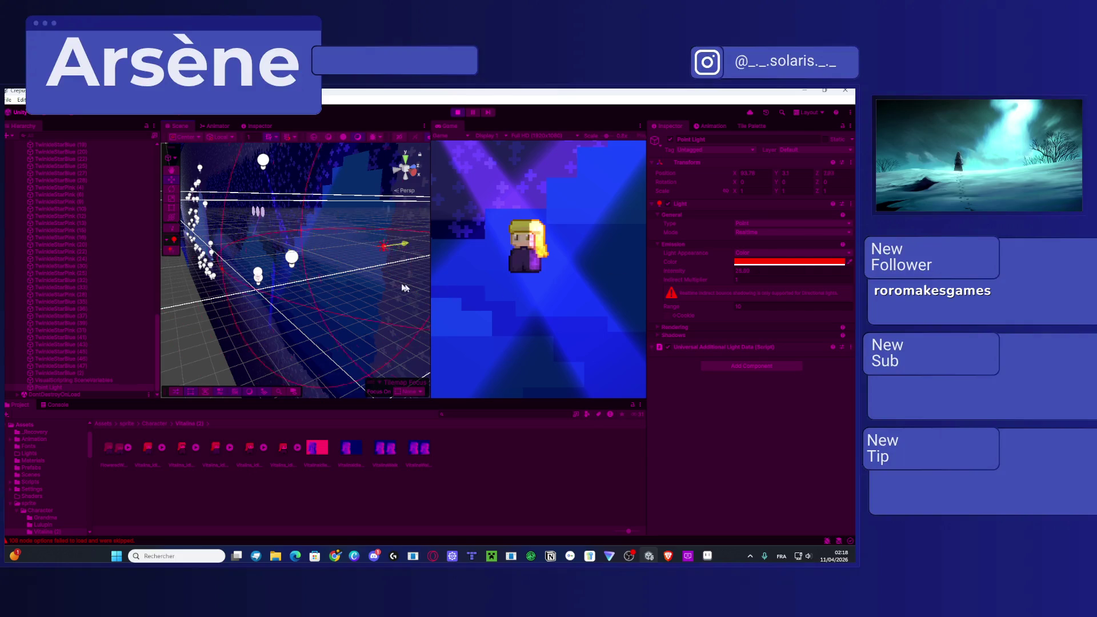
key("ctrl+z")
key("f")
mouse_move(328, 287)
left_mouse_down()
mouse_move(338, 256)
mouse_move(290, 187)
mouse_move(278, 233)
left_mouse_up()
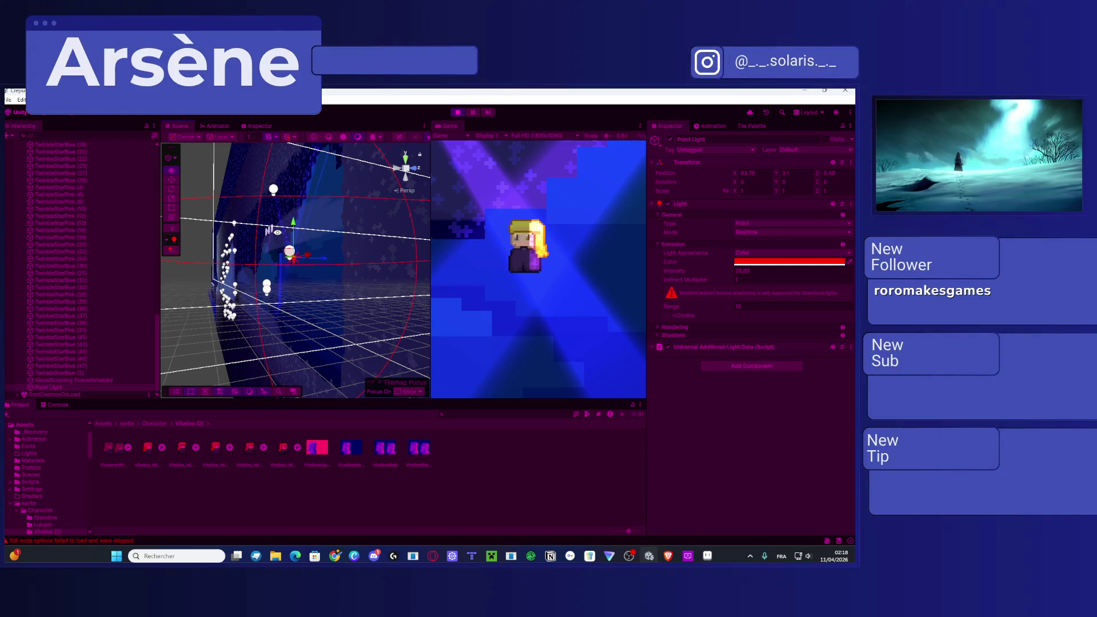
left_click_drag(268, 269, 226, 270)
mouse_move(324, 262)
left_mouse_down()
mouse_move(313, 267)
mouse_move(384, 290)
mouse_move(408, 341)
left_mouse_up()
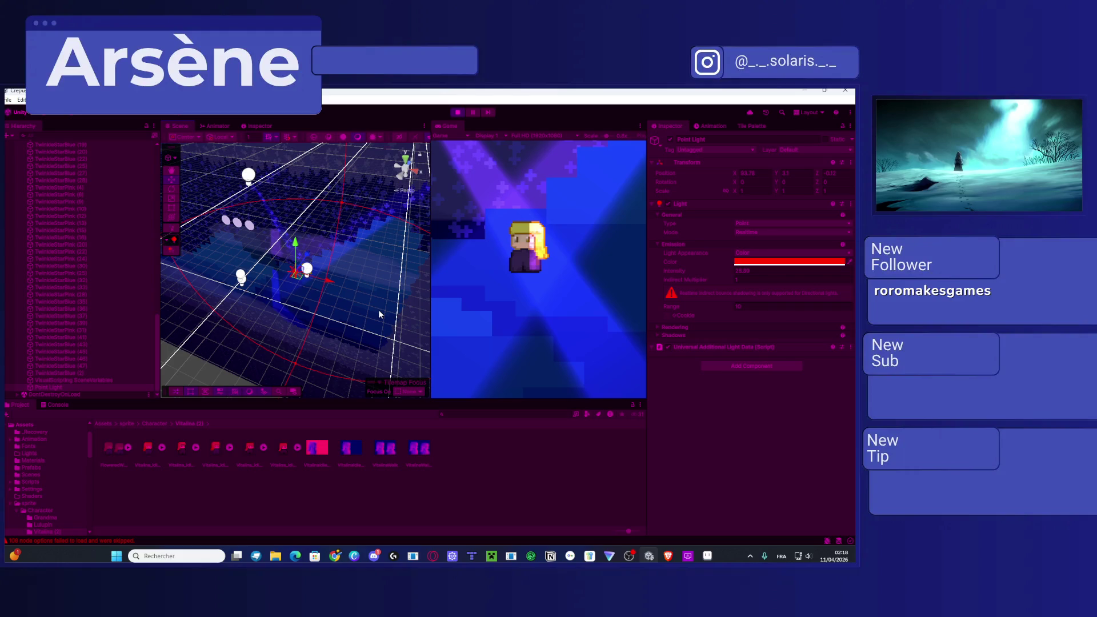
left_click_drag(329, 284, 339, 288)
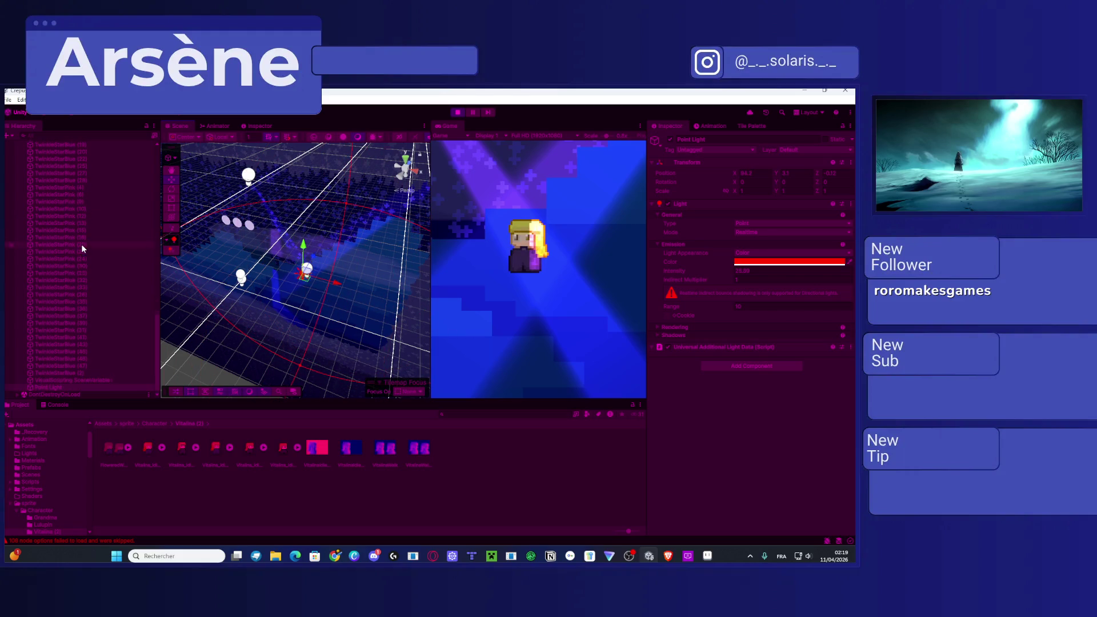
mouse_move(53, 385)
left_mouse_down()
mouse_move(108, 297)
mouse_move(79, 147)
mouse_move(79, 208)
mouse_move(63, 148)
mouse_move(88, 234)
mouse_move(74, 240)
left_mouse_up()
Step: Place Point Light among the SpotMoon lights and deactivate the SpotMoon (2) and SpotMoon spotlights
left_click(74, 264)
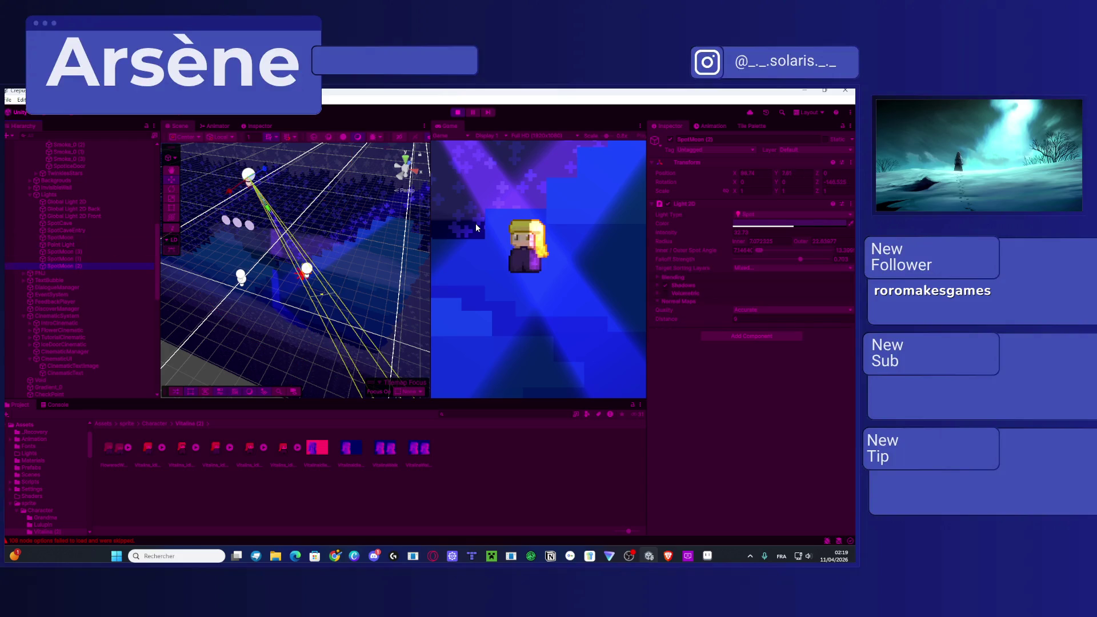
left_click(670, 140)
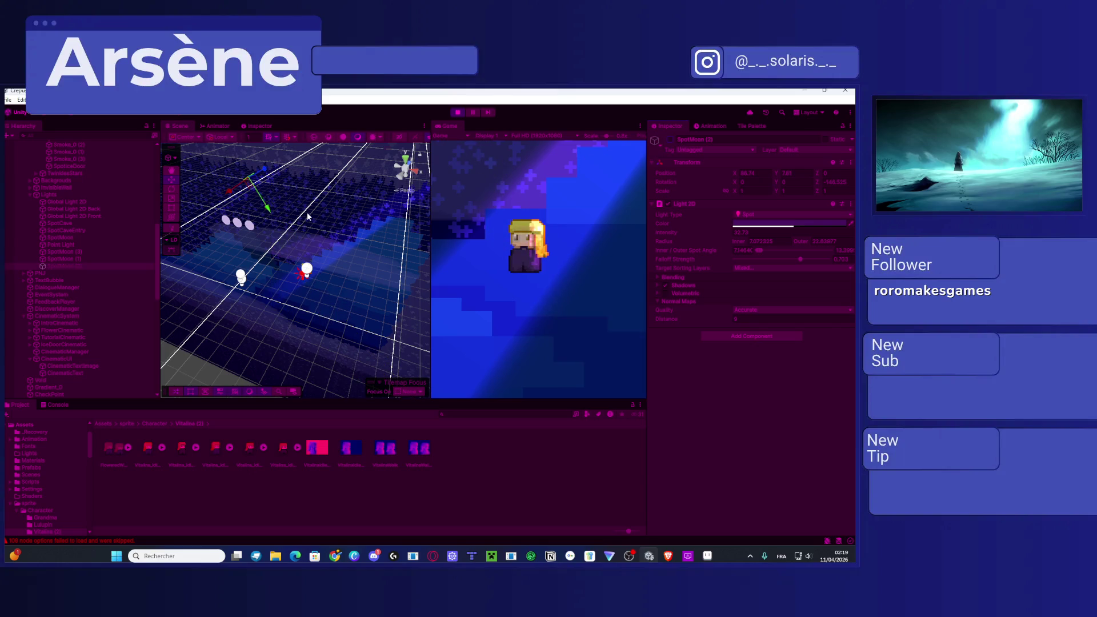
left_click(75, 252)
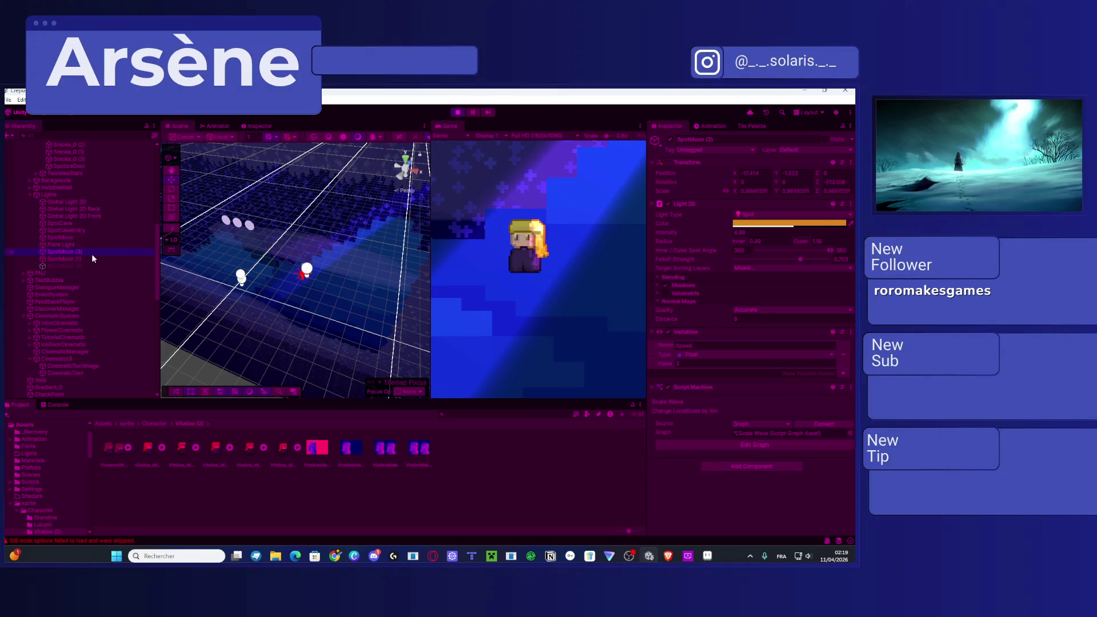
left_click(83, 260)
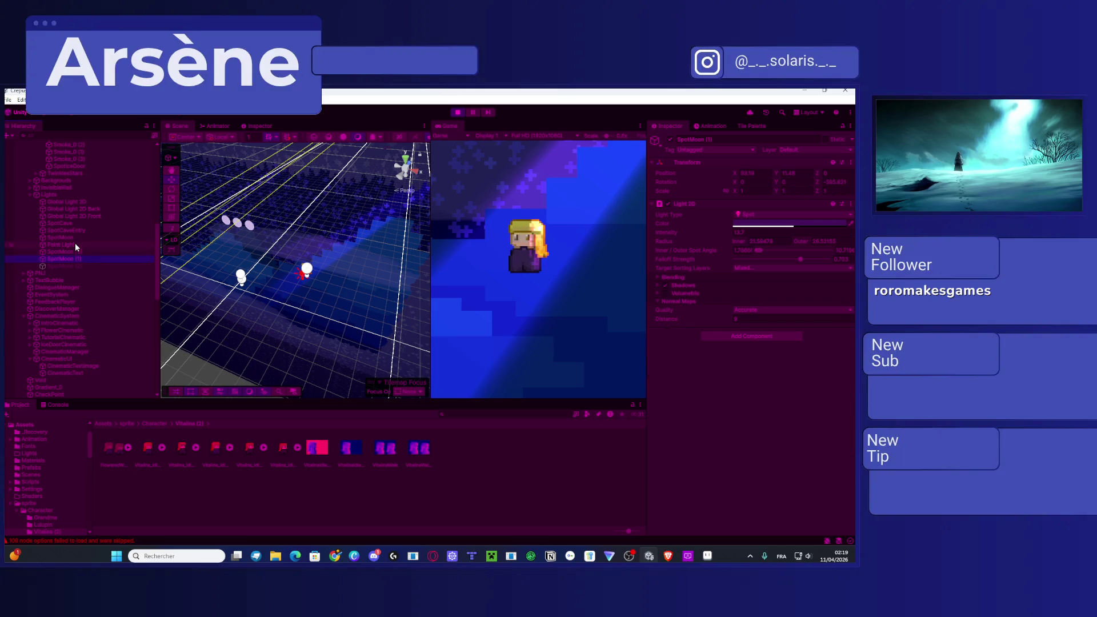
left_click(82, 237)
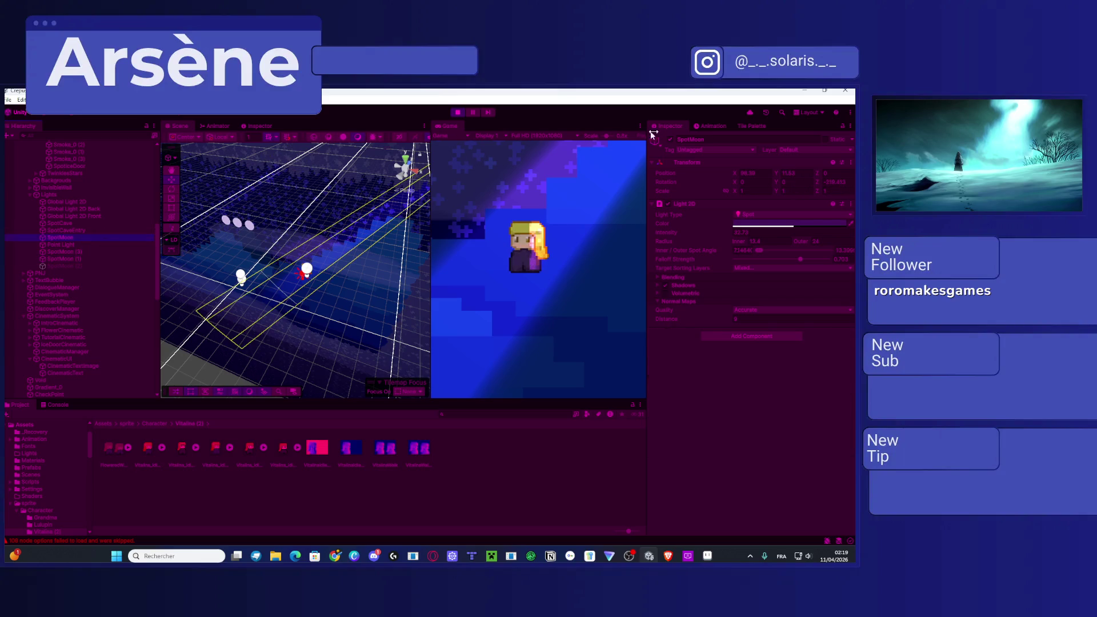
left_click(671, 141)
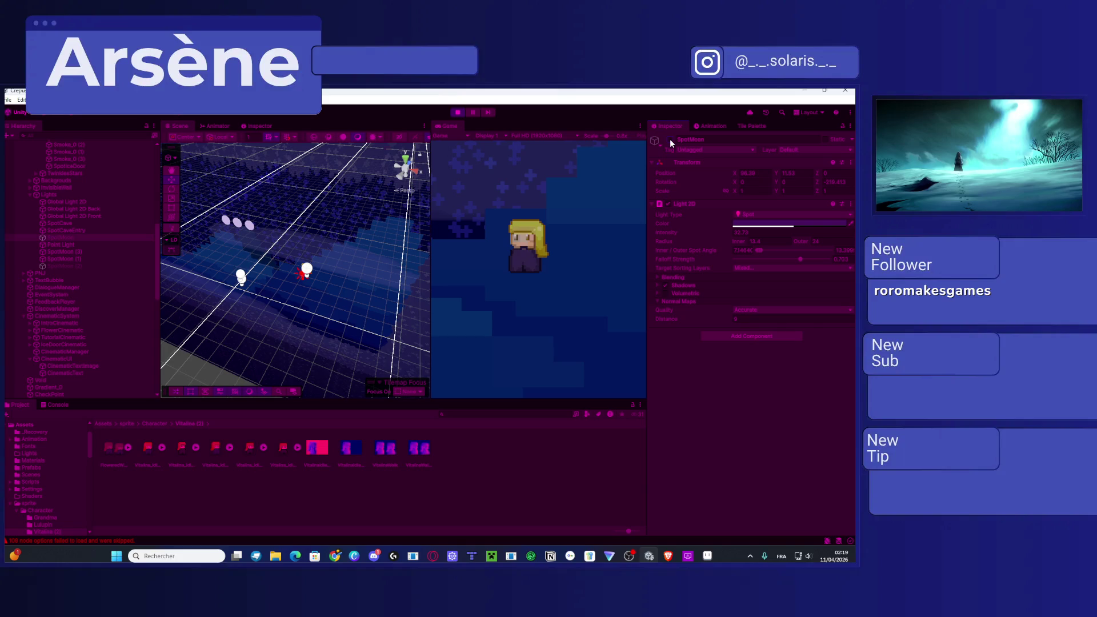
Step: Shift the point light further right and review its rendering, shadow and Point type settings
left_click(62, 245)
mouse_move(334, 287)
left_mouse_down()
mouse_move(394, 309)
mouse_move(377, 320)
mouse_move(387, 330)
left_mouse_up()
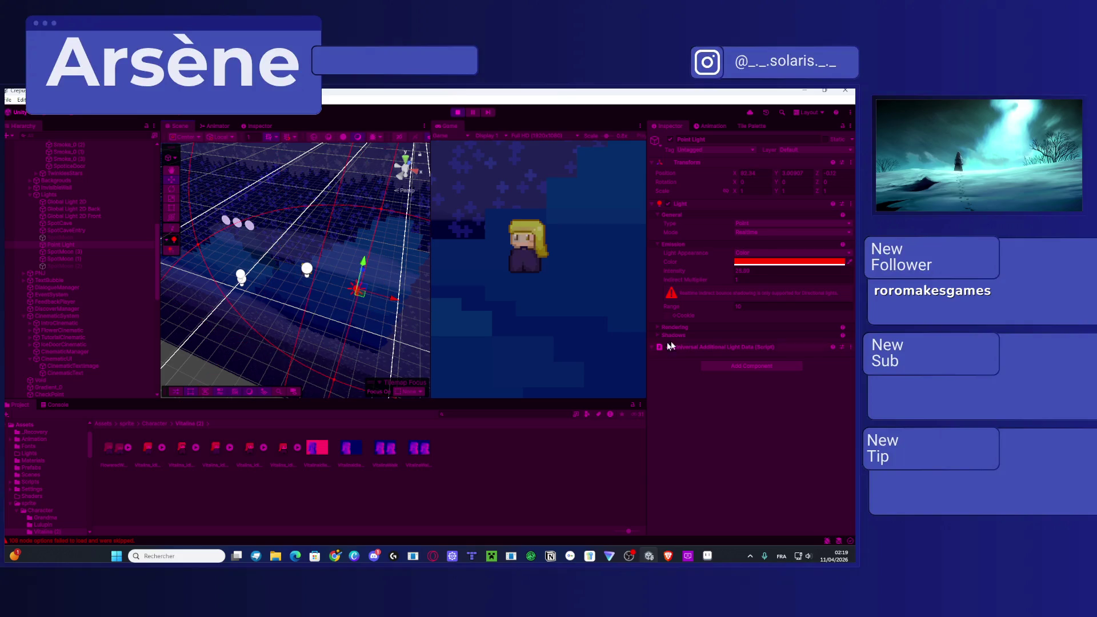
left_click(659, 327)
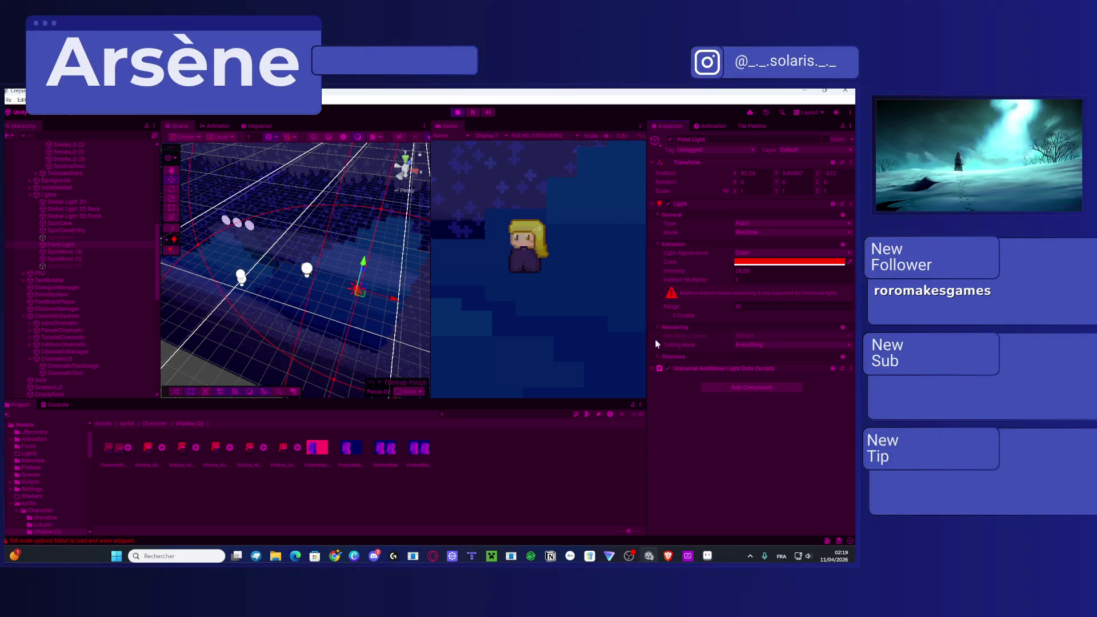
left_click(657, 357)
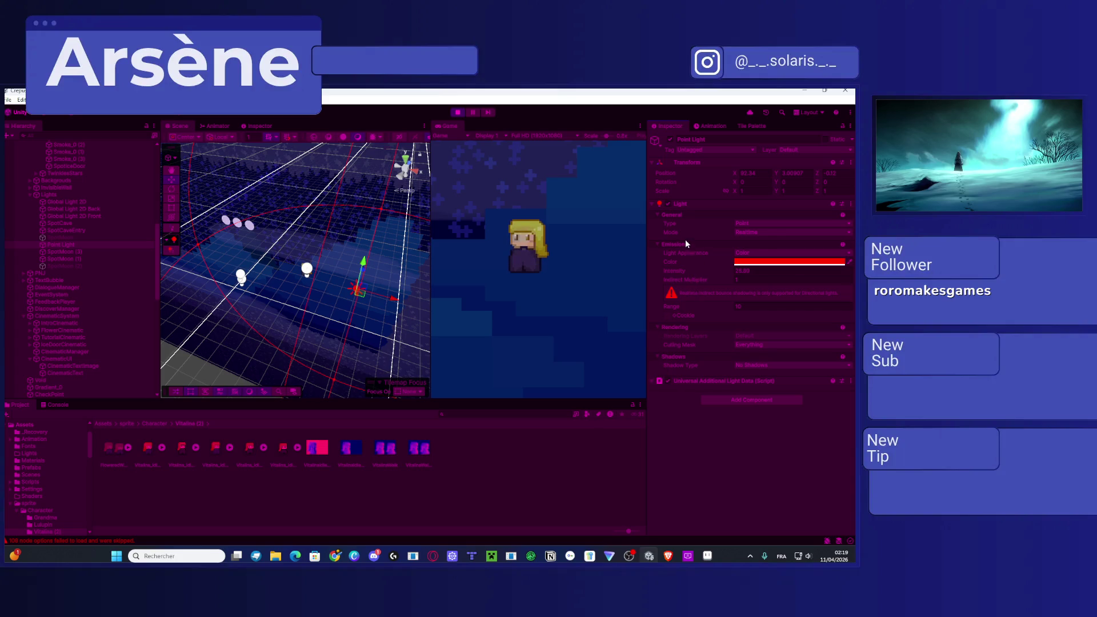
left_click(764, 224)
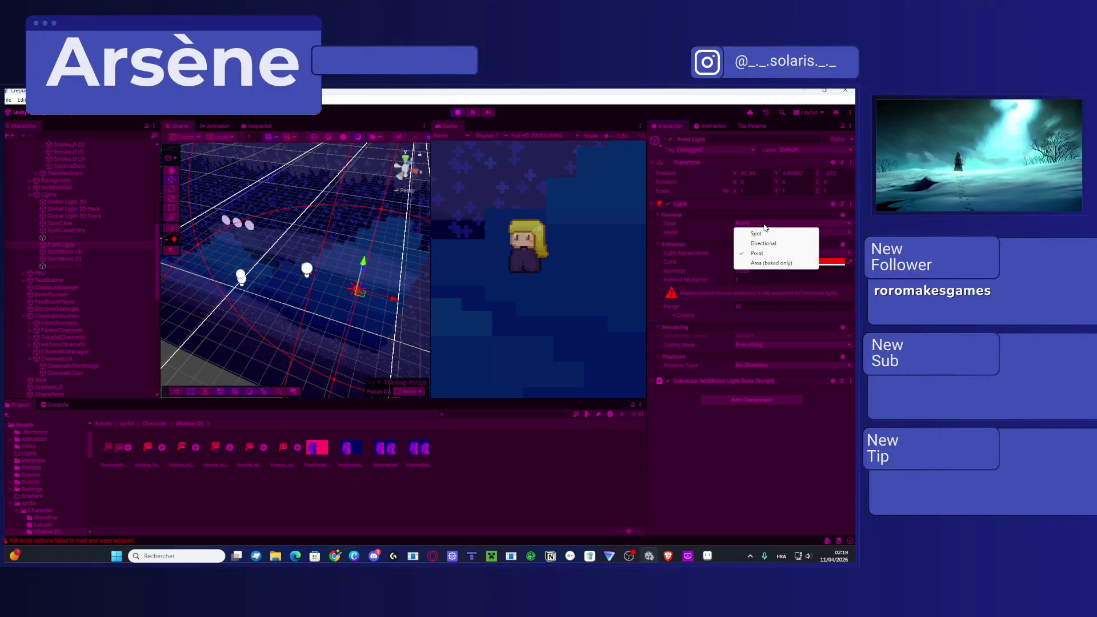
left_click(752, 417)
left_click(74, 245)
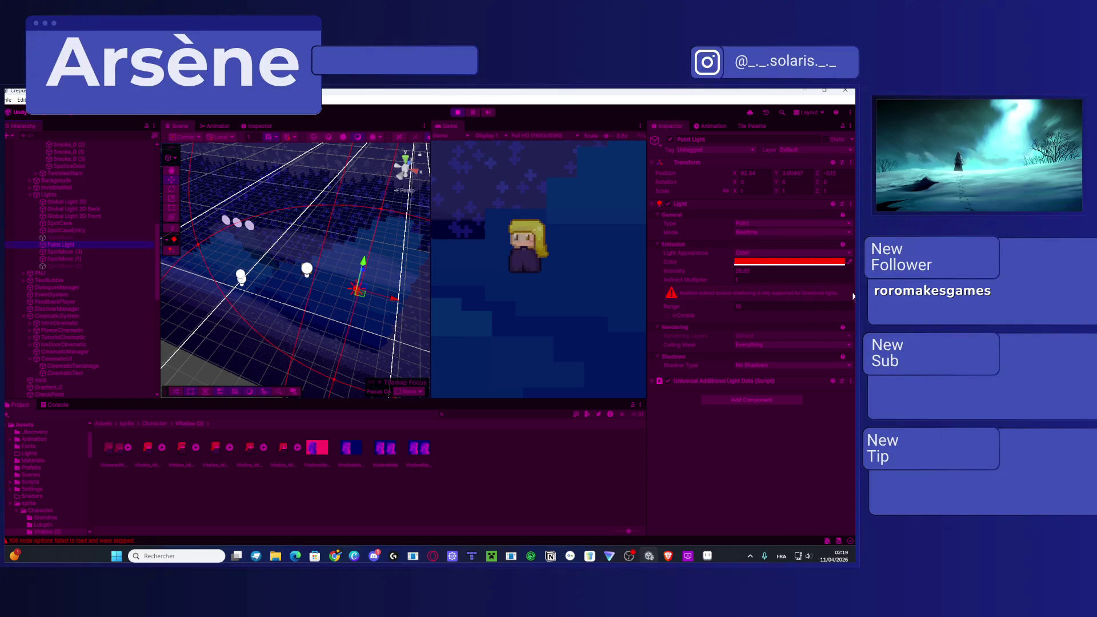
Step: Remove the 3D Light component and add a Light 2D component to Point Light
left_click(842, 205)
right_click(841, 207)
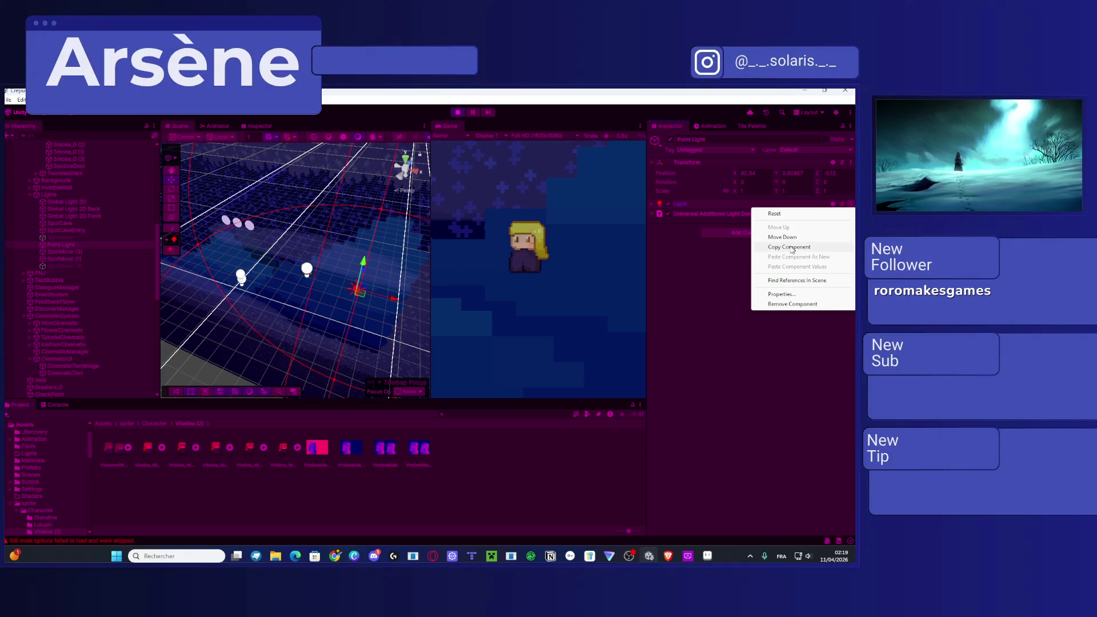
left_click(793, 304)
left_click(749, 206)
type("Light")
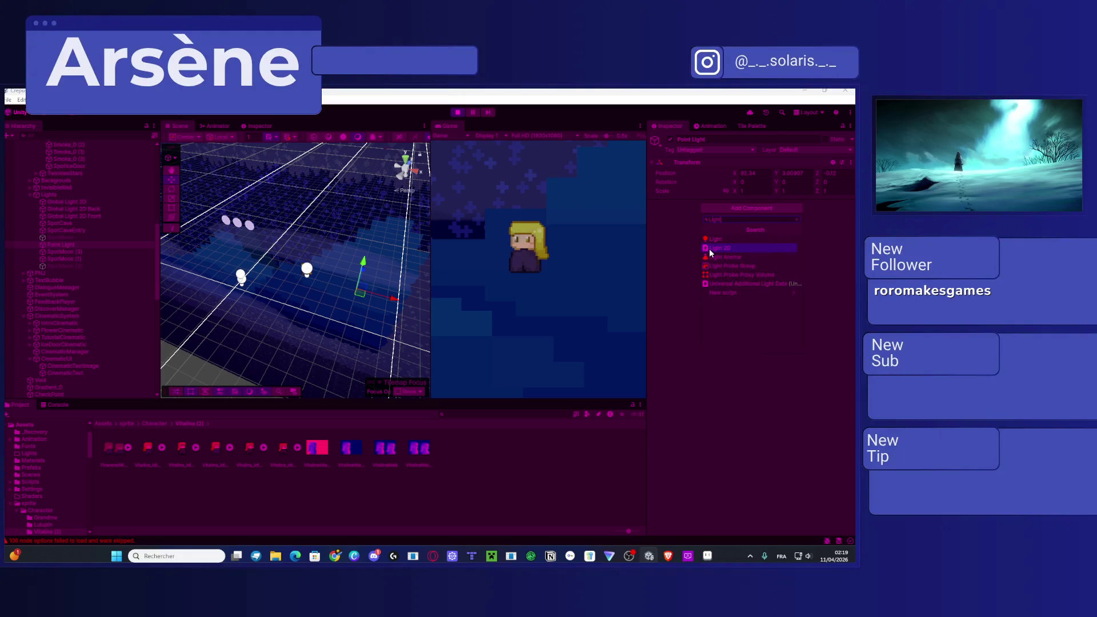
left_click(709, 248)
Step: Enable Accurate shadows, set distance about 5.44 and inner radius about 1.9, and move the light right
mouse_move(357, 270)
left_mouse_down()
mouse_move(297, 227)
mouse_move(312, 271)
left_mouse_up()
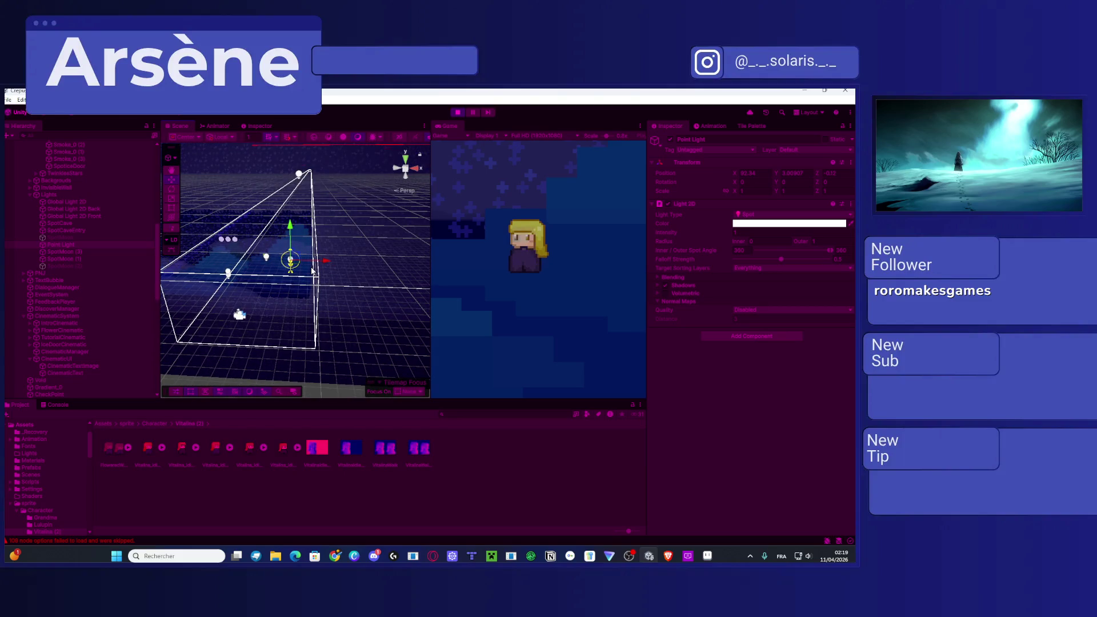
mouse_move(286, 281)
left_mouse_down()
mouse_move(311, 220)
mouse_move(294, 212)
left_mouse_up()
scroll(294, 213, "up", 5)
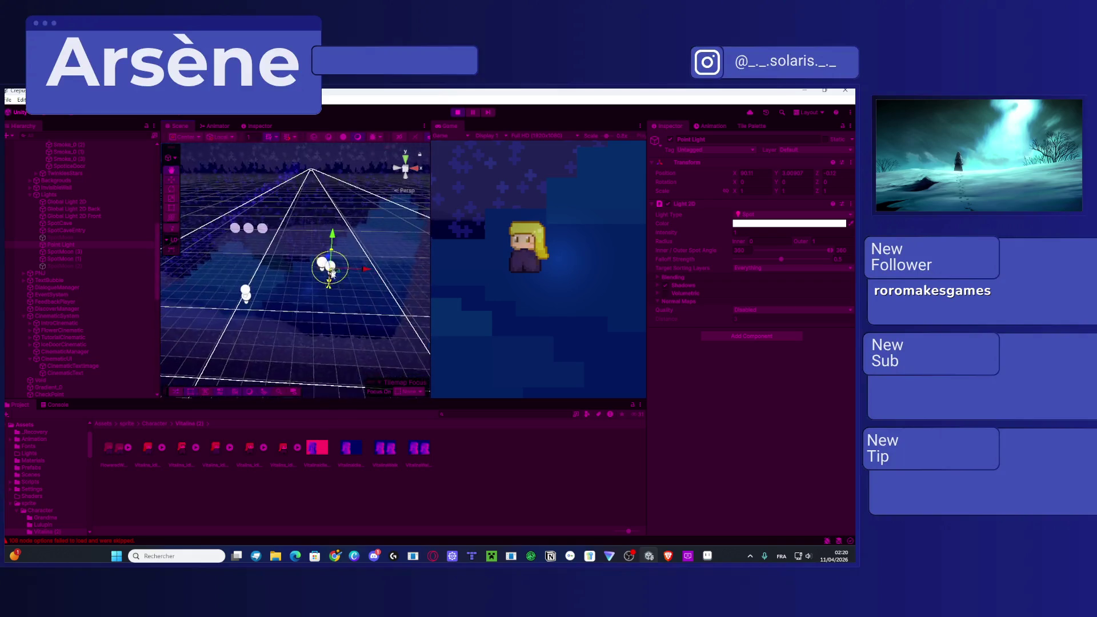
left_click_drag(338, 262, 512, 264)
left_click(666, 285)
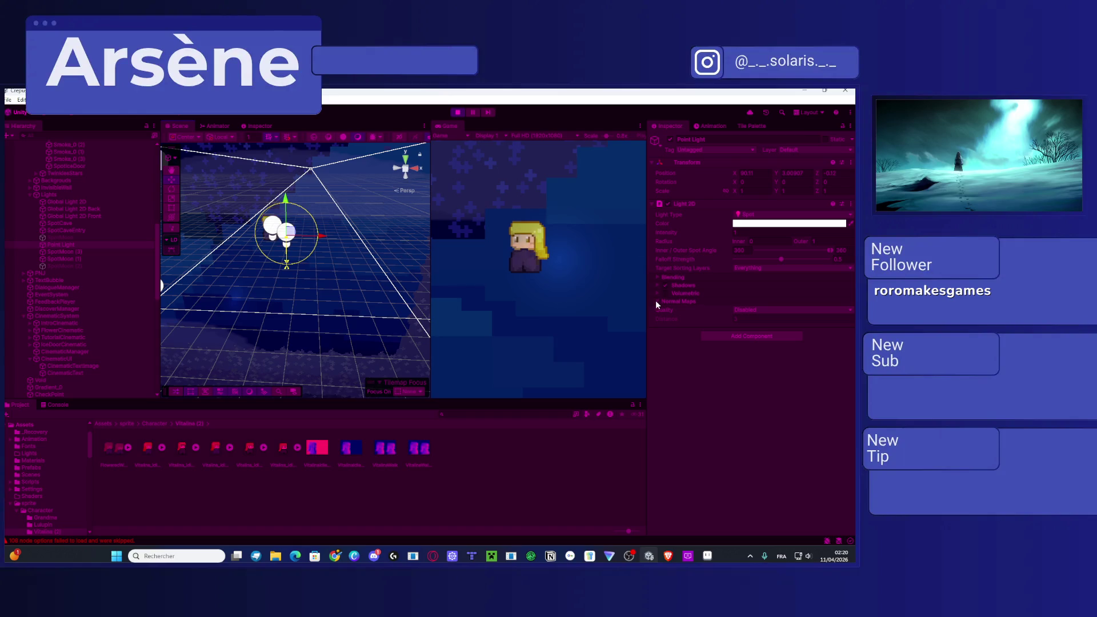
left_click(755, 312)
left_click(763, 340)
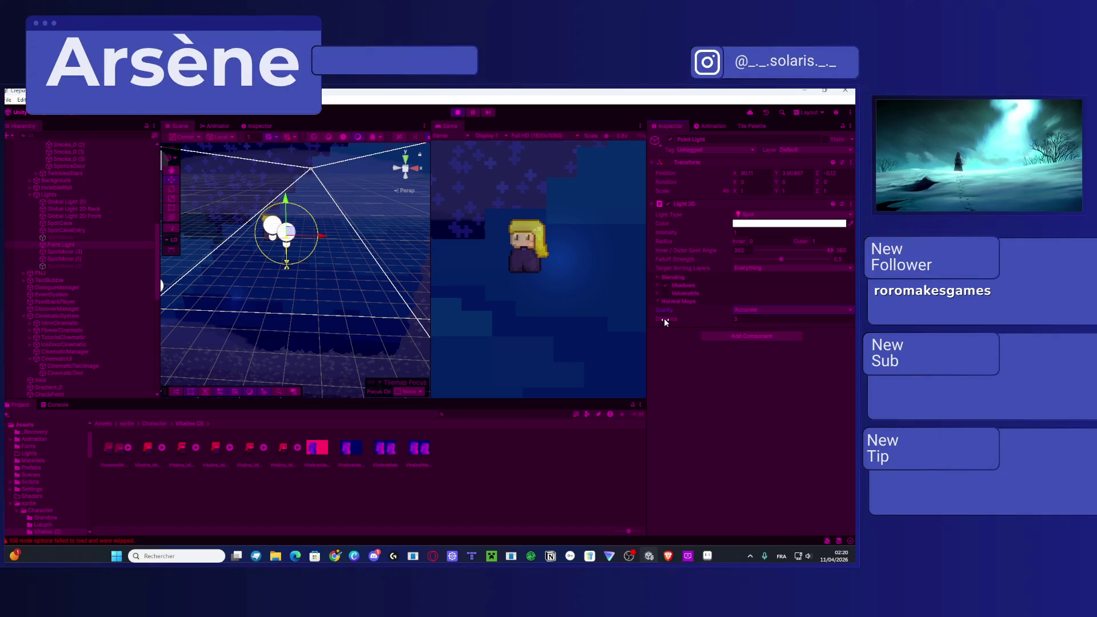
left_click_drag(671, 323, 701, 323)
left_click_drag(736, 241, 745, 239)
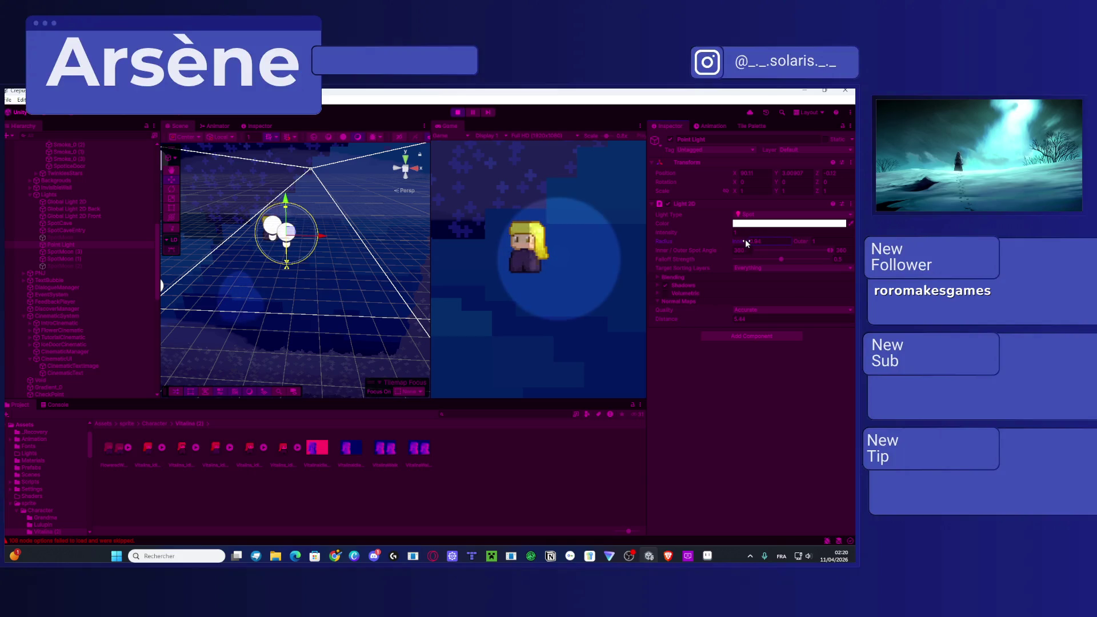
mouse_move(315, 239)
left_mouse_down()
mouse_move(343, 243)
mouse_move(253, 245)
mouse_move(351, 251)
left_mouse_up()
Step: Change the 2D light's colour to white after briefly trying red
left_click(789, 223)
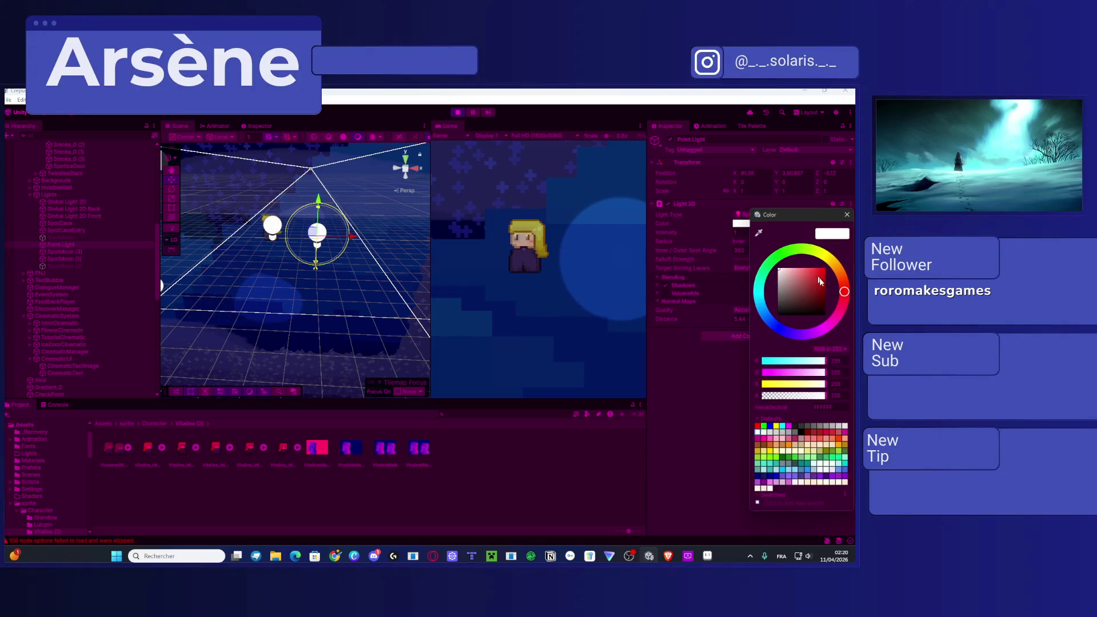
left_click_drag(816, 276, 846, 263)
left_click(660, 233)
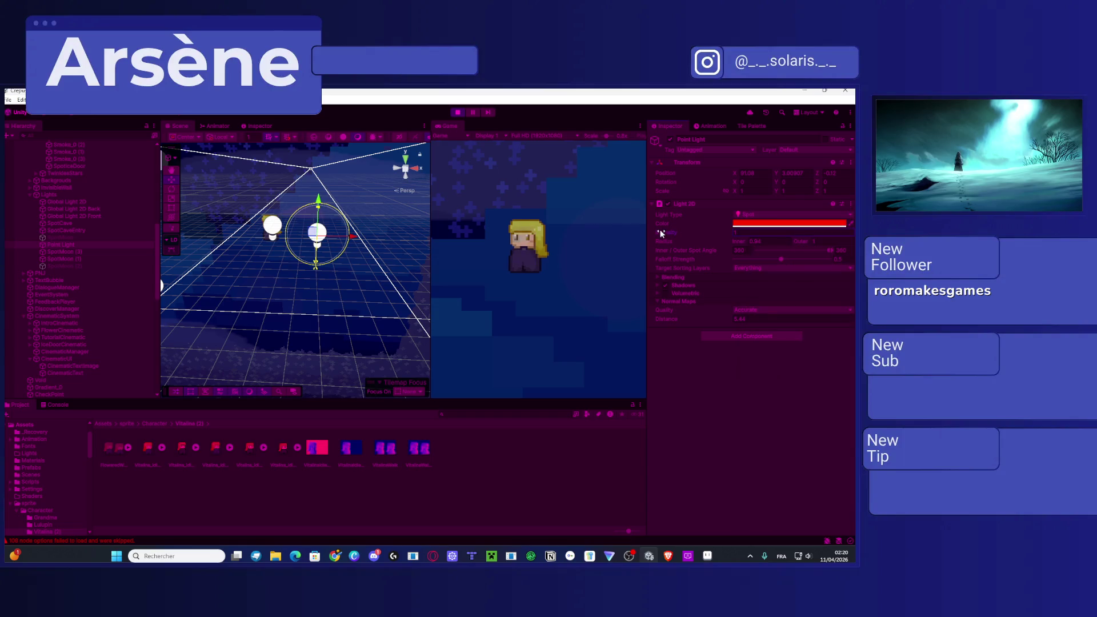
left_click(744, 225)
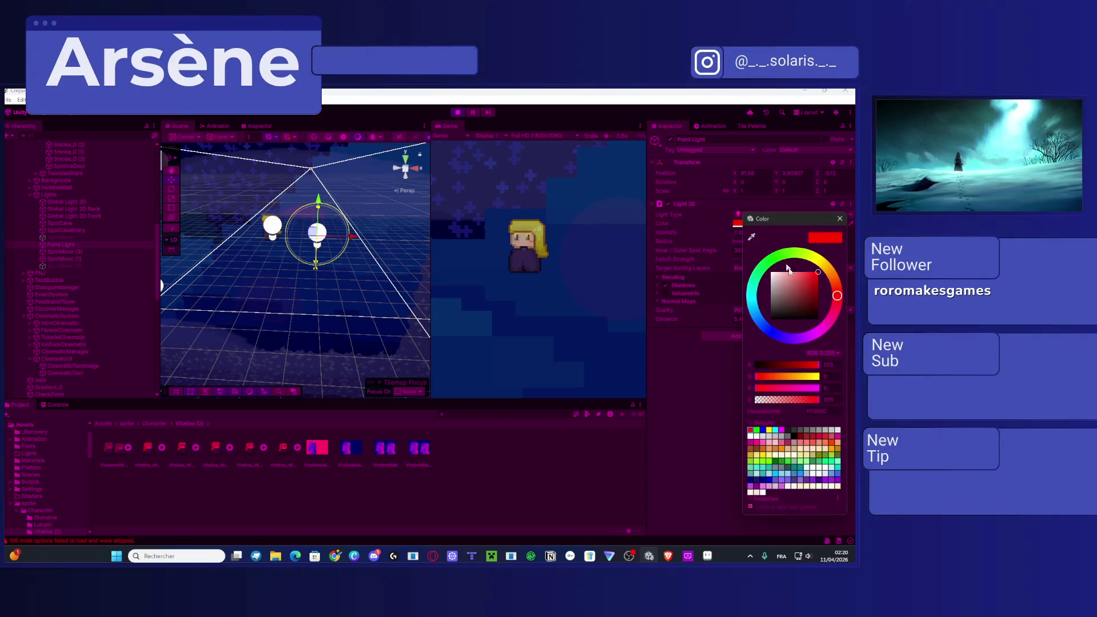
left_click_drag(776, 278, 760, 278)
left_click(699, 371)
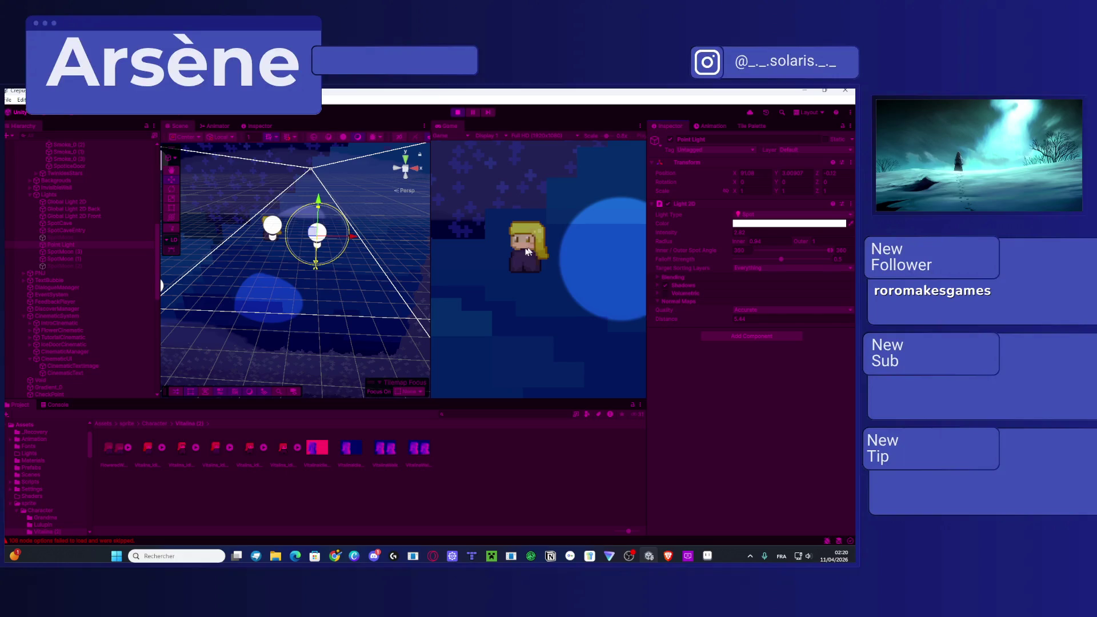
Step: Slide the point light left onto the character
left_click(337, 234)
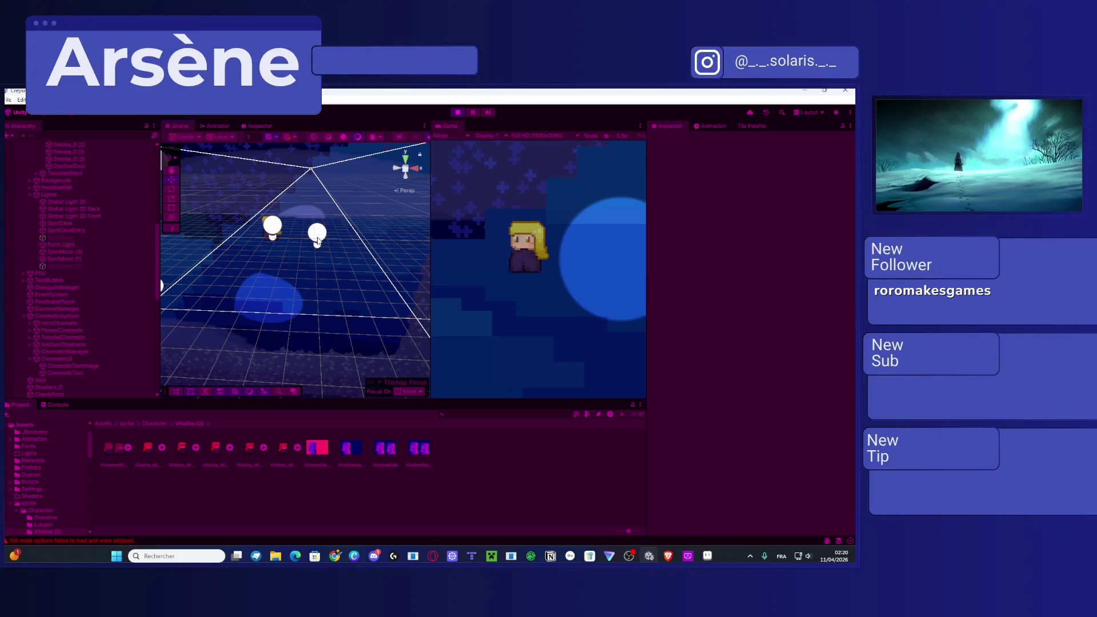
left_click(317, 233)
mouse_move(337, 236)
left_mouse_down()
mouse_move(249, 246)
mouse_move(330, 227)
mouse_move(195, 229)
mouse_move(313, 233)
mouse_move(288, 248)
left_mouse_up()
Step: Orbit and zoom the Scene view to confirm the glow is centred on the character, then go to Aseprite
mouse_move(400, 246)
left_mouse_down()
mouse_move(337, 247)
mouse_move(275, 228)
mouse_move(276, 215)
mouse_move(426, 251)
left_mouse_up()
scroll(411, 267, "up", 6)
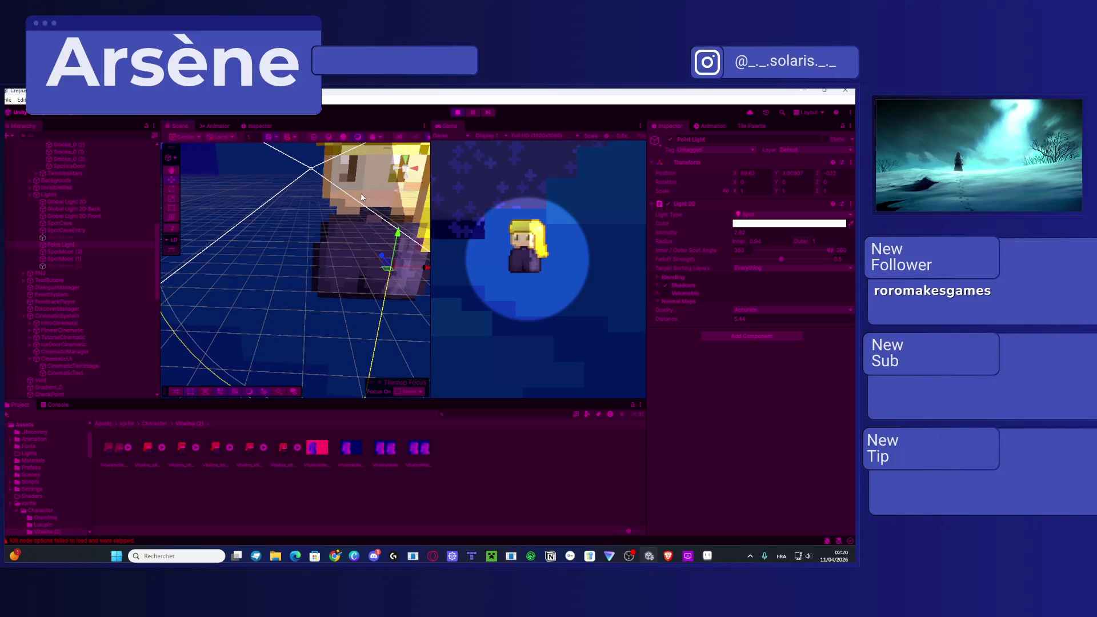
left_click_drag(361, 198, 324, 208)
scroll(325, 208, "down", 2)
scroll(325, 208, "down", 2)
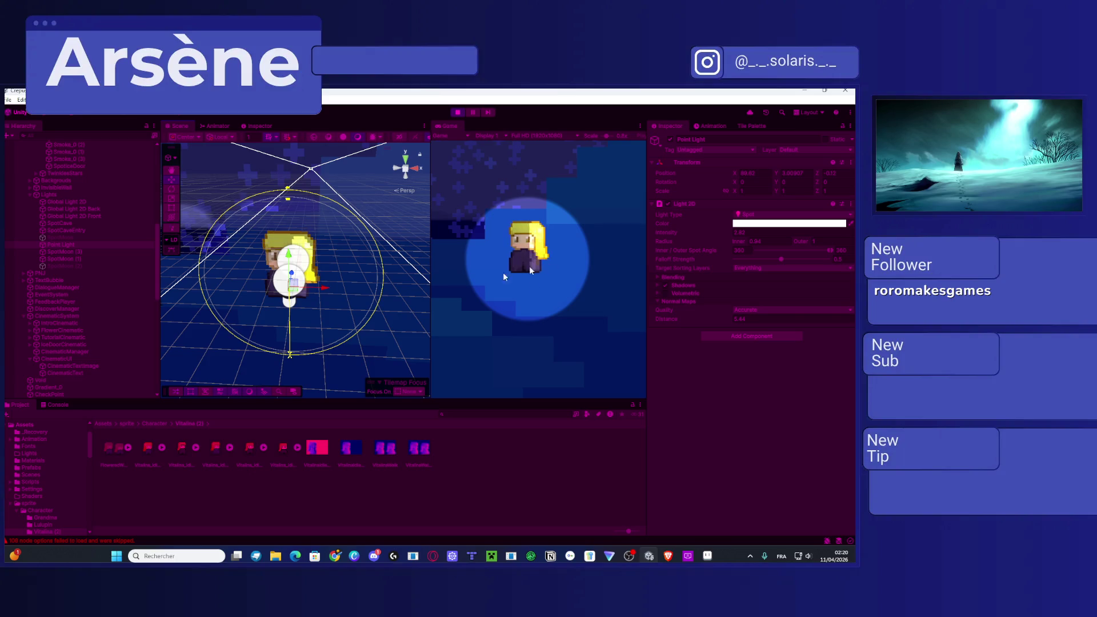
scroll(299, 252, "down", 5)
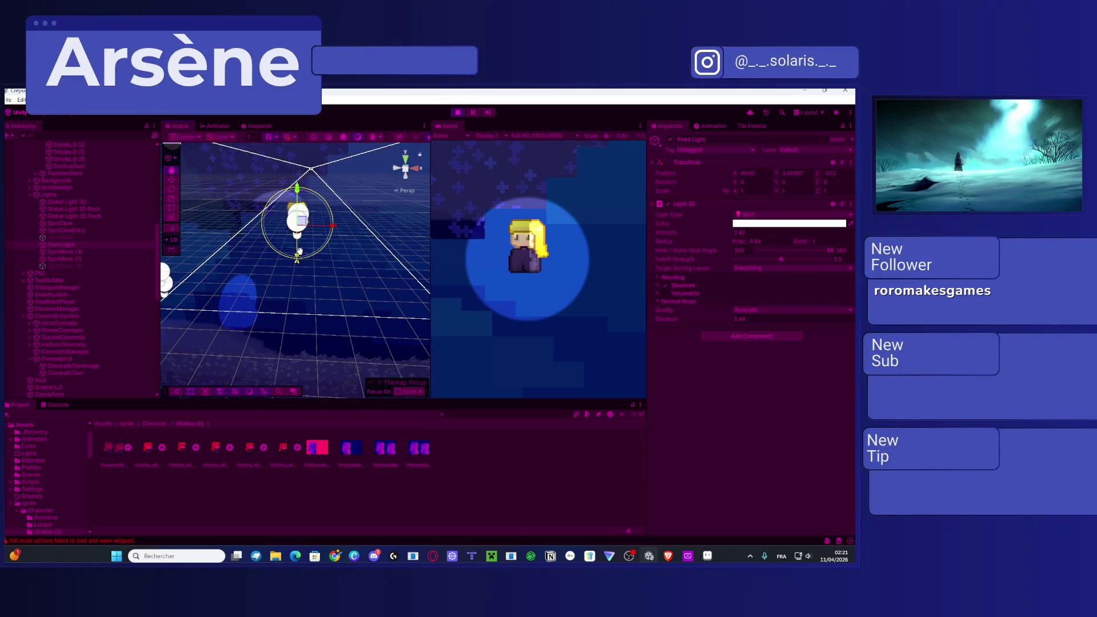
left_click_drag(299, 251, 471, 271)
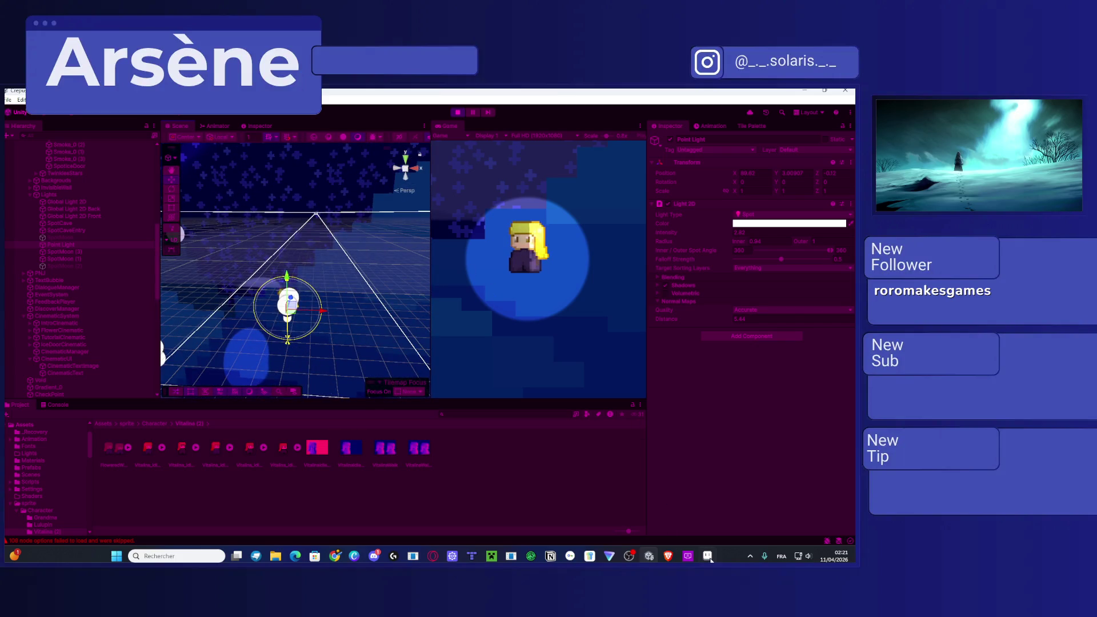
left_click(707, 555)
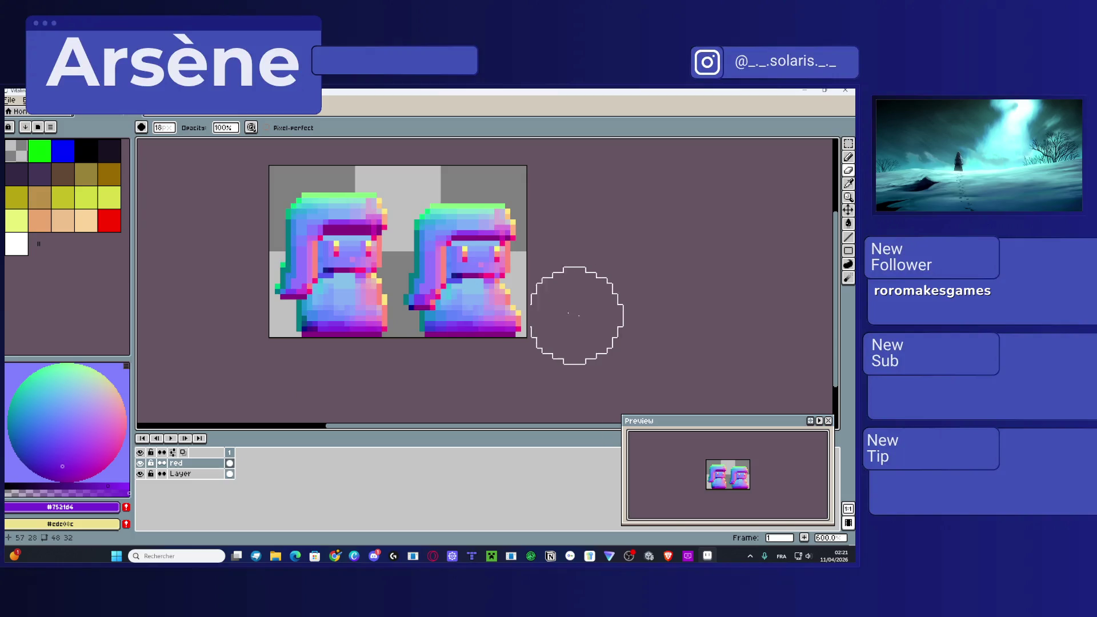
Step: Hide the base layer named 'Layer'
scroll(577, 298, "up", 2)
scroll(479, 271, "up", 1)
scroll(478, 271, "down", 2)
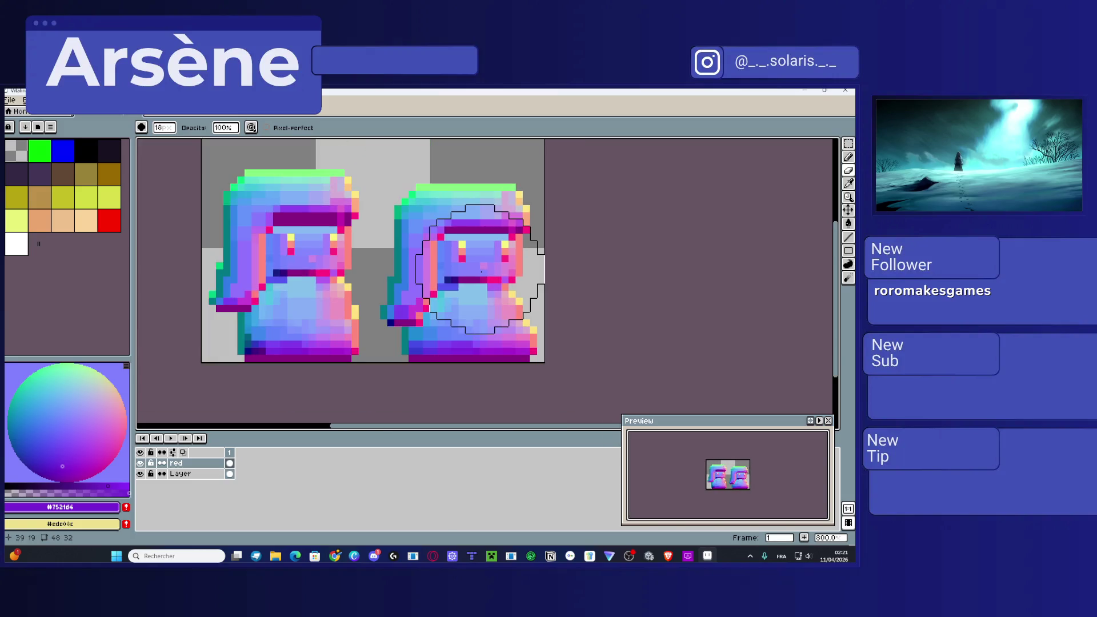
left_click(140, 474)
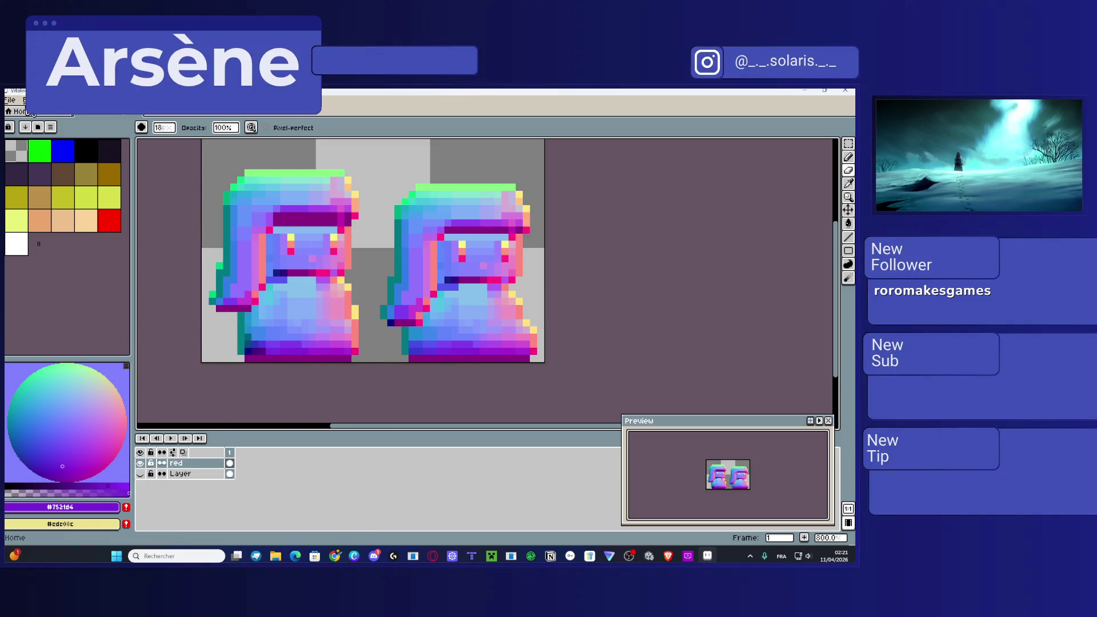
Step: Export the normal-map sprite as VitalinaWalk-Normal.png, overwriting the existing file
left_click(9, 101)
mouse_move(41, 192)
left_click(109, 189)
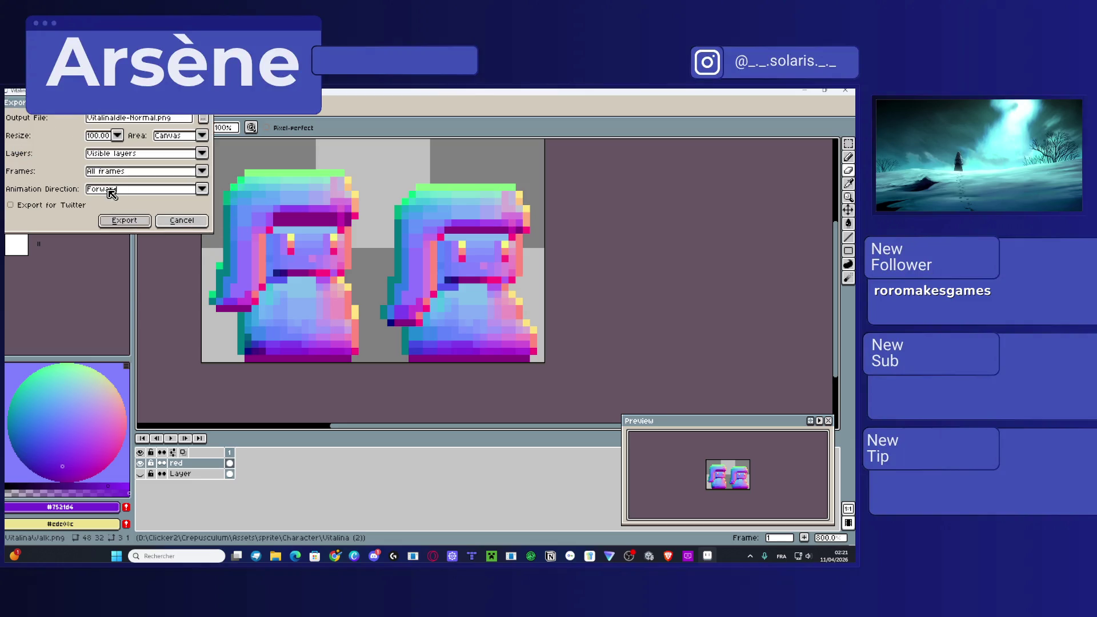
left_click(126, 220)
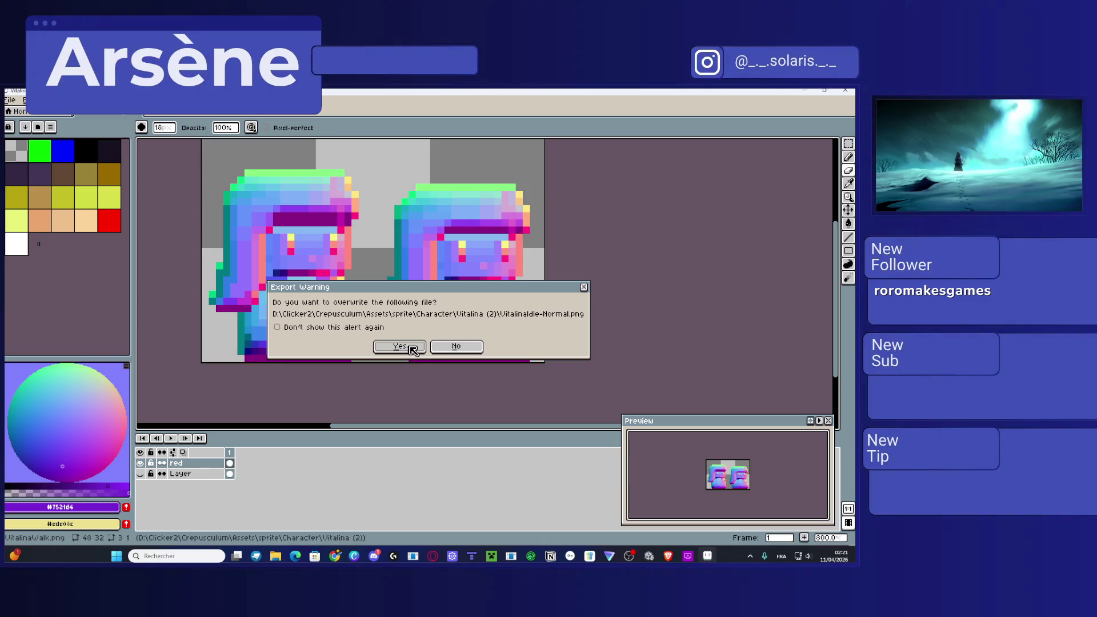
left_click(443, 346)
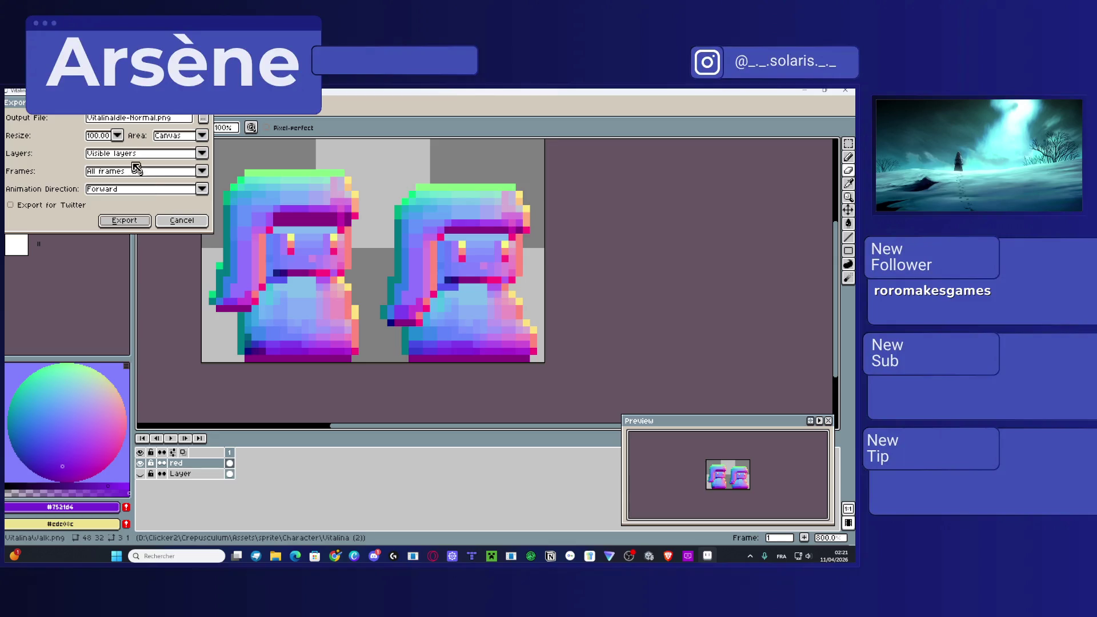
left_click(130, 121)
left_click_drag(127, 119, 112, 120)
type("Walk")
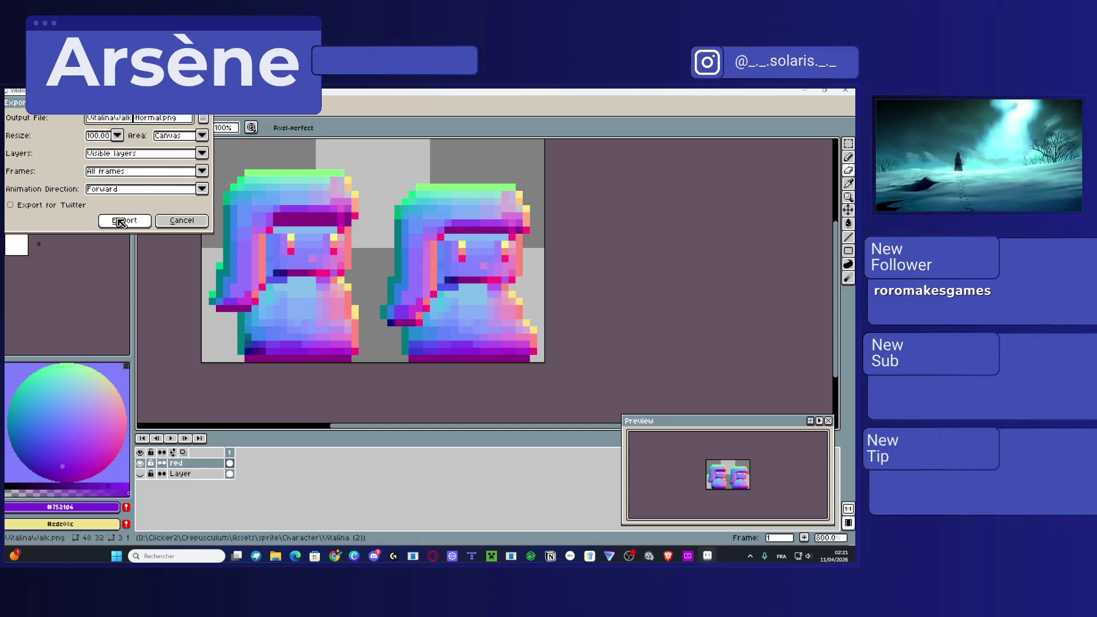
left_click(120, 221)
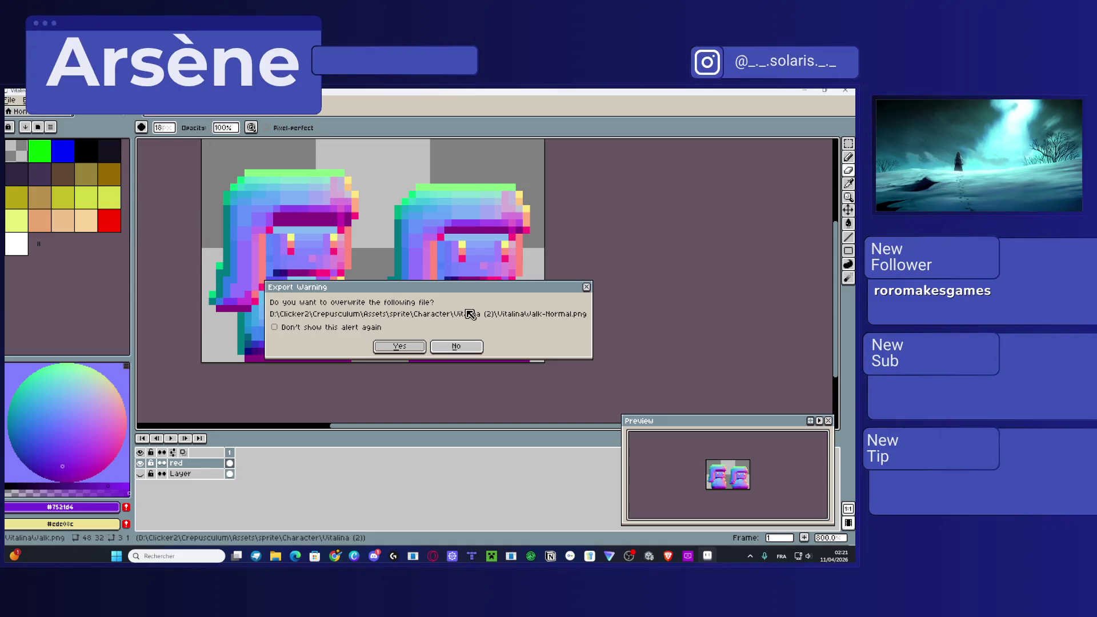
left_click(400, 347)
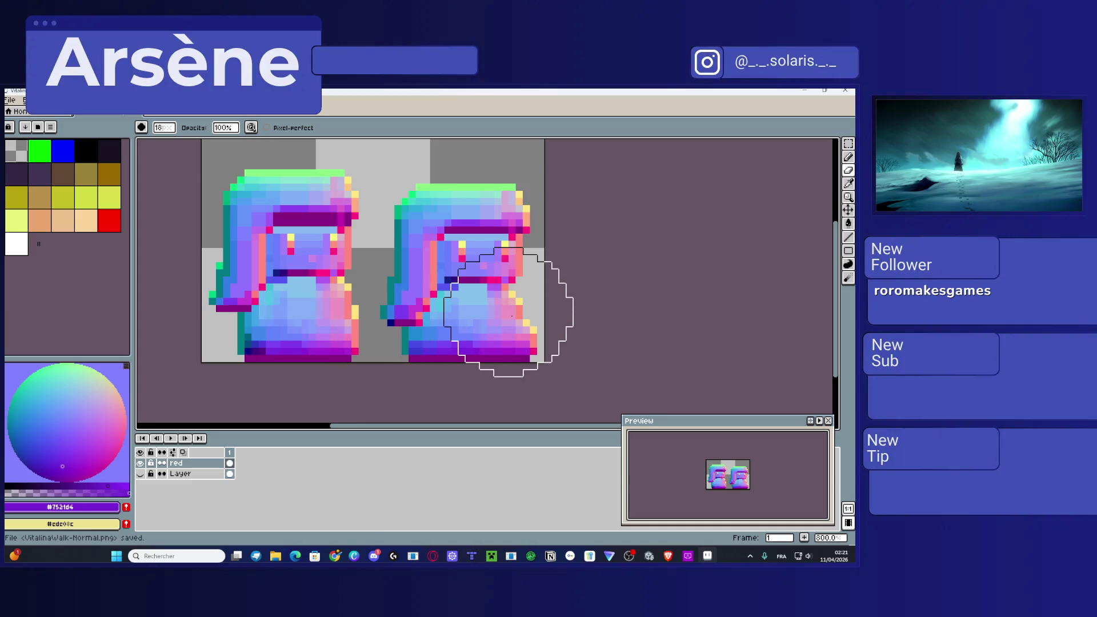
left_click(806, 90)
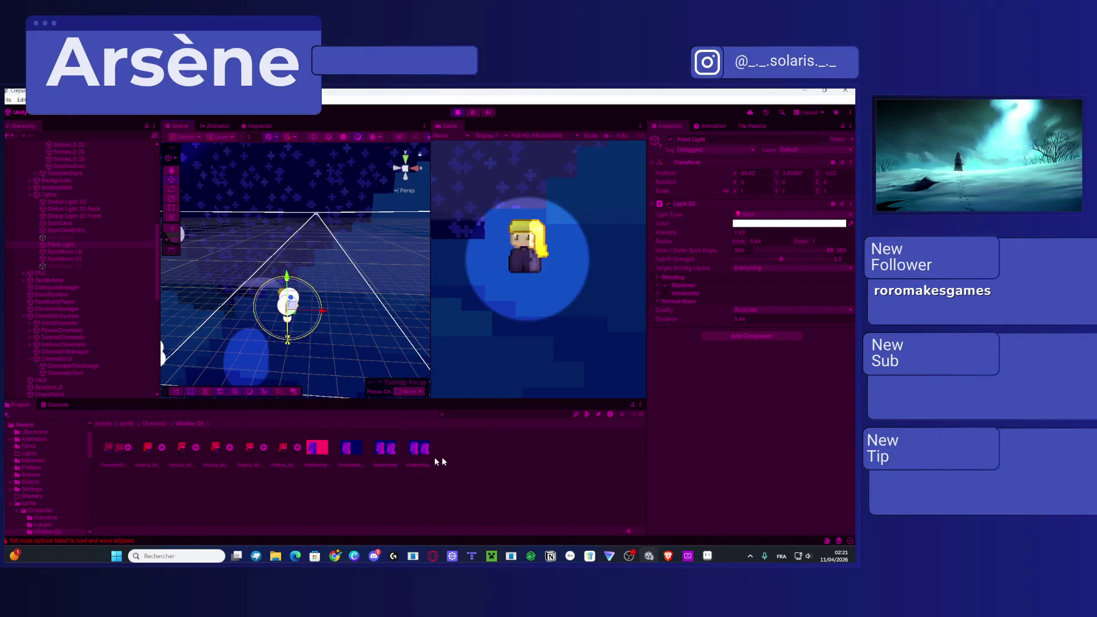
Step: Compare the VitalinaWalk and walk normal-map texture import settings, then return to Aseprite
left_click(412, 449)
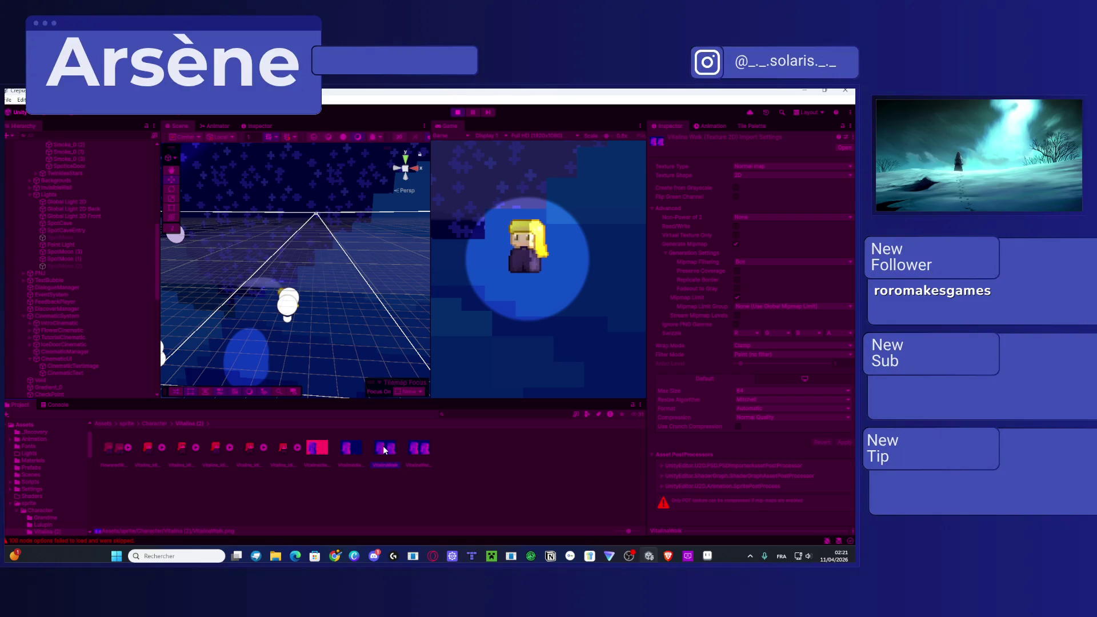
left_click(423, 449)
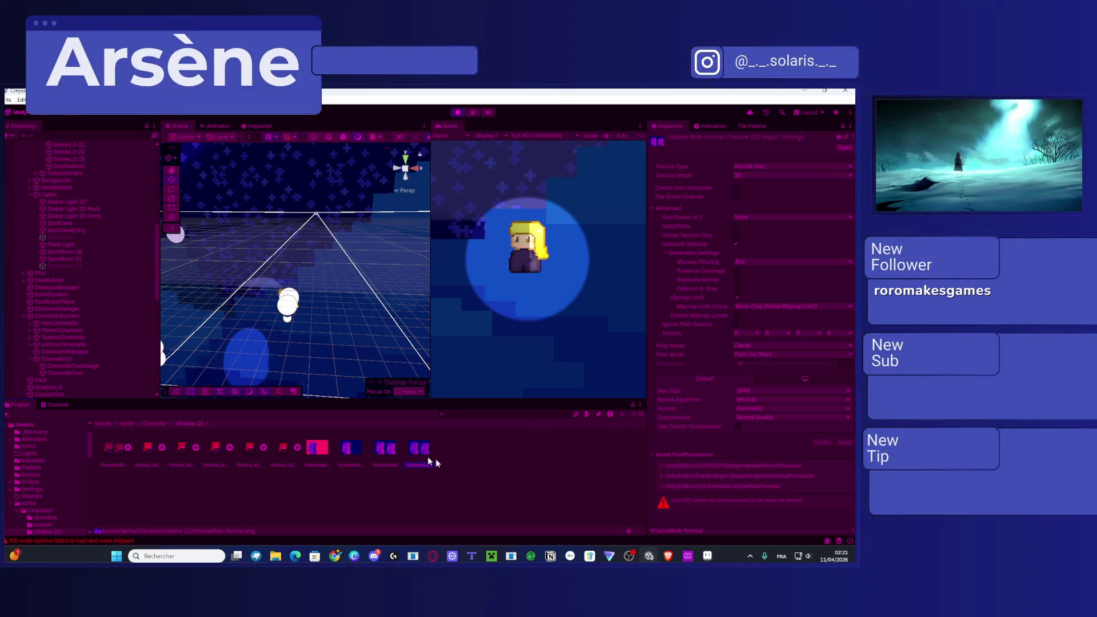
left_click(385, 450)
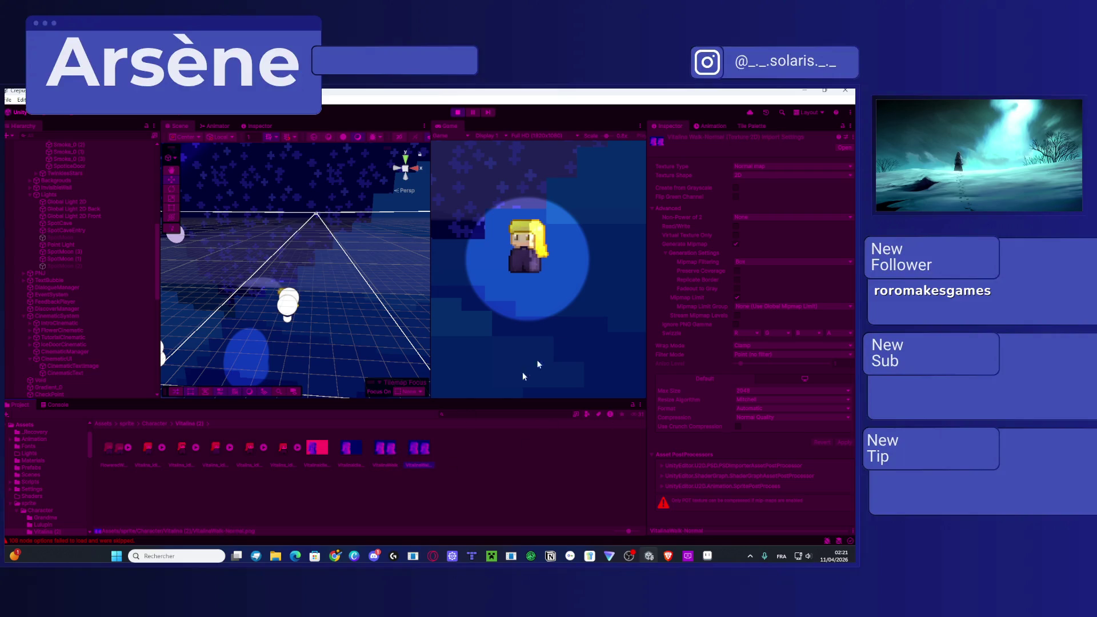
left_click(387, 455)
left_click(388, 454)
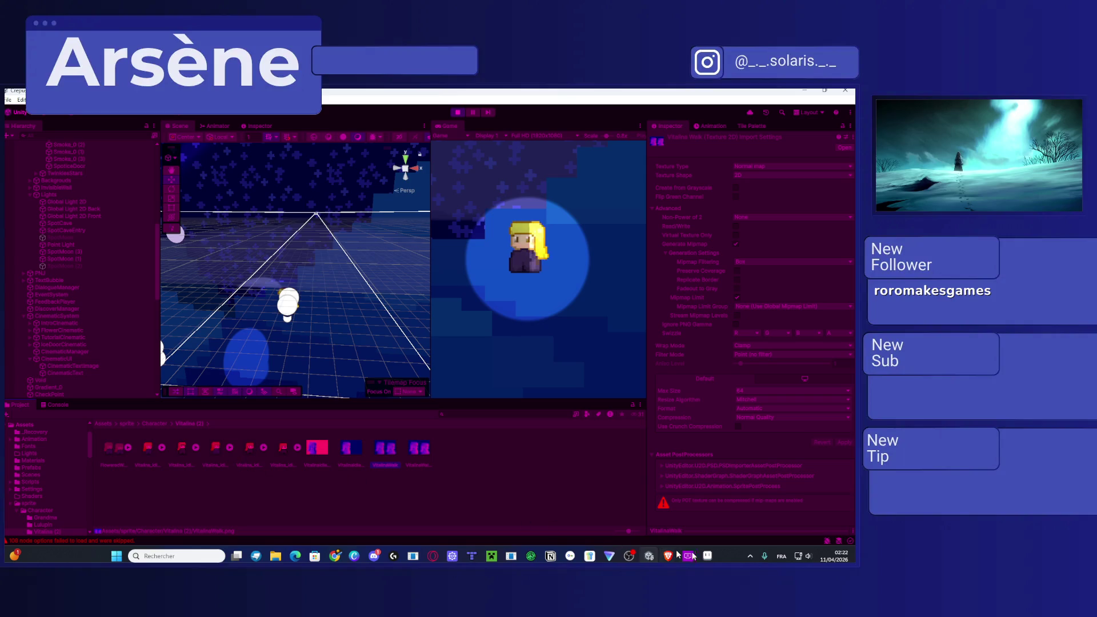
mouse_move(709, 556)
left_click(707, 506)
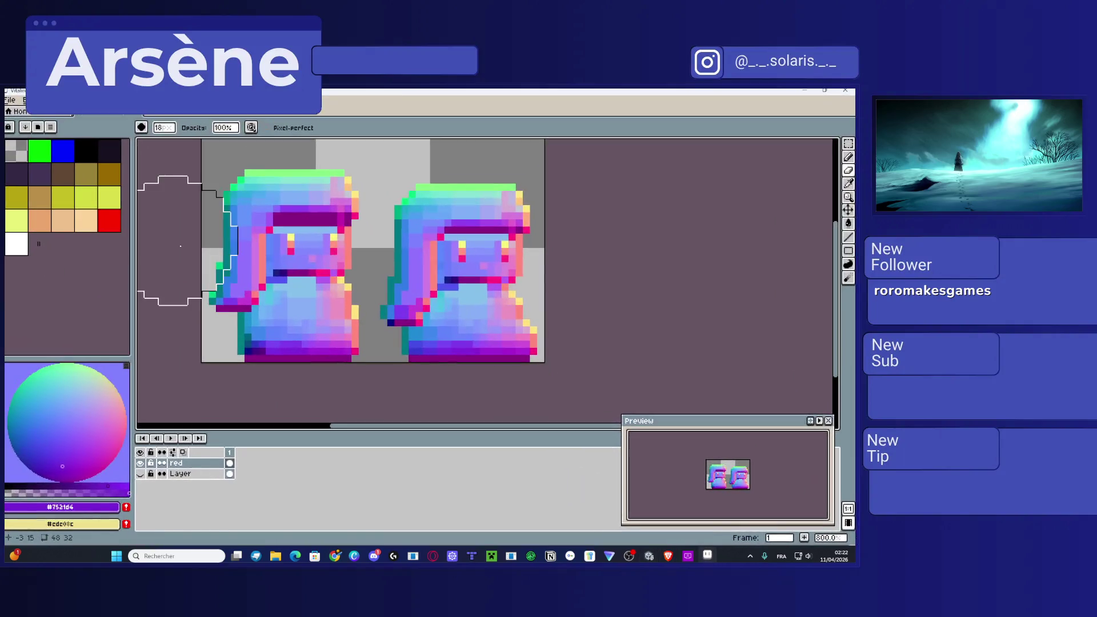
Step: Show the coloured layer and save the sprite over VitalinaWalk.png, then return to Unity
left_click(141, 474)
left_click(141, 474)
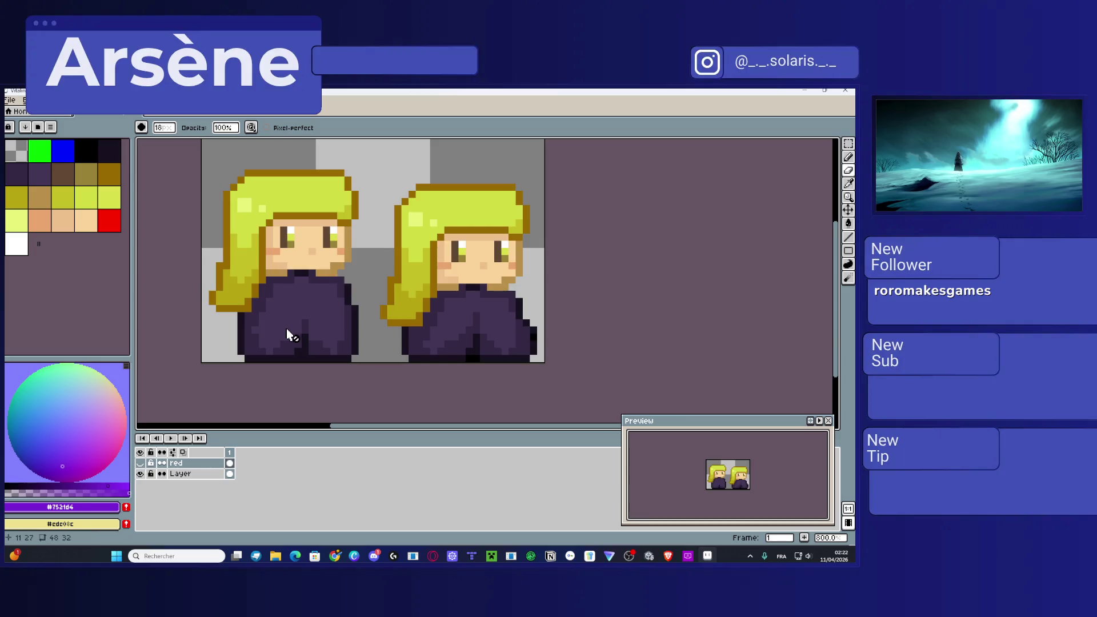
left_click(10, 100)
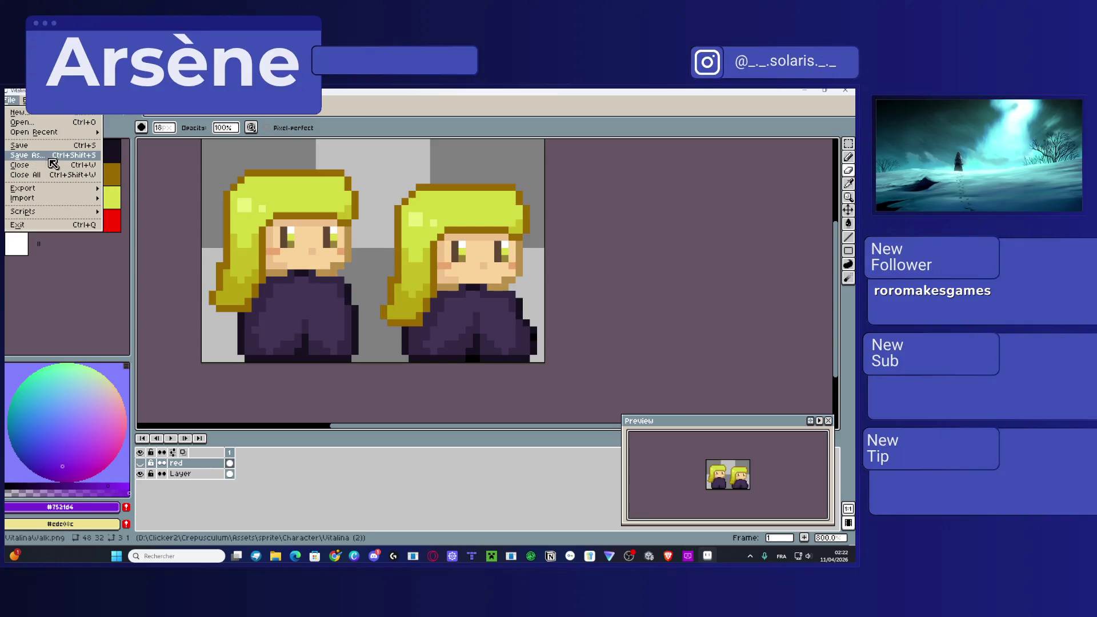
left_click(54, 155)
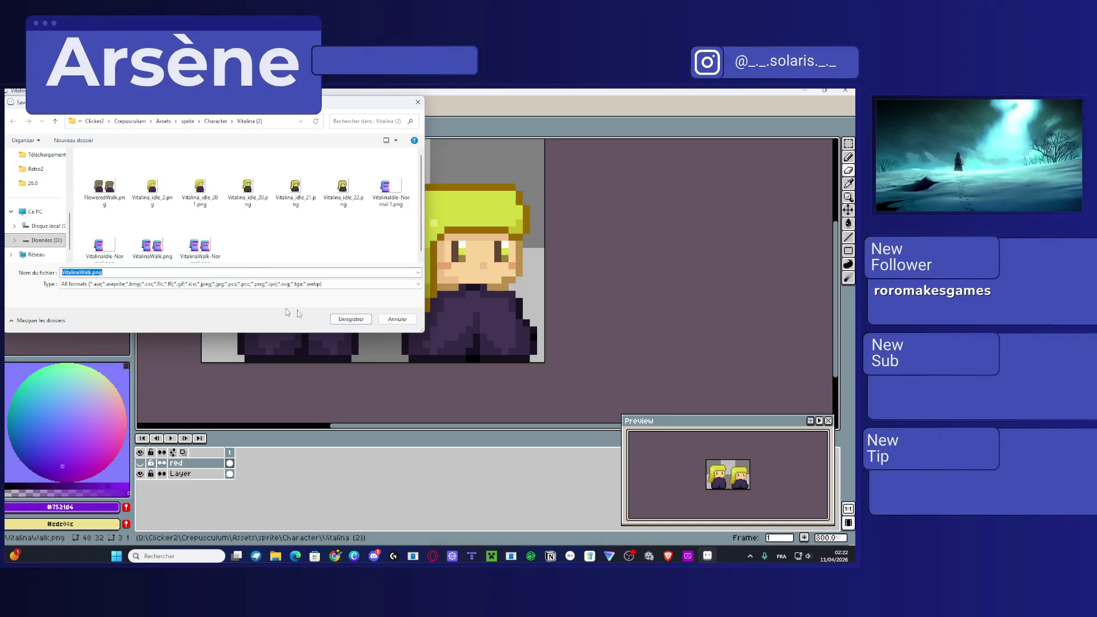
left_click(351, 324)
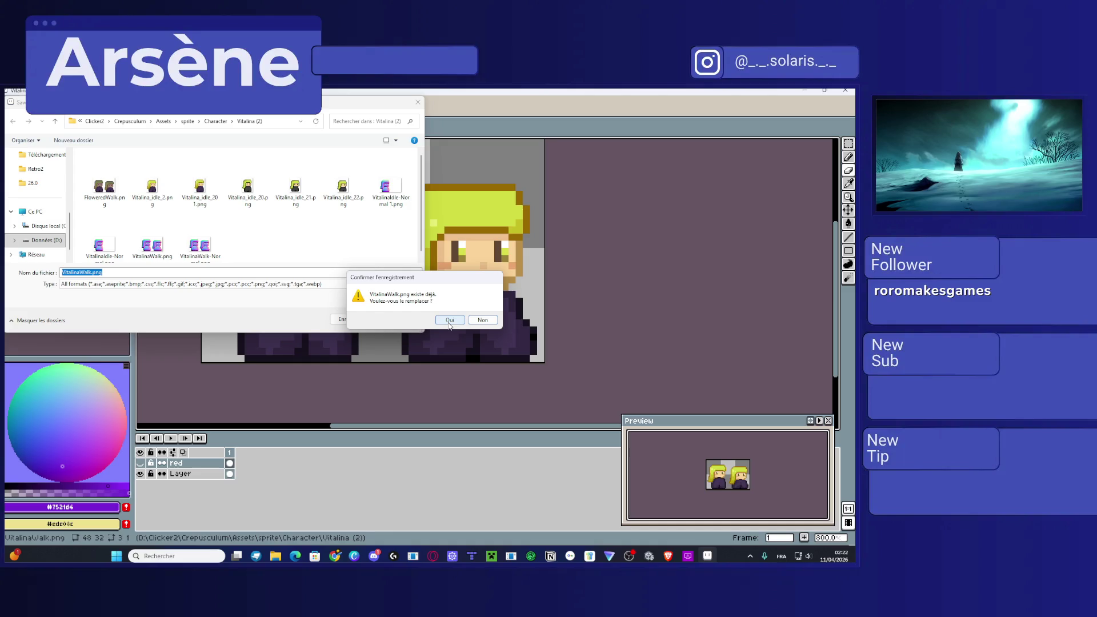
left_click(449, 326)
key("alt+Tab")
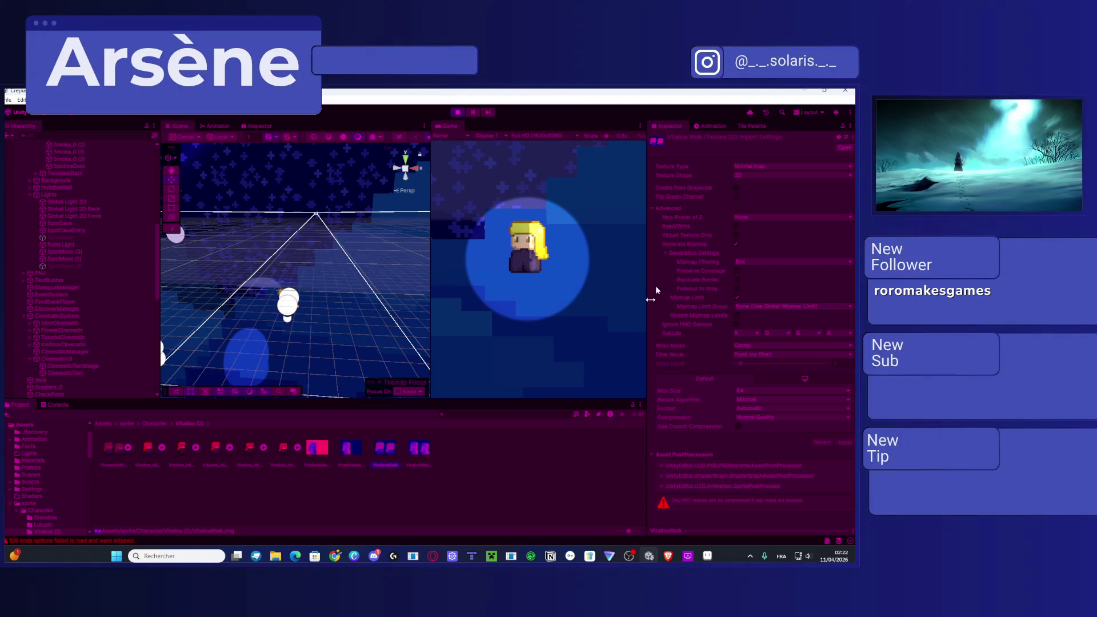
Step: Apply Texture Type Sprite (2D and UI) to VitalinaWalk, then select the walk normal-map texture
left_click(749, 166)
left_click(769, 177)
left_click(768, 167)
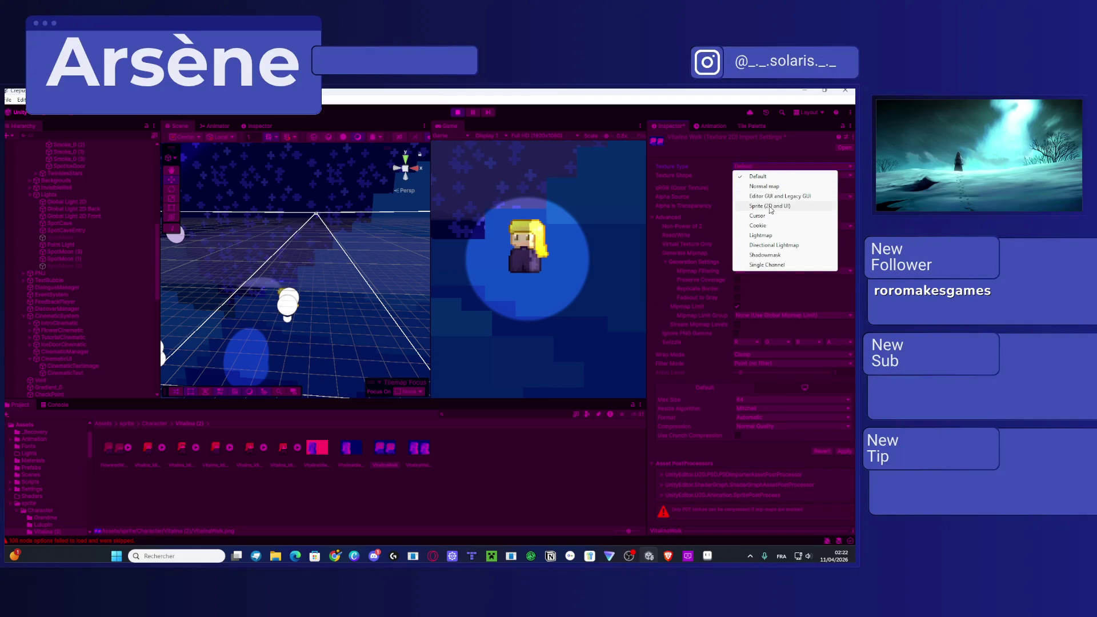
left_click(770, 207)
left_click(845, 399)
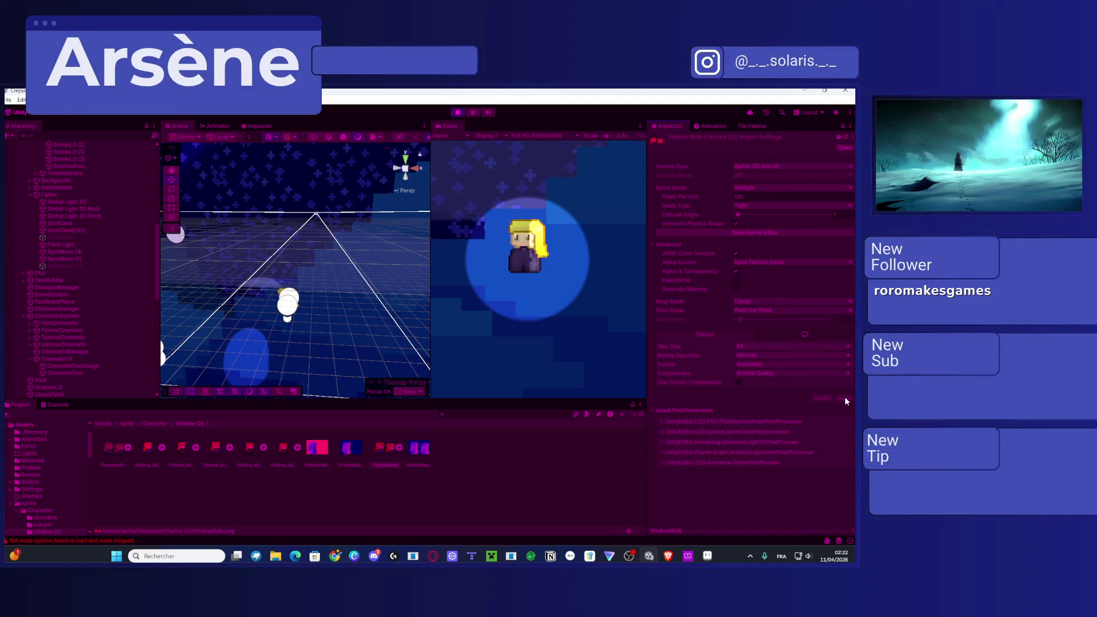
left_click(416, 451)
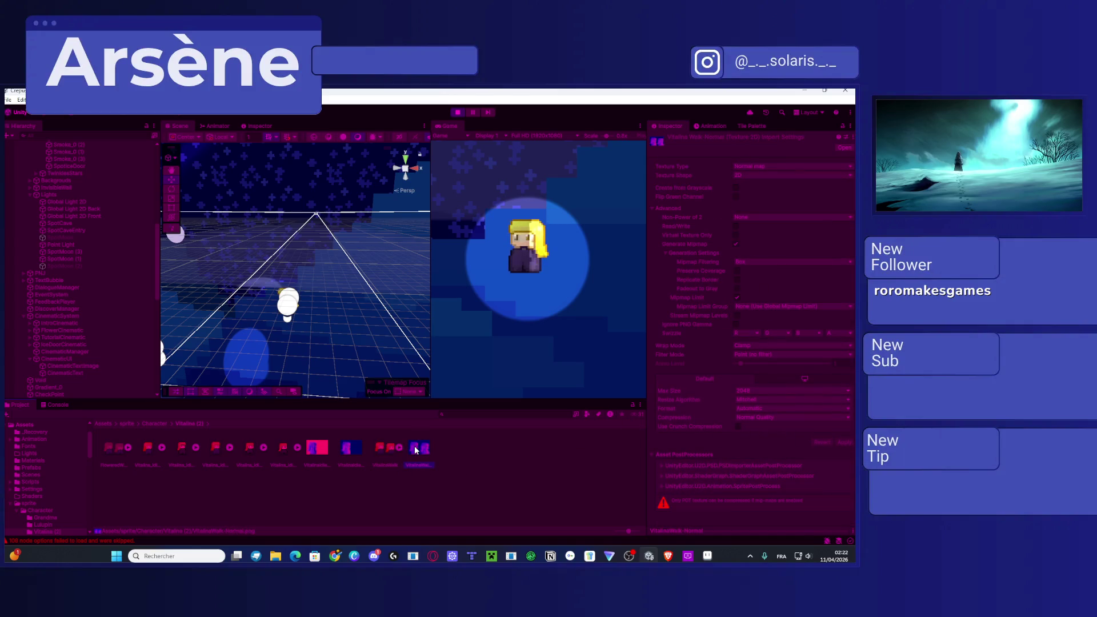
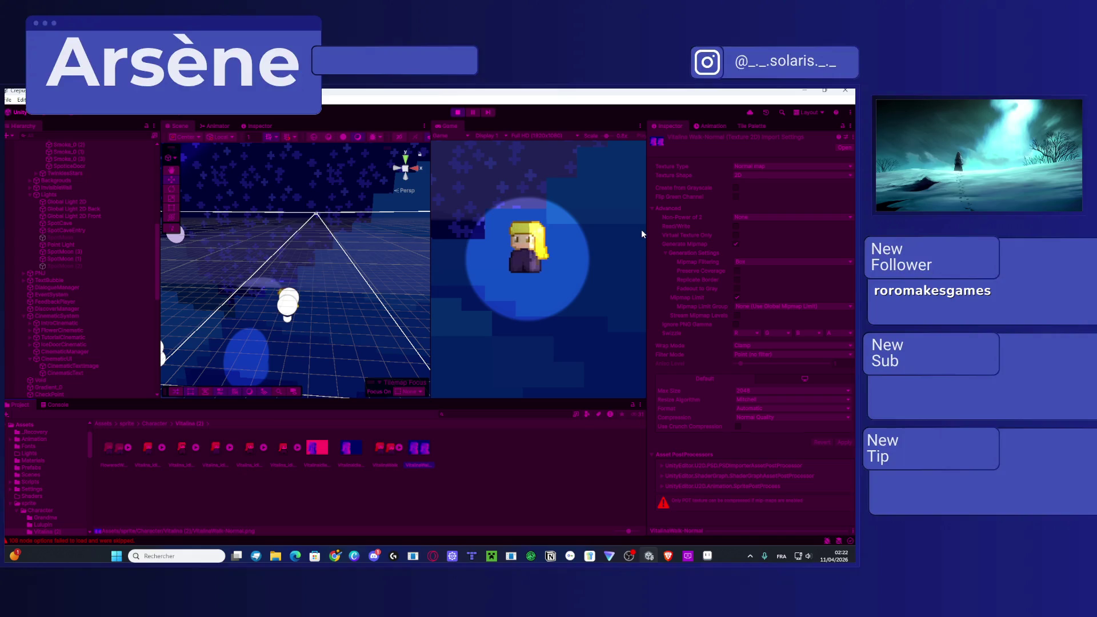
Step: Enable Flip Green Channel on the texture, apply it, and slide the point light along X onto the character
left_click(783, 176)
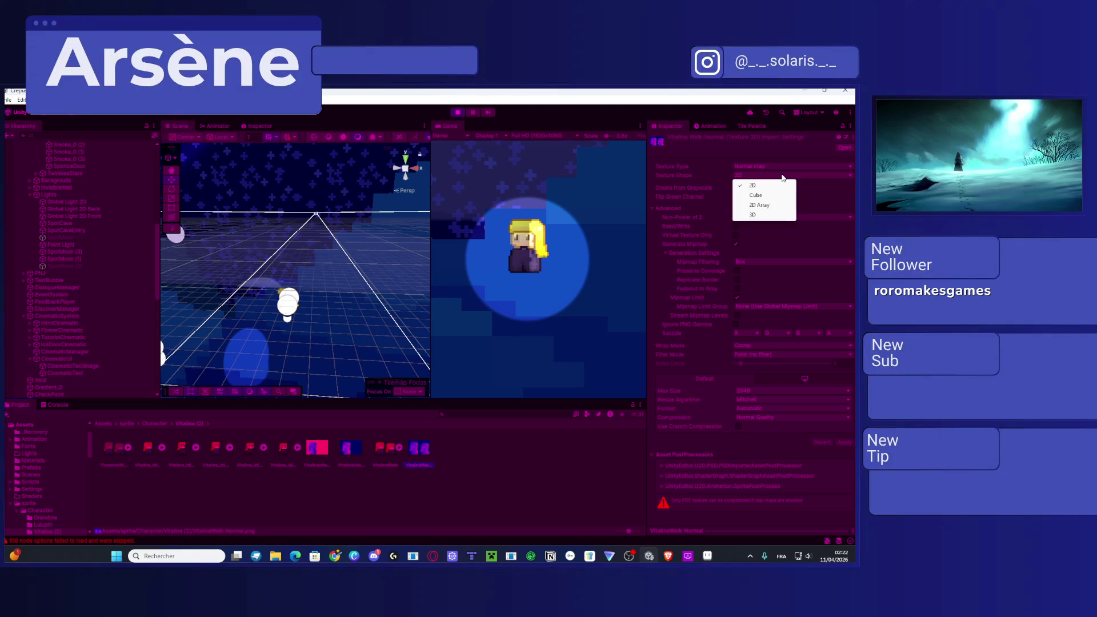
left_click(812, 196)
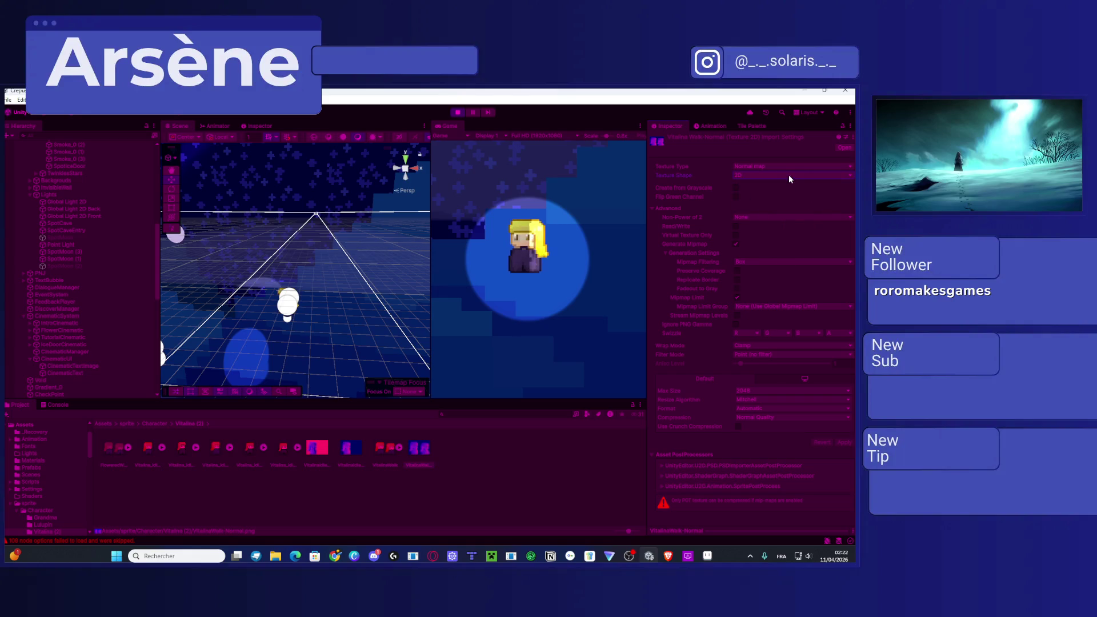
left_click(736, 197)
left_click(843, 442)
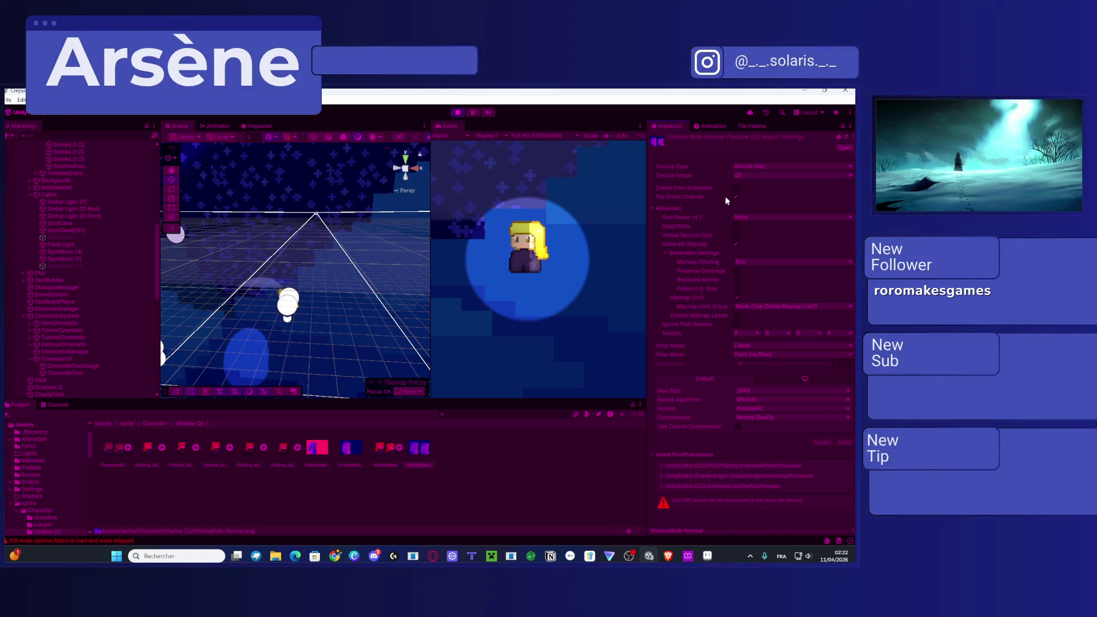
left_click(838, 441)
left_click(288, 297)
mouse_move(319, 301)
left_mouse_down()
mouse_move(351, 304)
mouse_move(289, 312)
mouse_move(355, 313)
mouse_move(288, 315)
mouse_move(323, 315)
left_mouse_up()
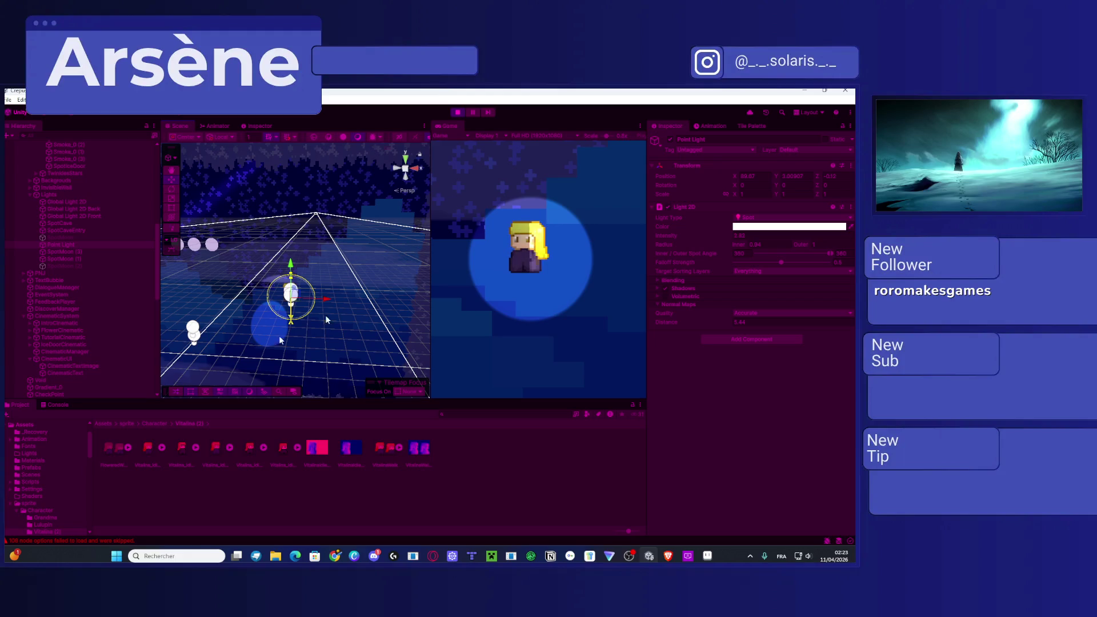
Step: Select the Player and enable Flip X on its Sprite Renderer
scroll(113, 196, "up", 10)
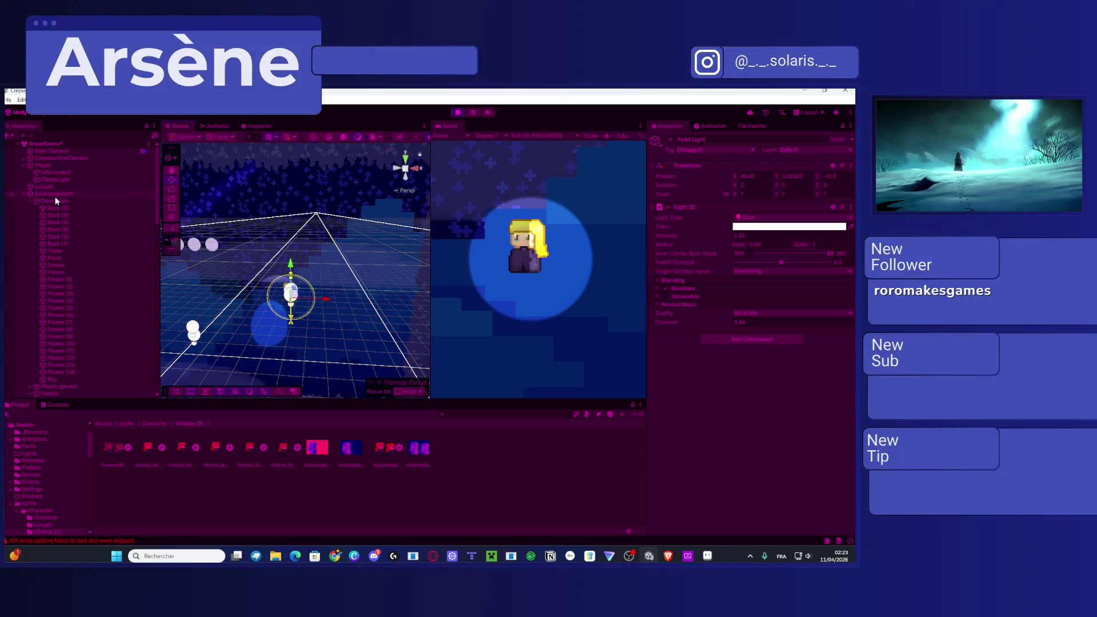
left_click(52, 165)
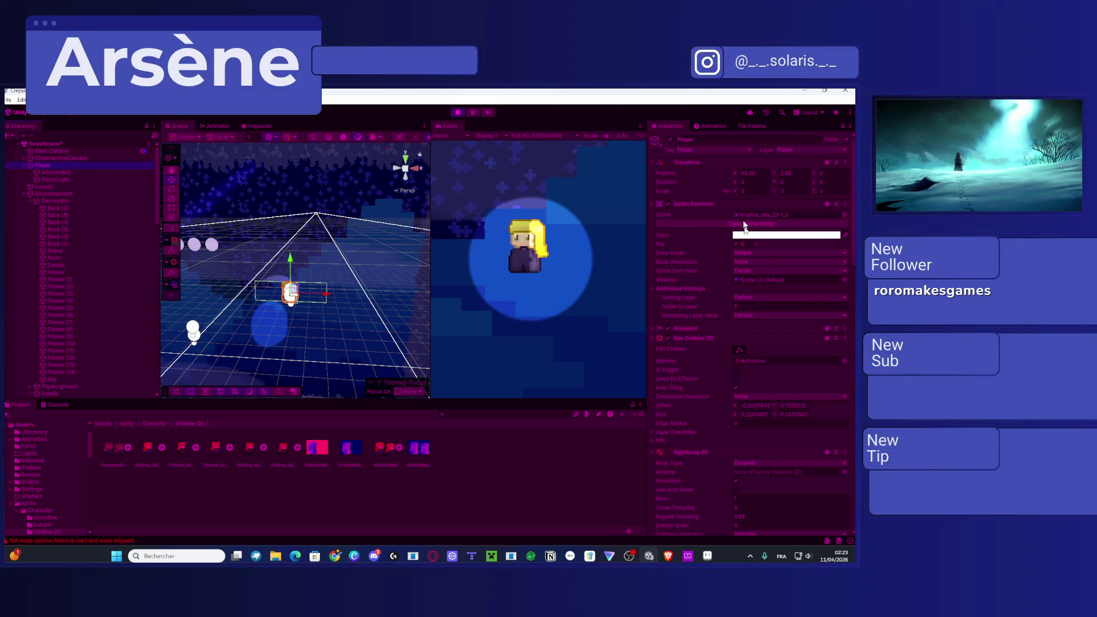
left_click(735, 244)
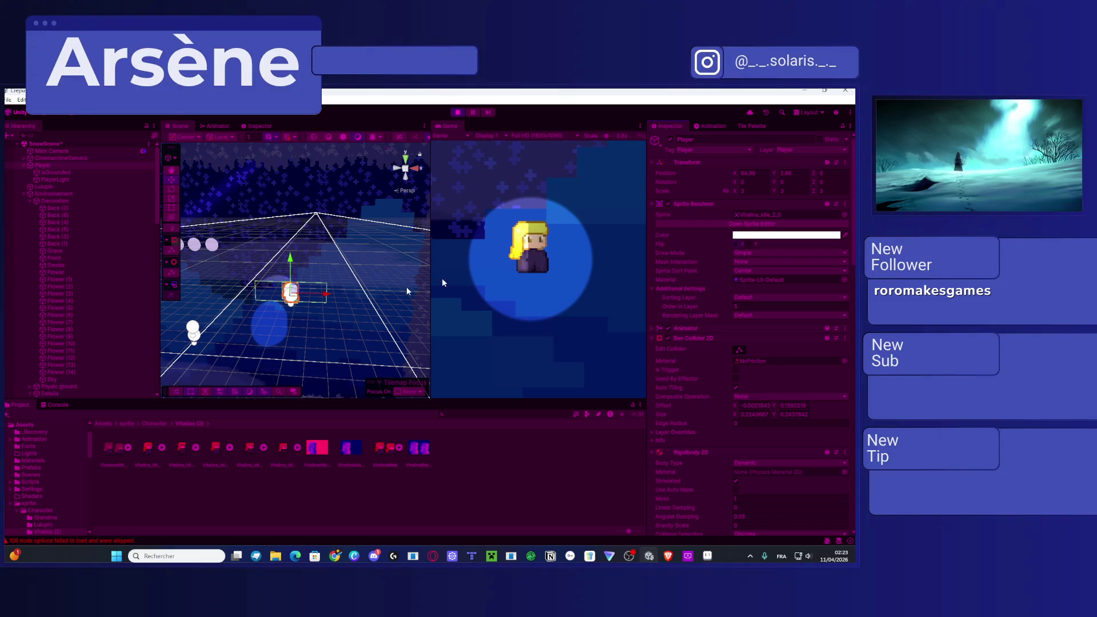
Step: Drag the Player left along the X axis, then switch over to Aseprite
left_click(303, 295)
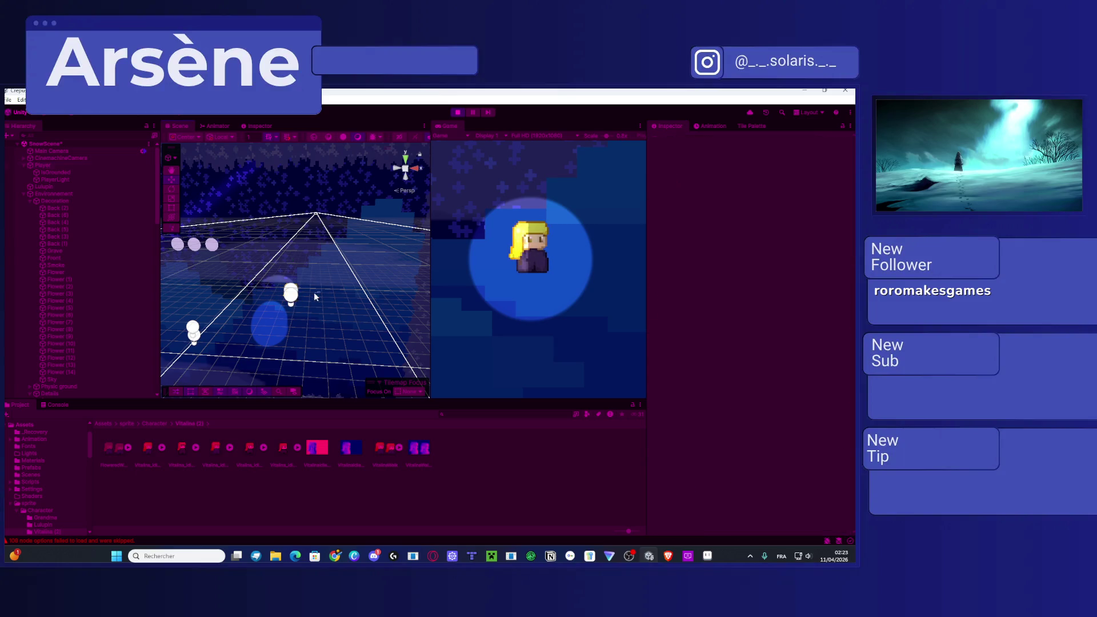
left_click(273, 292)
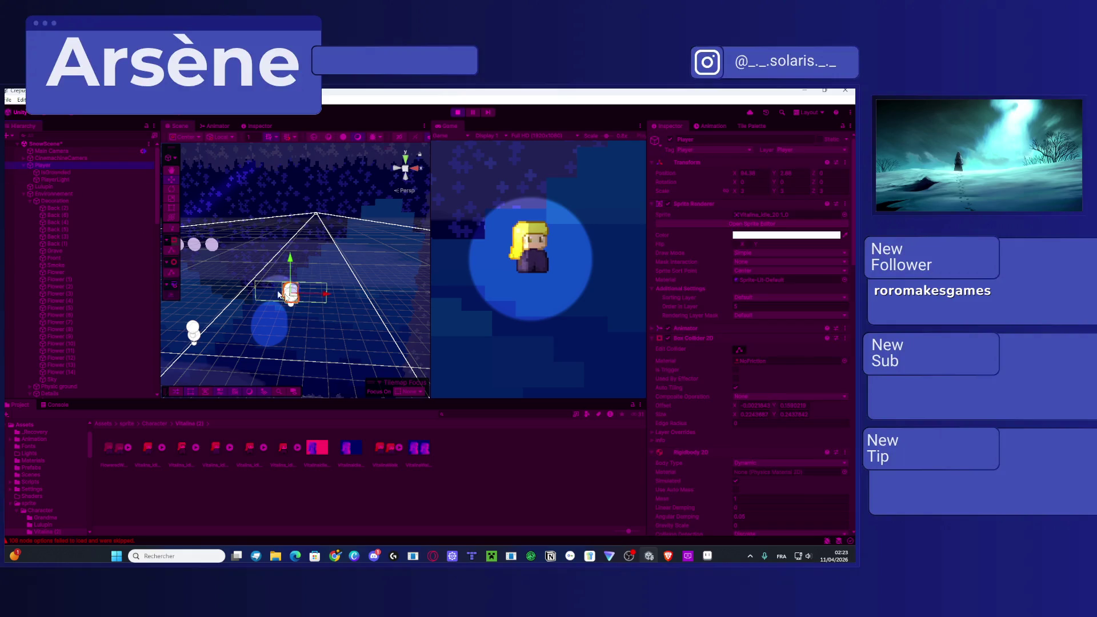
mouse_move(322, 296)
left_mouse_down()
mouse_move(300, 300)
mouse_move(351, 310)
mouse_move(317, 309)
left_mouse_up()
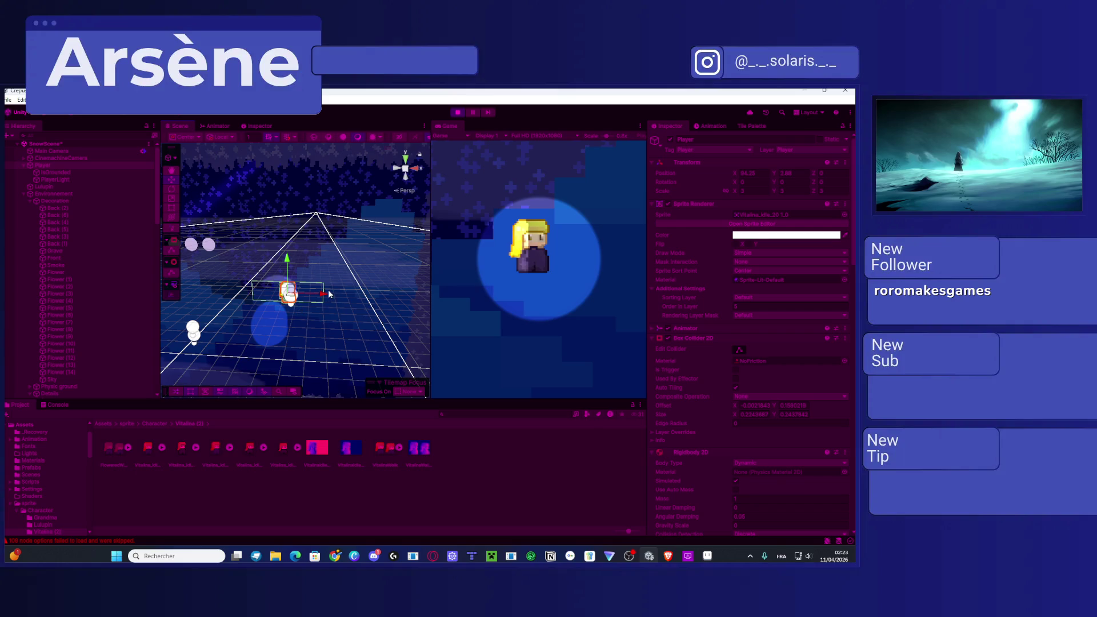
scroll(750, 344, "down", 10)
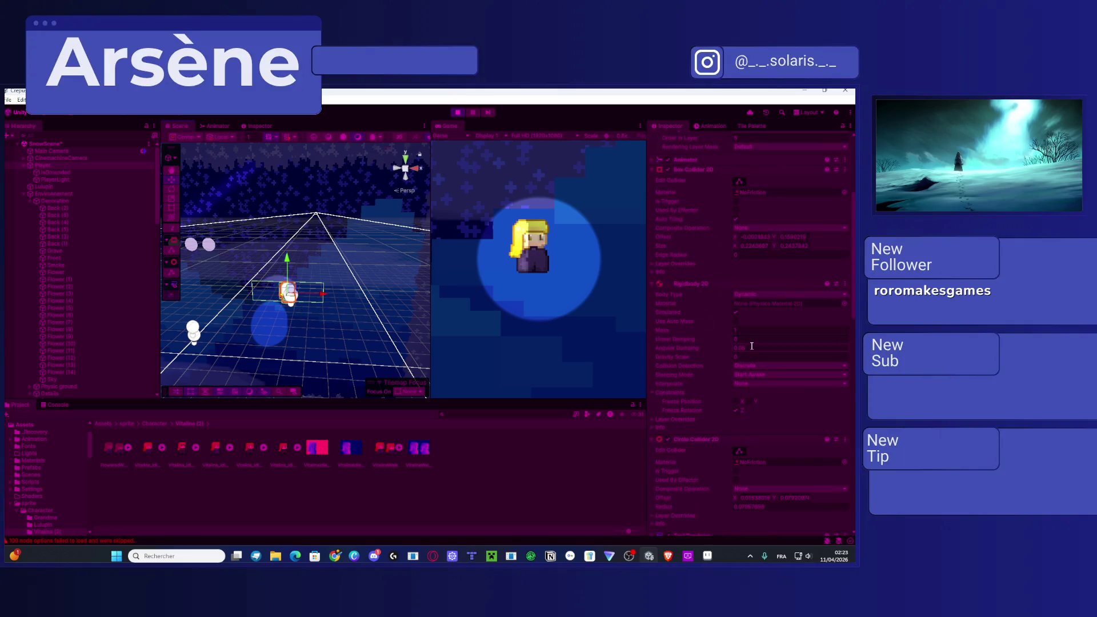
scroll(746, 349, "down", 5)
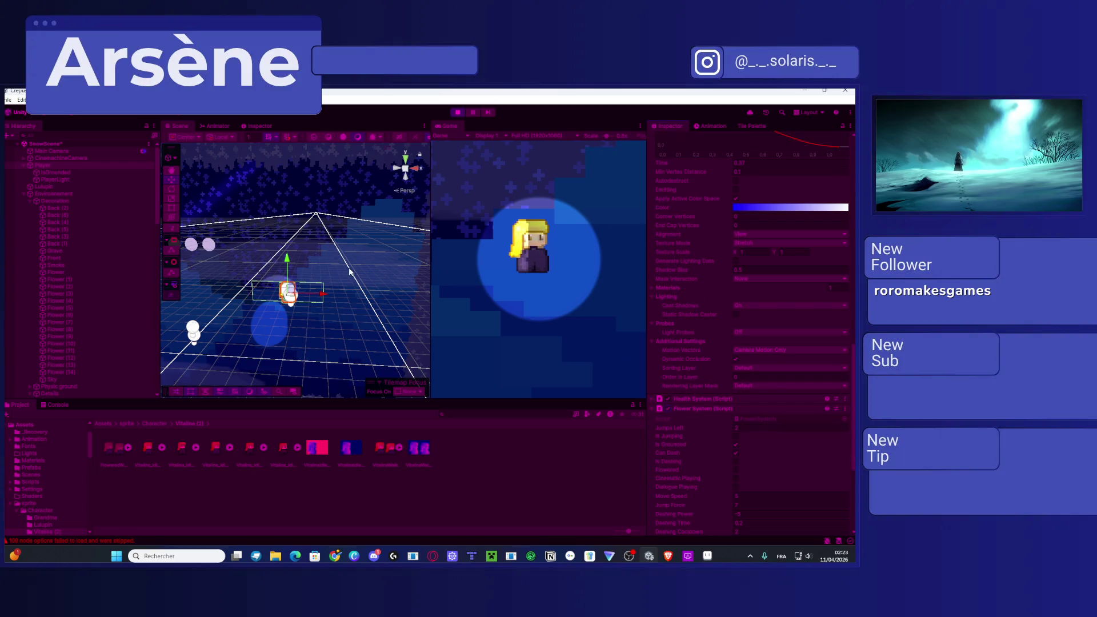
mouse_move(318, 297)
left_mouse_down()
mouse_move(304, 303)
mouse_move(355, 306)
mouse_move(297, 322)
mouse_move(323, 288)
left_mouse_up()
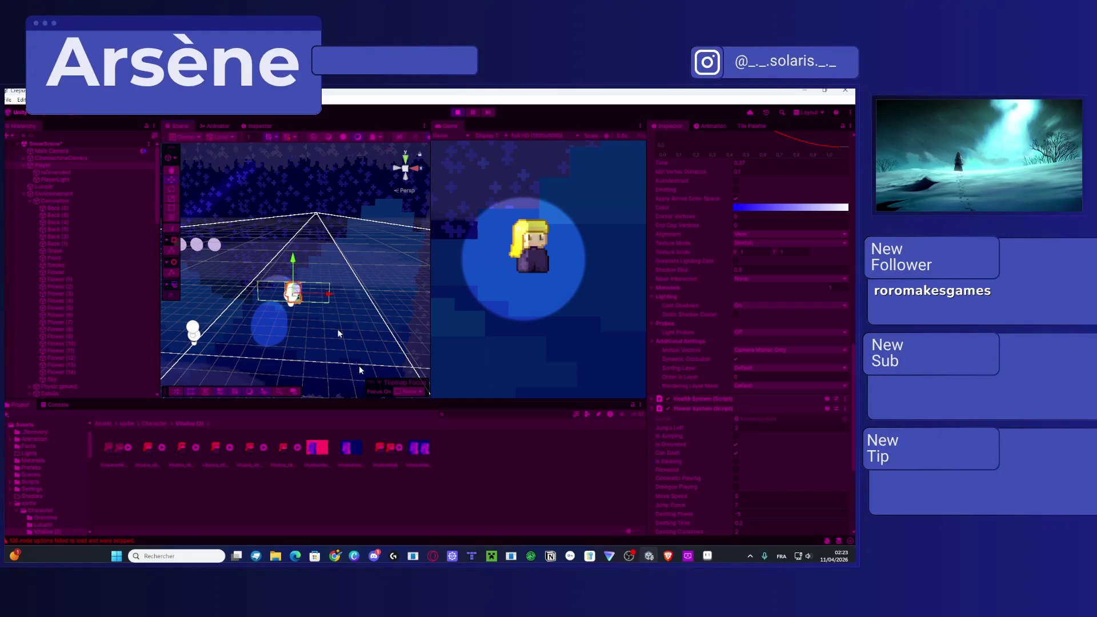
left_click(707, 558)
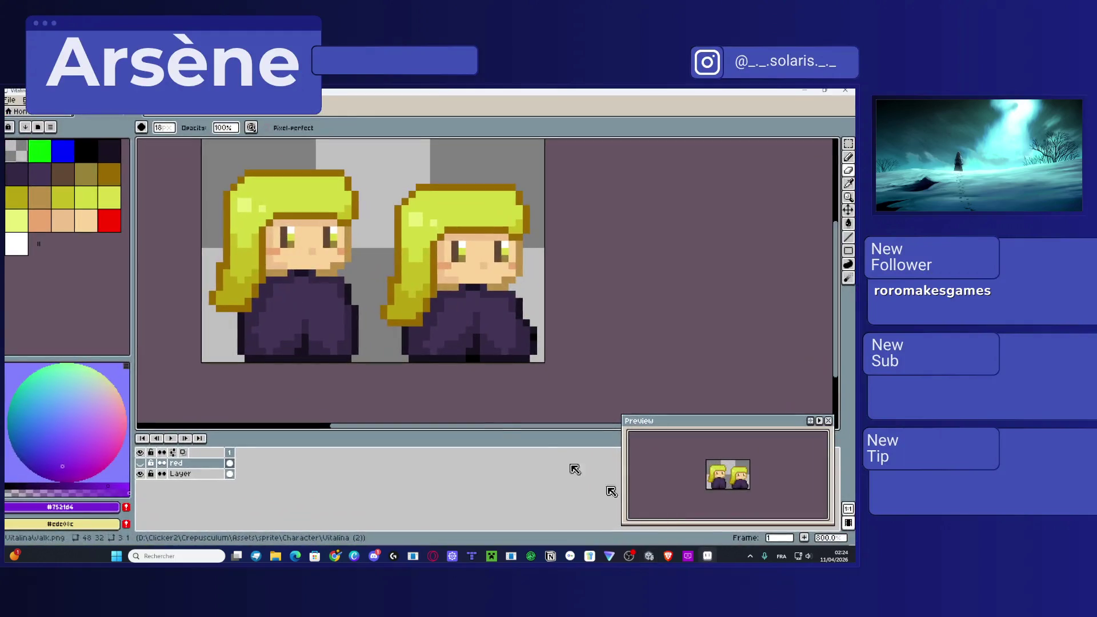
Step: Show the red normal-map layer and prepare a violet colour and pencil
left_click(140, 463)
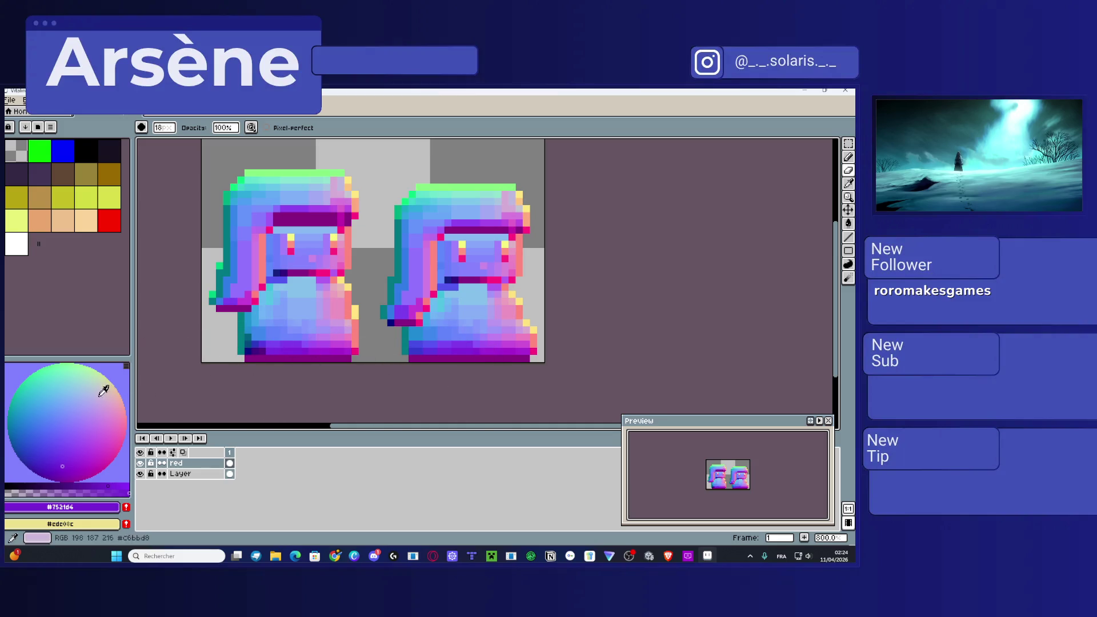
left_click(67, 422)
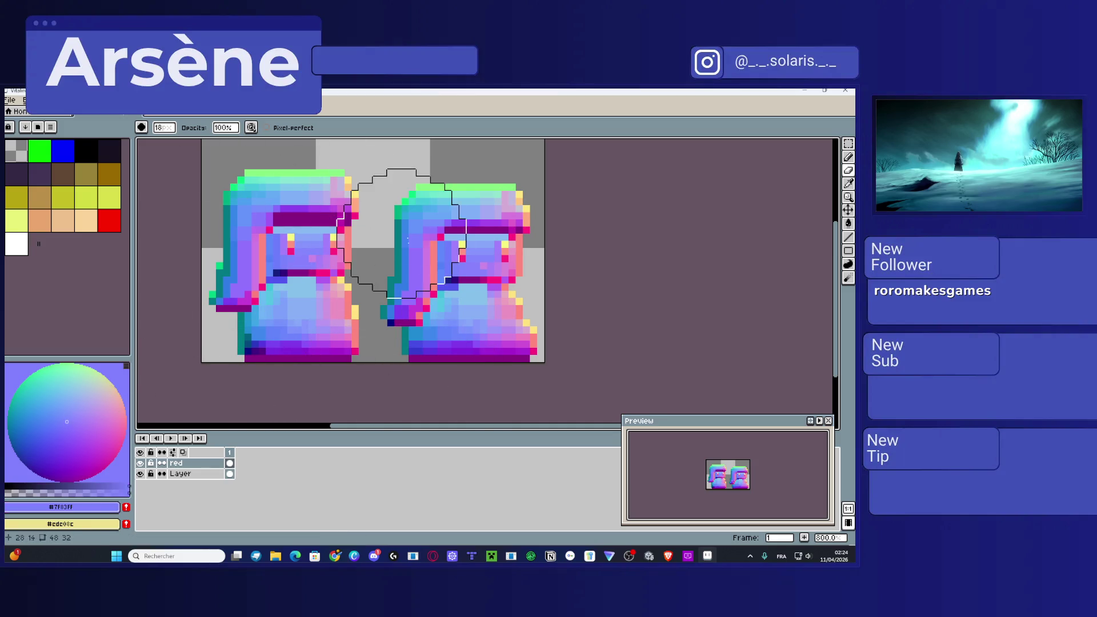
key("i")
left_click(456, 281)
key("b")
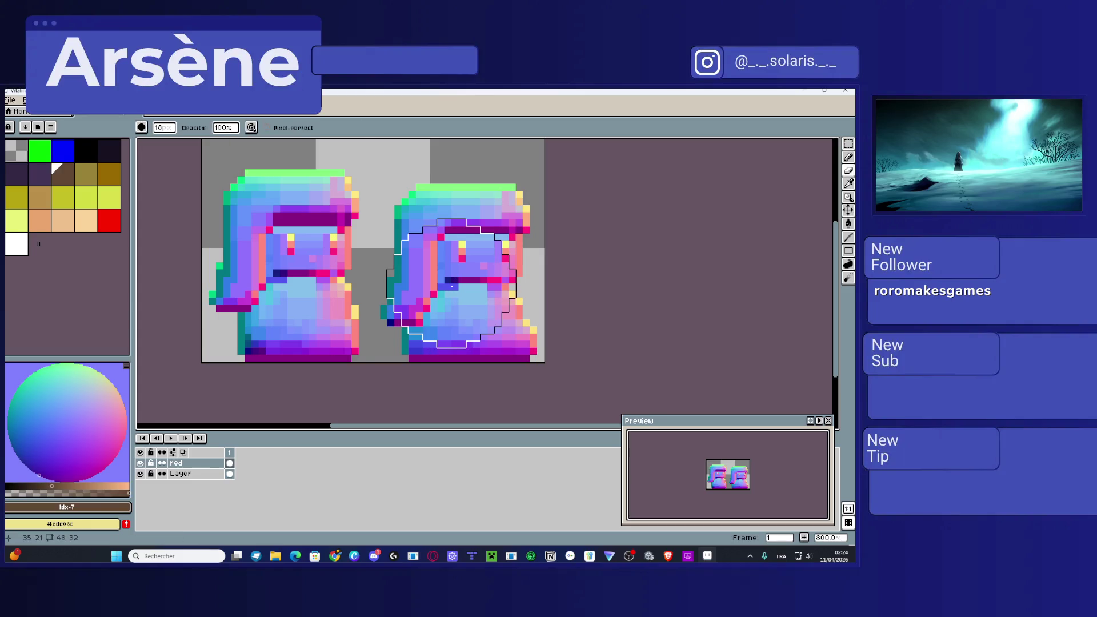
scroll(440, 292, "down", 1)
scroll(442, 293, "up", 1)
key("minus")
key("minus")
key("minus")
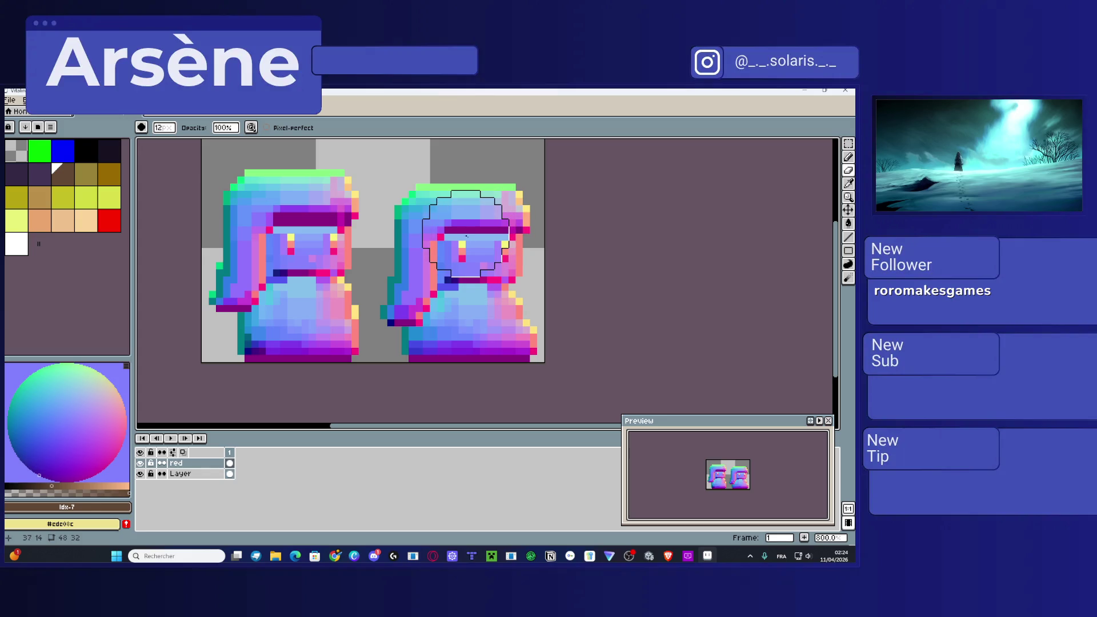
left_click(456, 300)
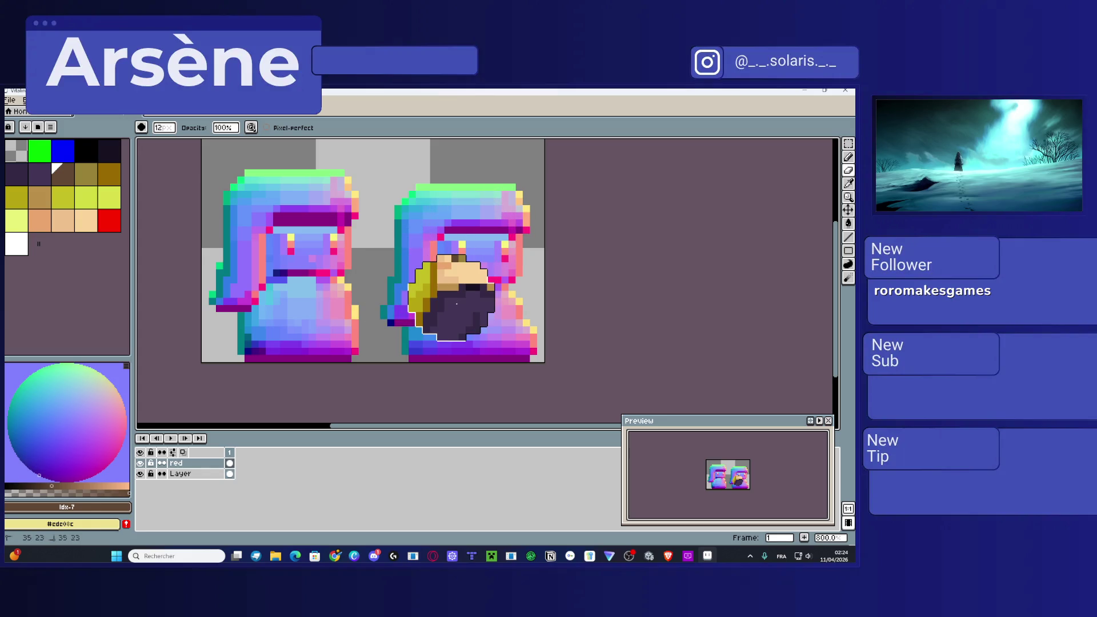
left_click(849, 157)
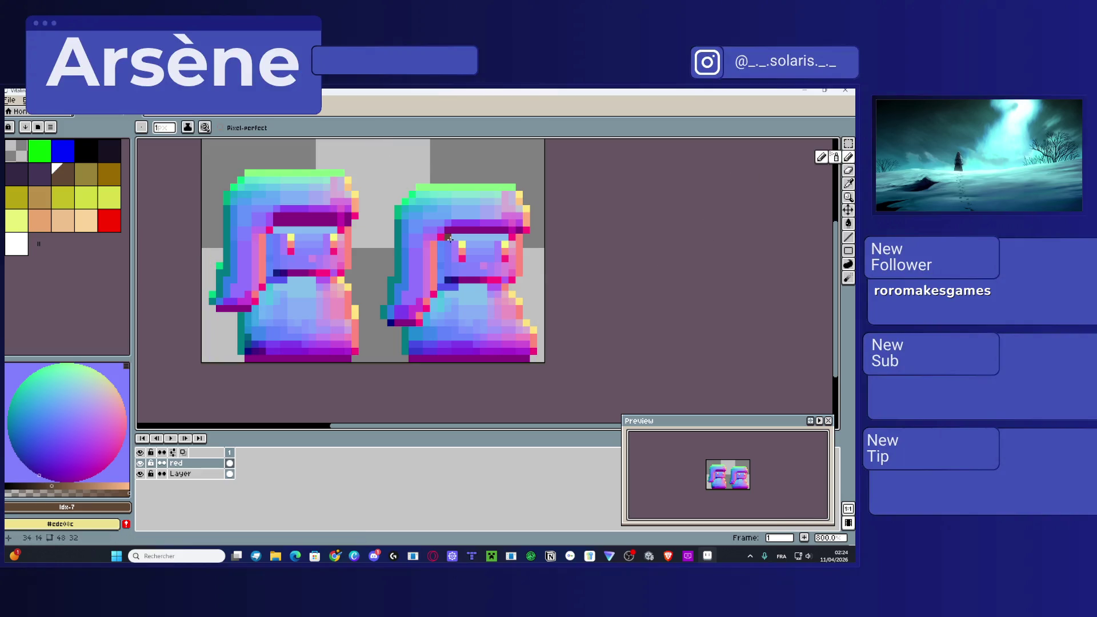
Step: Paint the right sprite flat #807dff with a 7px pencil, covering its pink and magenta edges
left_click(67, 423)
key("plus")
key("plus")
key("plus")
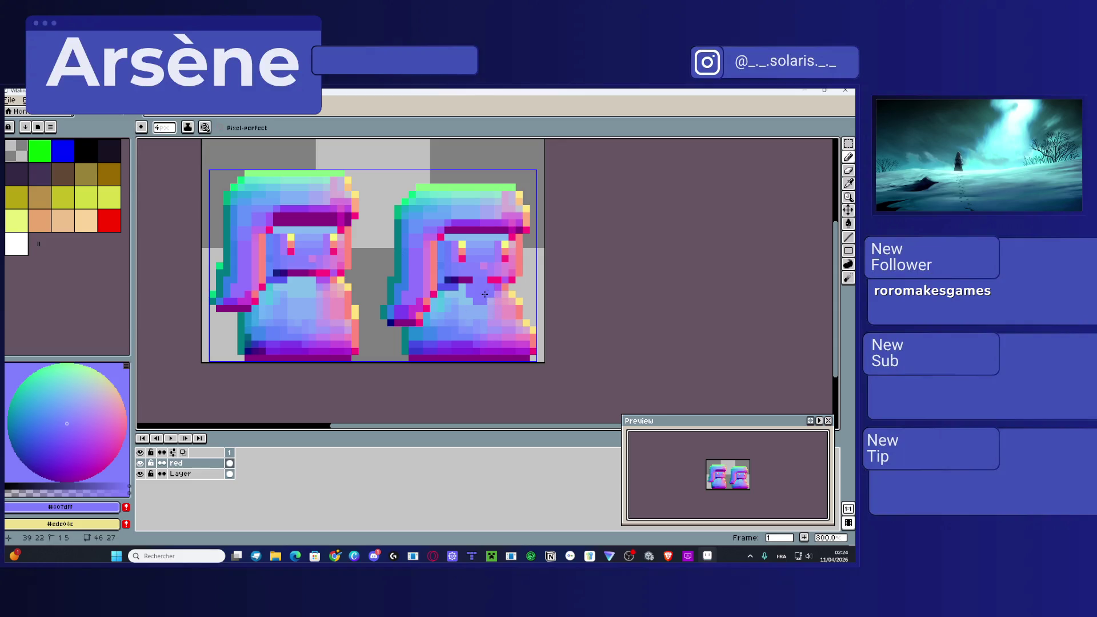
left_click(436, 329)
mouse_move(434, 329)
left_mouse_down()
mouse_move(506, 330)
mouse_move(482, 321)
mouse_move(494, 297)
mouse_move(505, 301)
mouse_move(484, 310)
mouse_move(466, 288)
mouse_move(482, 251)
mouse_move(480, 215)
mouse_move(465, 206)
mouse_move(440, 213)
mouse_move(414, 197)
mouse_move(443, 294)
mouse_move(425, 283)
mouse_move(407, 312)
mouse_move(402, 303)
mouse_move(455, 277)
mouse_move(418, 298)
left_mouse_up()
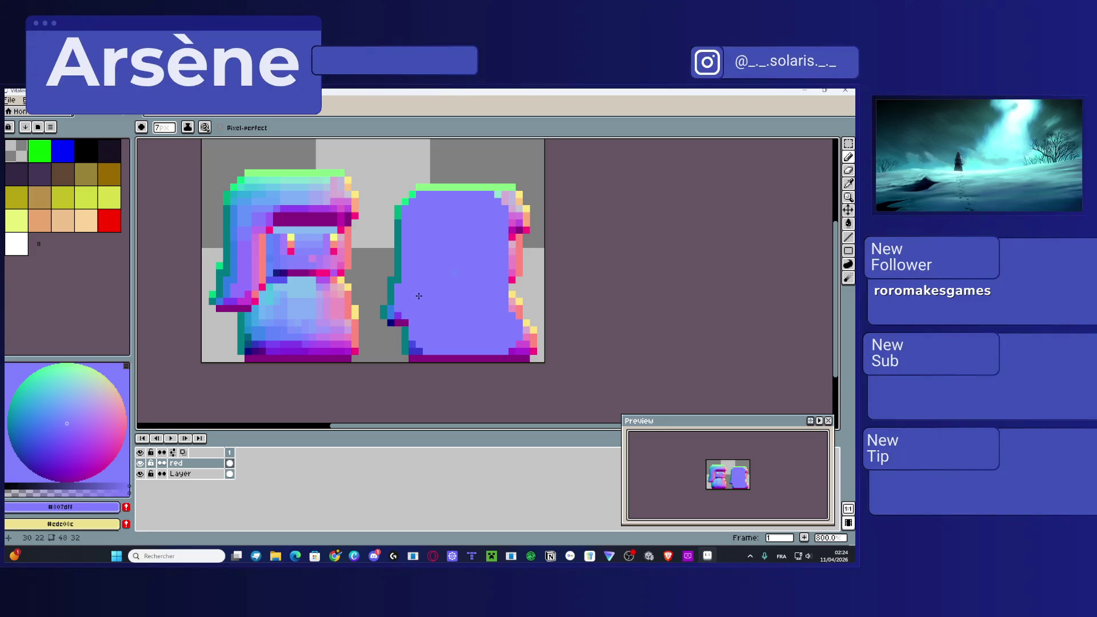
mouse_move(479, 262)
left_mouse_down()
mouse_move(492, 264)
mouse_move(495, 216)
left_mouse_up()
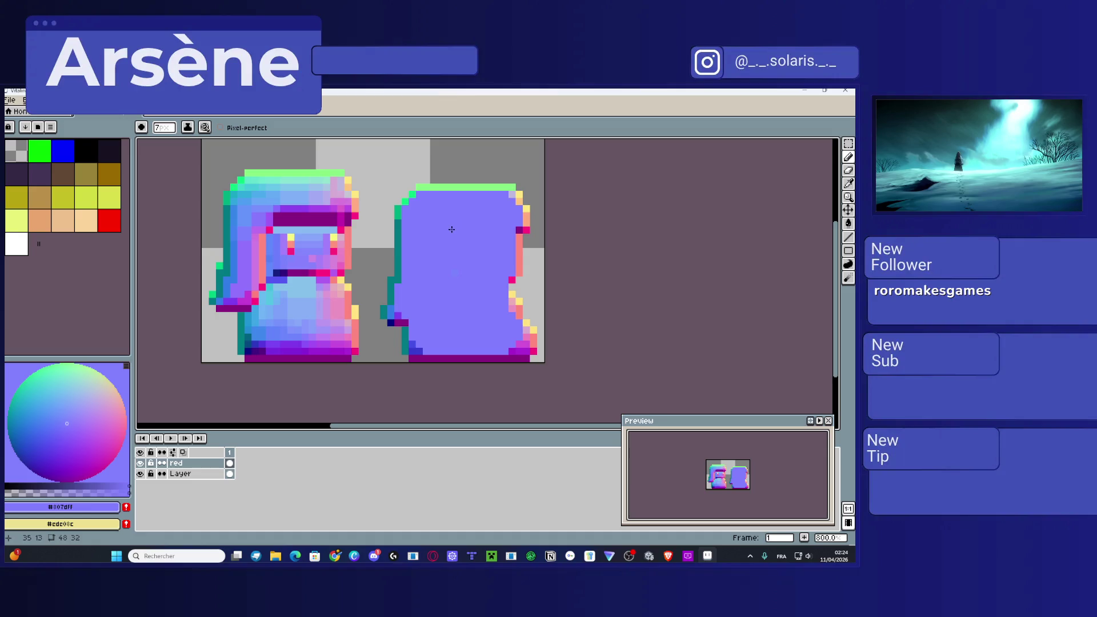
key("ctrl+t")
key("Return")
left_click_drag(388, 310, 417, 350)
left_click_drag(519, 343, 512, 303)
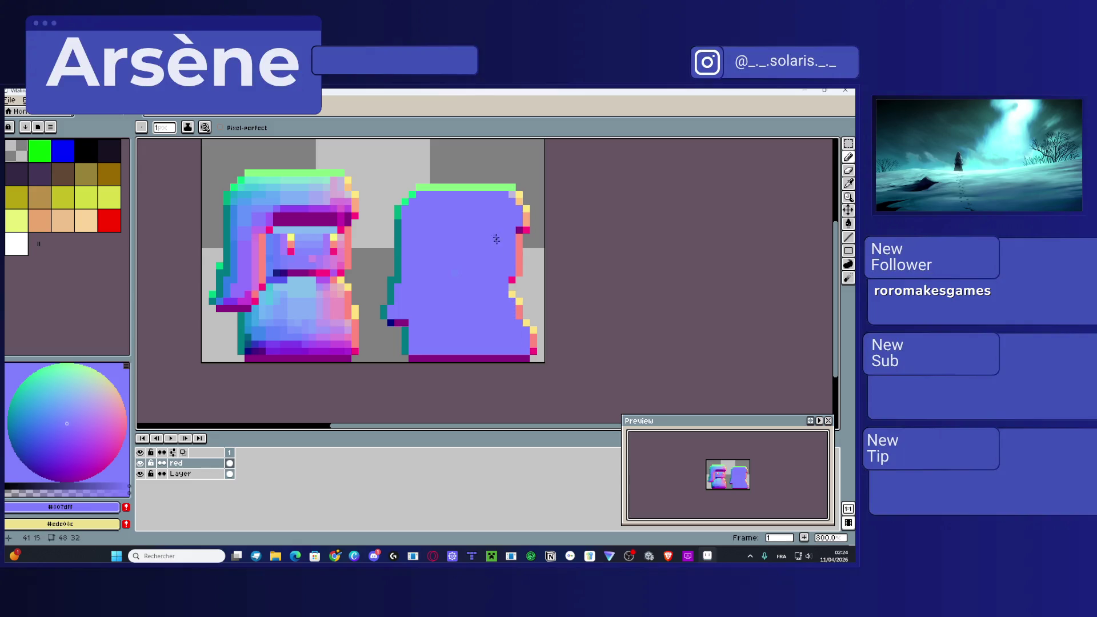
Step: Touch up the right sprite's top-right corner and save VitalinaWalk.png
left_click(511, 196)
key("ctrl+s")
key("Return")
Step: Paint the left sprite's bottom rows and middle section flat violet
mouse_move(348, 350)
left_mouse_down()
mouse_move(246, 343)
mouse_move(246, 326)
mouse_move(307, 317)
mouse_move(345, 317)
mouse_move(347, 338)
mouse_move(255, 343)
mouse_move(288, 323)
mouse_move(336, 323)
mouse_move(323, 337)
mouse_move(264, 329)
mouse_move(337, 330)
mouse_move(339, 286)
mouse_move(262, 287)
mouse_move(229, 300)
mouse_move(337, 300)
mouse_move(334, 310)
mouse_move(234, 306)
left_mouse_up()
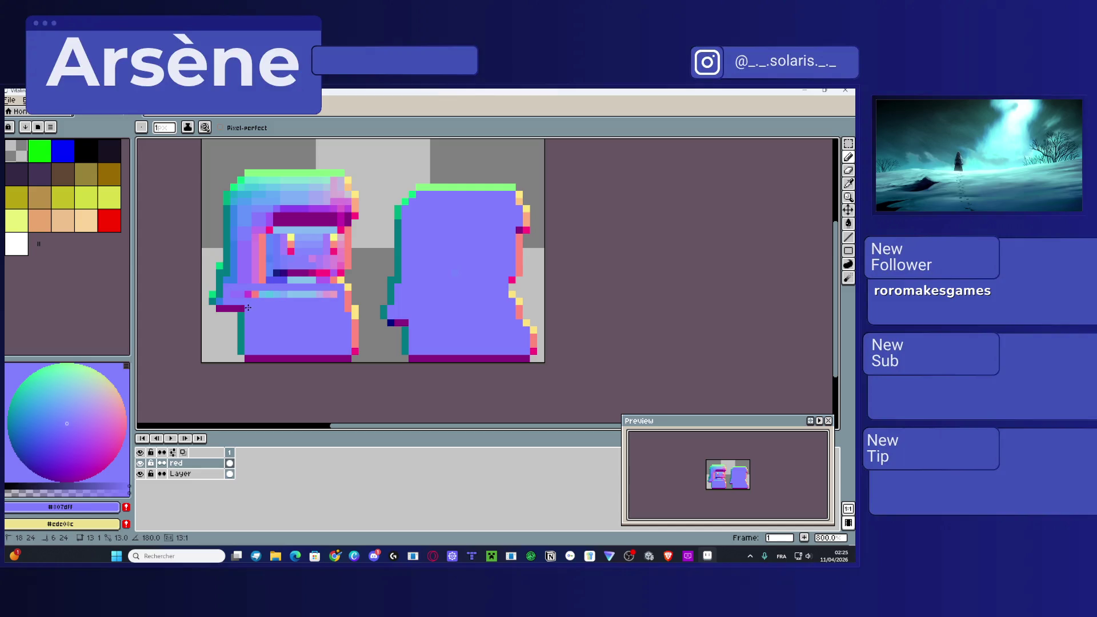
left_click_drag(248, 308, 249, 307)
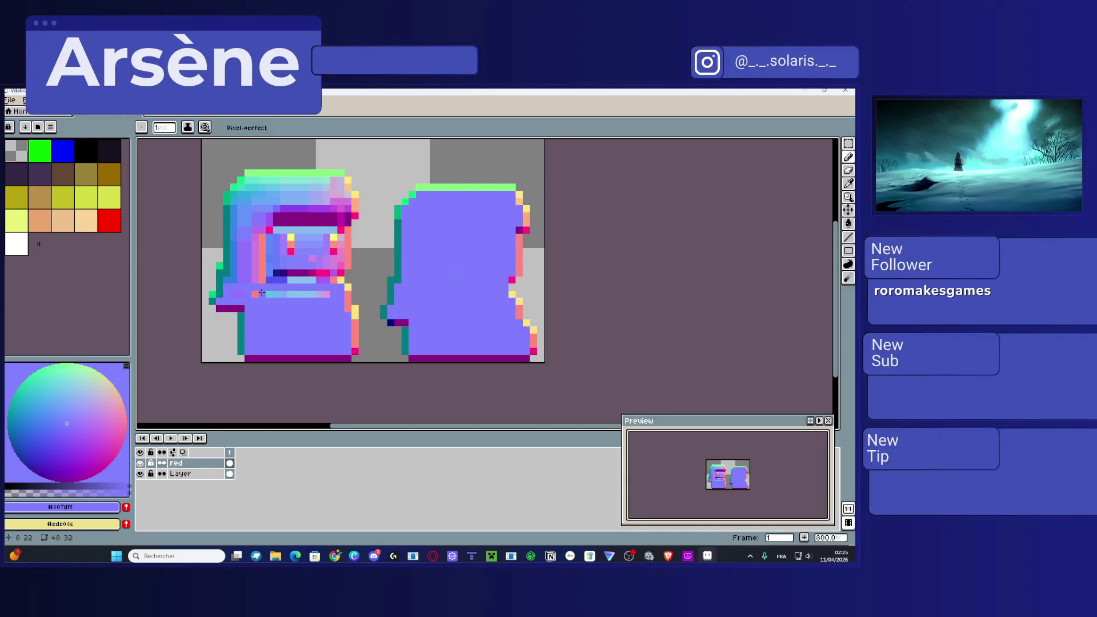
mouse_move(256, 294)
left_mouse_down()
mouse_move(327, 296)
mouse_move(336, 178)
left_mouse_up()
mouse_move(336, 178)
left_mouse_down()
mouse_move(250, 179)
mouse_move(249, 192)
mouse_move(330, 197)
mouse_move(236, 195)
mouse_move(240, 284)
left_mouse_up()
left_click_drag(330, 280, 252, 280)
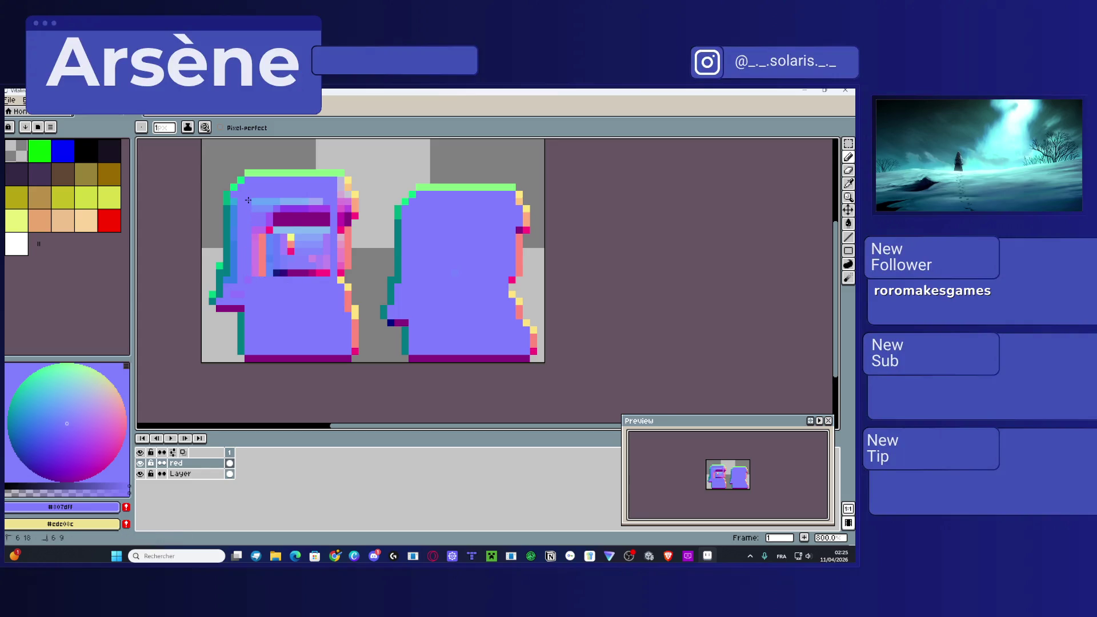
key("ctrl+a")
key("ctrl+d")
Step: Cover the left sprite's face detail and blue and pink edge shading in violet
mouse_move(279, 239)
left_mouse_down()
mouse_move(280, 217)
mouse_move(309, 217)
mouse_move(320, 254)
mouse_move(297, 242)
left_mouse_up()
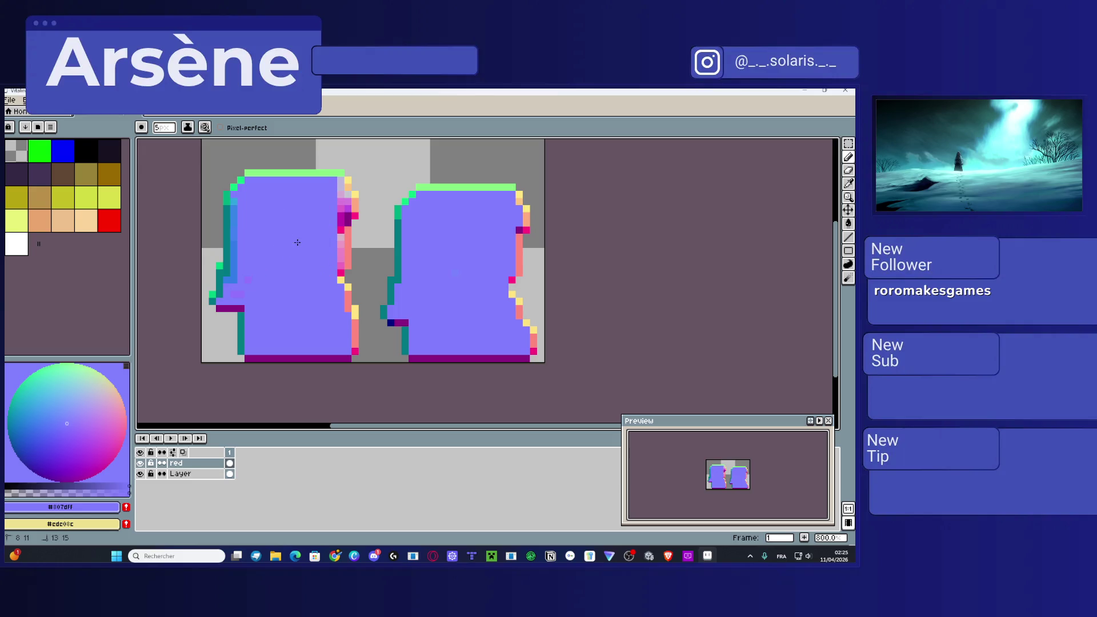
mouse_move(248, 206)
left_mouse_down()
mouse_move(252, 252)
mouse_move(229, 283)
mouse_move(236, 294)
left_mouse_up()
left_click(247, 272)
left_click_drag(324, 264, 325, 193)
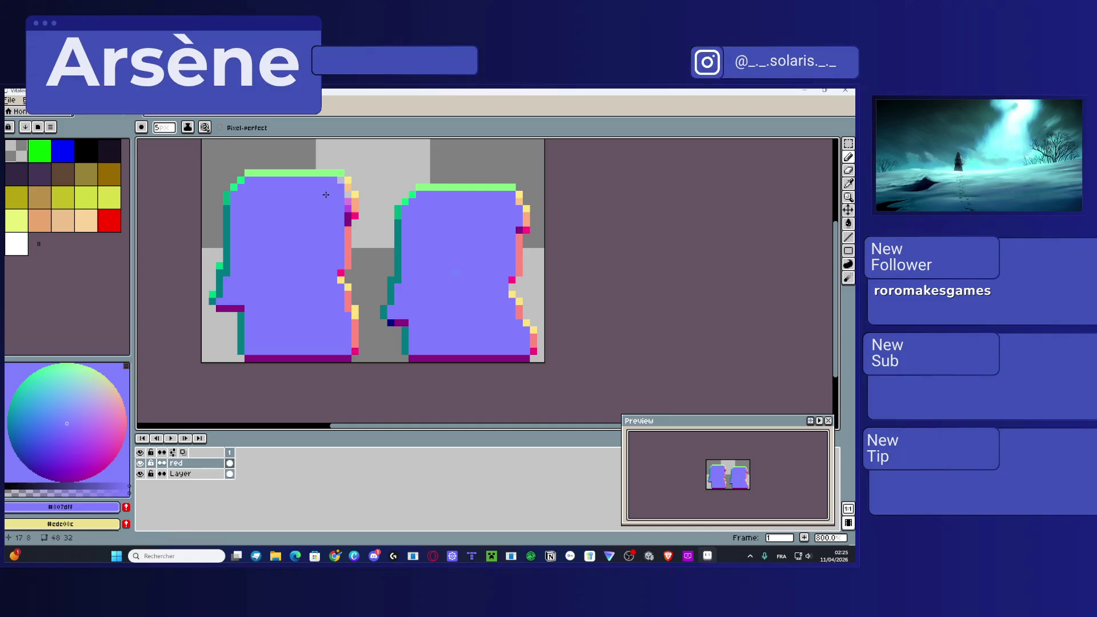
left_click(333, 204)
left_click(332, 211)
Step: Back in Unity, locate the Player's Vitalina idle texture and open it in the Sprite Editor
left_click(805, 90)
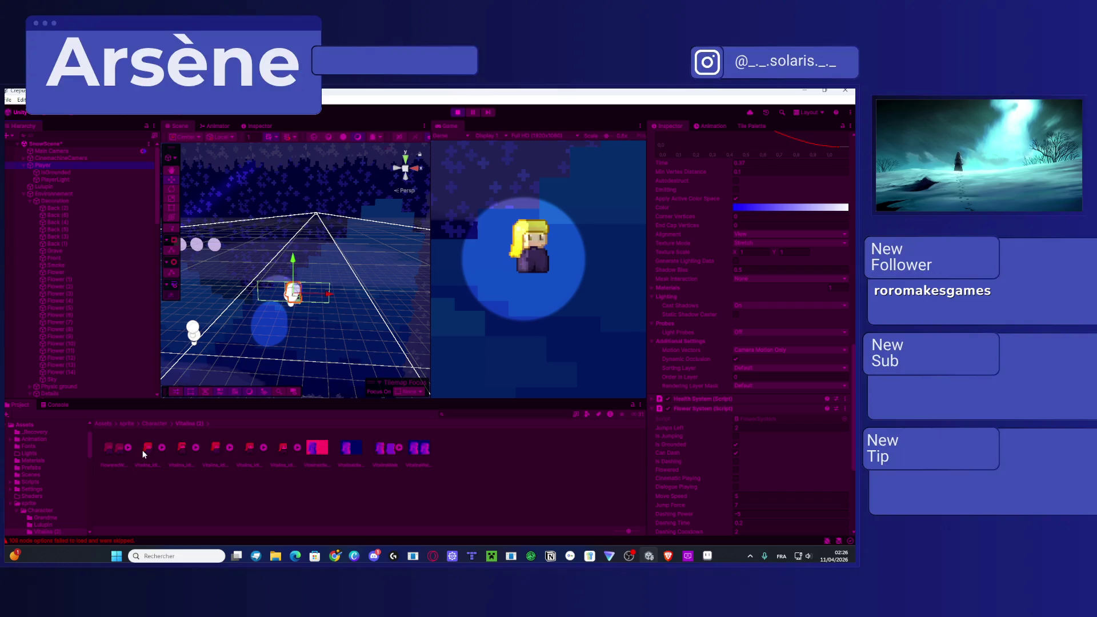
left_click(58, 165)
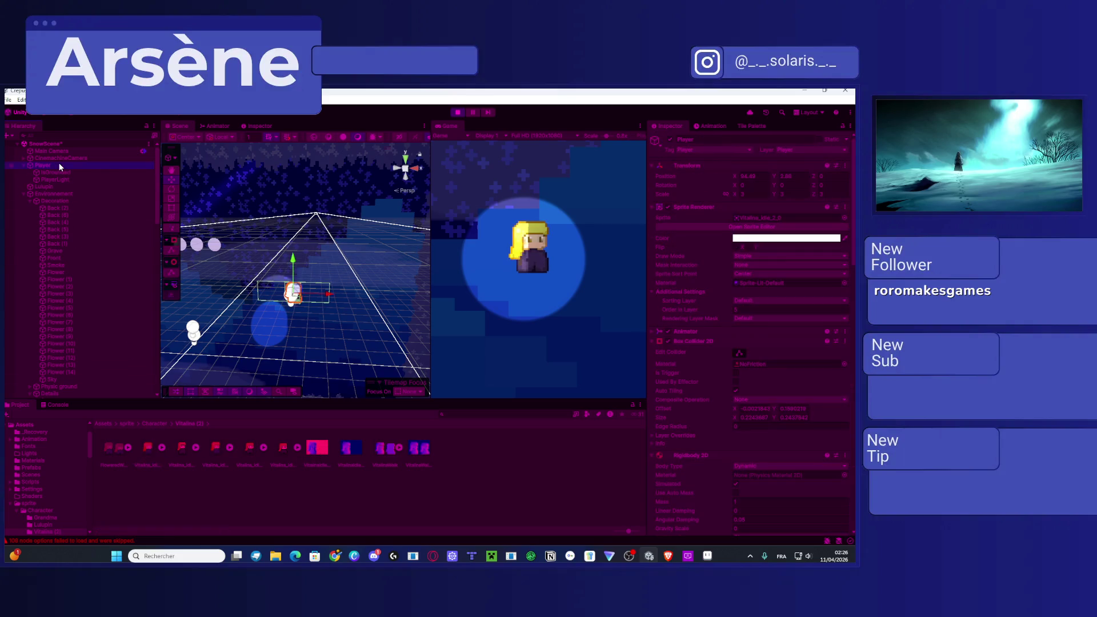
left_click(769, 215)
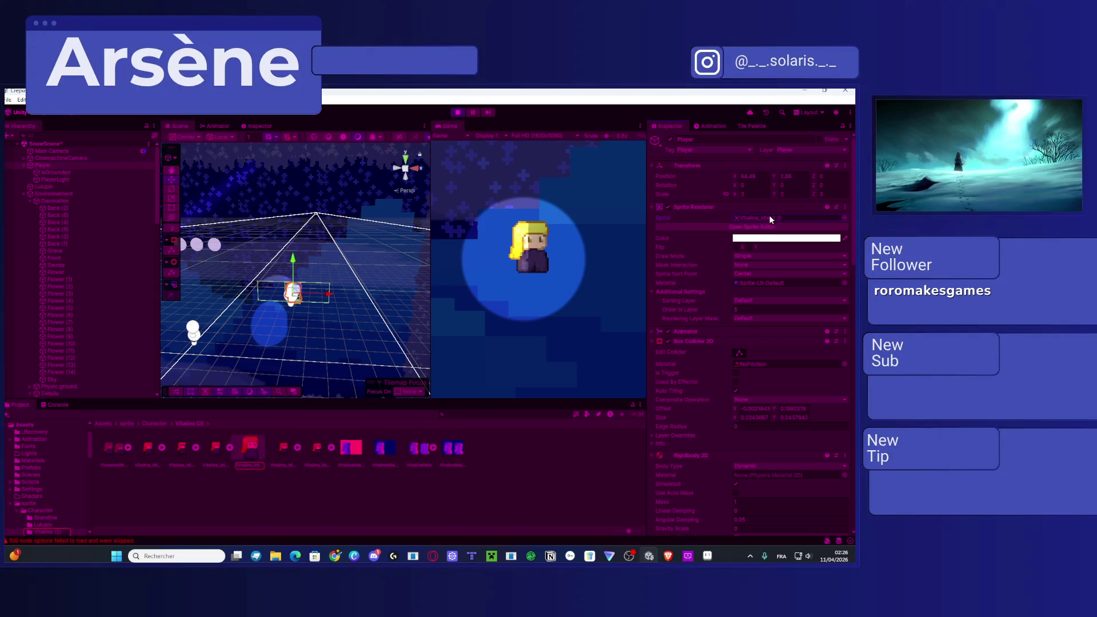
left_click(246, 449)
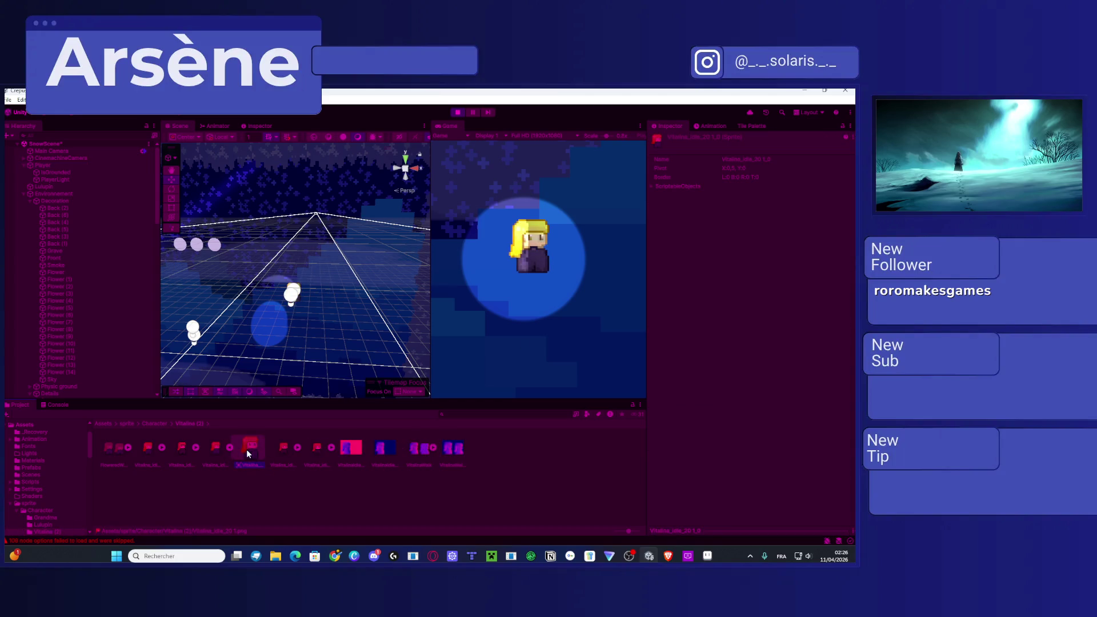
left_click(215, 451)
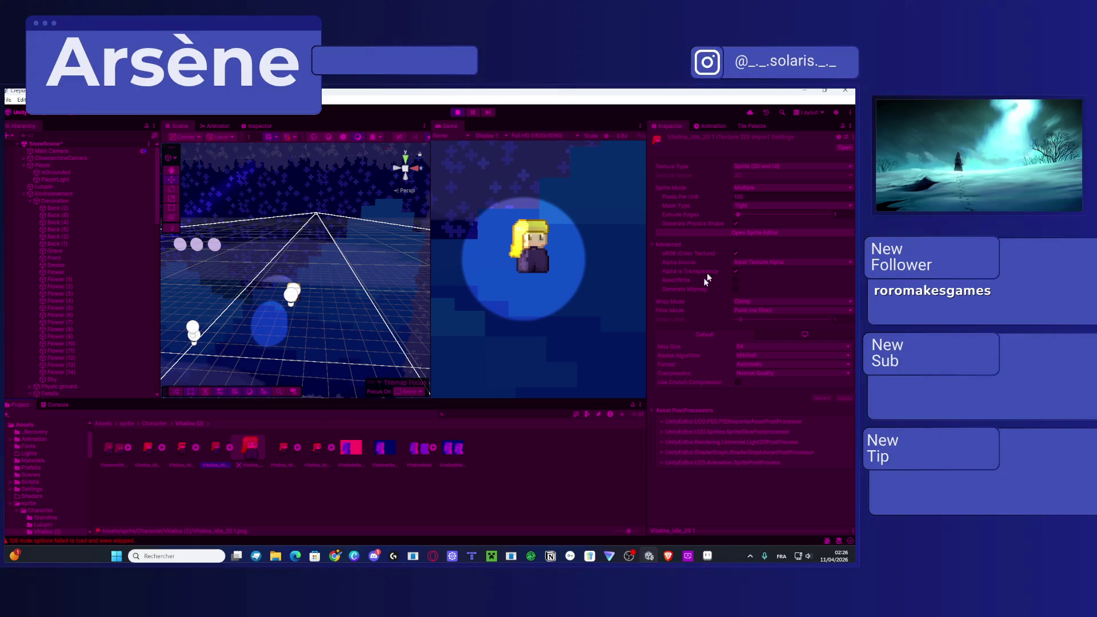
left_click(744, 232)
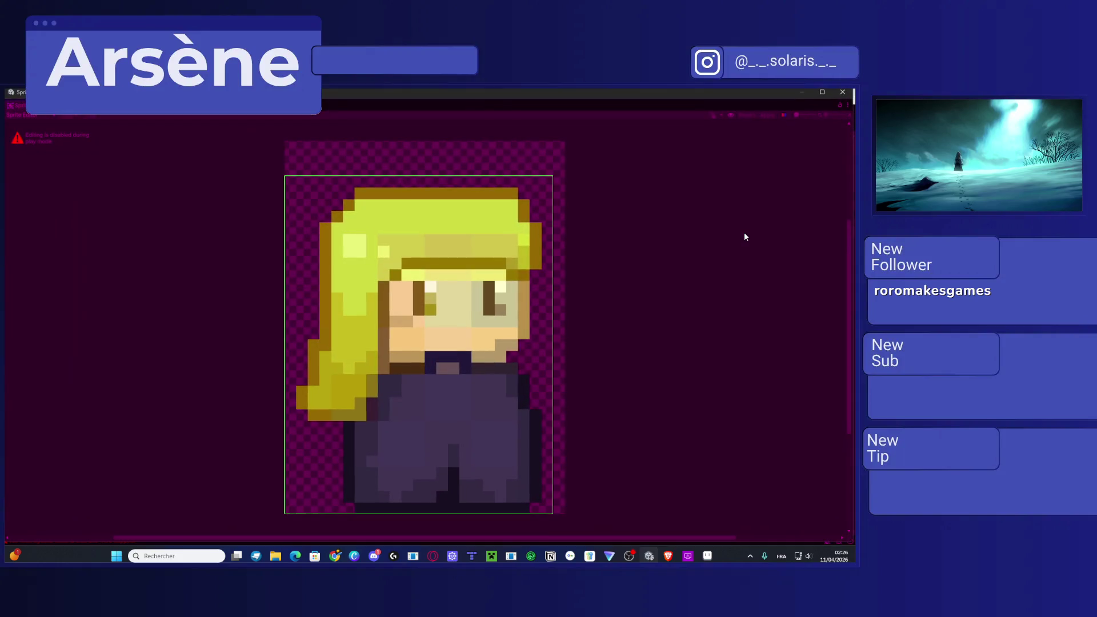
Step: In Secondary Textures mode, add _NormalMap using VitalinaIdle-Normal 1 and save when closing
left_click(51, 116)
left_click(44, 155)
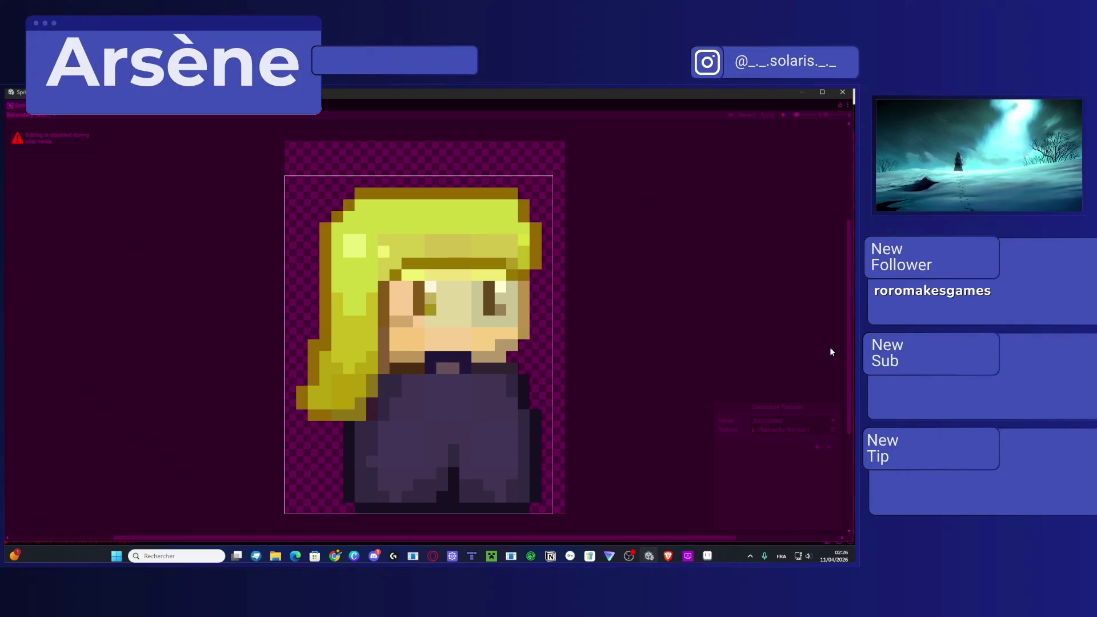
left_click(842, 91)
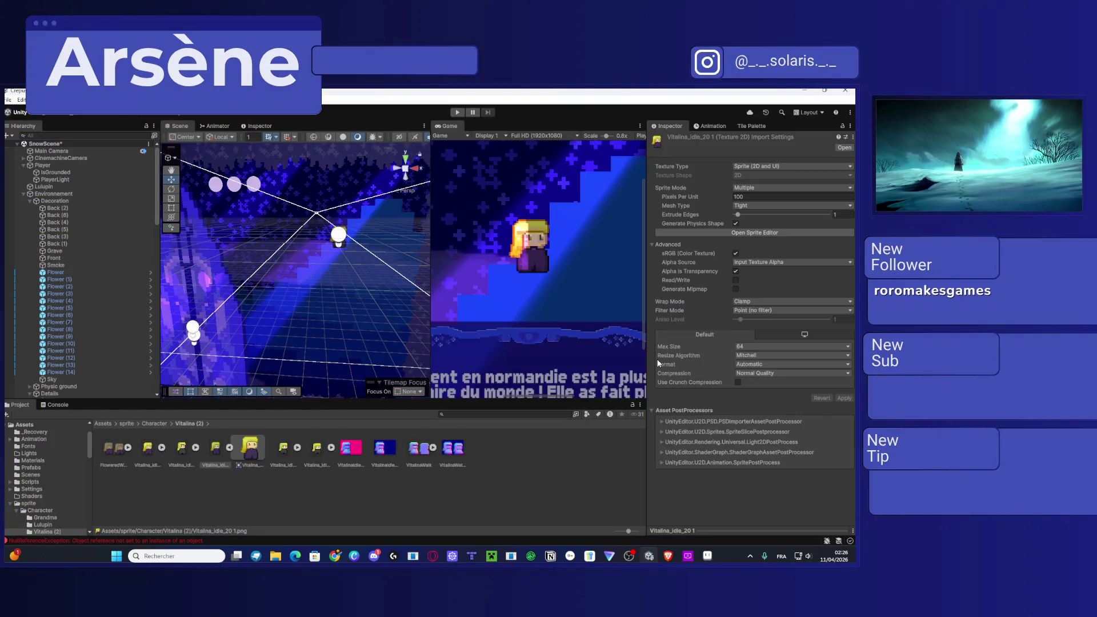
left_click(744, 233)
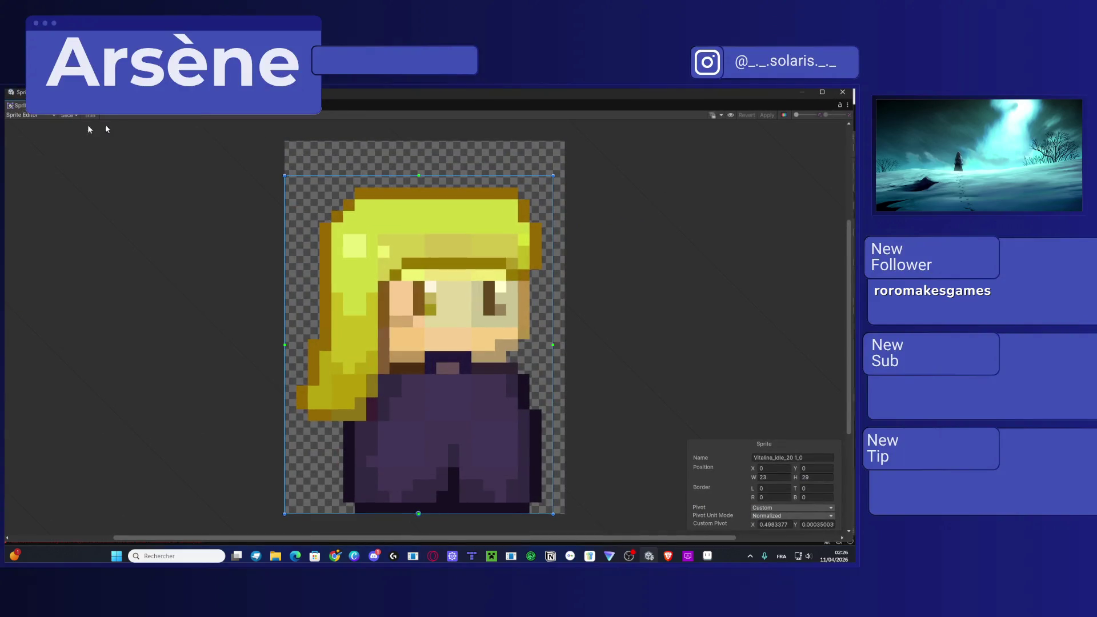
left_click(44, 117)
left_click(29, 154)
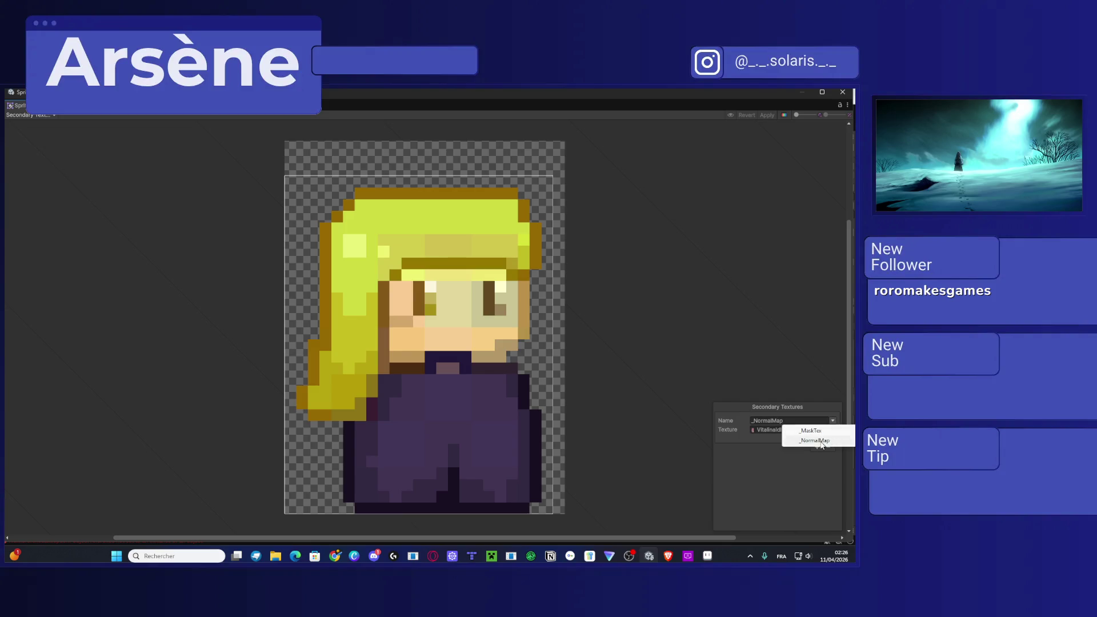
left_click(811, 440)
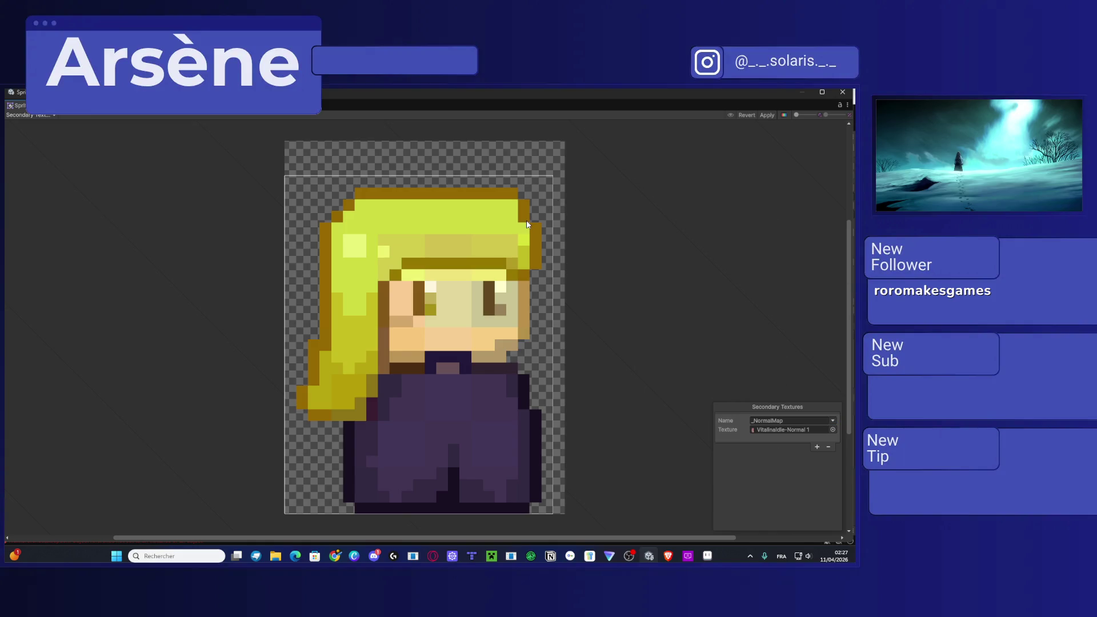
left_click(843, 92)
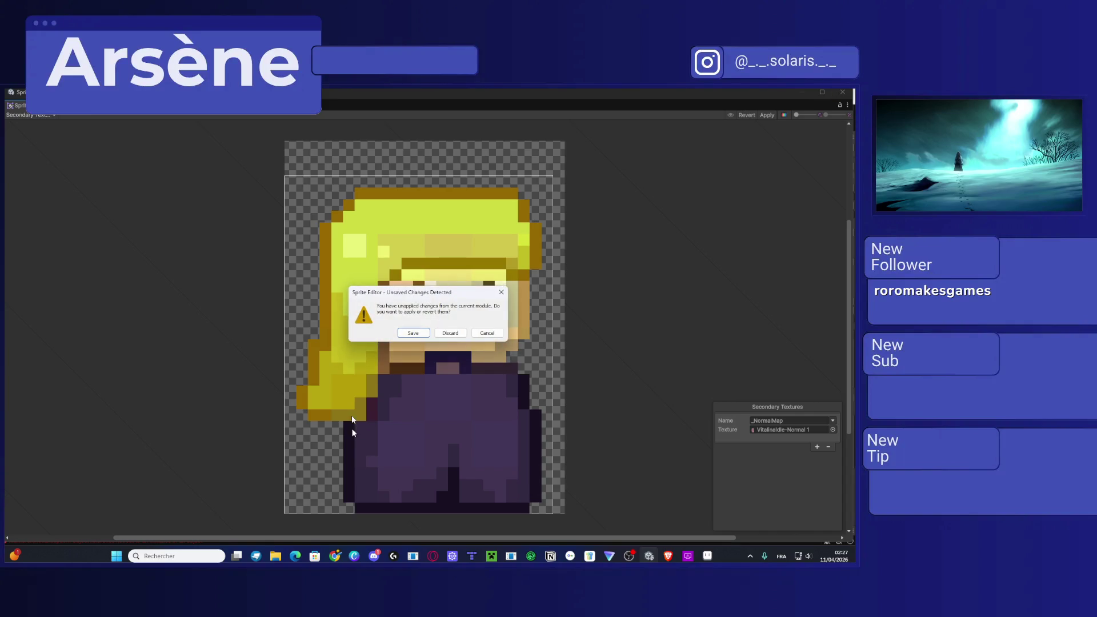
left_click(410, 333)
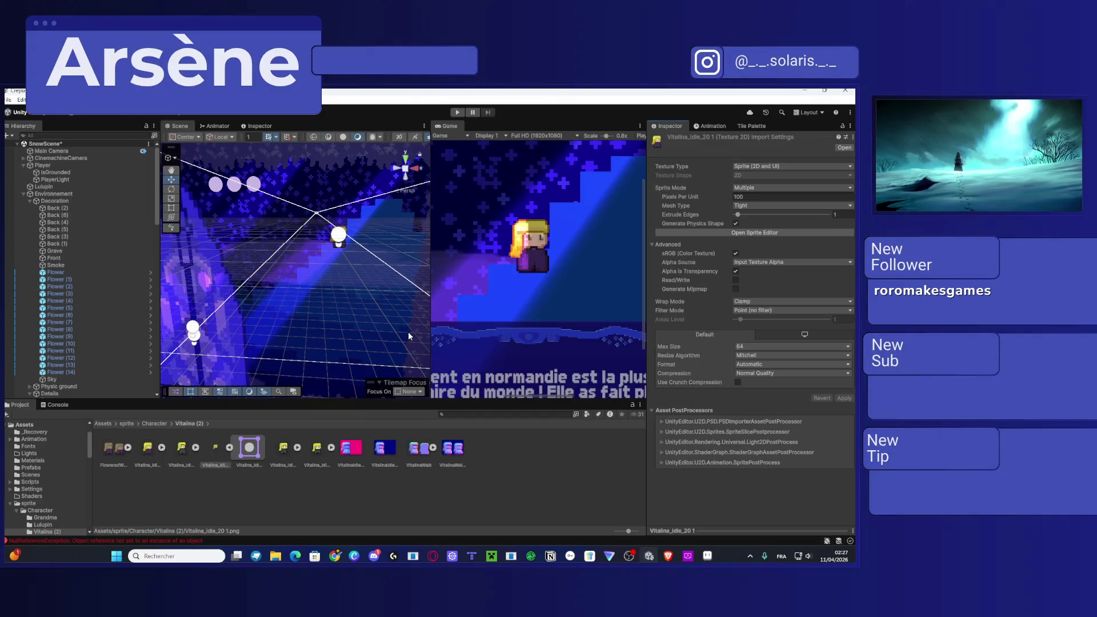
Step: Inspect VitalinaIdle-Normal 1 and VitalinaIdle-Normal import settings to confirm their Normal map type
left_click(357, 452)
left_click(389, 452)
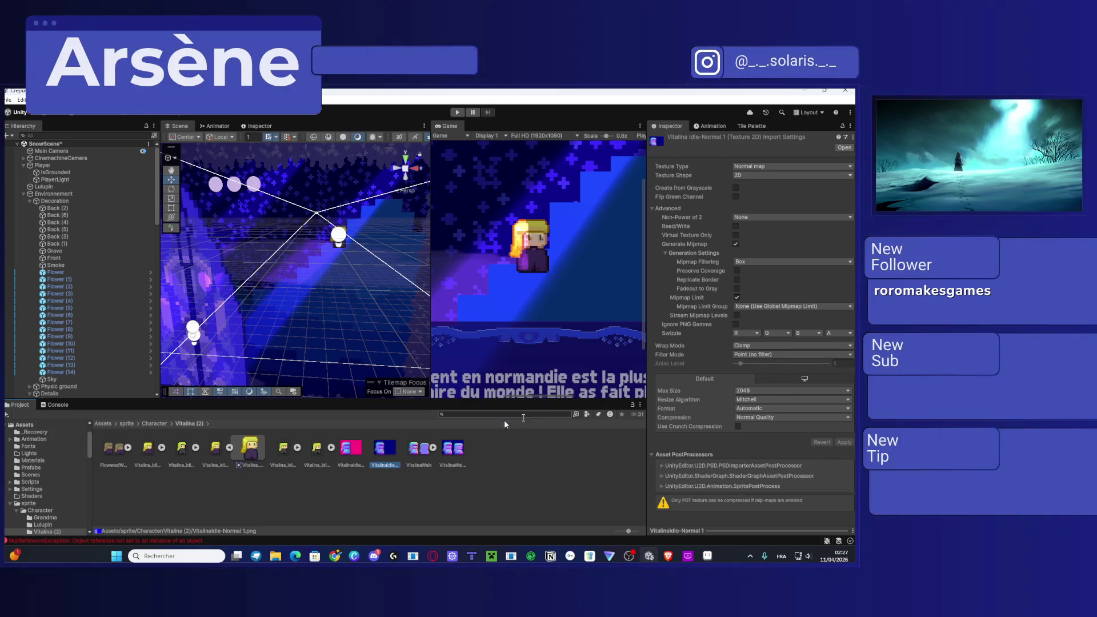
left_click(355, 453)
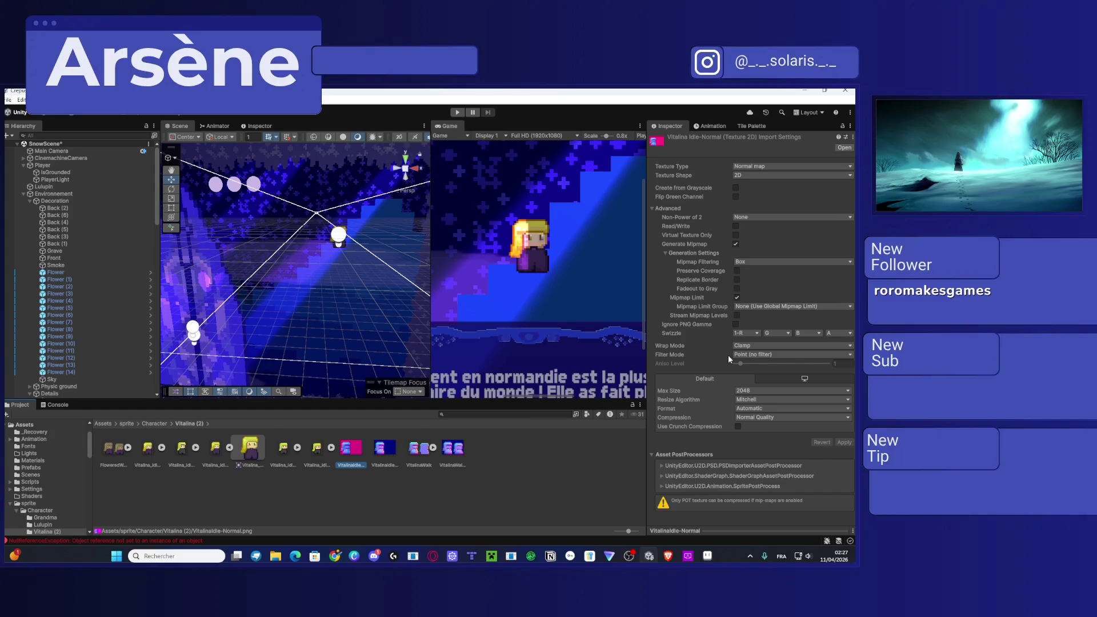
right_click(355, 454)
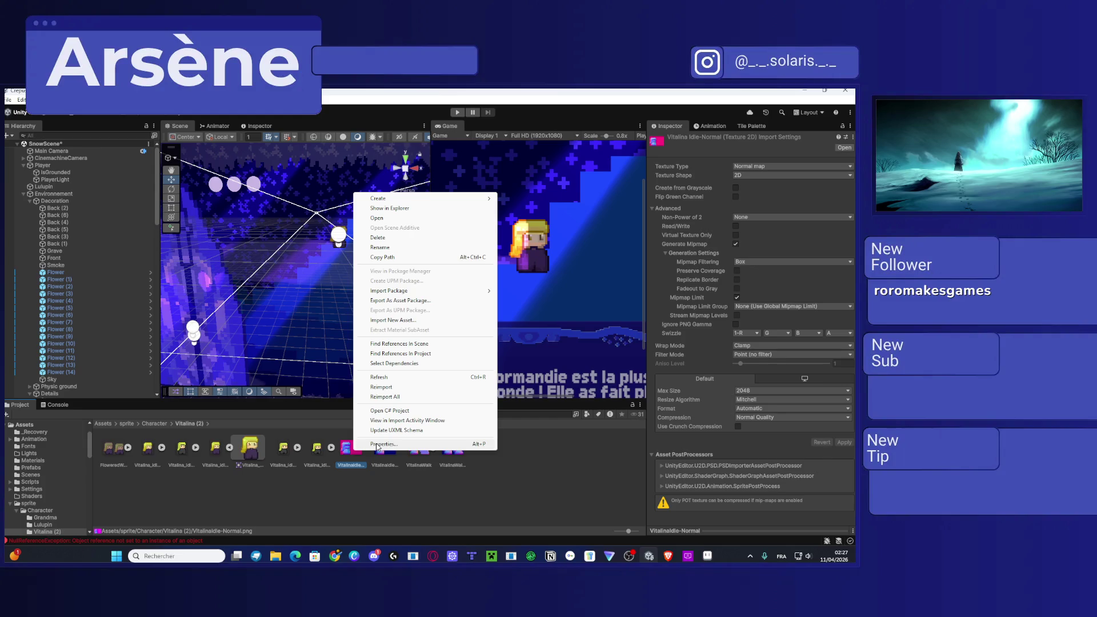
left_click(518, 478)
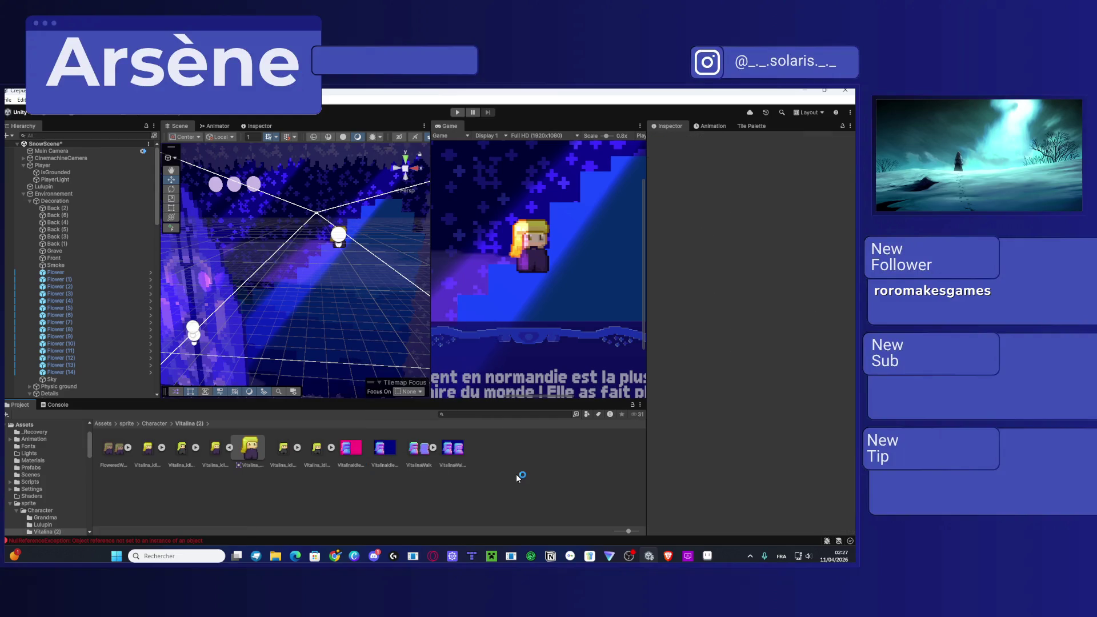
Step: Zoom in and out on the normal-mapped character in the Game view, then switch to Aseprite
scroll(526, 224, "up", 3)
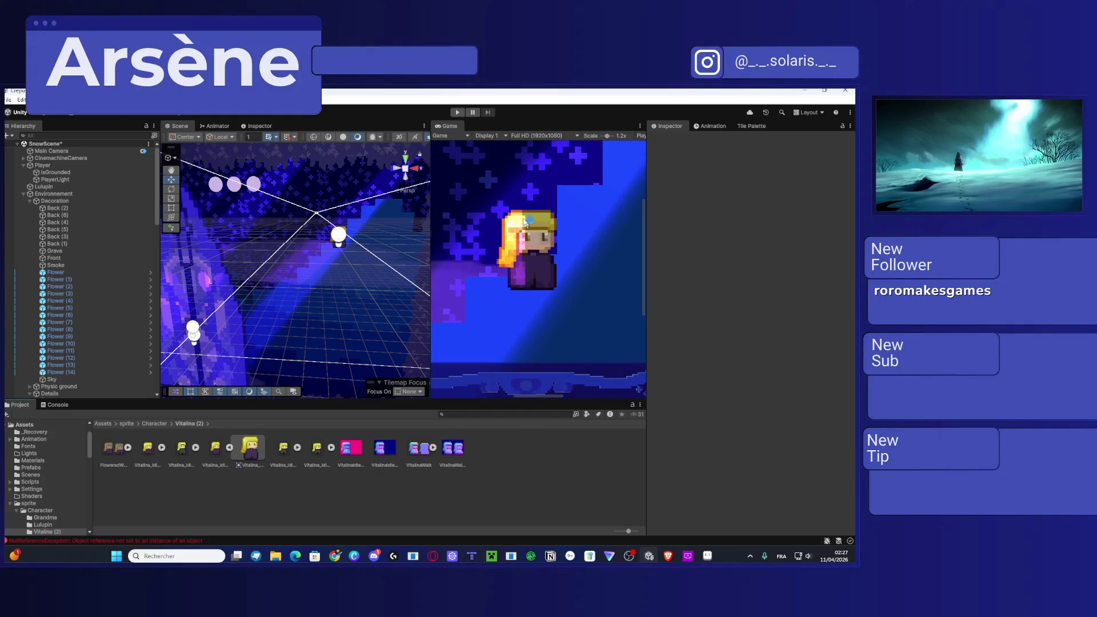
scroll(526, 224, "up", 8)
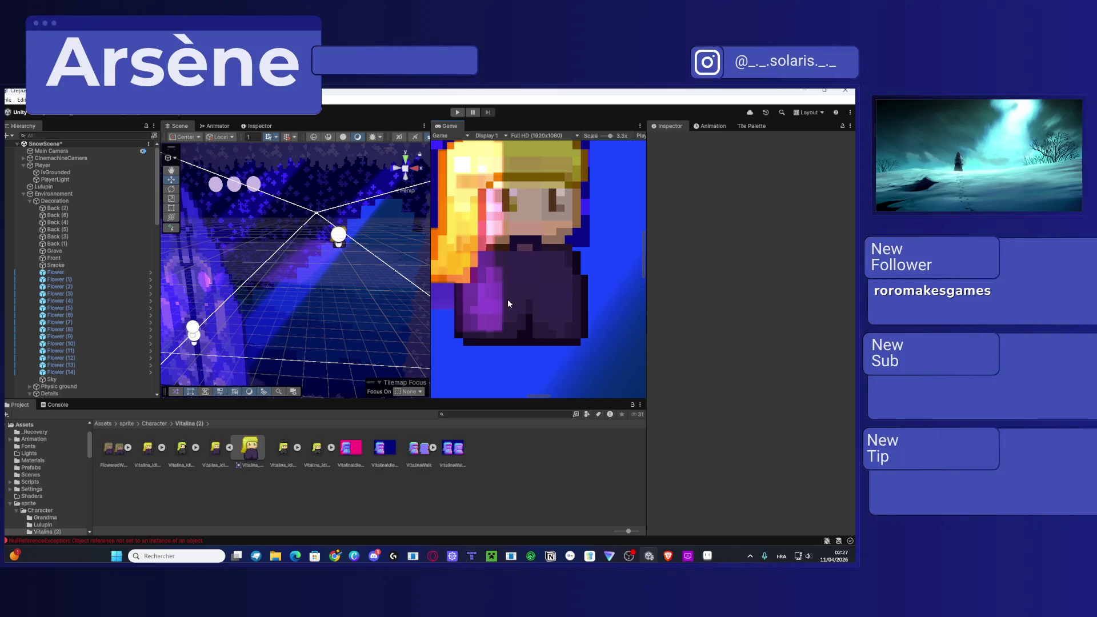
scroll(488, 307, "down", 8)
scroll(478, 318, "down", 1)
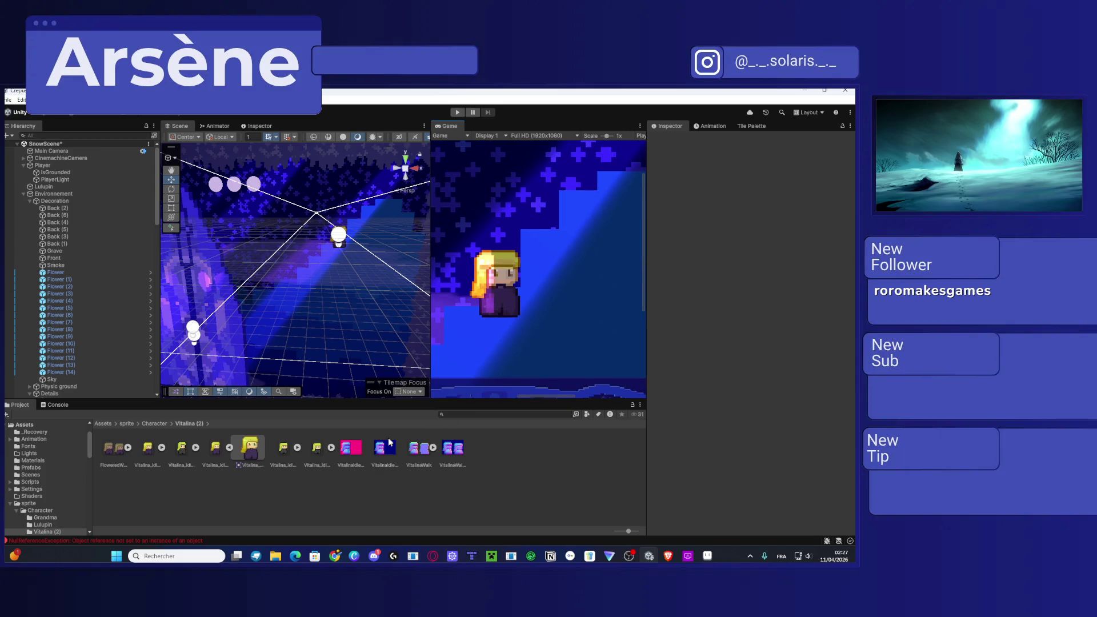
left_click(703, 559)
scroll(399, 279, "down", 2)
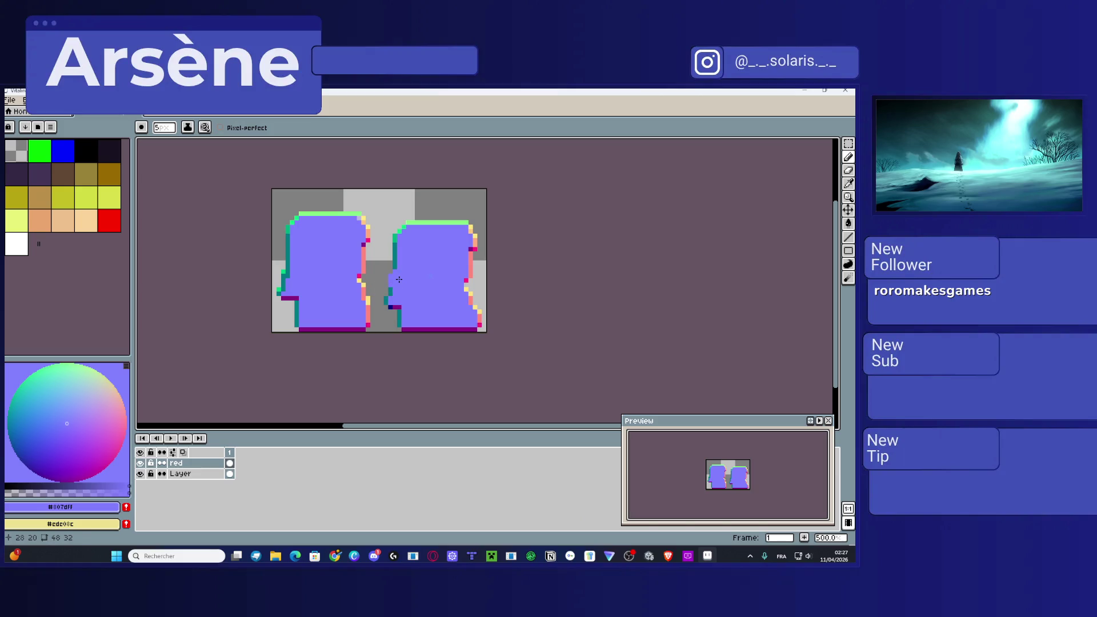
Step: Undo and redo pencil strokes until both walk frames regain their shaded face and body details
key("ctrl+z")
key("ctrl+z")
key("ctrl+z")
key("ctrl+y")
key("ctrl+y")
key("ctrl+y")
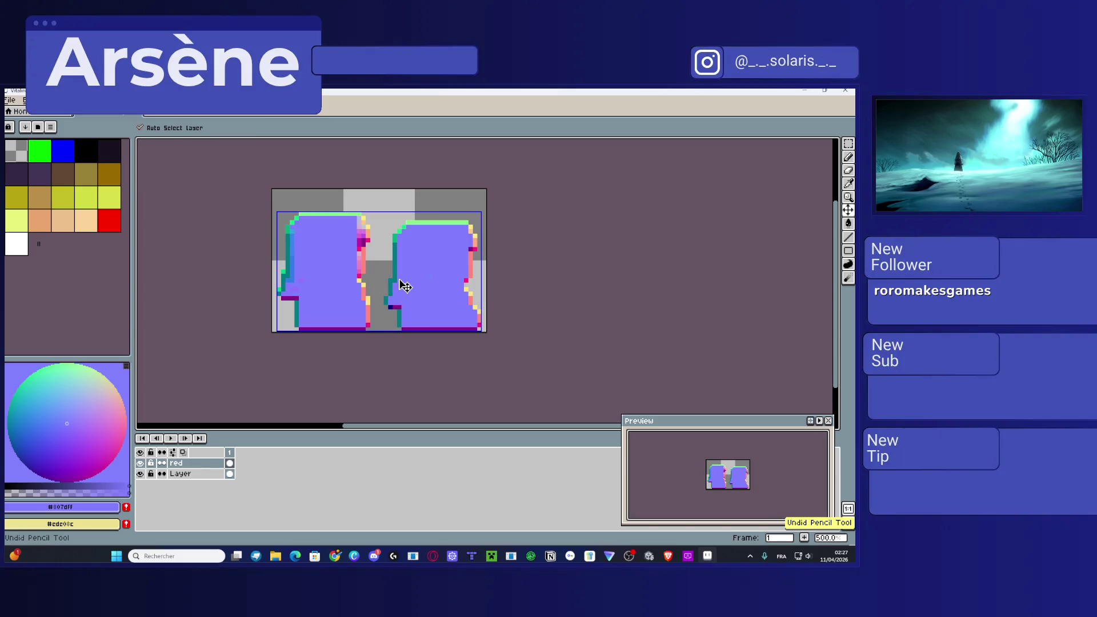
key("ctrl+z")
key("ctrl+z")
key("ctrl+z")
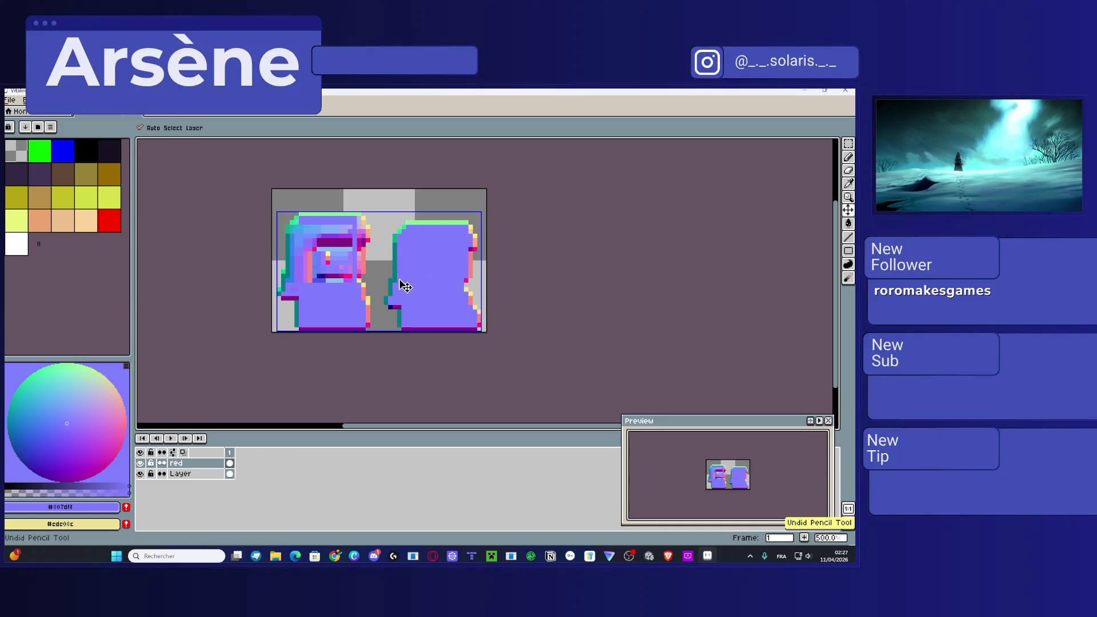
key("ctrl+z")
key("ctrl+z")
key("ctrl+z")
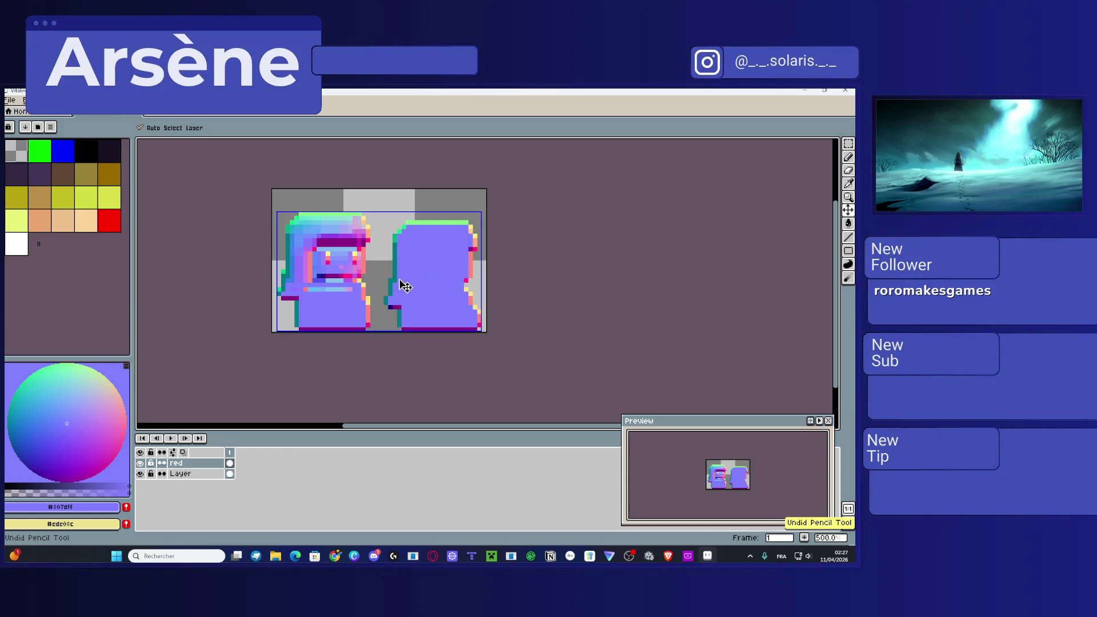
key("ctrl+z")
key("ctrl+z")
key("ctrl+z")
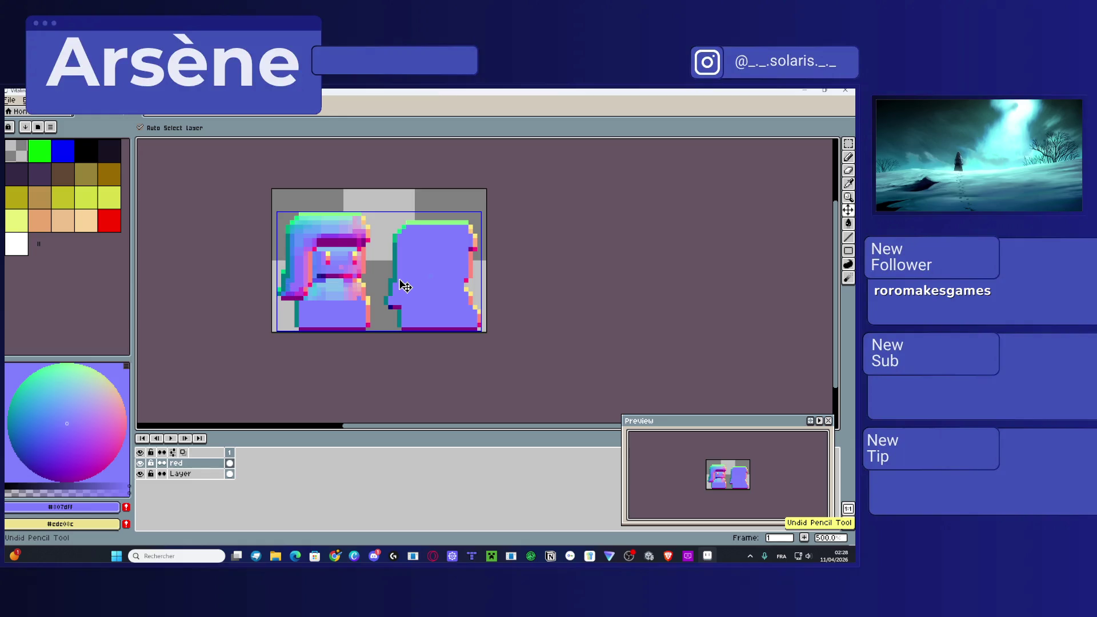
key("ctrl+z")
key("ctrl+z")
key("ctrl+z")
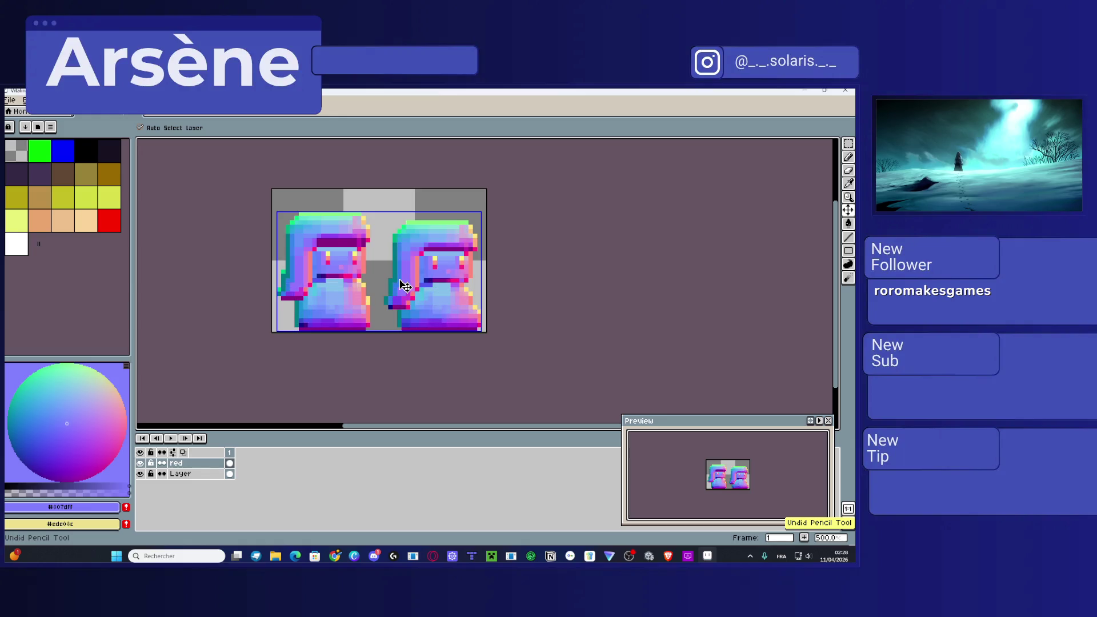
key("ctrl+y")
key("ctrl+y")
key("ctrl+y")
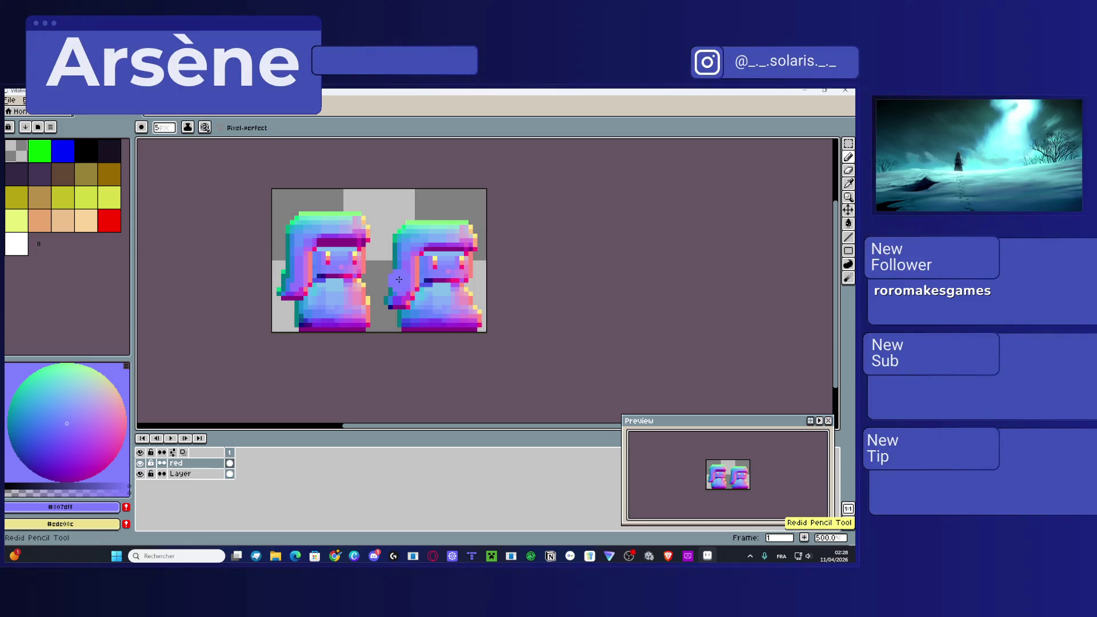
key("ctrl+z")
key("ctrl+z")
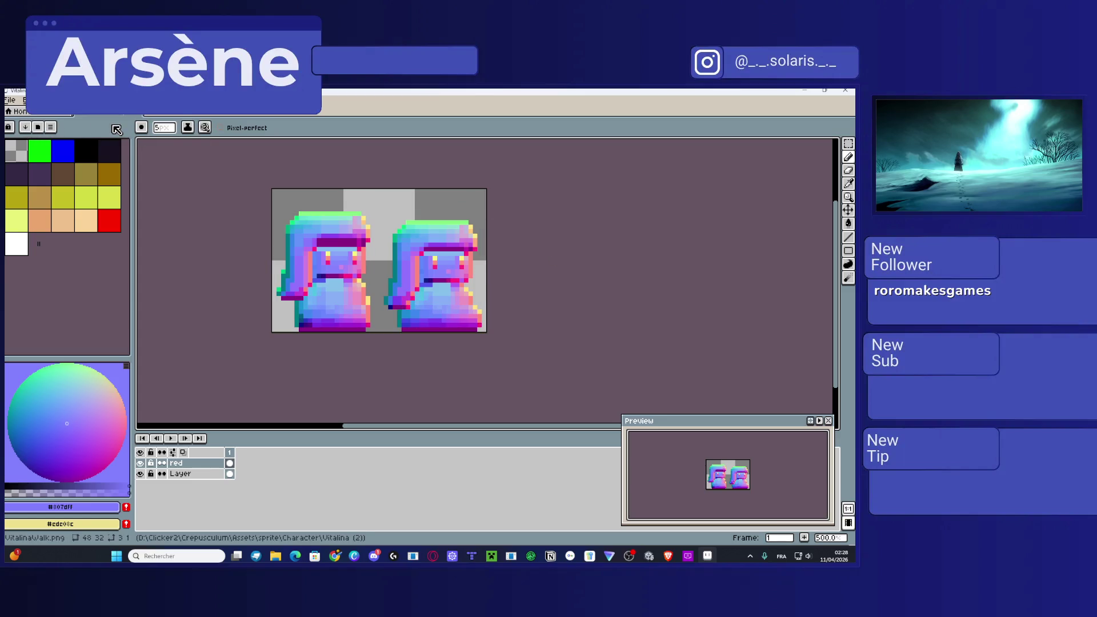
left_click(24, 100)
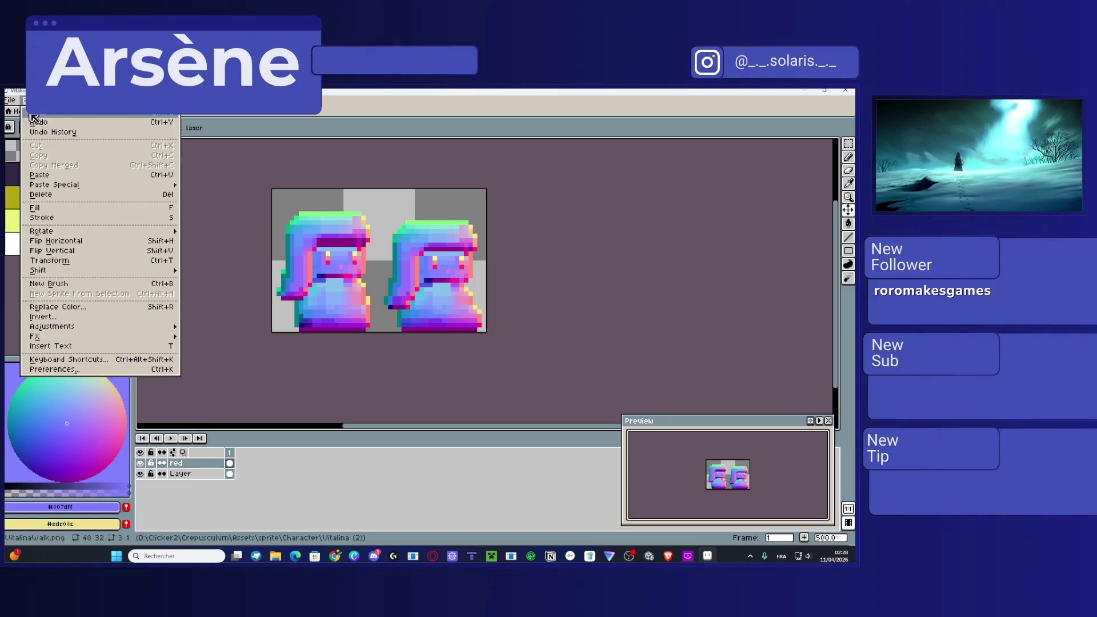
Step: Create a new 16×16 sprite, then return to the VitalinaWalk tab
left_click(17, 113)
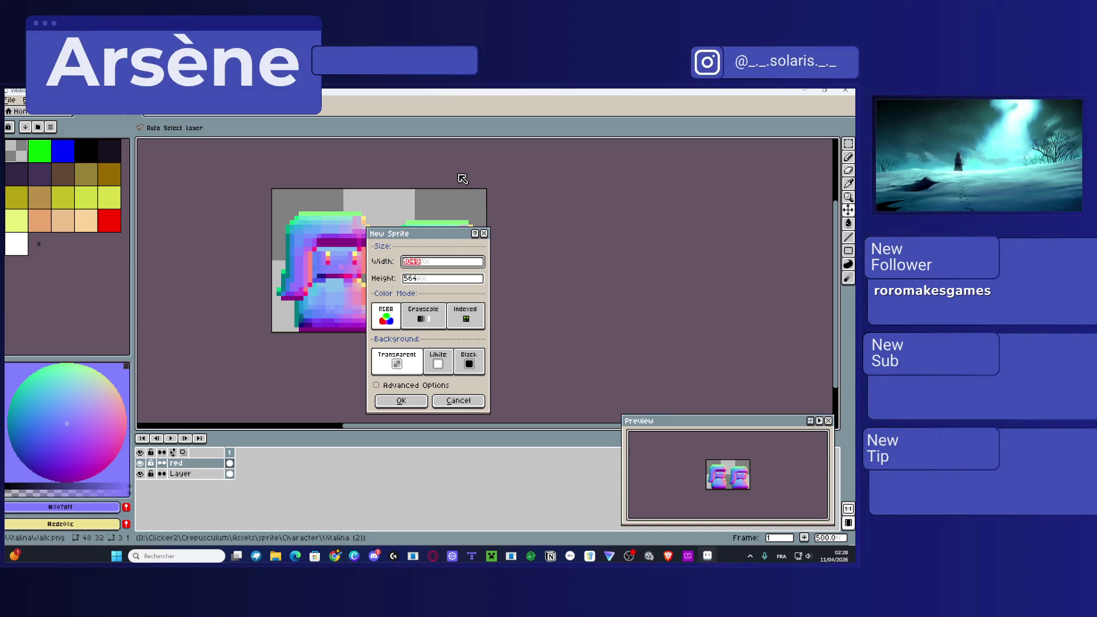
type("16")
left_click(416, 283)
type("1")
left_click(401, 401)
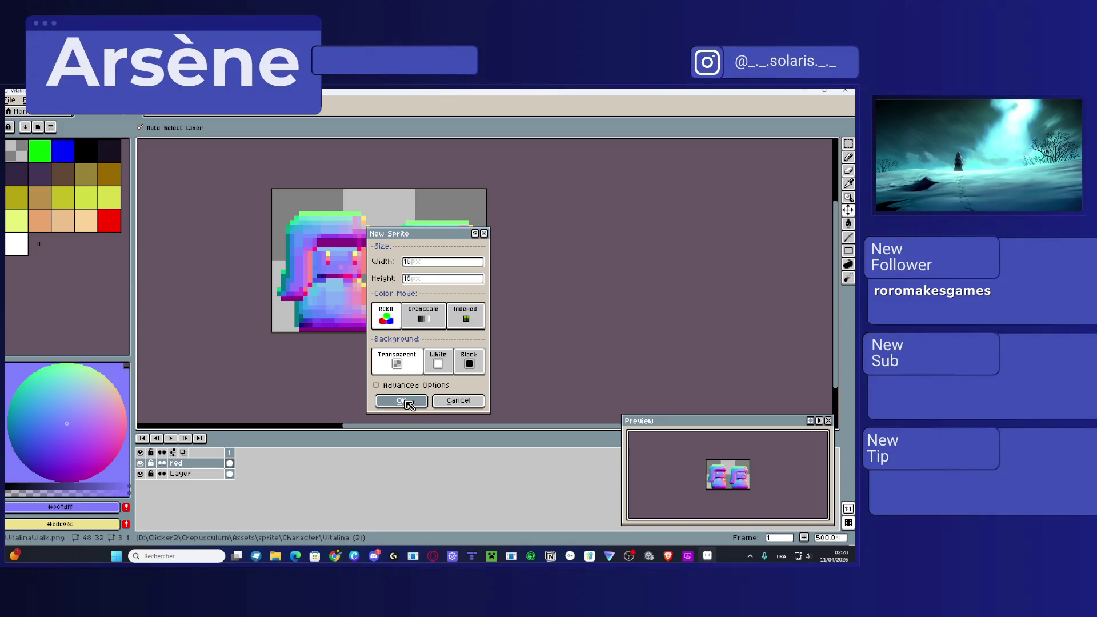
scroll(517, 260, "up", 5)
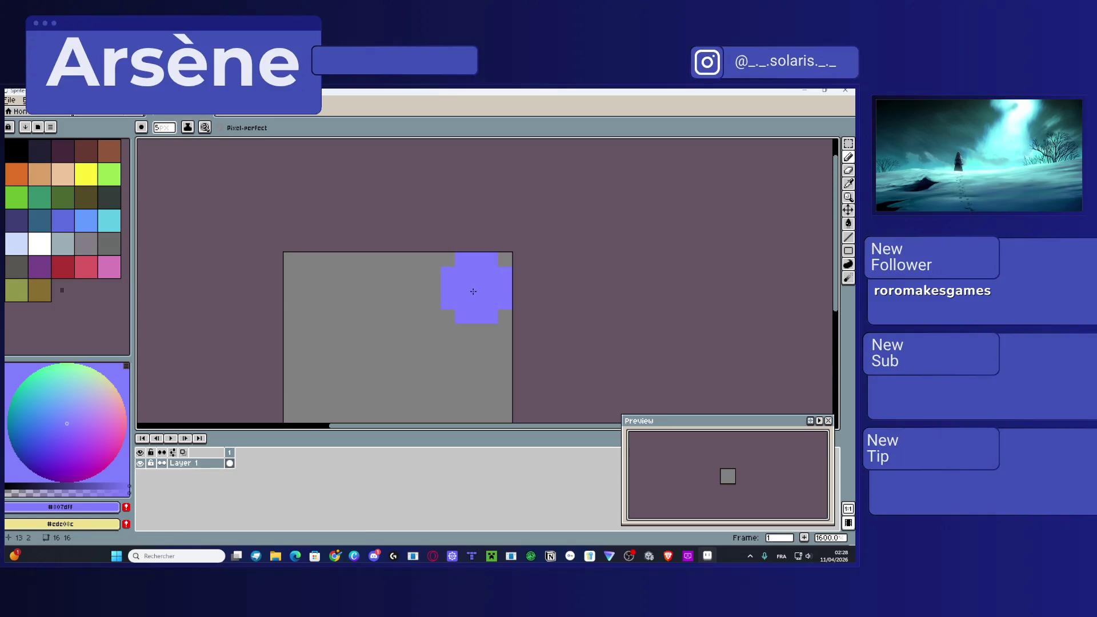
scroll(474, 289, "down", 3)
left_click(99, 113)
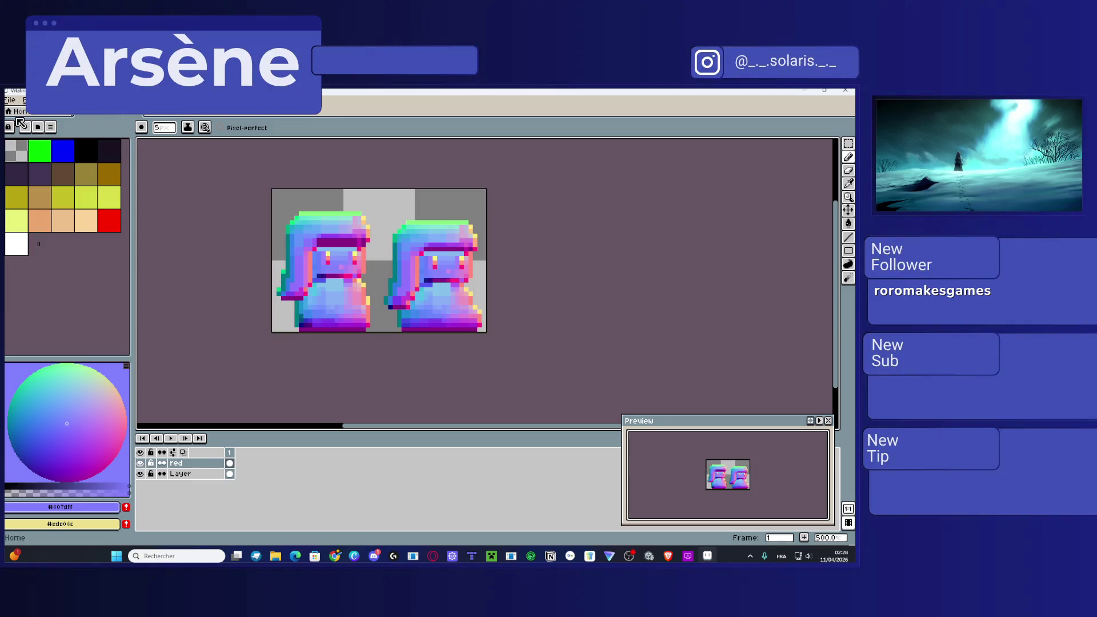
Step: Create a new 32×32 sprite and switch back to VitalinaWalk
left_click(10, 102)
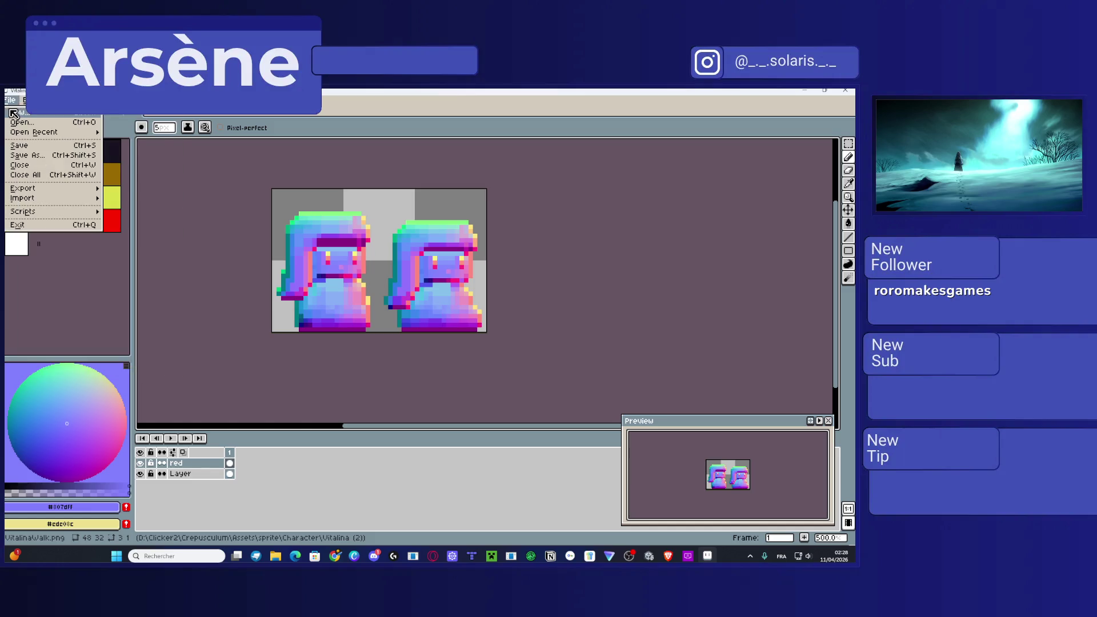
left_click(17, 111)
type("32")
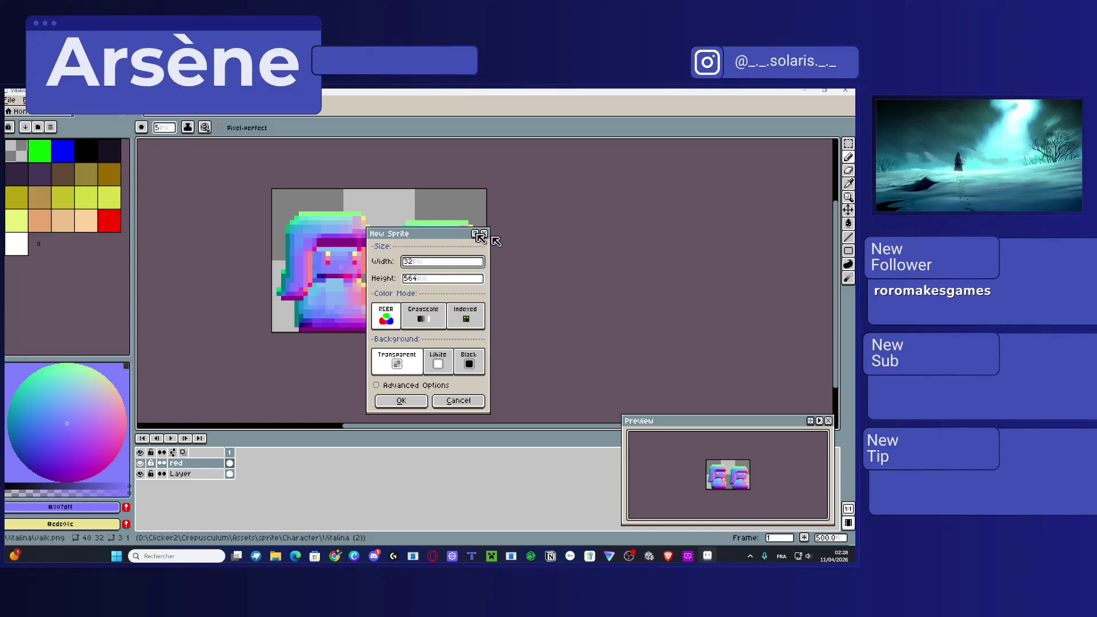
left_click(416, 278)
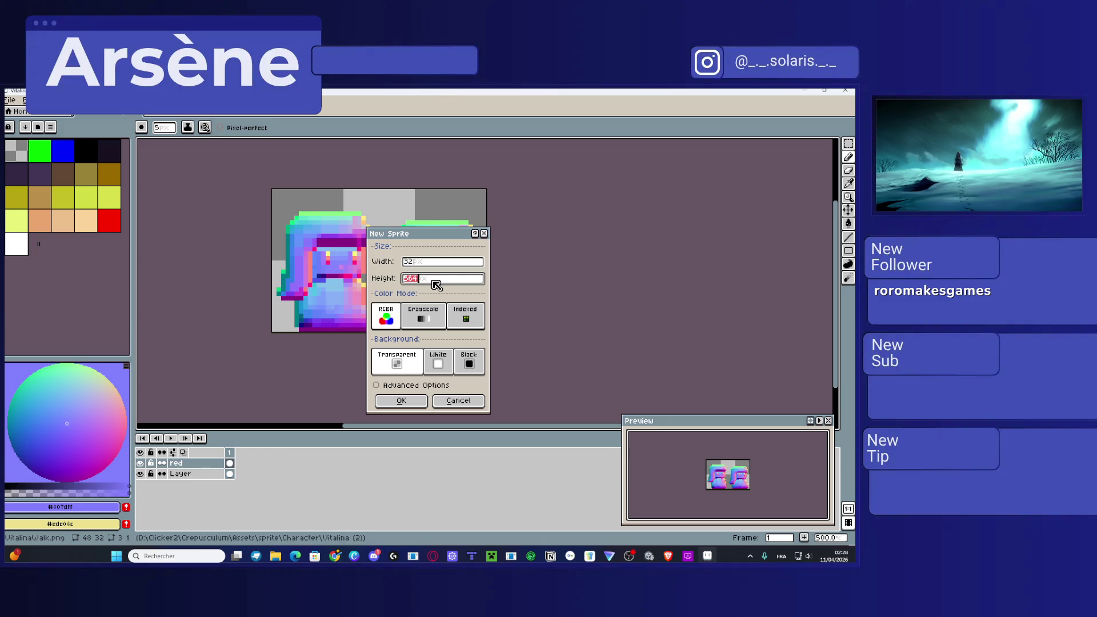
type("32")
key("Return")
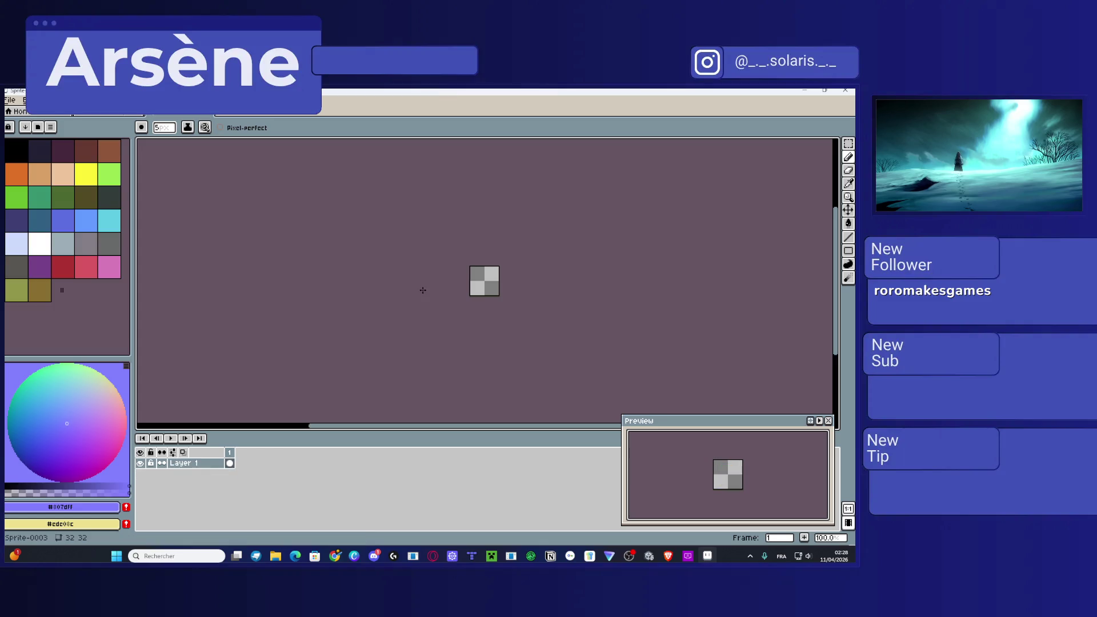
scroll(502, 265, "up", 4)
left_click(120, 115)
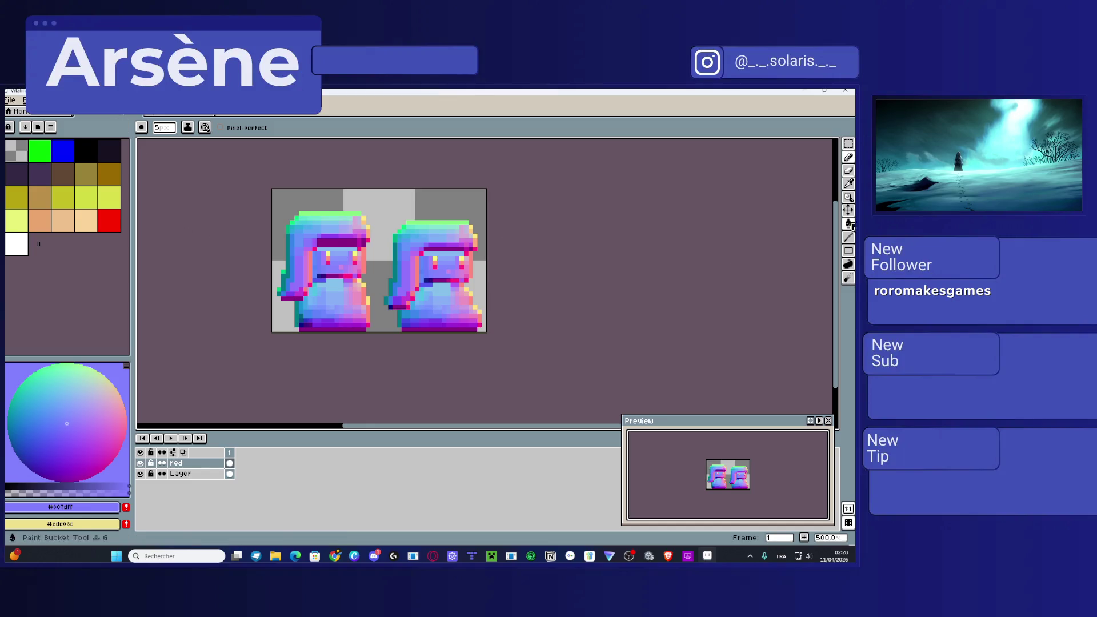
Step: Copy the left normal-map character into a new 23×28 sprite, then switch back to Unity
key("m")
mouse_move(273, 330)
left_mouse_down()
mouse_move(360, 196)
mouse_move(377, 191)
mouse_move(375, 207)
left_mouse_up()
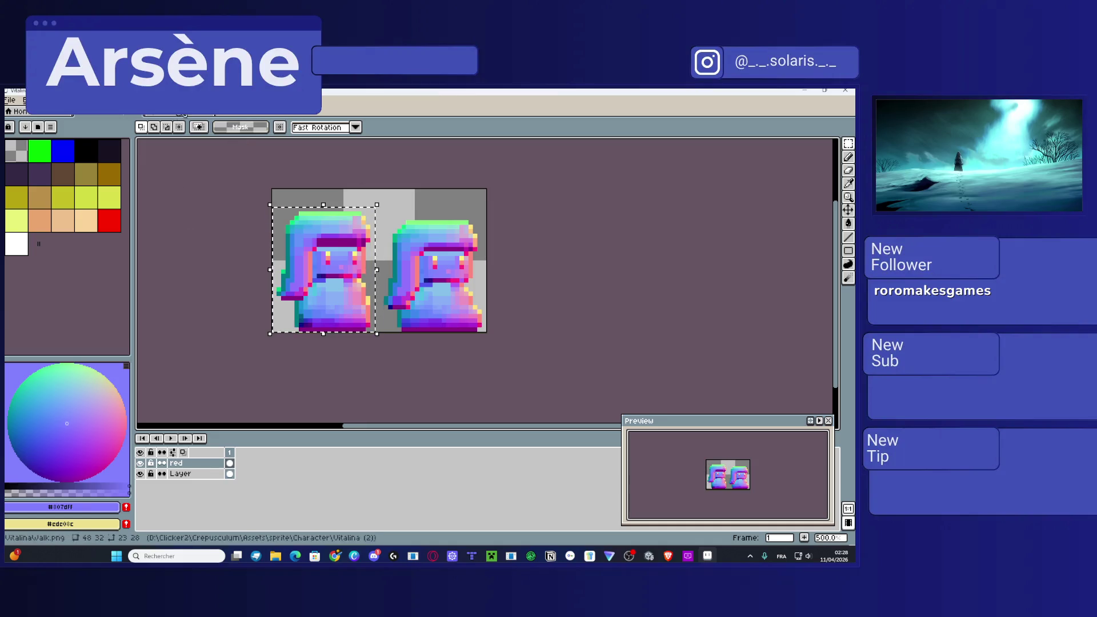
key("ctrl+n")
key("ctrl+v")
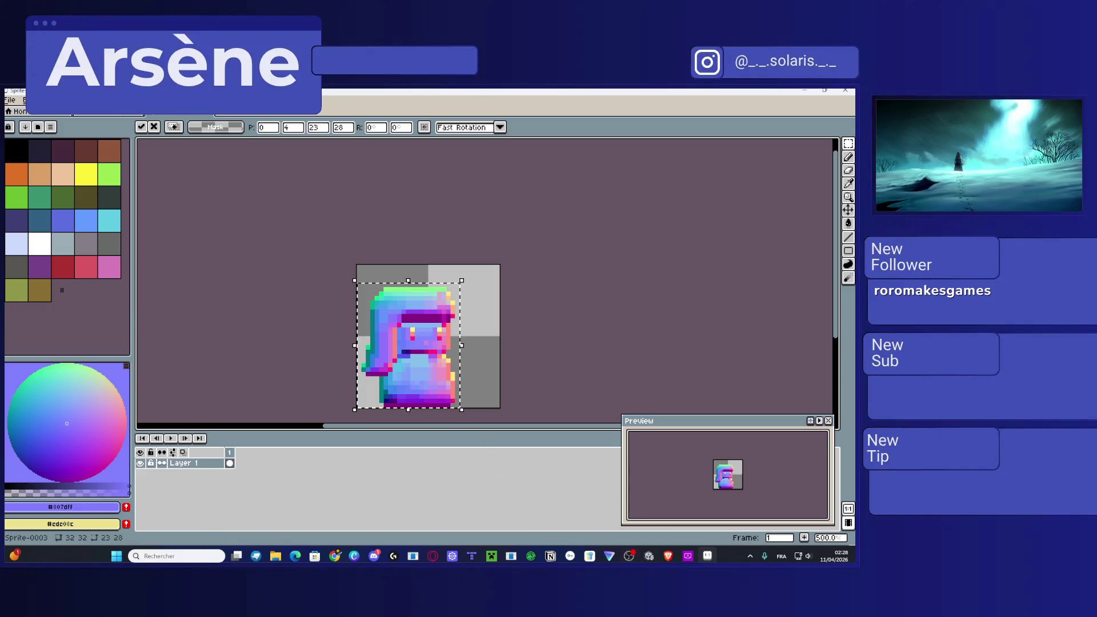
left_click(629, 536)
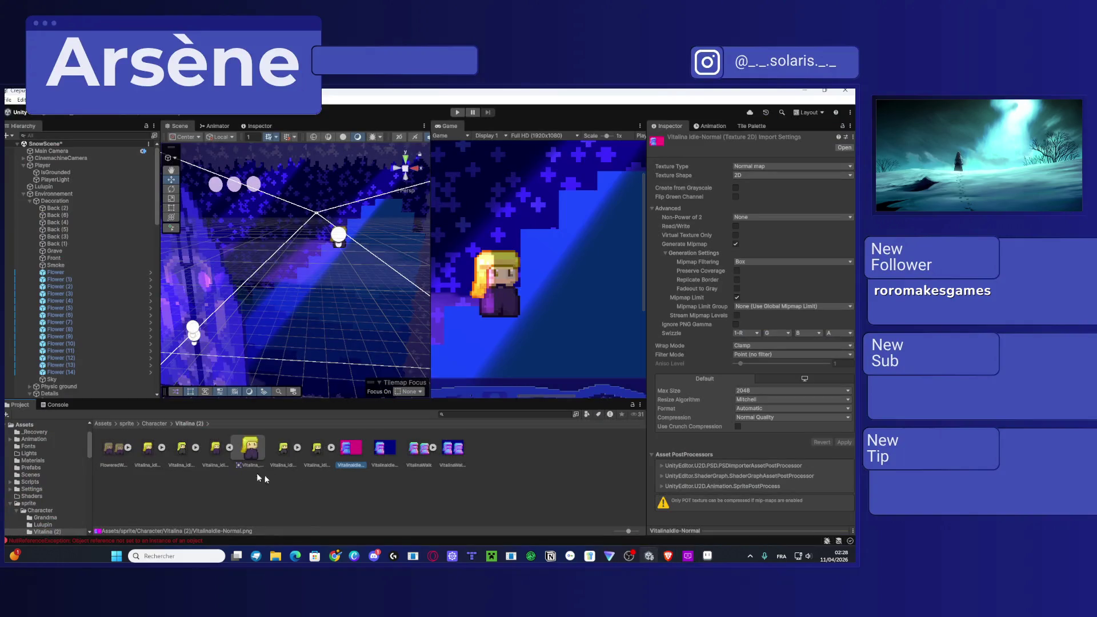
Step: Select the Vitalina_idle_20 1 sprite and inspect it in the Sprite Editor
left_click(205, 454)
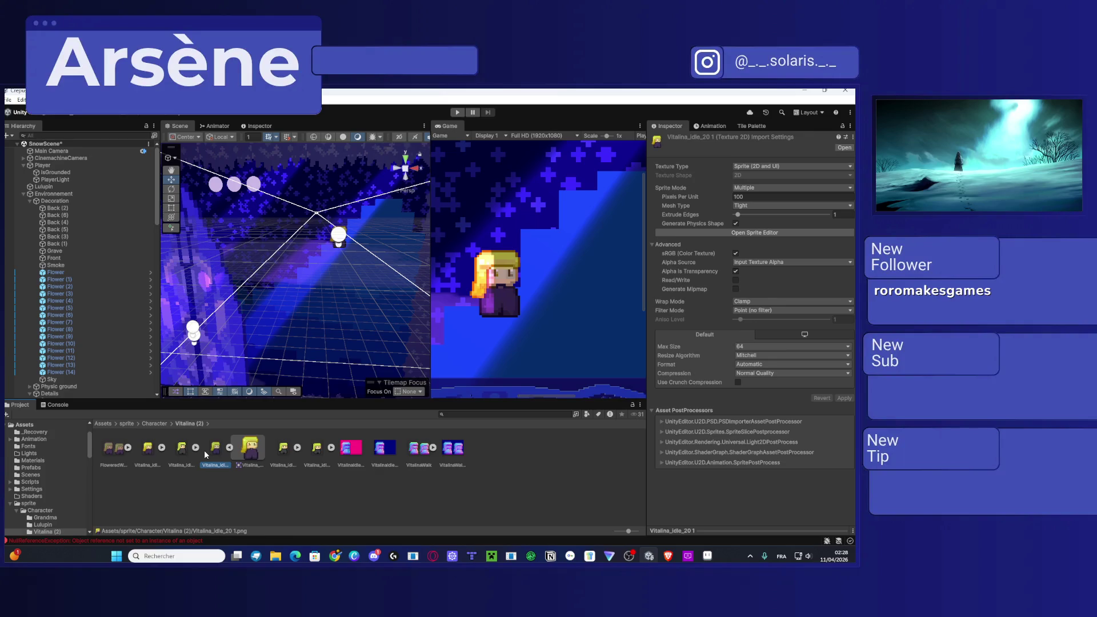
left_click(767, 232)
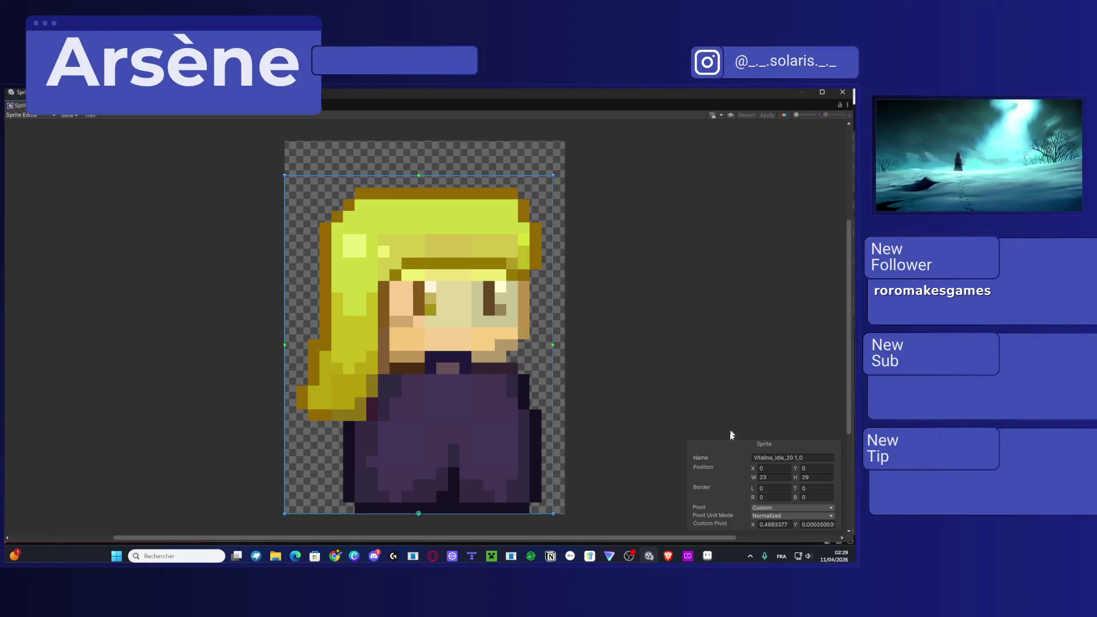
left_click(843, 92)
Step: Reveal Vitalina_idle_20 1 in File Explorer and minimize Unity
right_click(216, 451)
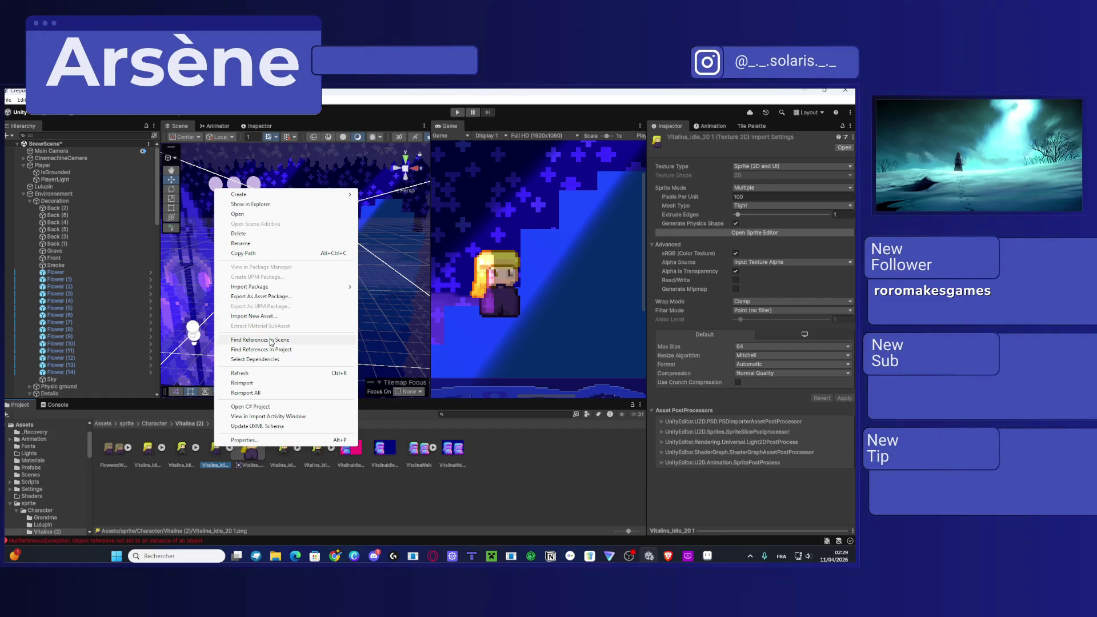
left_click(259, 206)
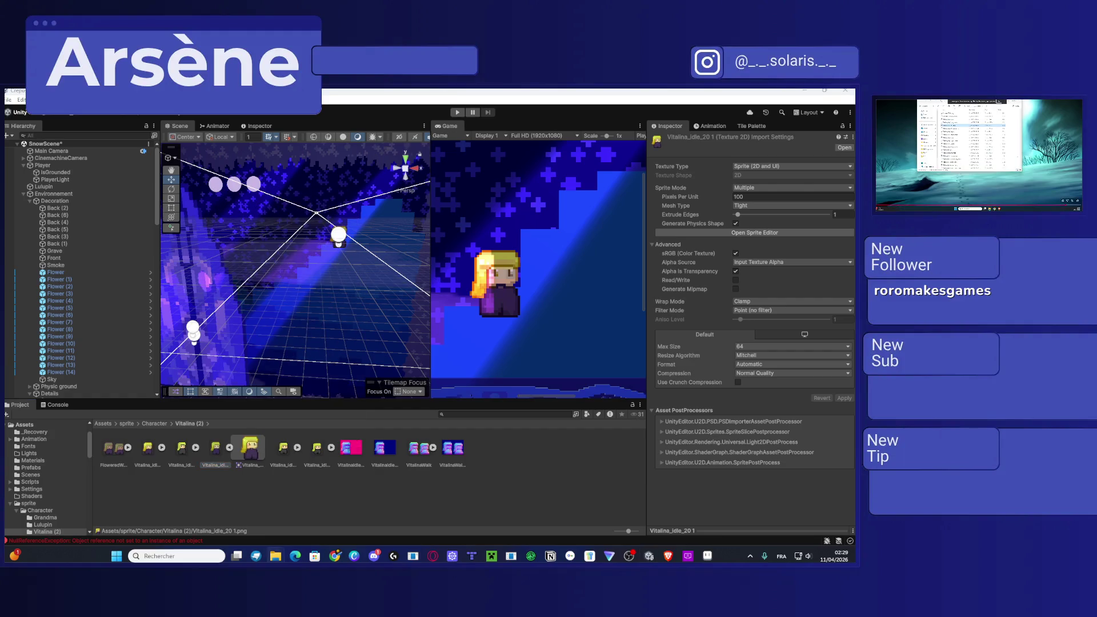
left_click(806, 90)
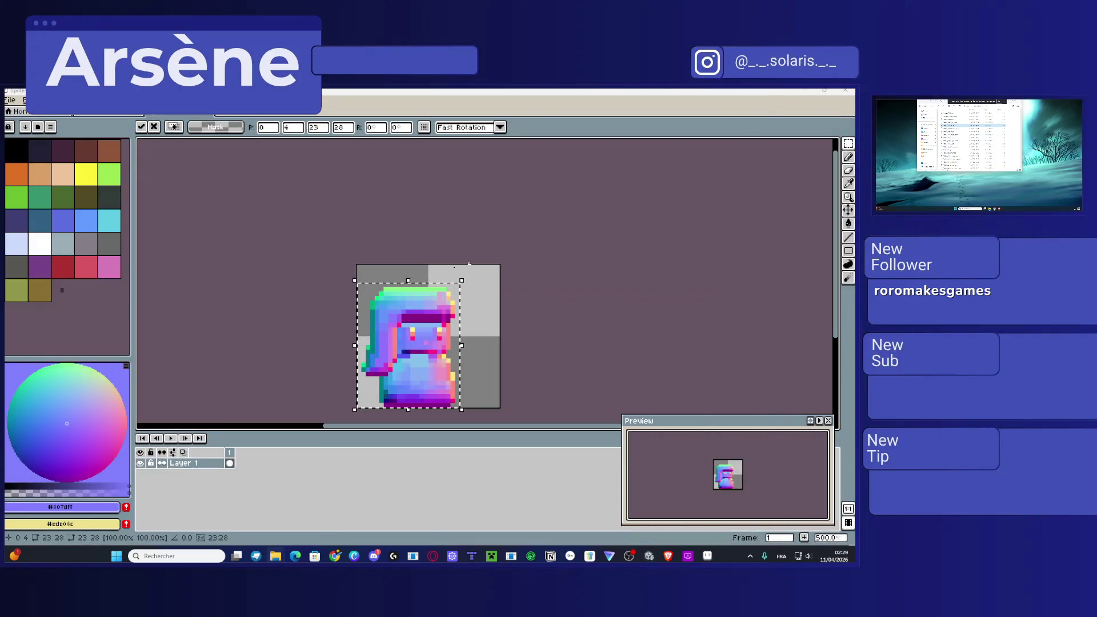
Step: Close the temporary Sprite-0003 without saving, and close VitalinaWalk
key("ctrl+w")
left_click(428, 341)
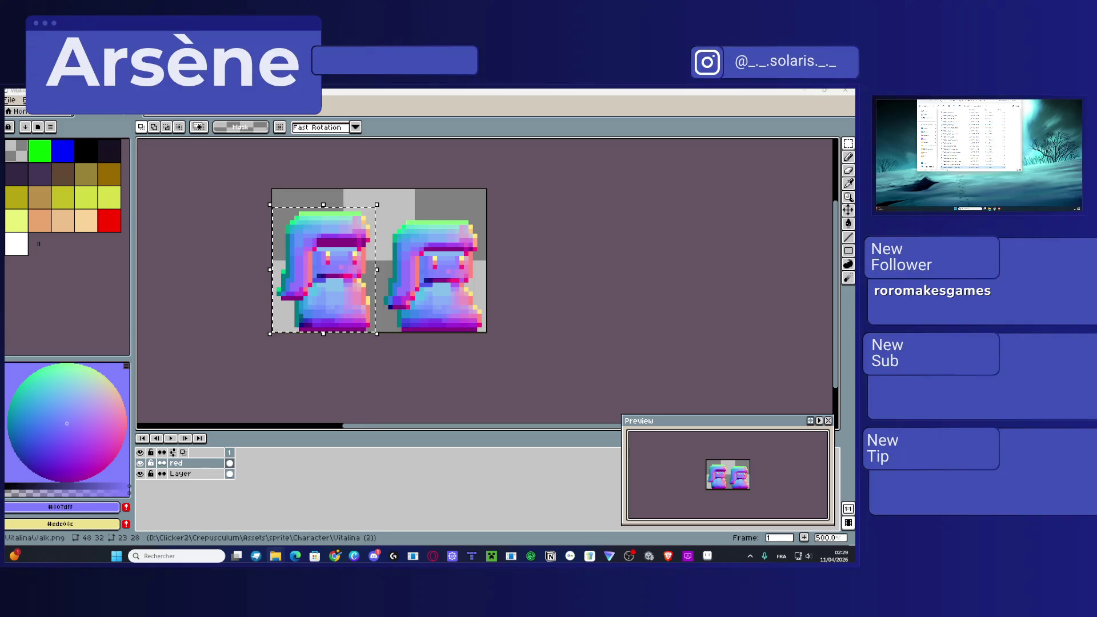
key("ctrl+w")
Step: Open Vitalina_idle_20 1 - Copie.png and paste the normal-map frame, shifted up to align
left_click_drag(45, 350, 256, 220)
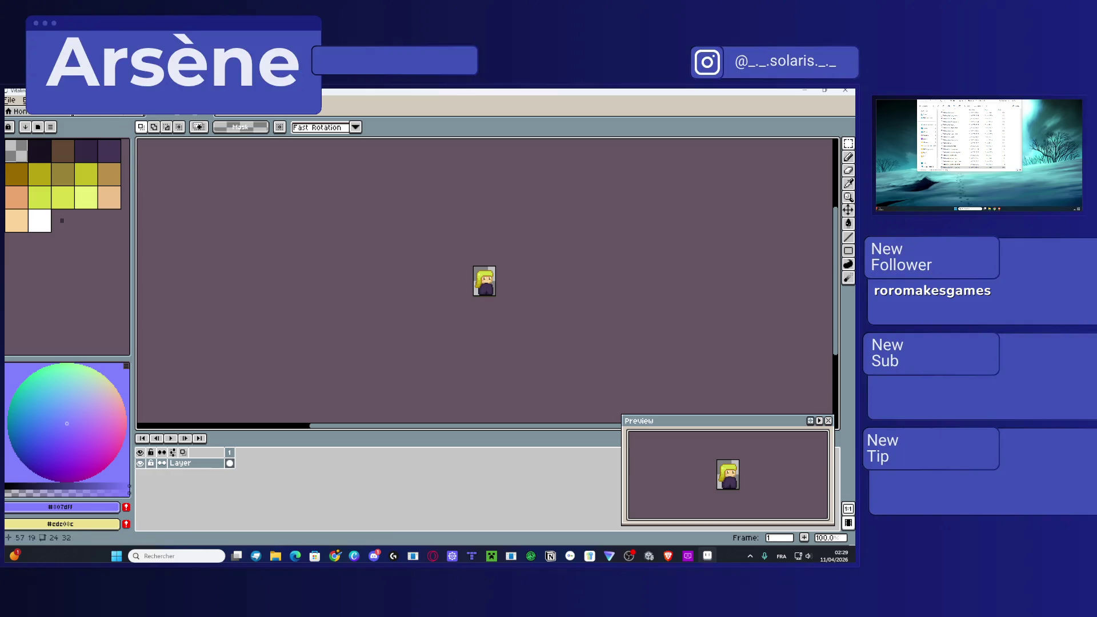
key("ctrl+v")
key("plus")
key("plus")
key("plus")
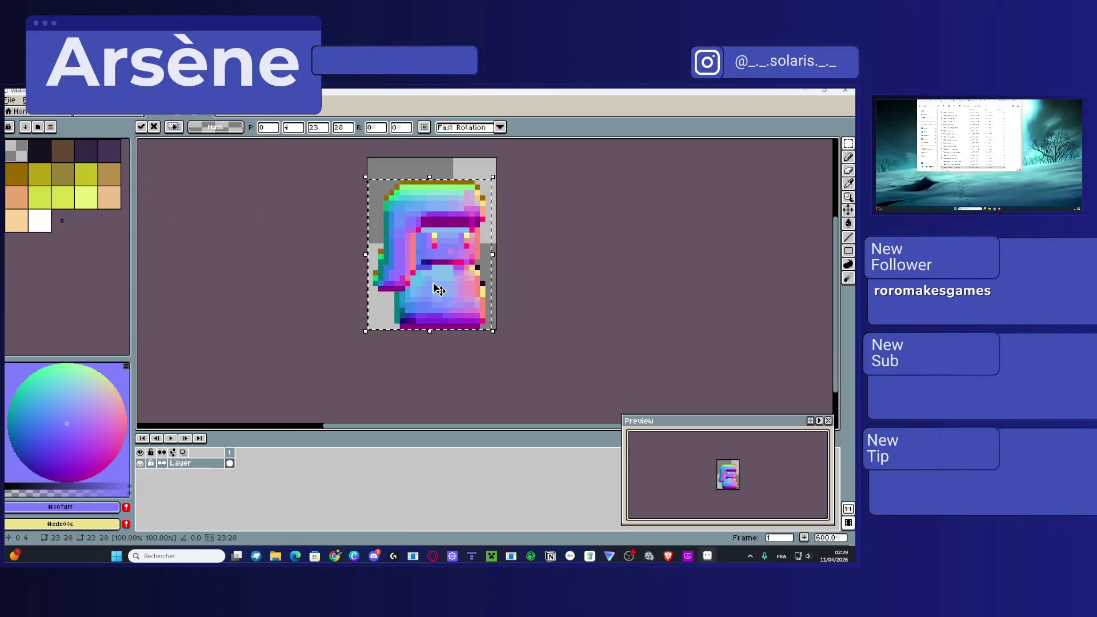
mouse_move(438, 289)
left_mouse_down()
mouse_move(443, 250)
mouse_move(441, 291)
mouse_move(436, 282)
left_mouse_up()
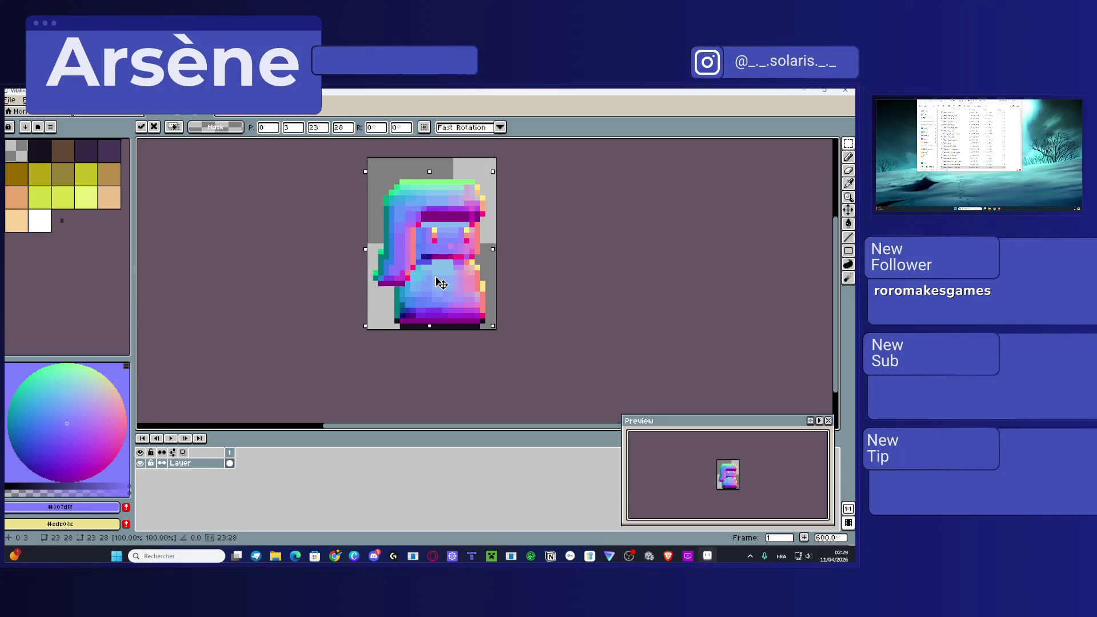
left_click(439, 338)
Step: Select the bottom two pixel rows and paint the dark bottom row purple #800080
scroll(440, 337, "up", 5)
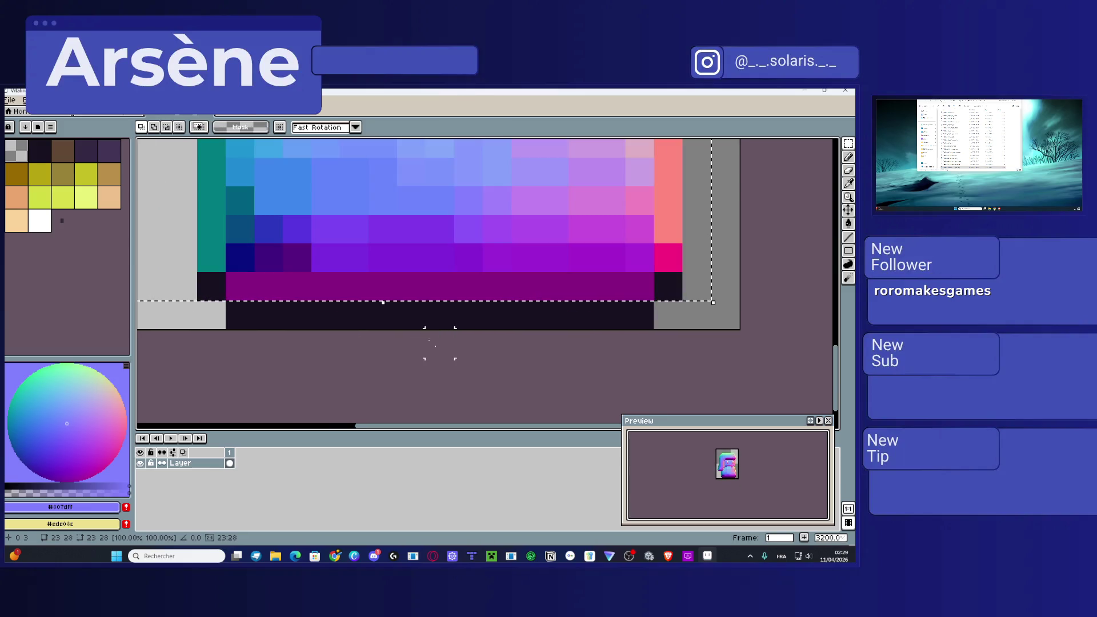
left_click(252, 294)
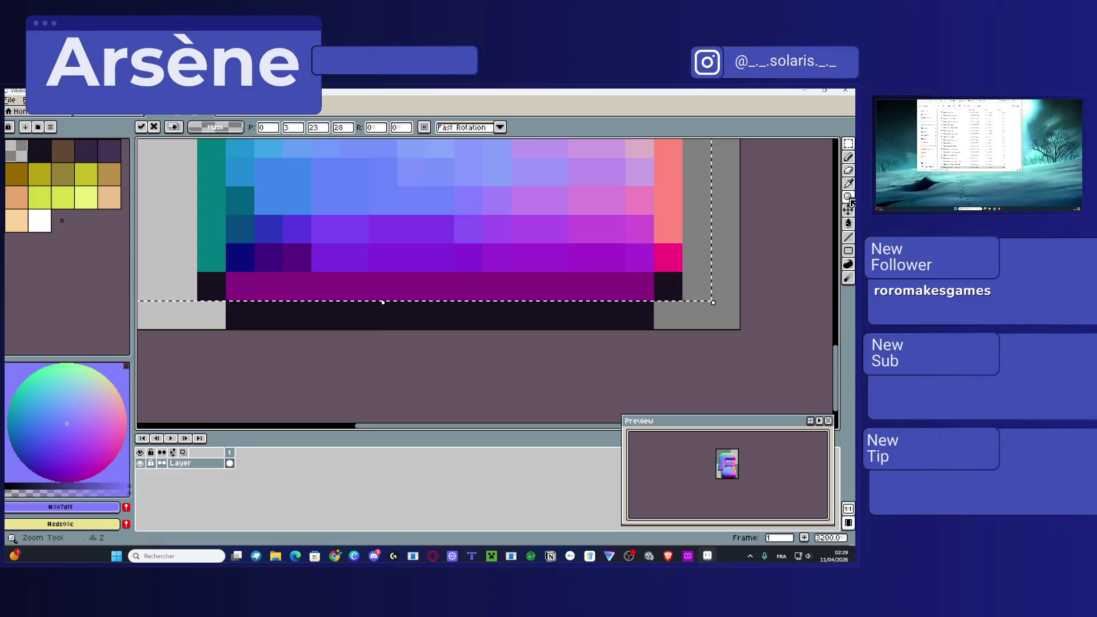
left_click(848, 144)
mouse_move(641, 314)
left_mouse_down()
mouse_move(620, 297)
mouse_move(238, 292)
left_mouse_up()
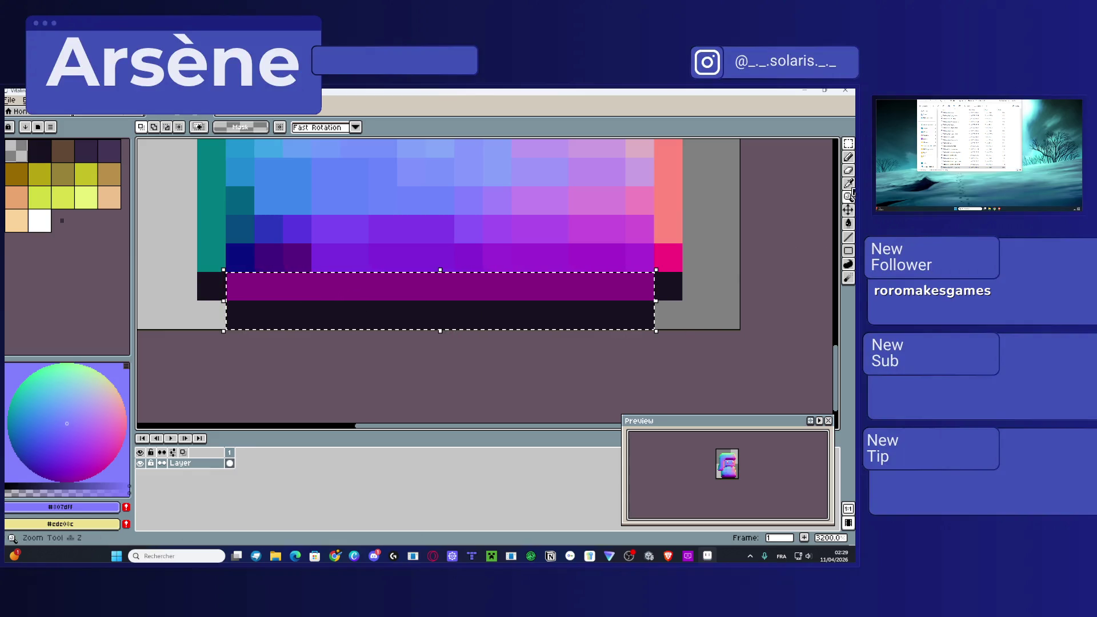
left_click(849, 183)
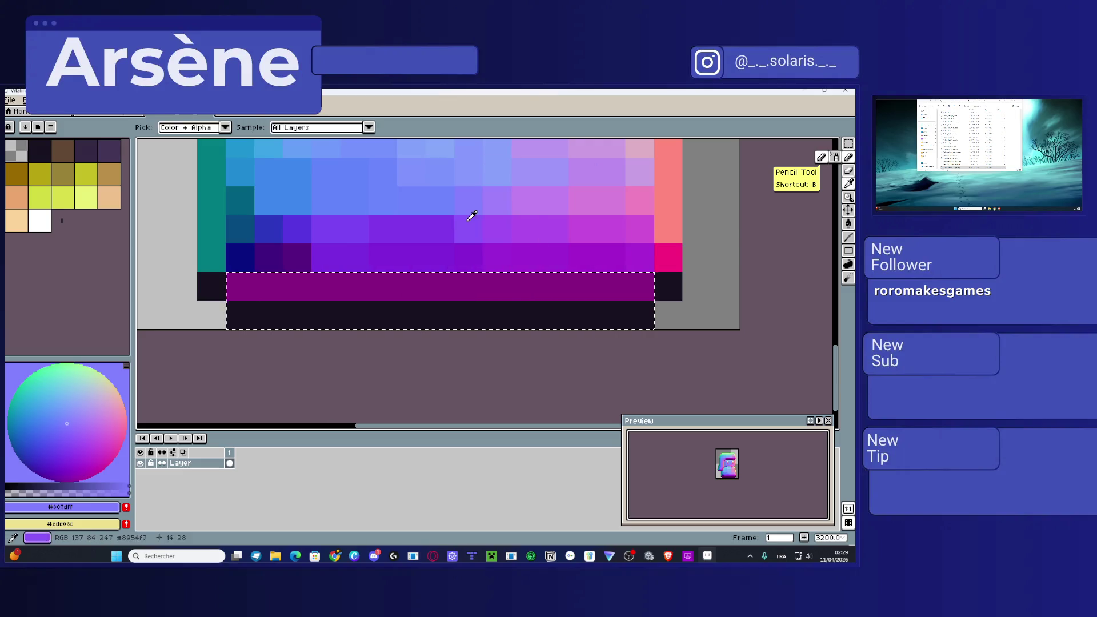
left_click(629, 286)
key("b")
left_click(642, 314)
left_click_drag(642, 314, 245, 313)
left_click(210, 257, "alt")
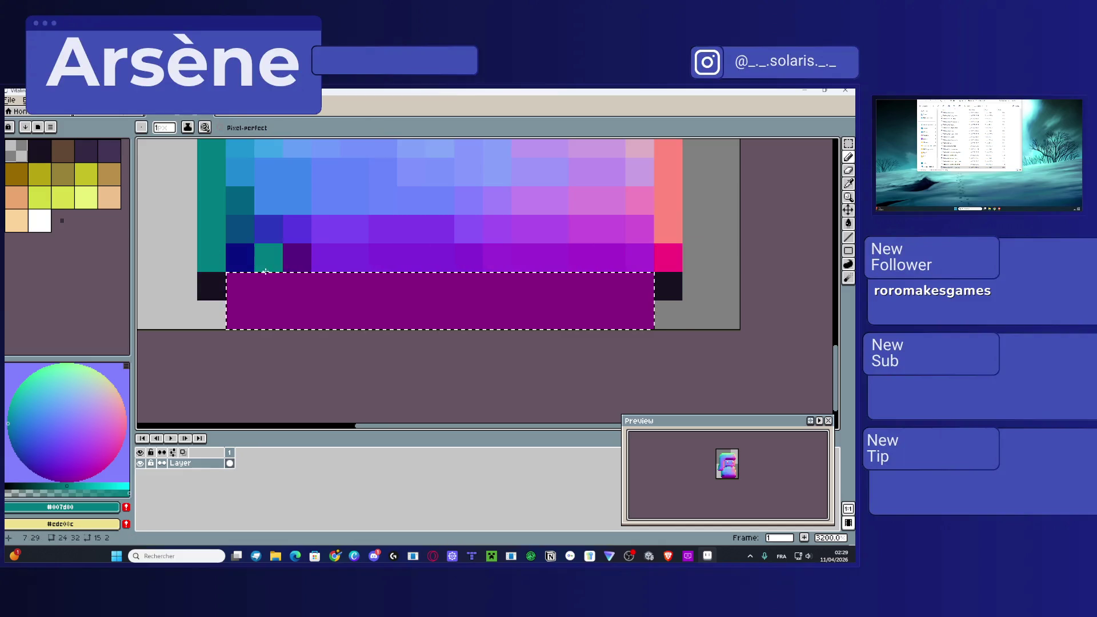
key("ctrl+d")
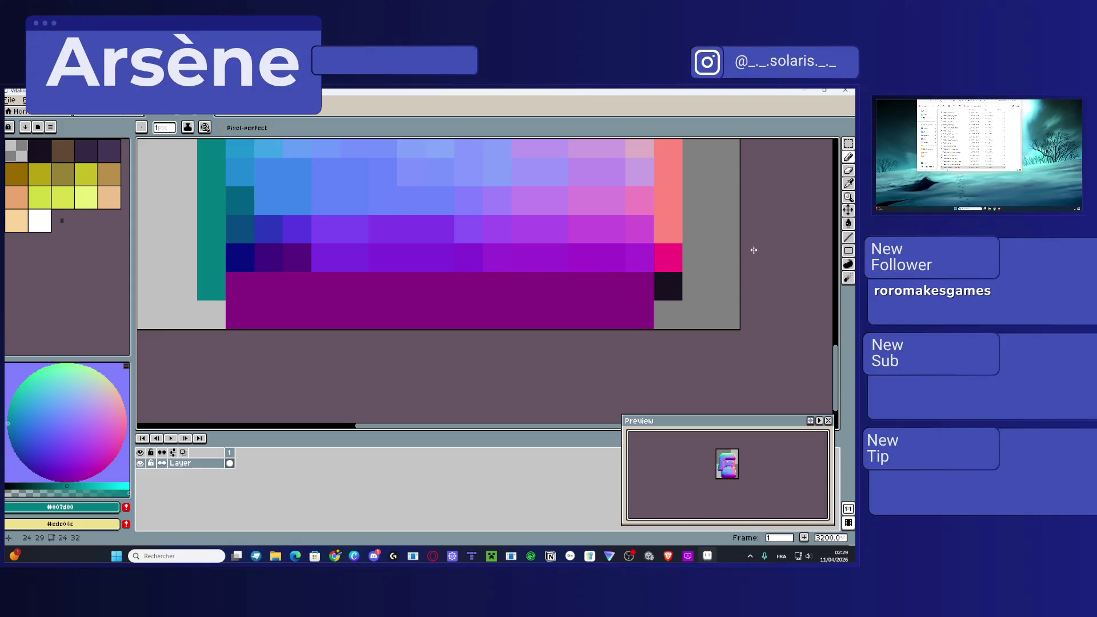
Step: Recolour bottom pixels with magenta, salmon #ff8080 and purples #a421cc, #9c25d3, #8025d9
left_click(666, 249, "alt")
left_click(667, 281)
left_click(668, 228, "alt")
left_click(675, 254)
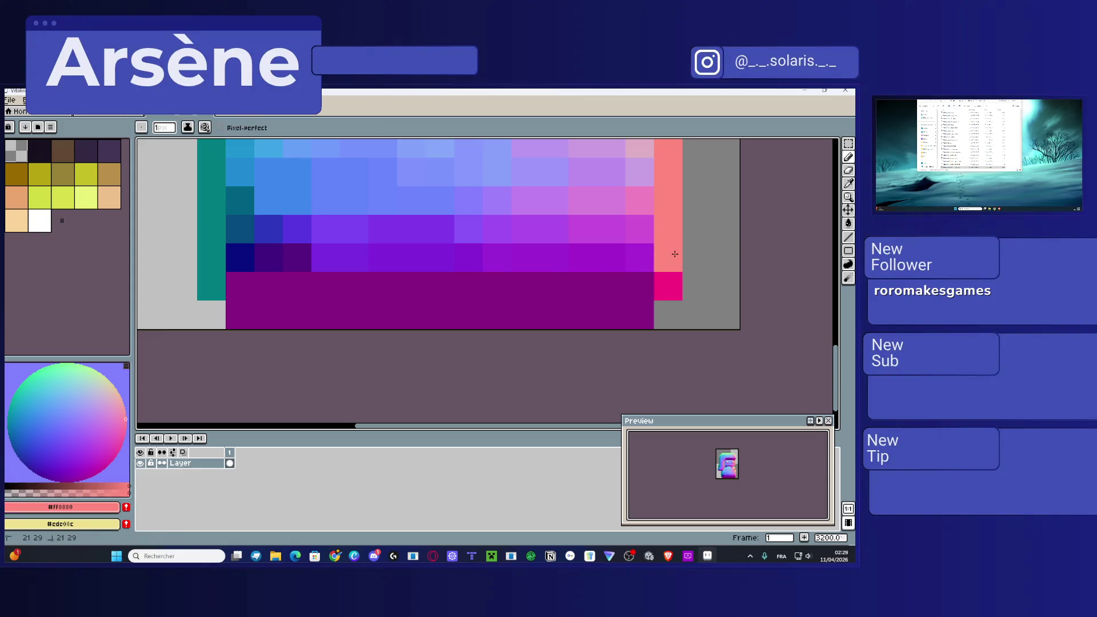
left_click(644, 254, "alt")
left_click(642, 279)
left_click(607, 277)
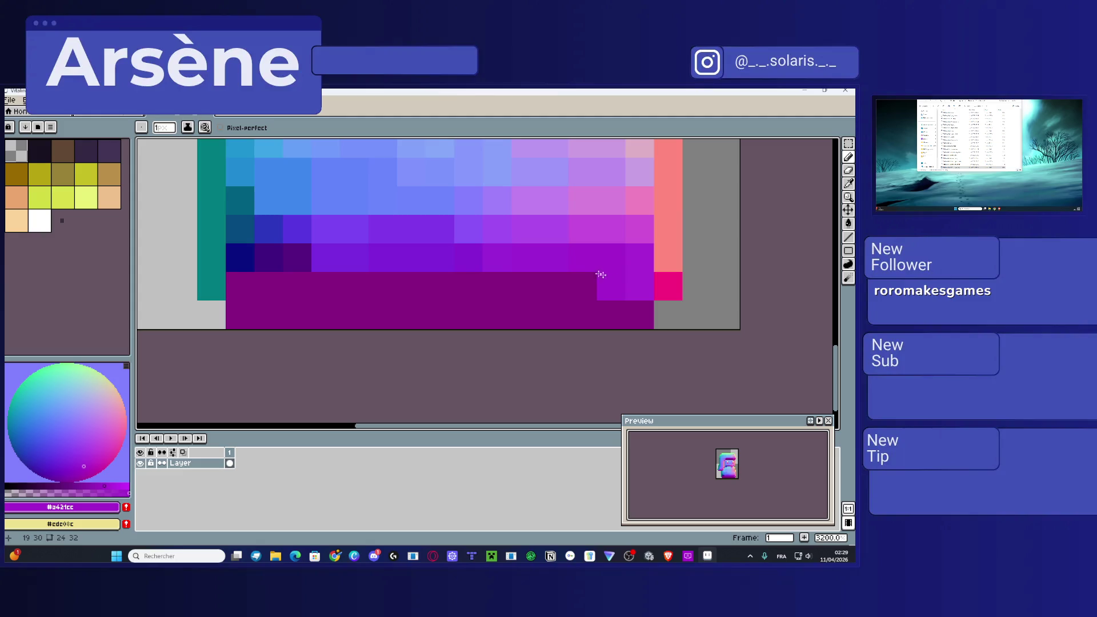
left_click(561, 259, "alt")
left_click(580, 279)
left_click(546, 276)
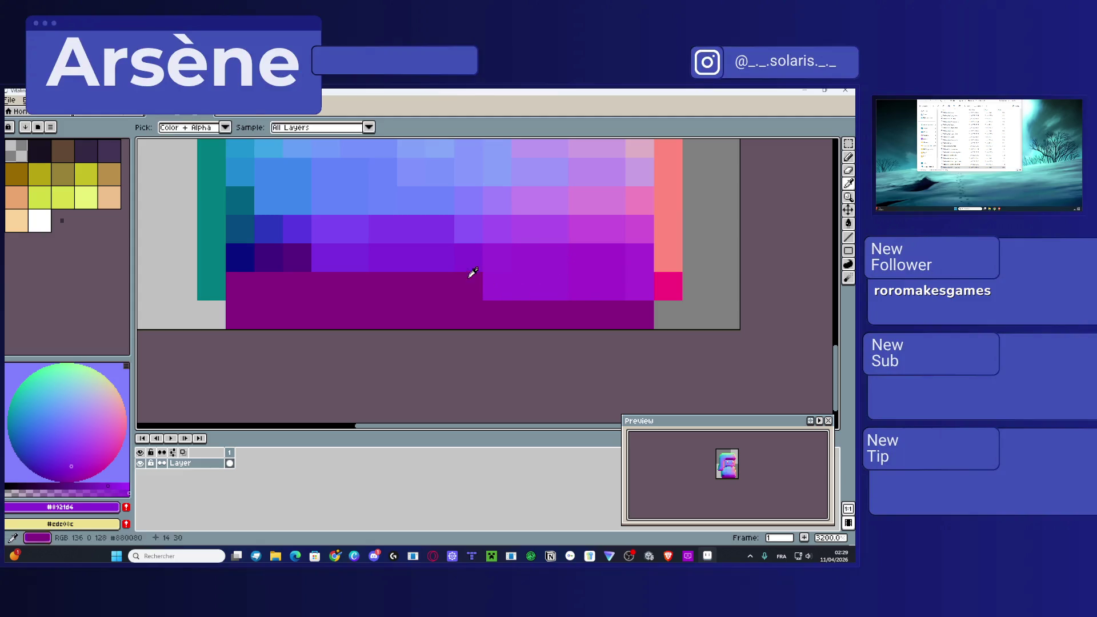
left_click(444, 263, "alt")
left_click_drag(457, 284, 388, 286)
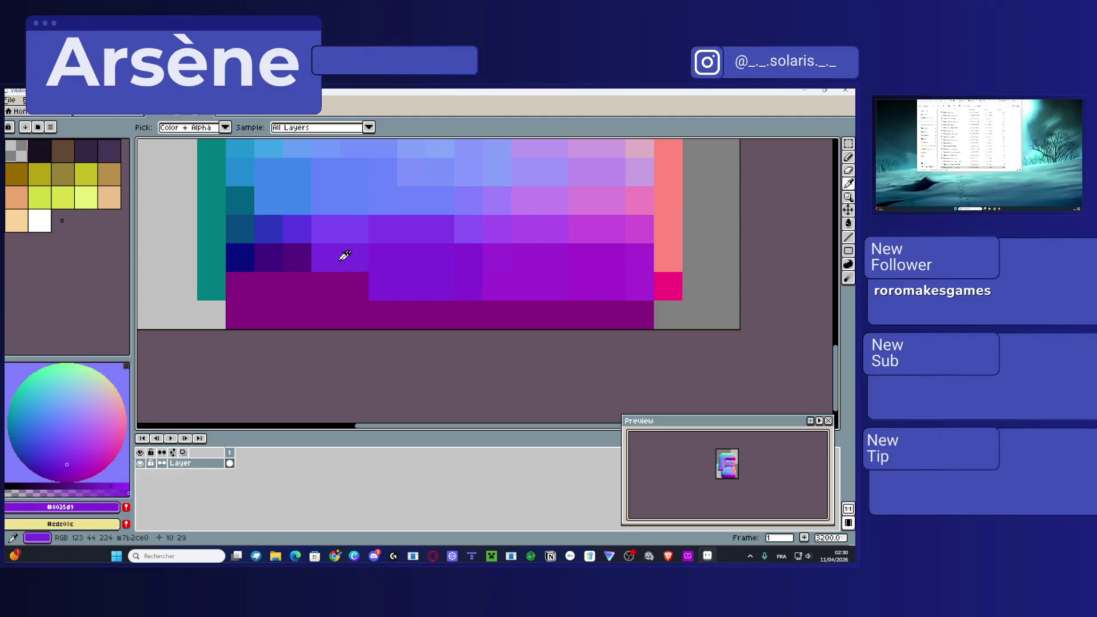
left_click(334, 285)
Step: Paint the last bottom cells dark purple #560080, navy #080c80 and indigo, then save
left_click(286, 259, "alt")
left_click(295, 277)
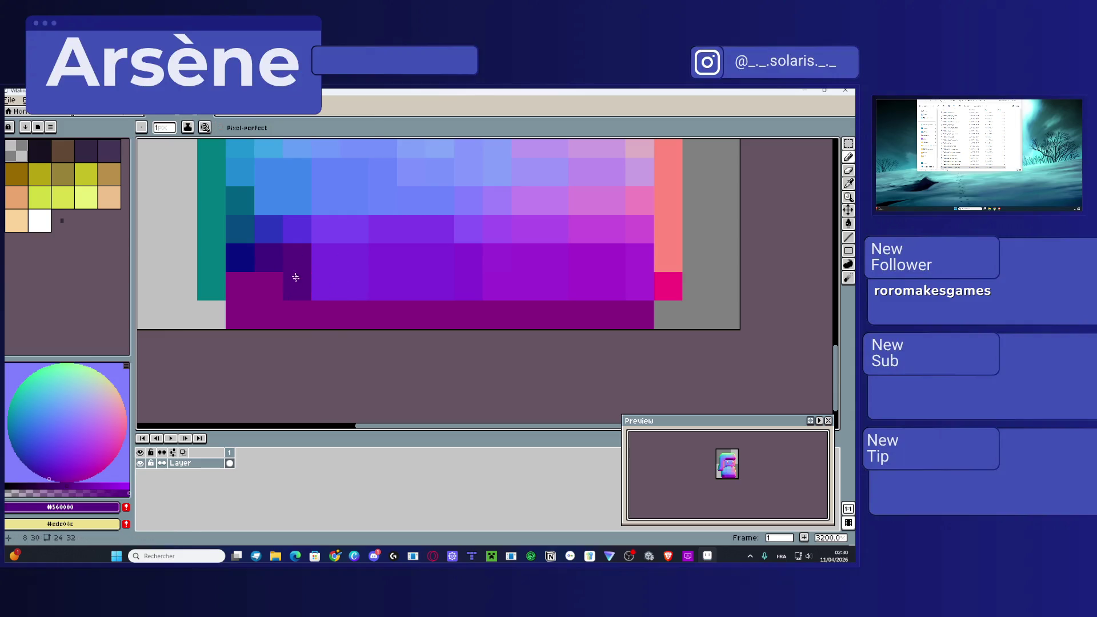
left_click(279, 252, "alt")
left_click(268, 286)
left_click(243, 260, "alt")
left_click(245, 287)
key("ctrl+s")
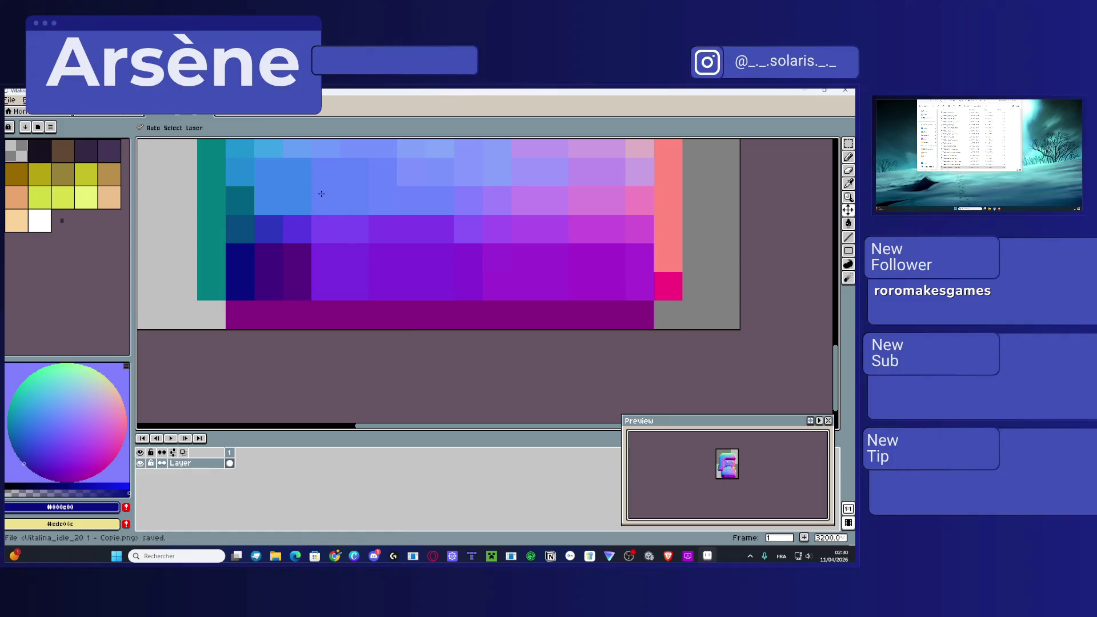
key("ctrl+shift+s")
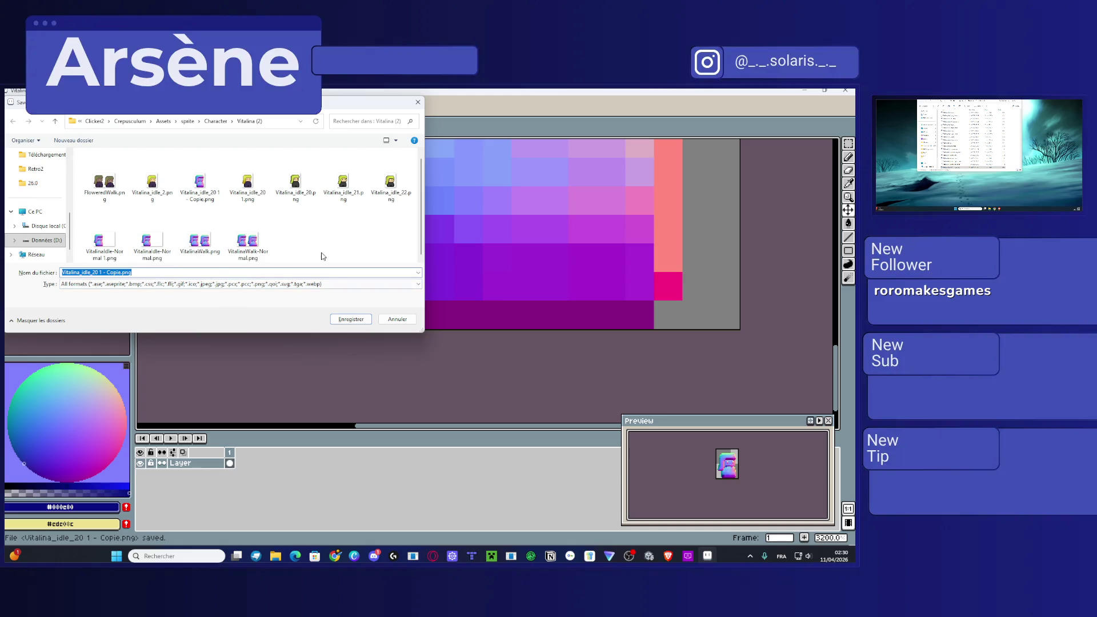
Step: Save the sprite over VitalinaIdle-Normal.png, confirming the replace, and switch back to Unity
key("shift+Tab")
scroll(315, 236, "down", 1)
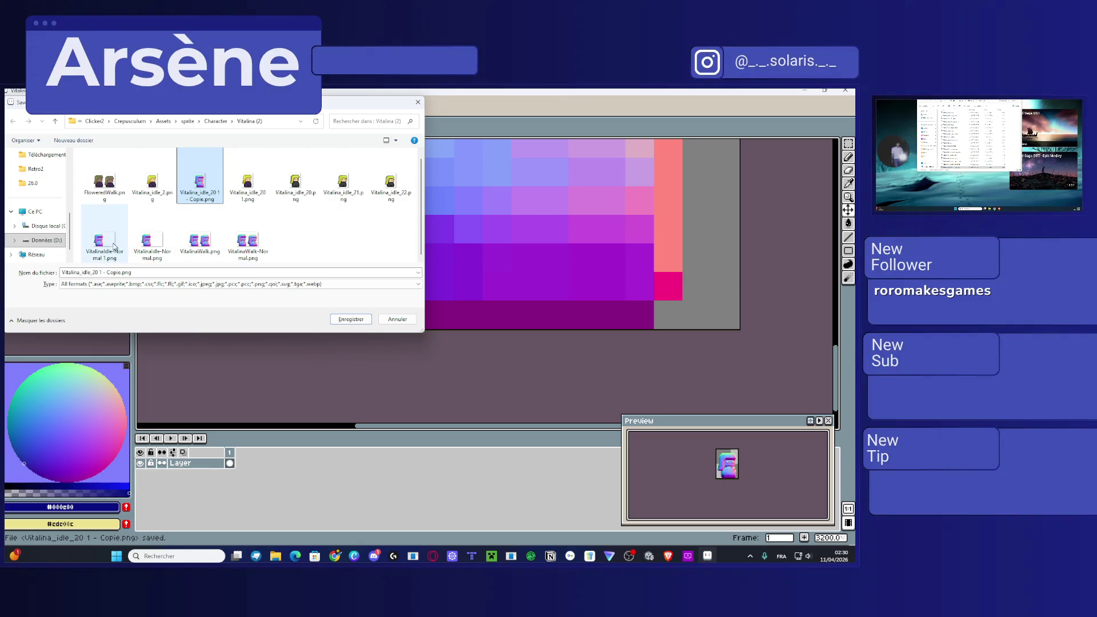
left_click(144, 240)
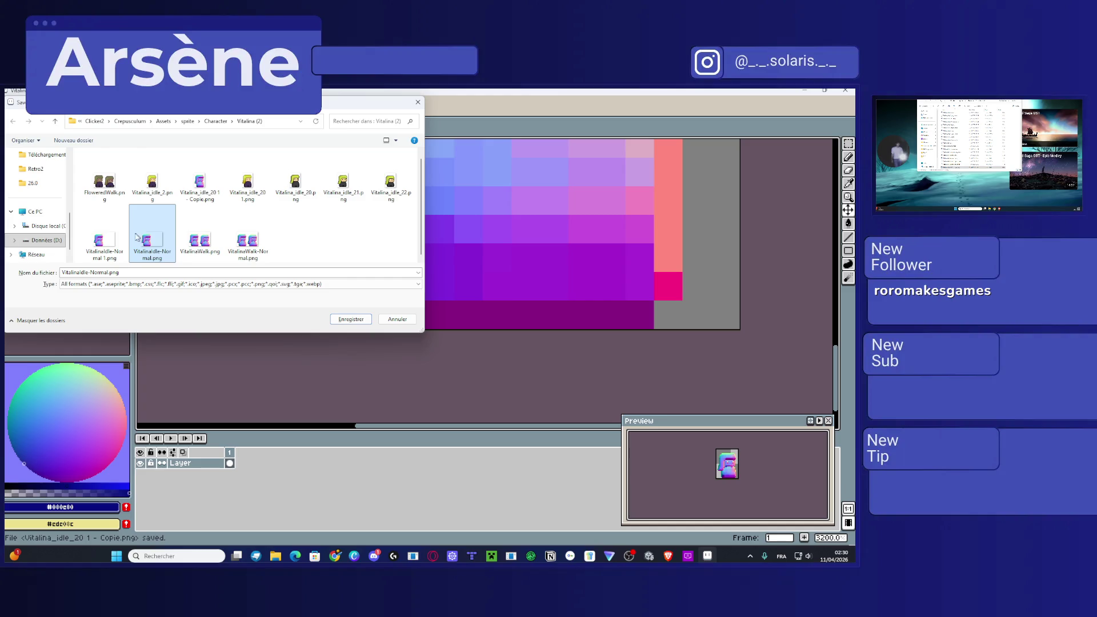
left_click(346, 320)
left_click(450, 320)
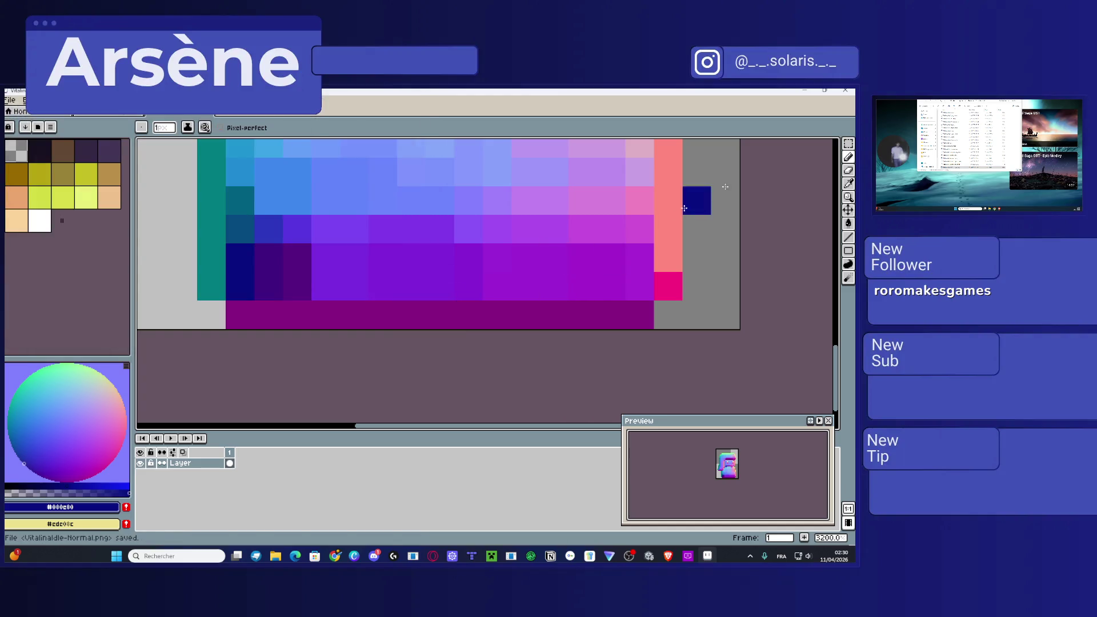
left_click(804, 90)
left_click(649, 556)
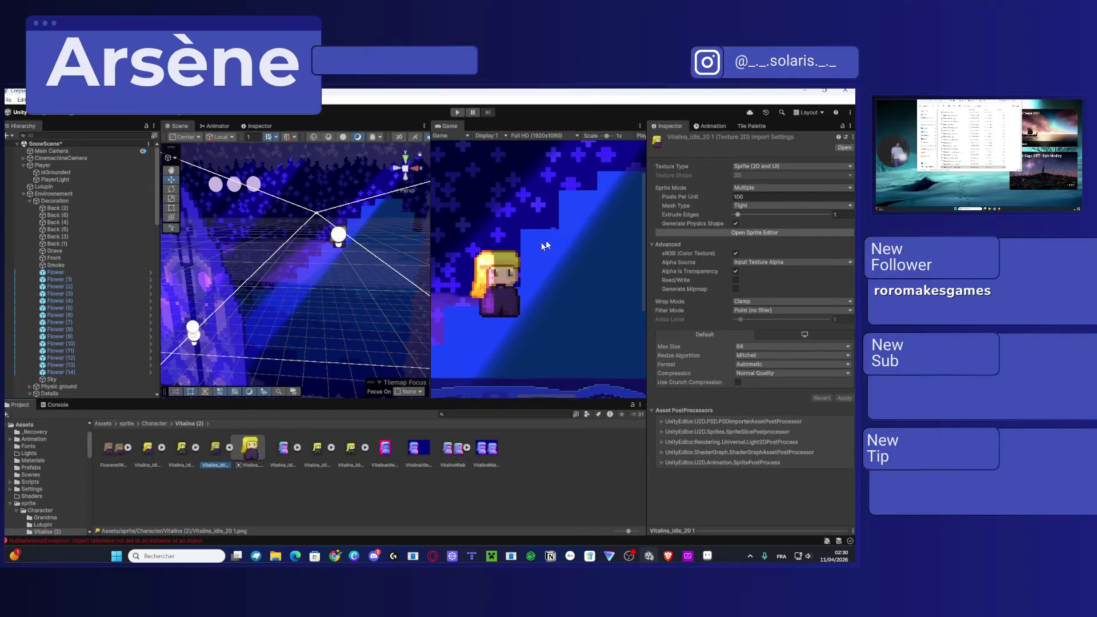
Step: In the Sprite Editor's Secondary Textures mode, set VitalinaIdle-Normal as _NormalMap and apply
scroll(539, 243, "up", 1)
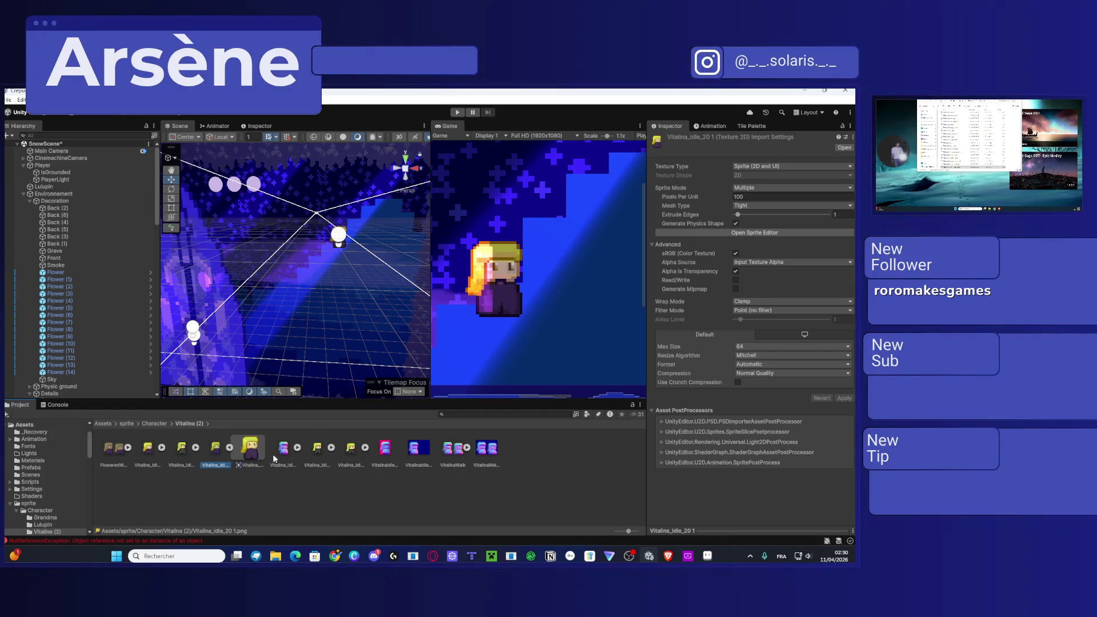
left_click(384, 451)
left_click(215, 451)
left_click(745, 231)
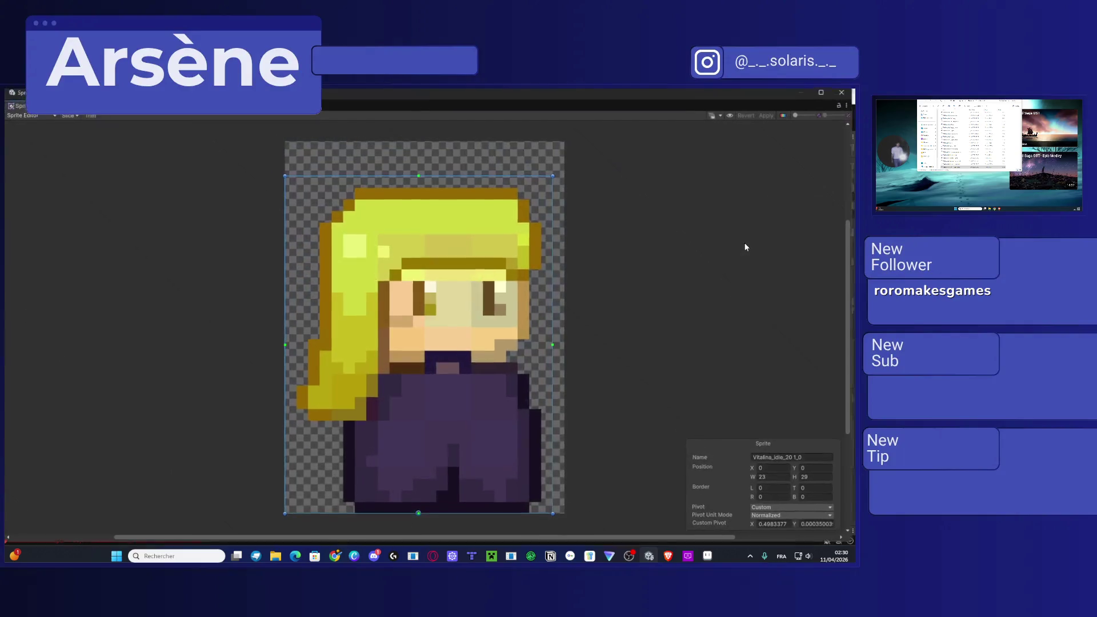
left_click(26, 115)
left_click(53, 154)
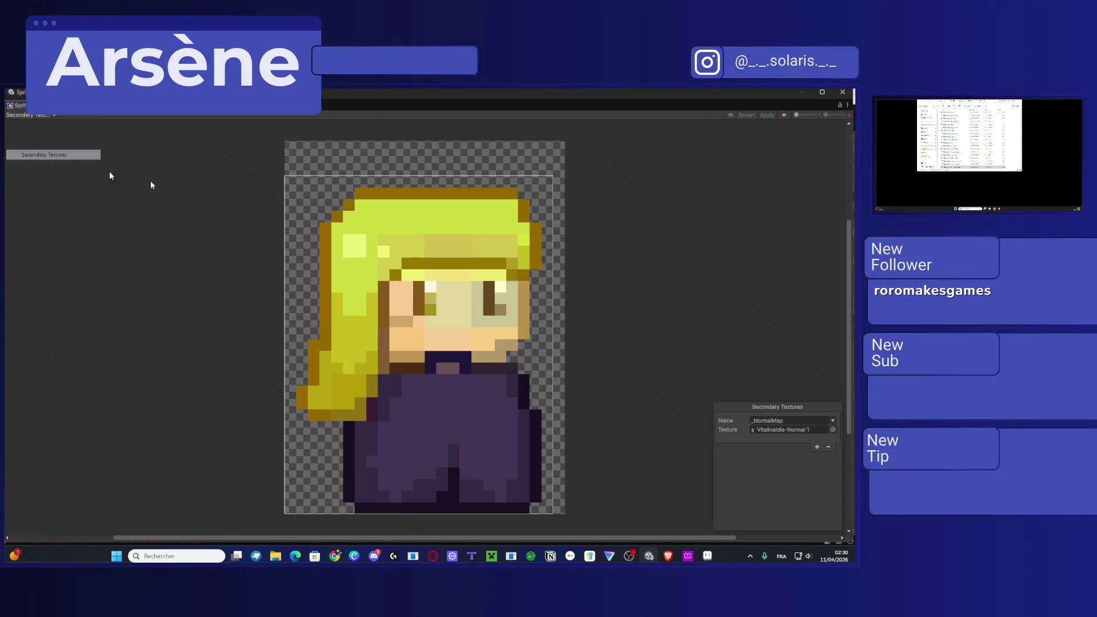
left_click(832, 430)
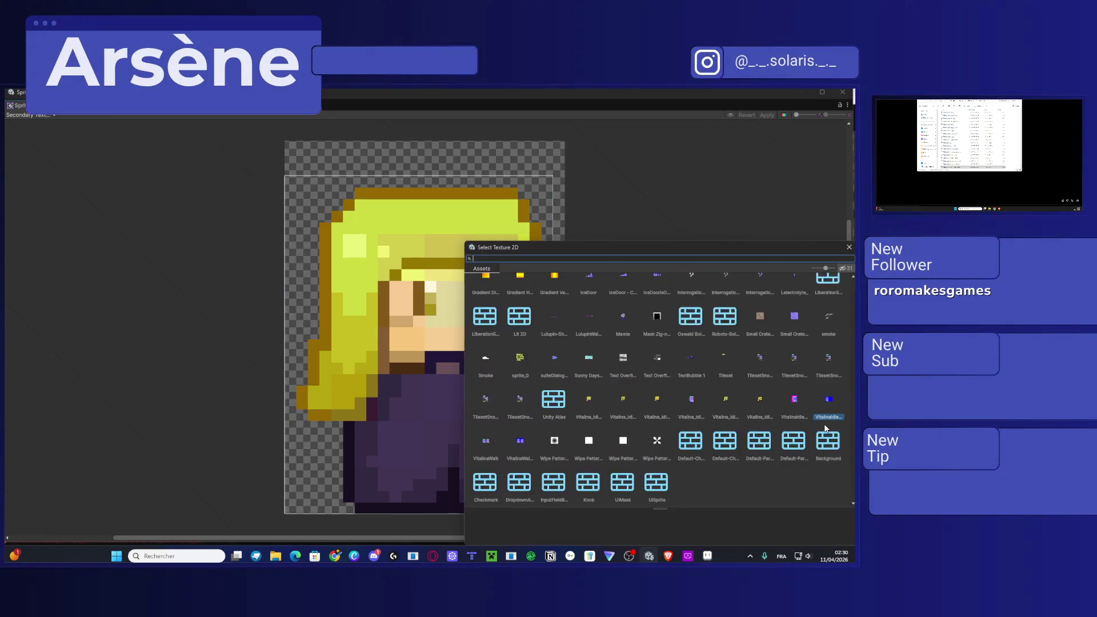
type("normal")
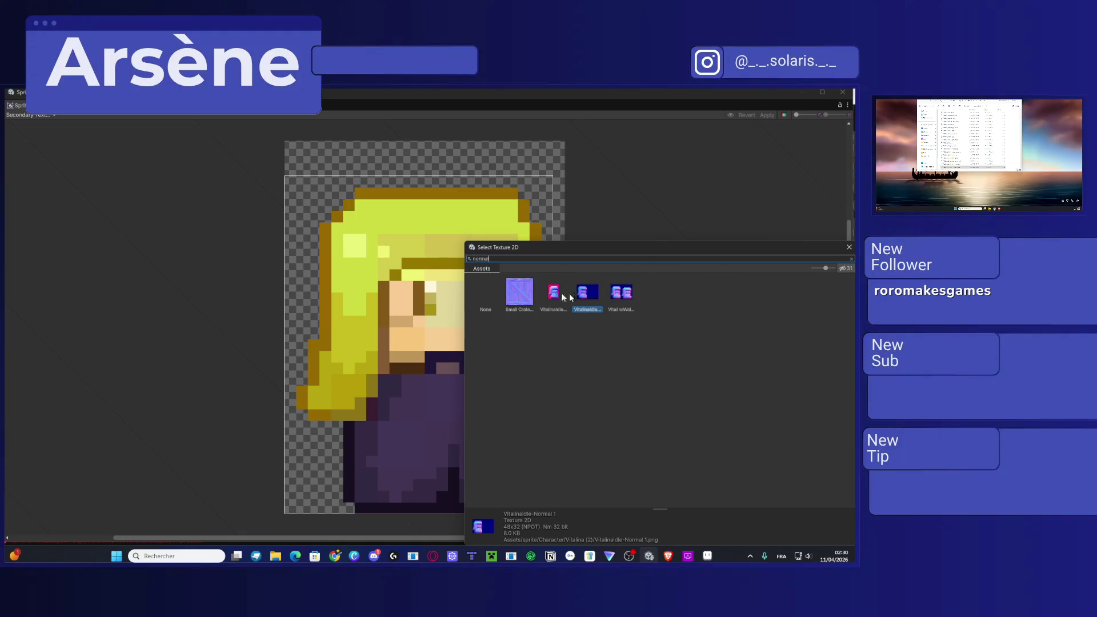
double_click(556, 293)
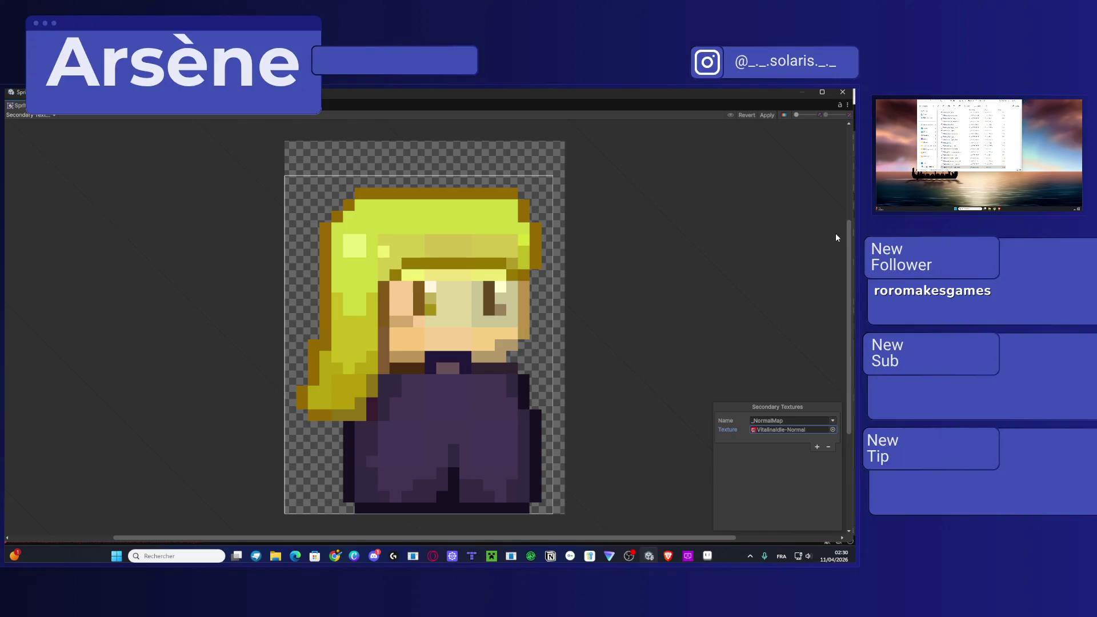
left_click(767, 115)
left_click(843, 92)
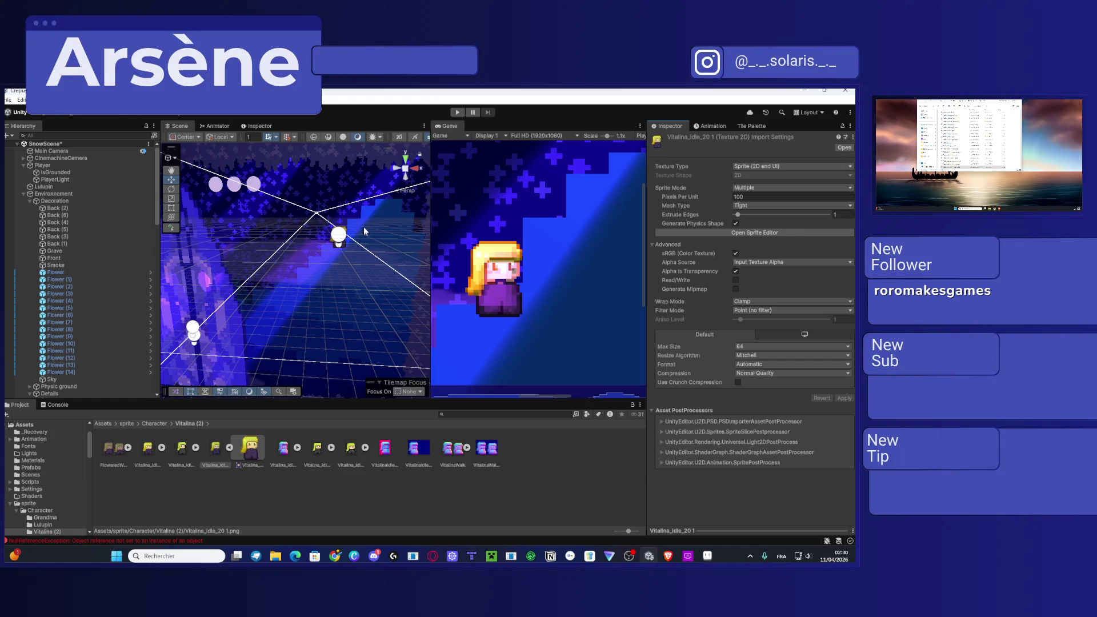
Step: Turn on the 2D scene view, start play mode and dock the Game view
left_click(399, 137)
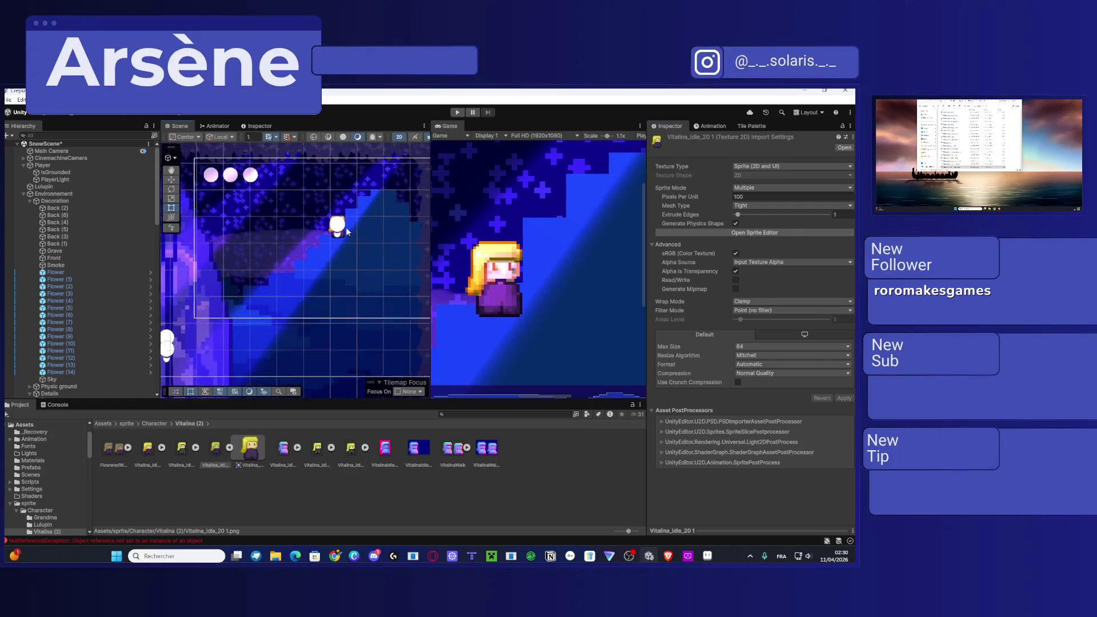
left_click(457, 112)
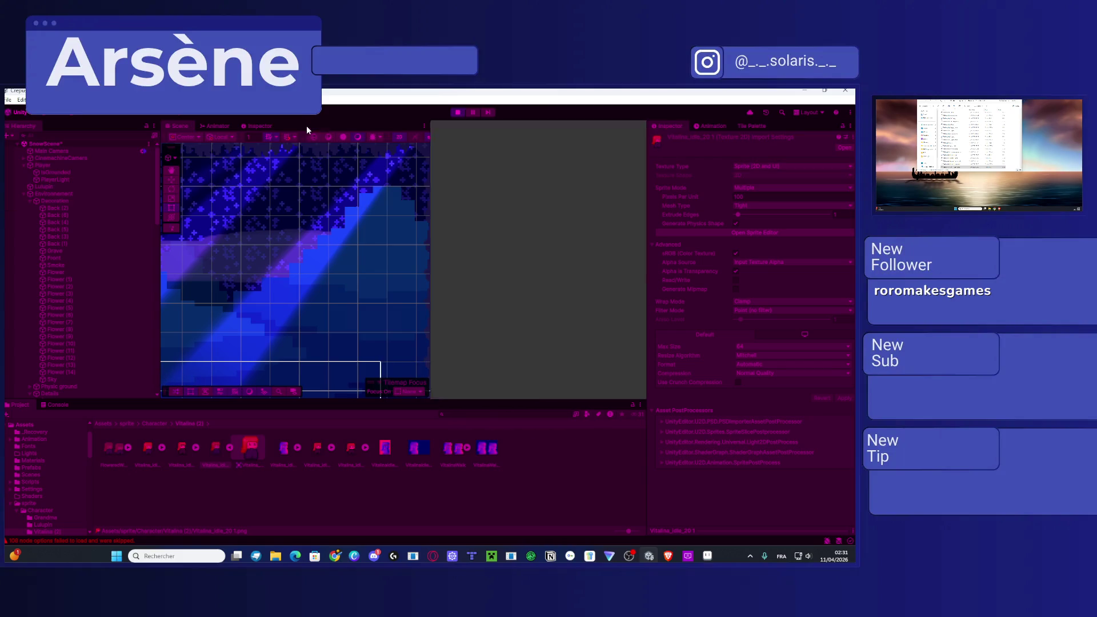
left_click_drag(306, 126, 306, 126)
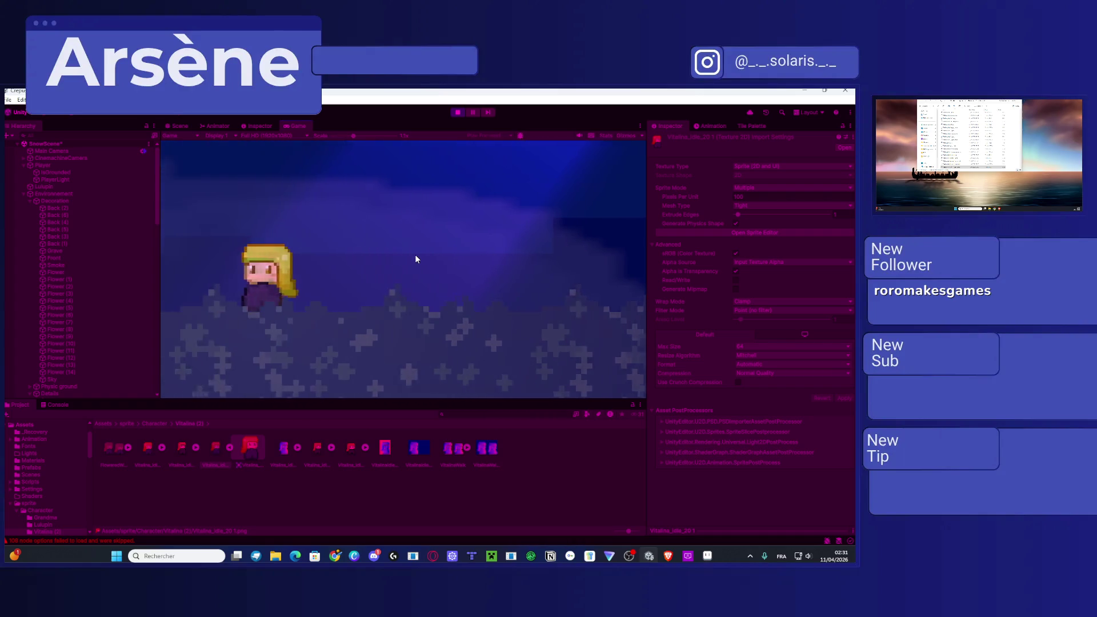
Step: In Aseprite, hide the red normal-map layer, save the sprite sheet, and return to the game
key("alt+Tab")
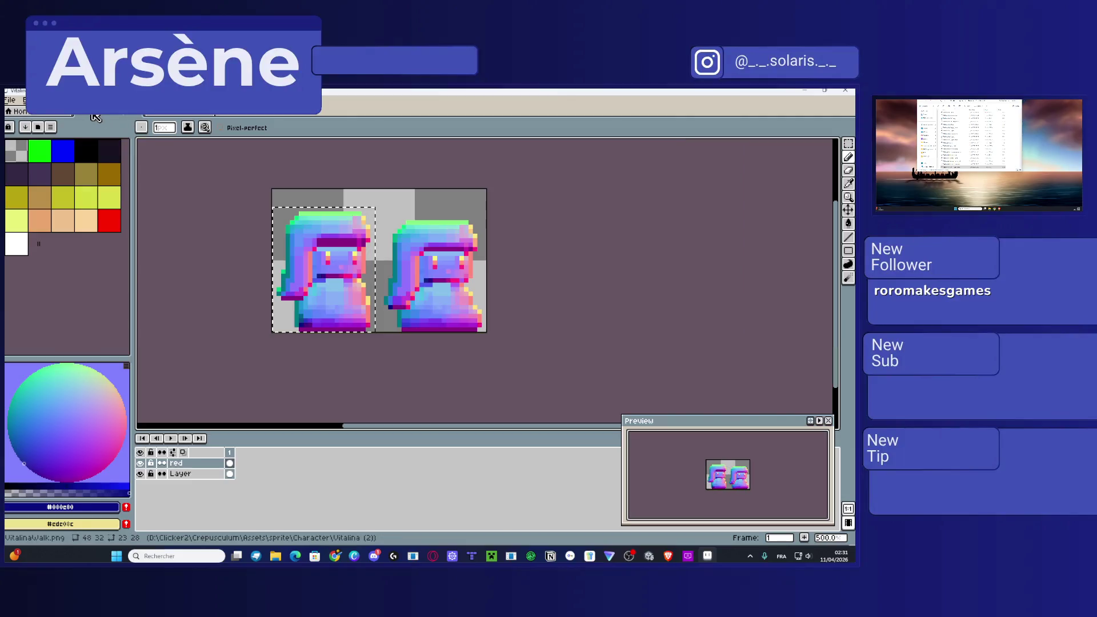
left_click(140, 463)
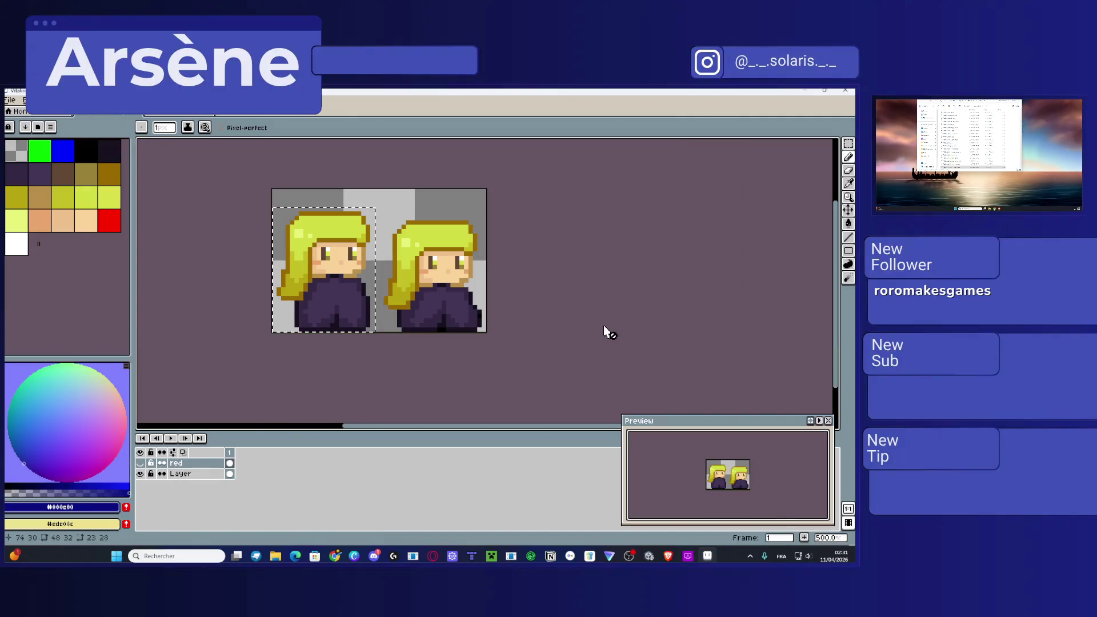
key("ctrl+s")
key("ctrl+s")
key("alt+Tab")
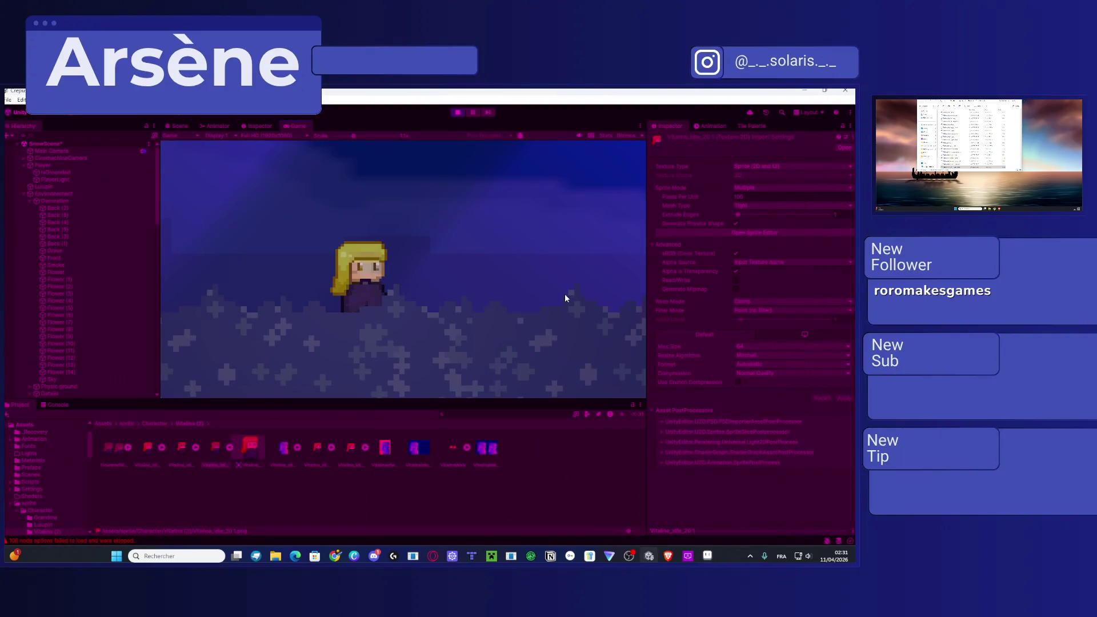
Step: Walk the character right and left with D and A to test the lighting
left_click(424, 286)
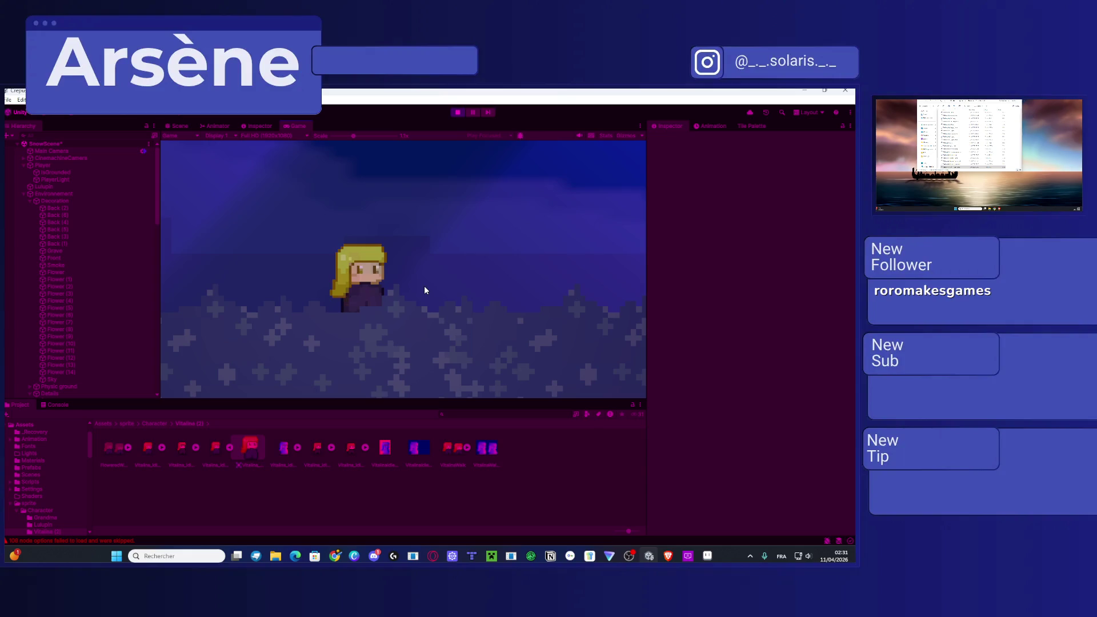
key("d")
key("a")
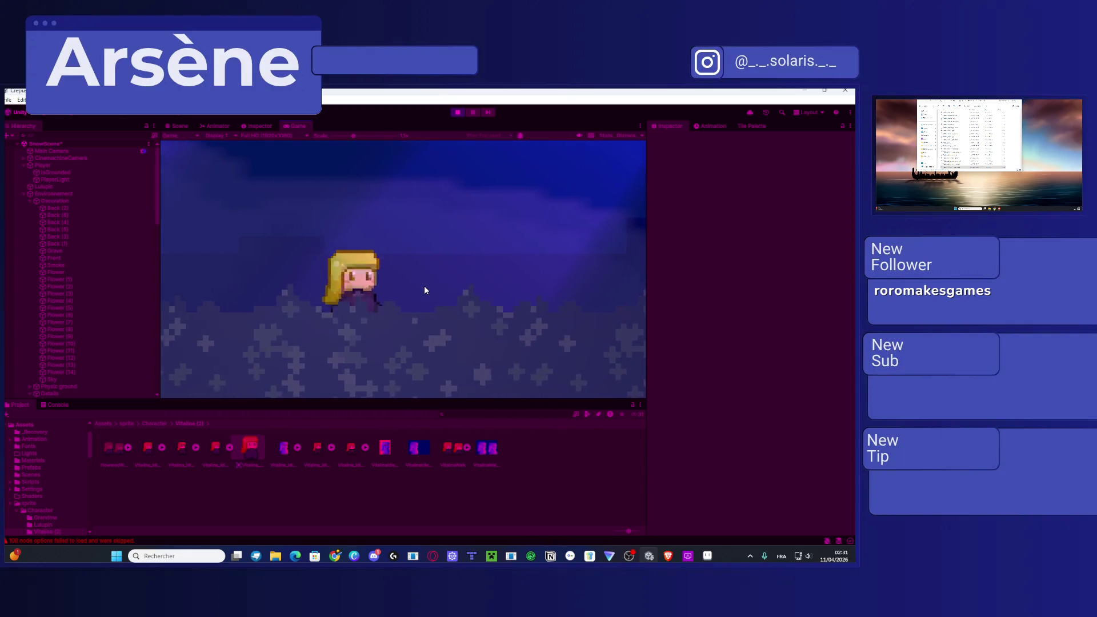
key("d")
key("a")
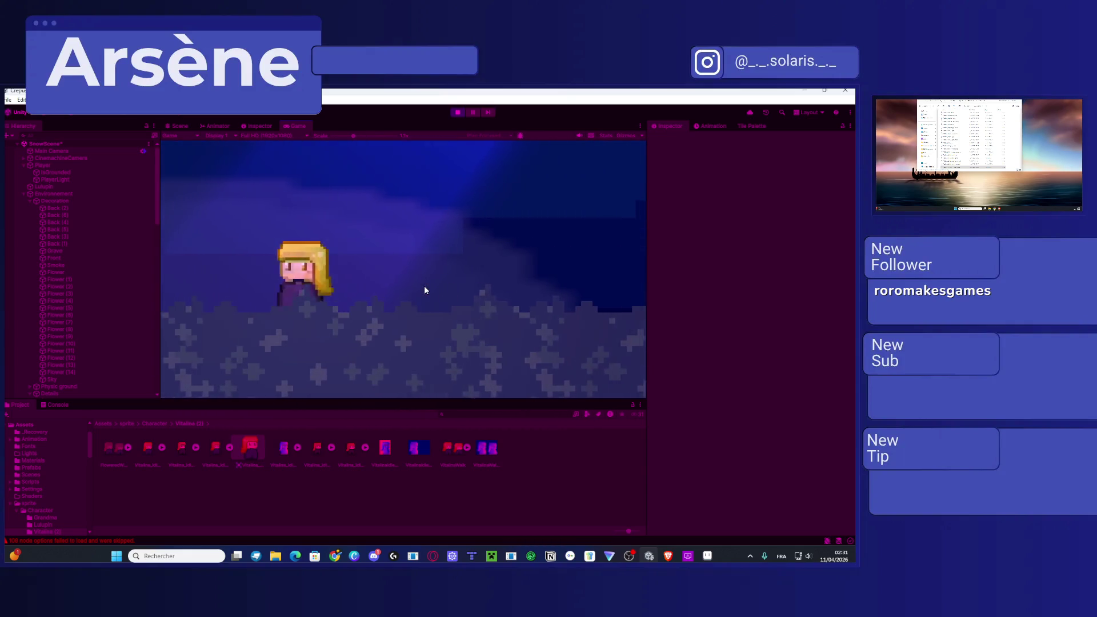
Step: Look around the level in the Scene view, then stop play mode
left_click(177, 125)
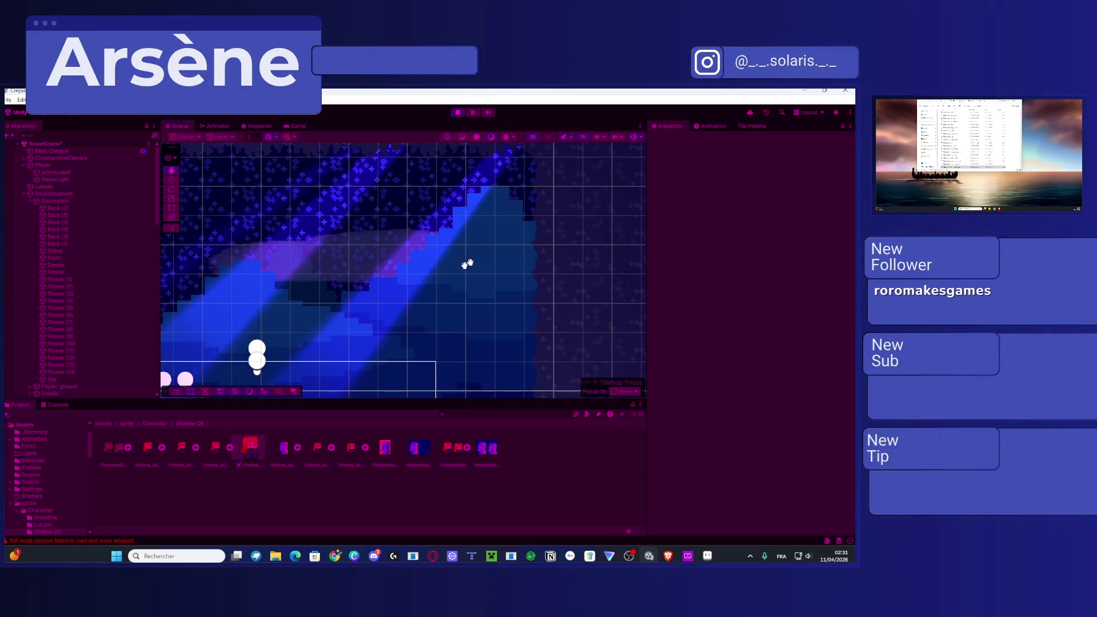
scroll(473, 258, "down", 3)
left_click_drag(426, 280, 455, 250)
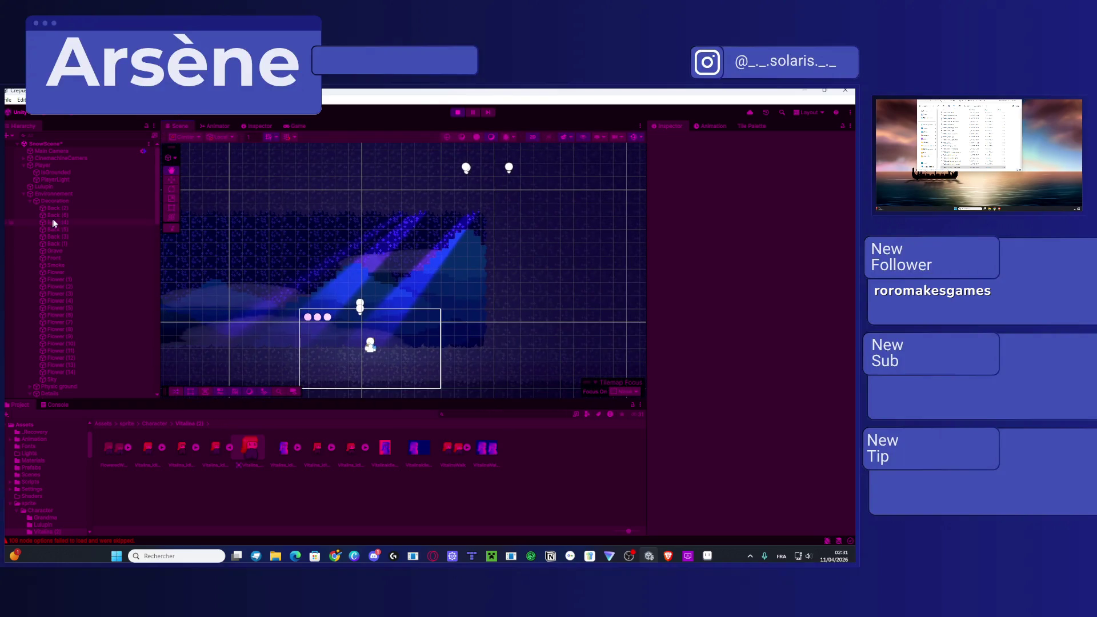
left_click(457, 113)
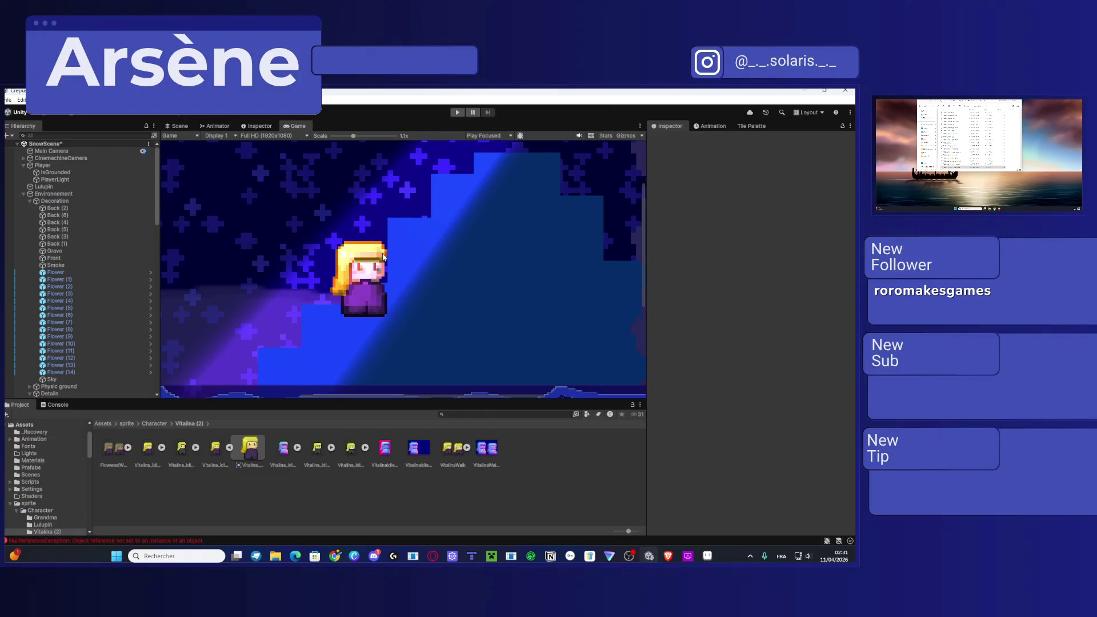
scroll(413, 256, "down", 5)
left_click(166, 124)
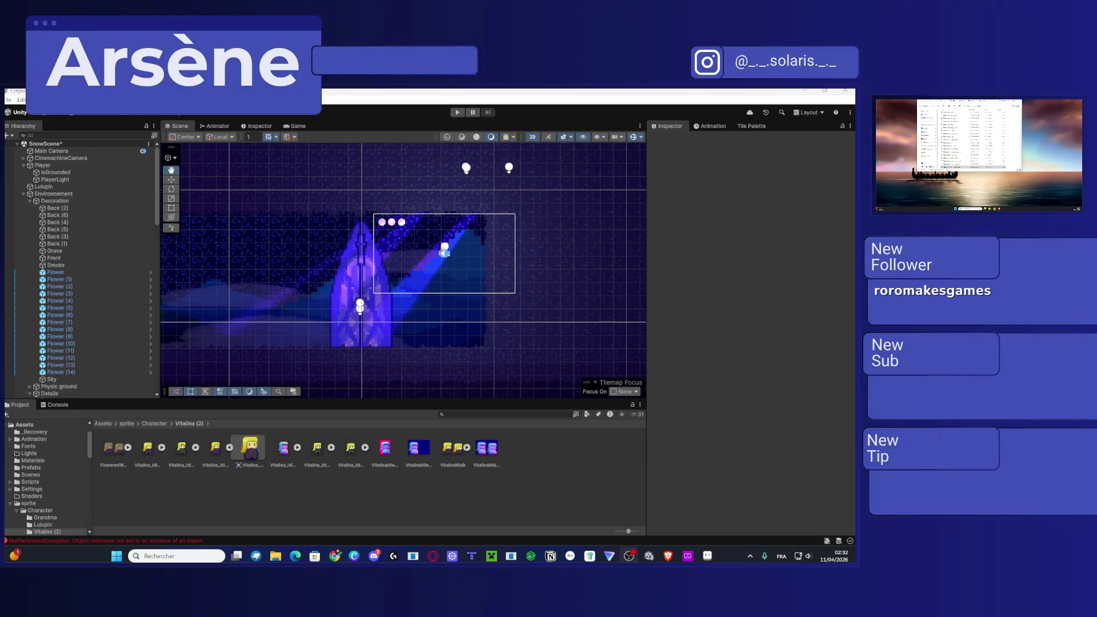
Step: Drag the Player left along the X axis with the Move tool to X 65.64
left_click(56, 164)
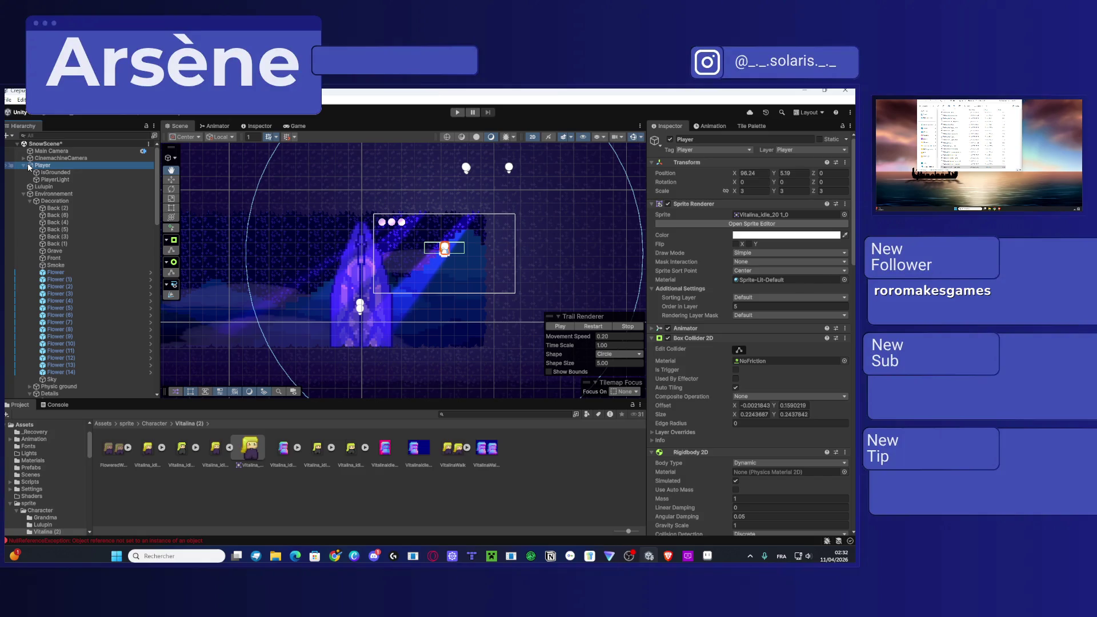
key("w")
mouse_move(474, 250)
left_mouse_down()
mouse_move(299, 249)
mouse_move(472, 234)
mouse_move(299, 227)
mouse_move(298, 248)
mouse_move(268, 245)
left_mouse_up()
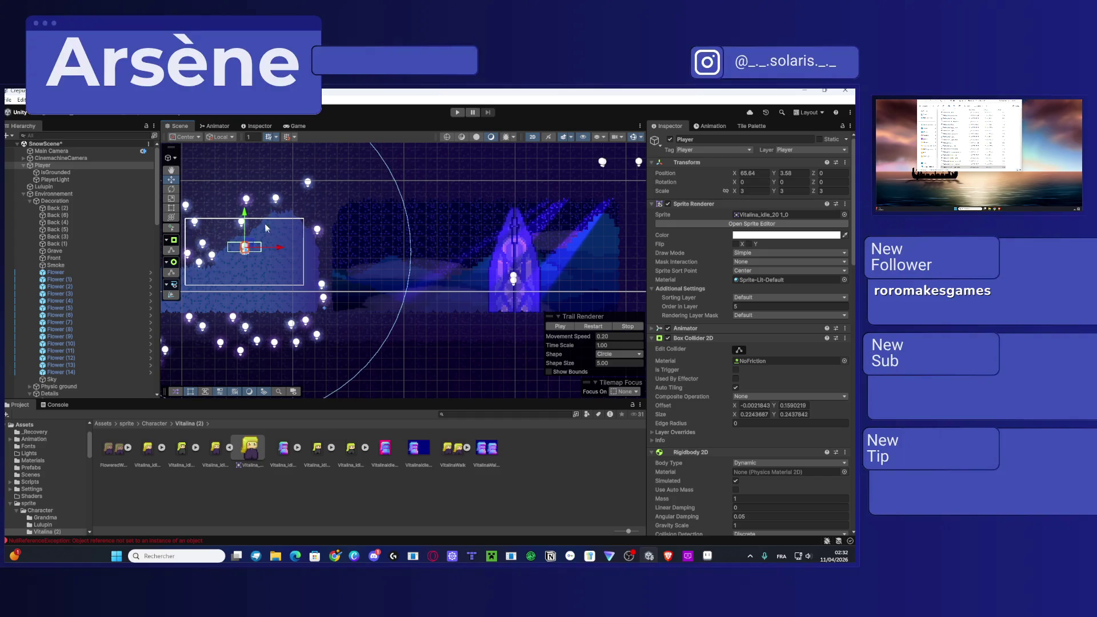
scroll(74, 245, "down", 5)
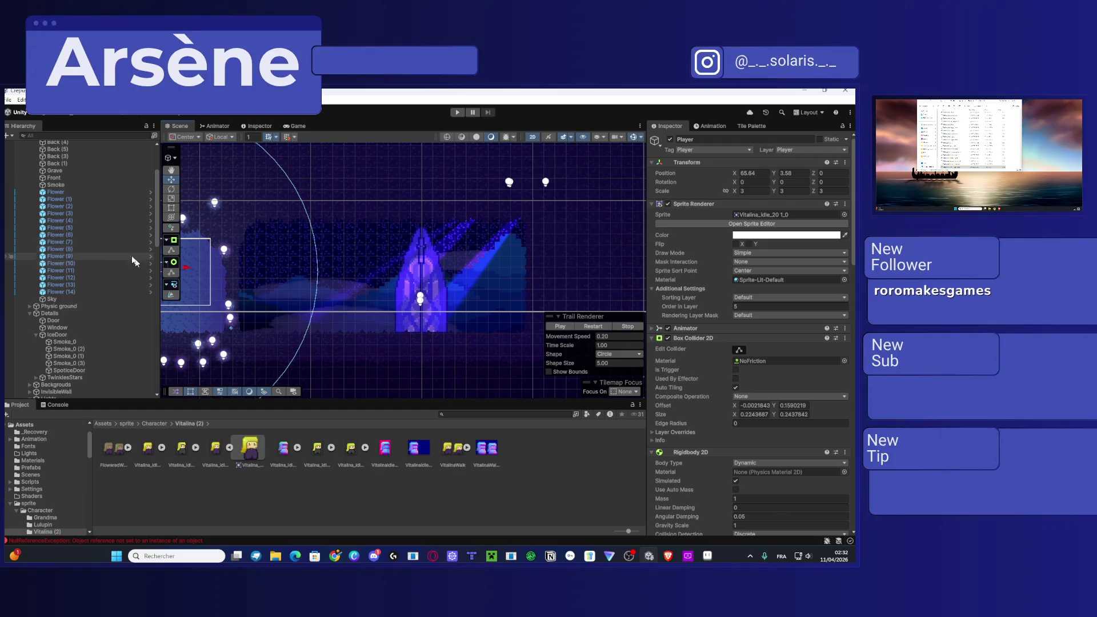
scroll(114, 274, "down", 3)
Step: Widen SpotMoon (2)'s inner radius and raise its intensity, and set SpotMoon (1)'s inner radius to 26.52
left_click(91, 311)
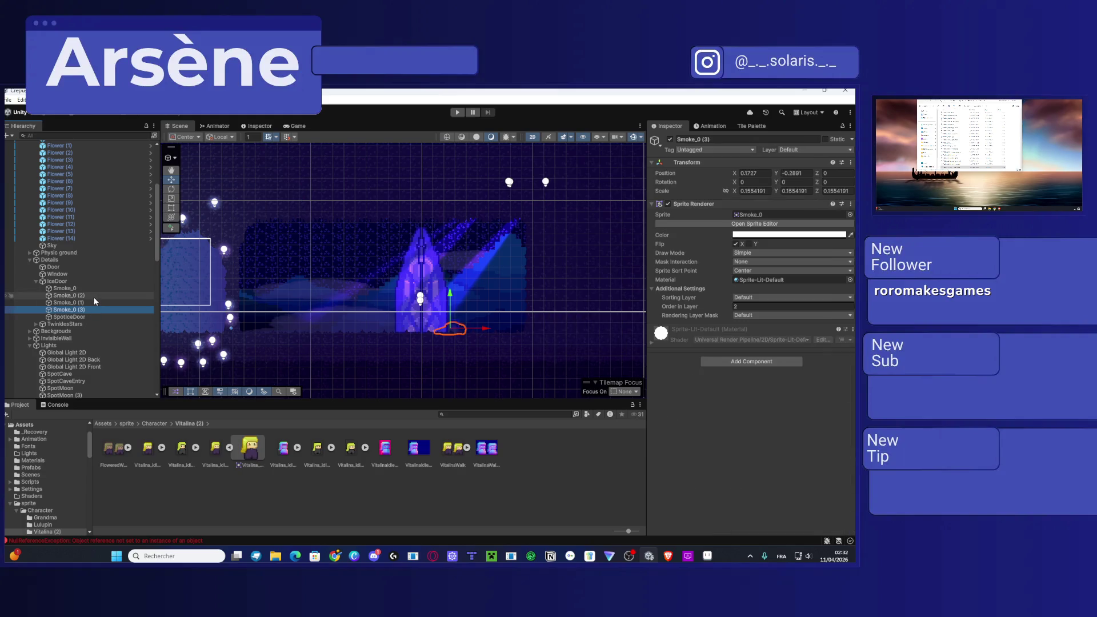
scroll(85, 284, "down", 10)
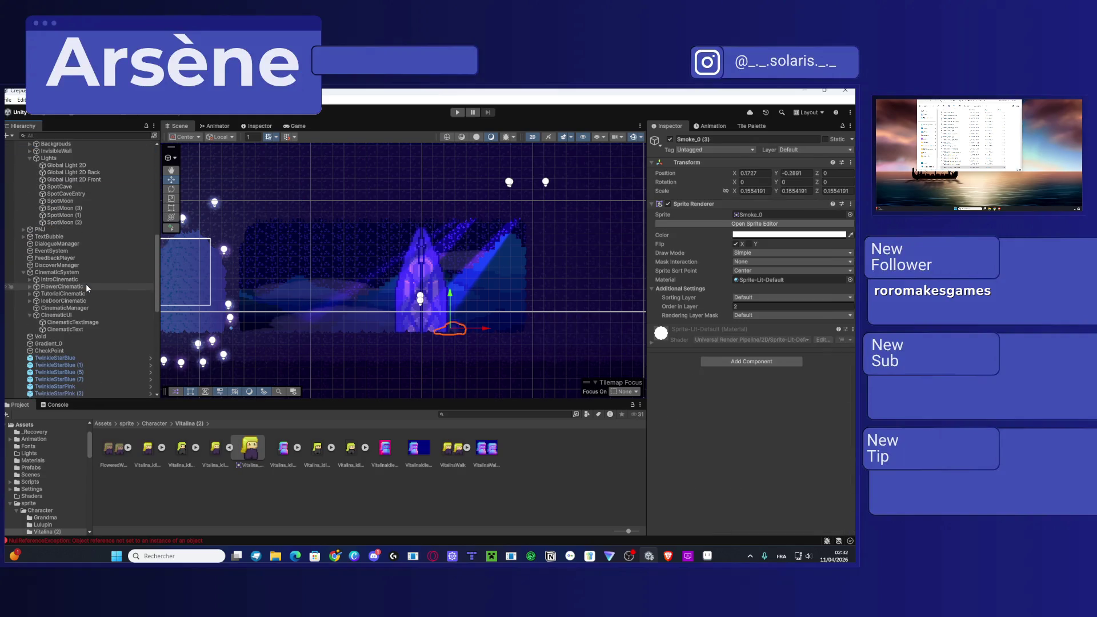
left_click(60, 223)
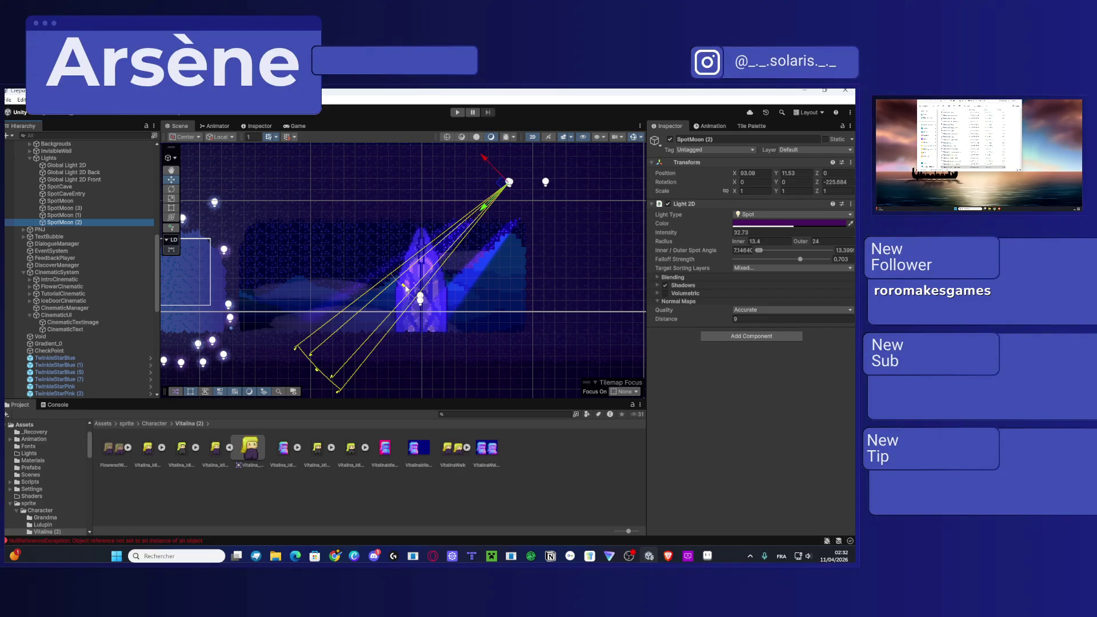
mouse_move(406, 290)
left_mouse_down()
mouse_move(349, 341)
mouse_move(358, 334)
left_mouse_up()
mouse_move(674, 235)
left_mouse_down()
mouse_move(751, 240)
mouse_move(26, 234)
mouse_move(76, 229)
left_mouse_up()
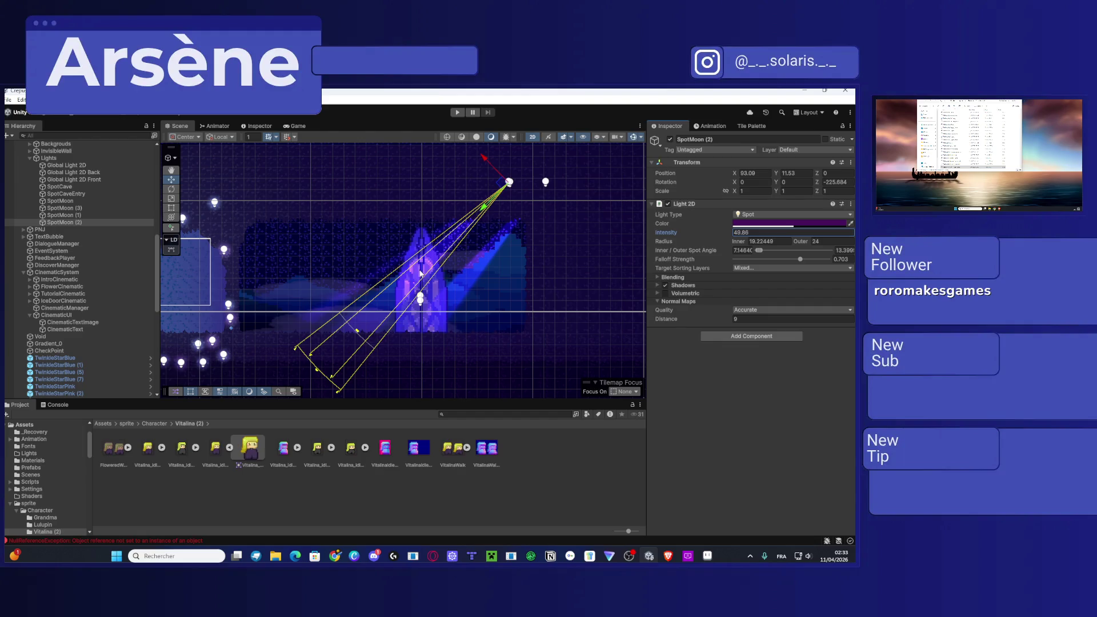
left_click(86, 215)
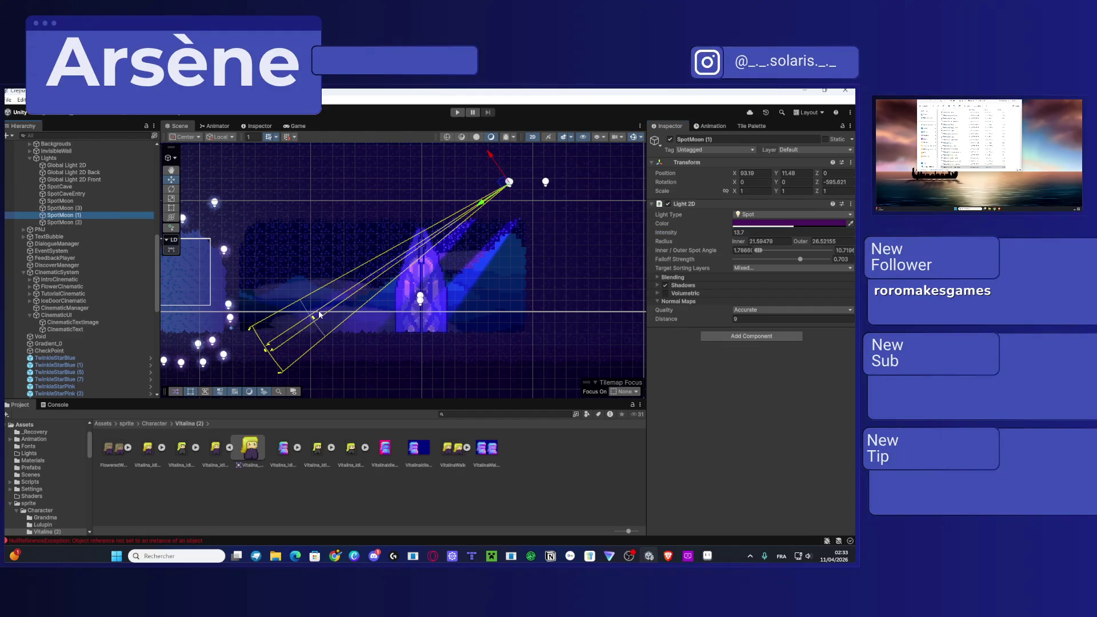
left_click_drag(738, 242, 756, 246)
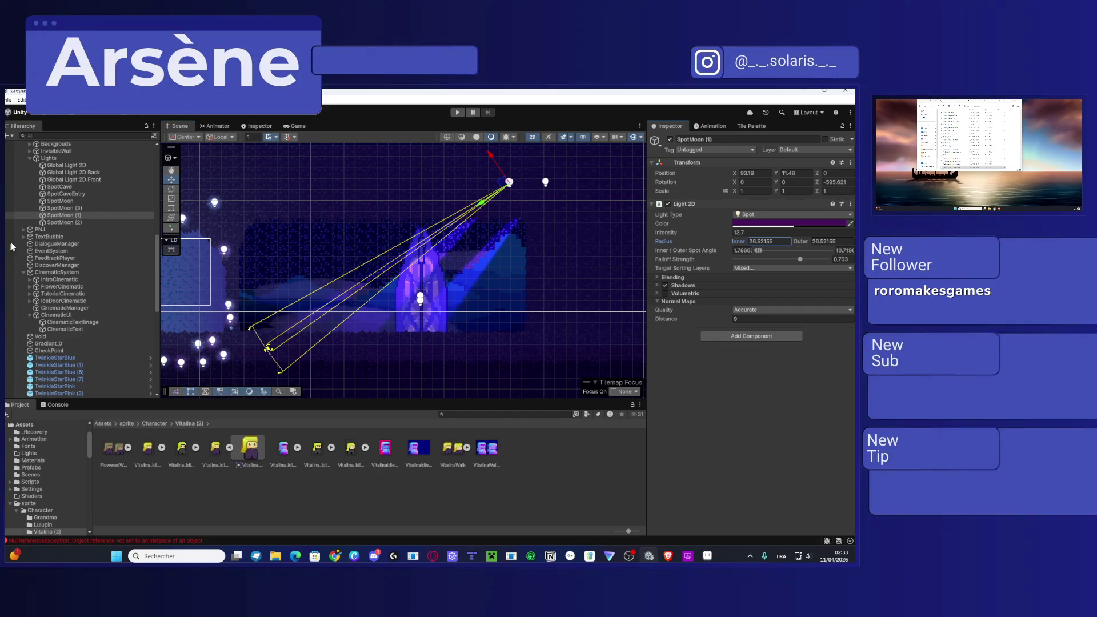
Step: Enlarge SpotMoon's inner radius, raise its intensity to 52.5, then start play mode
left_click(84, 222)
left_click(64, 208)
left_click(65, 200)
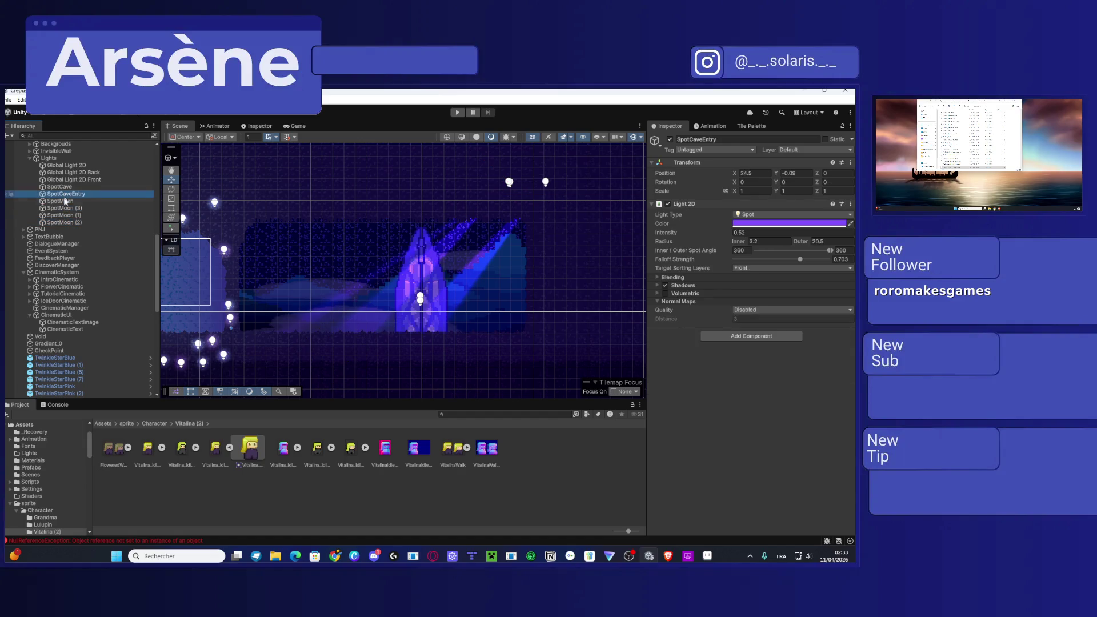
left_click_drag(455, 297, 405, 352)
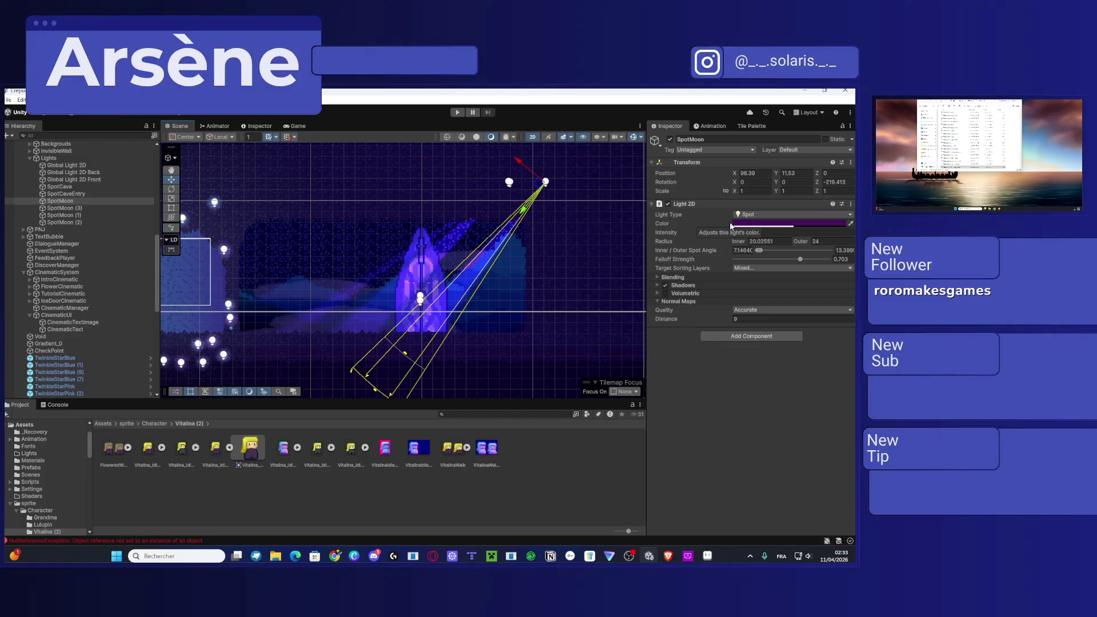
left_click_drag(672, 234, 740, 236)
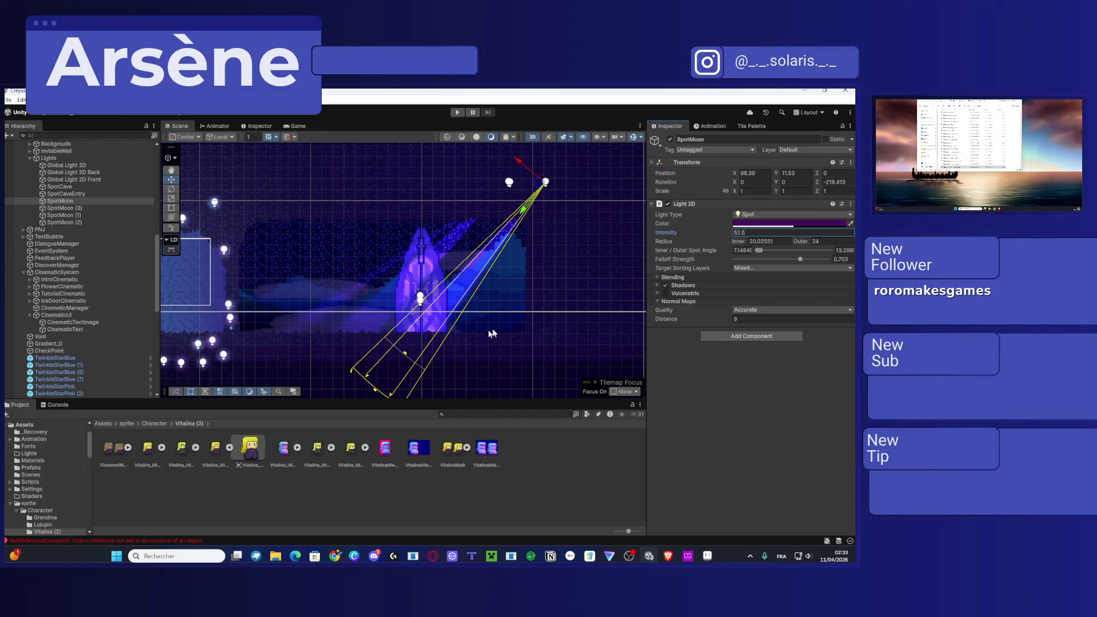
left_click_drag(403, 349, 392, 360)
left_click(518, 326)
left_click(457, 112)
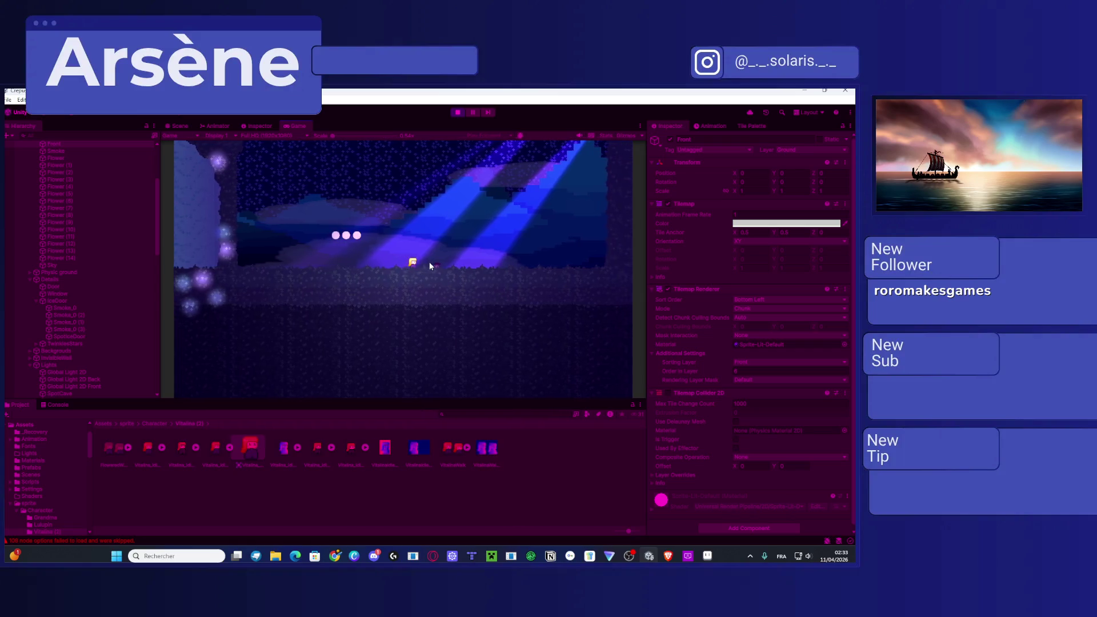
Step: Advance the dialogue lines with Space through the crystal cutscene, then stop play mode
key("space")
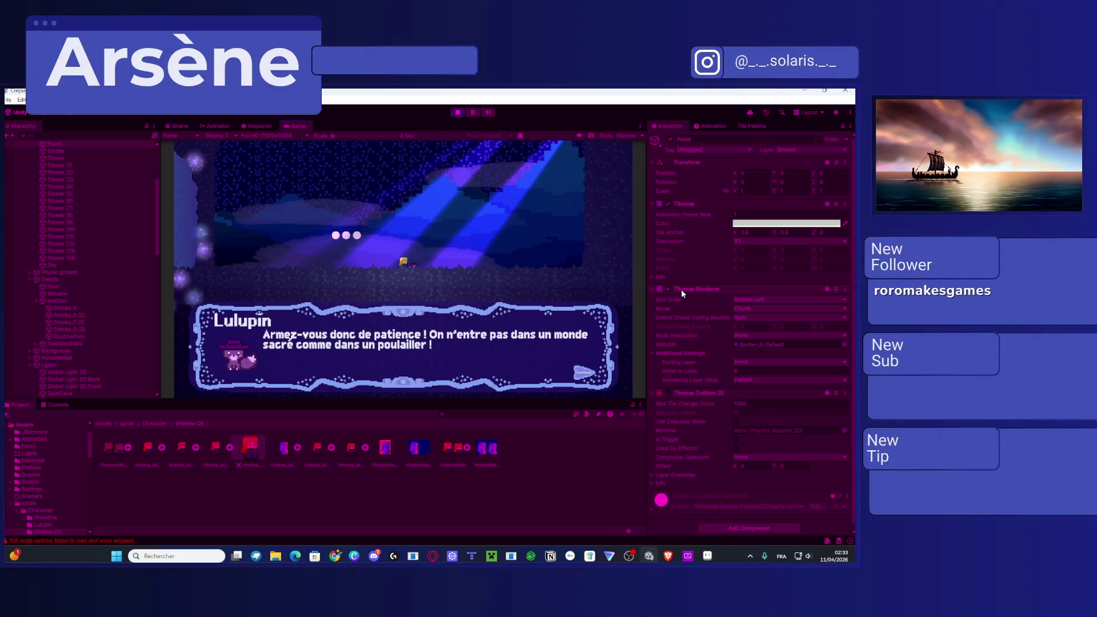
key("space")
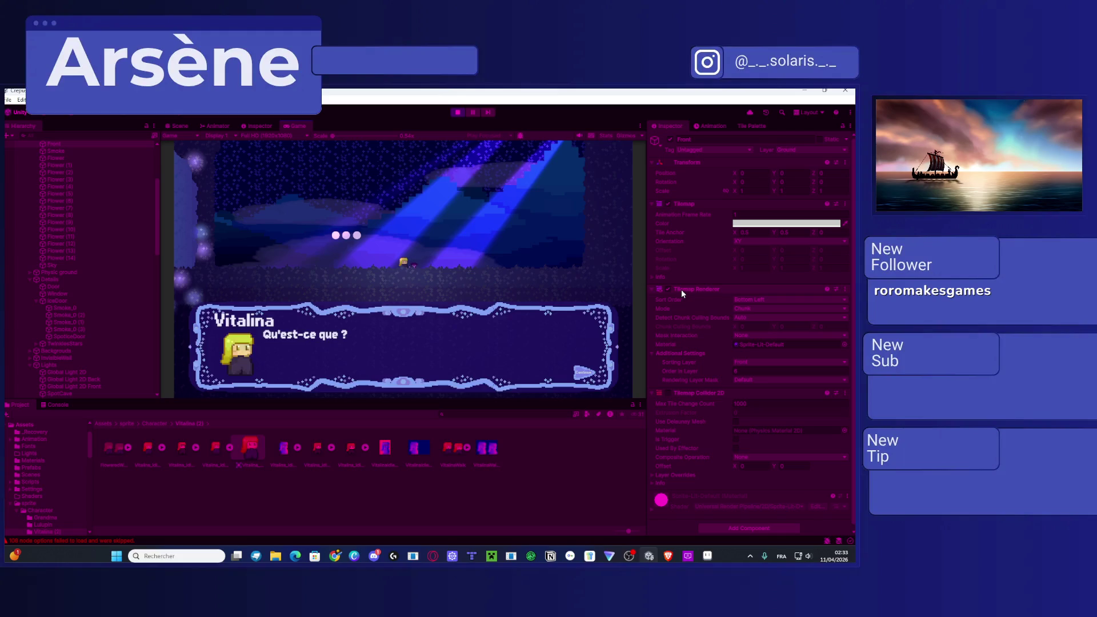
key("space")
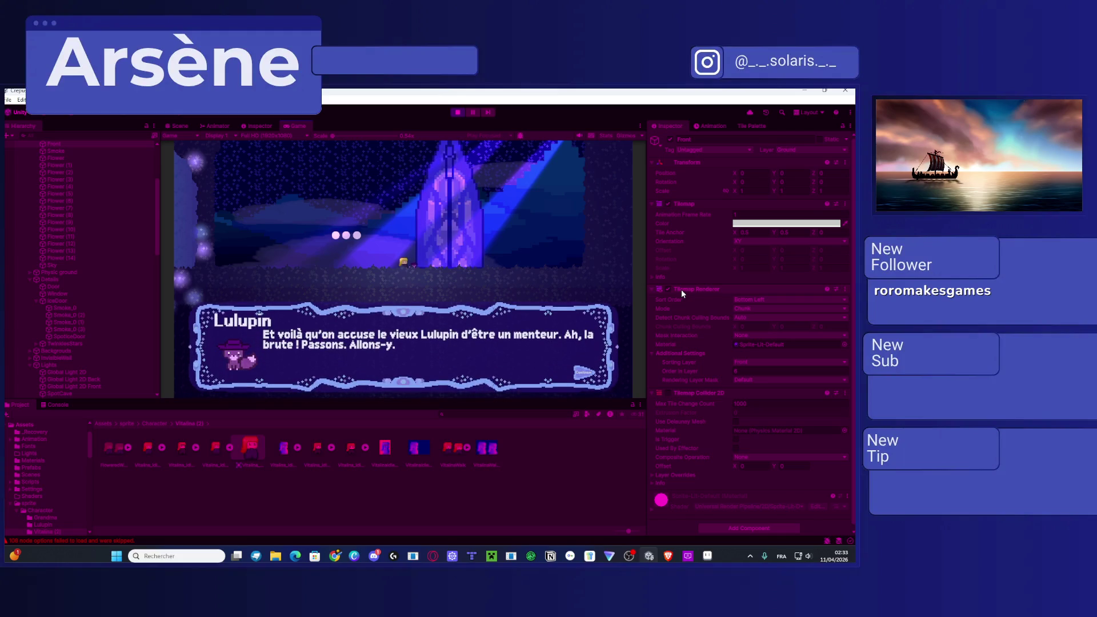
key("space")
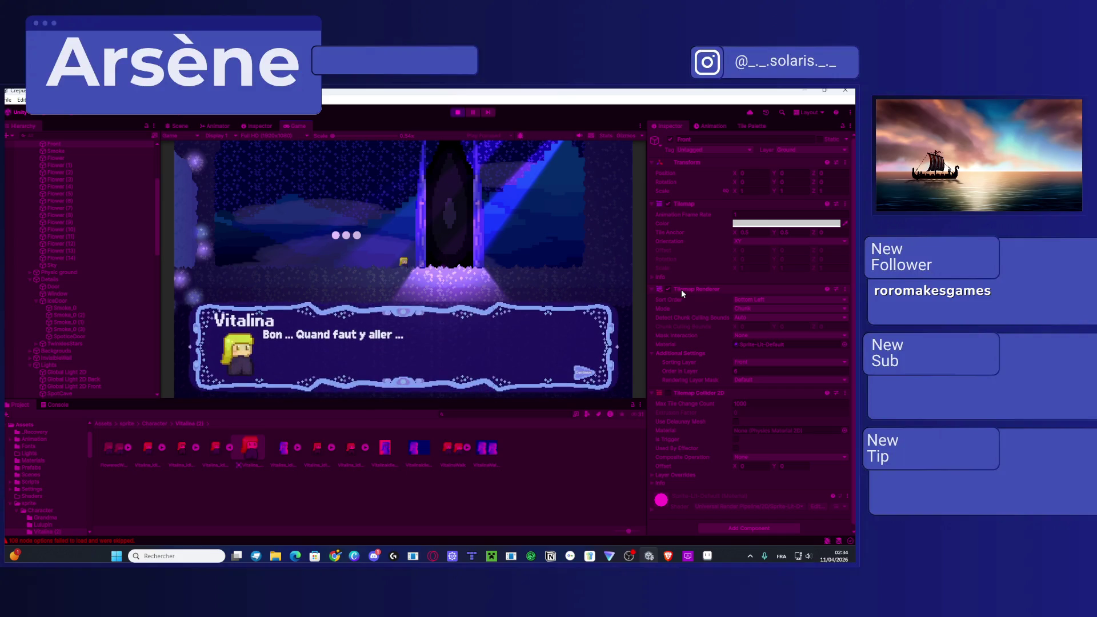
key("space")
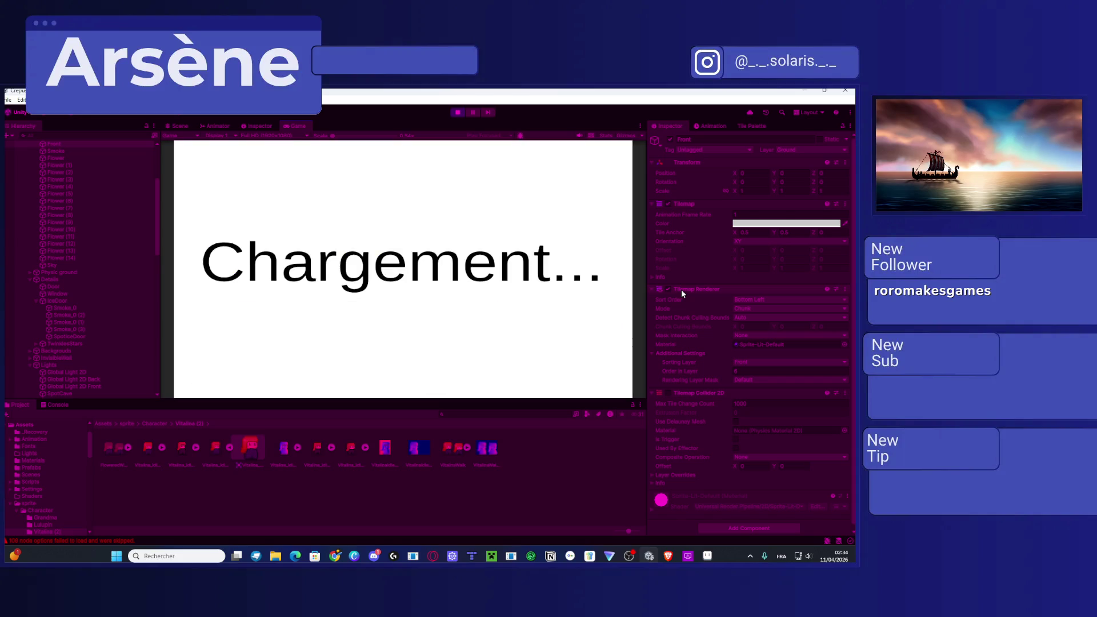
left_click(455, 112)
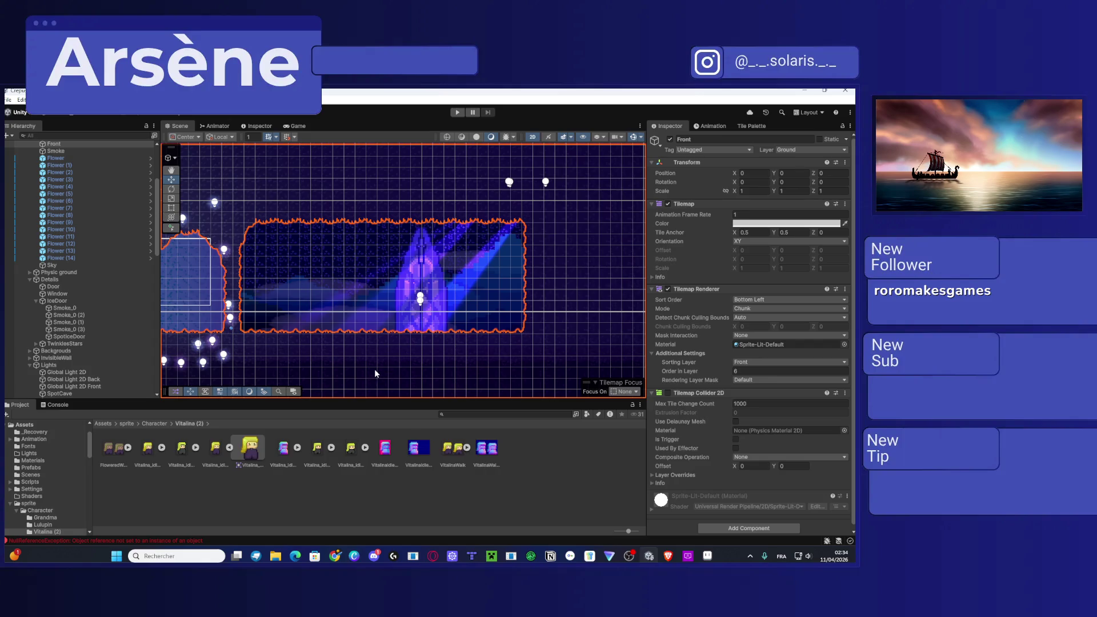
left_click_drag(363, 391, 393, 384)
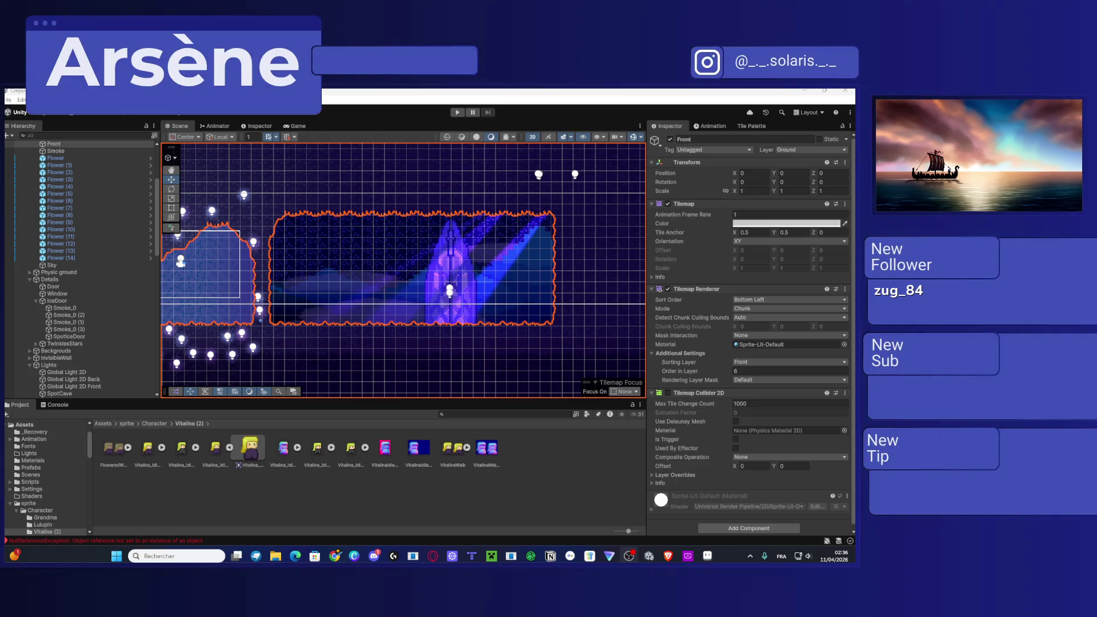
Step: Return the Project panel to the top-level Assets folder and select the IceDoor in the Scene
left_click(105, 424)
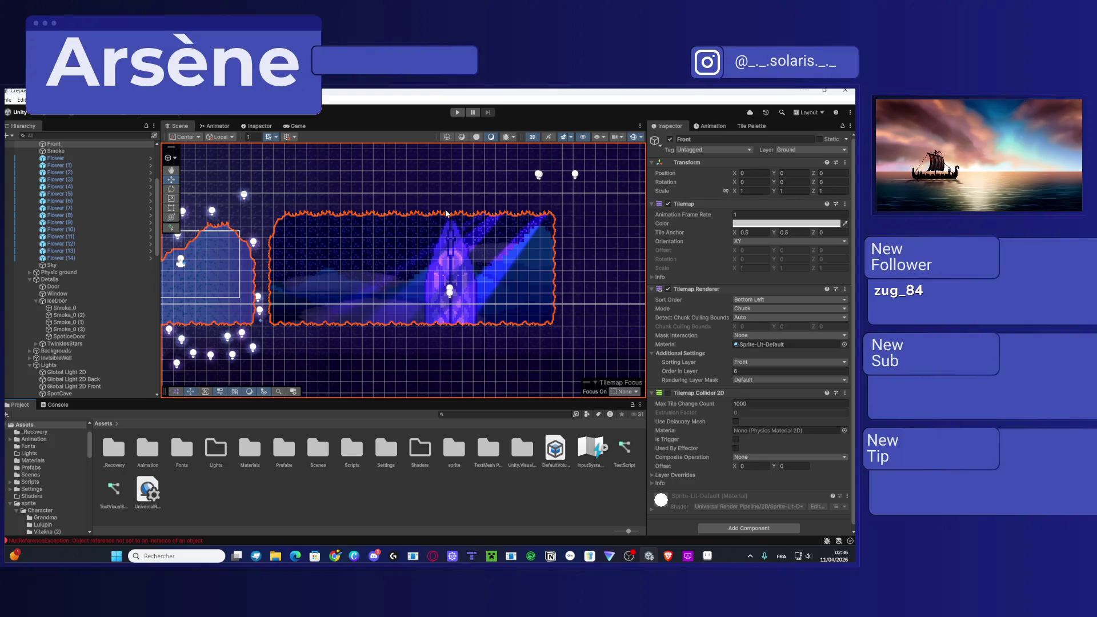
left_click_drag(569, 228, 499, 269)
scroll(400, 309, "up", 5)
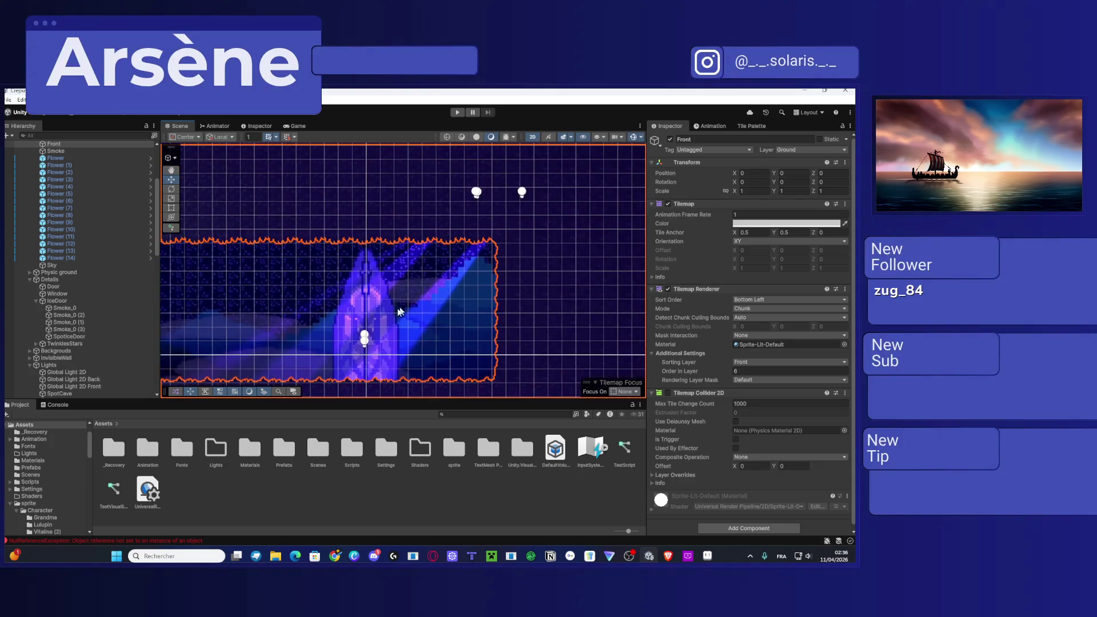
left_click(376, 316)
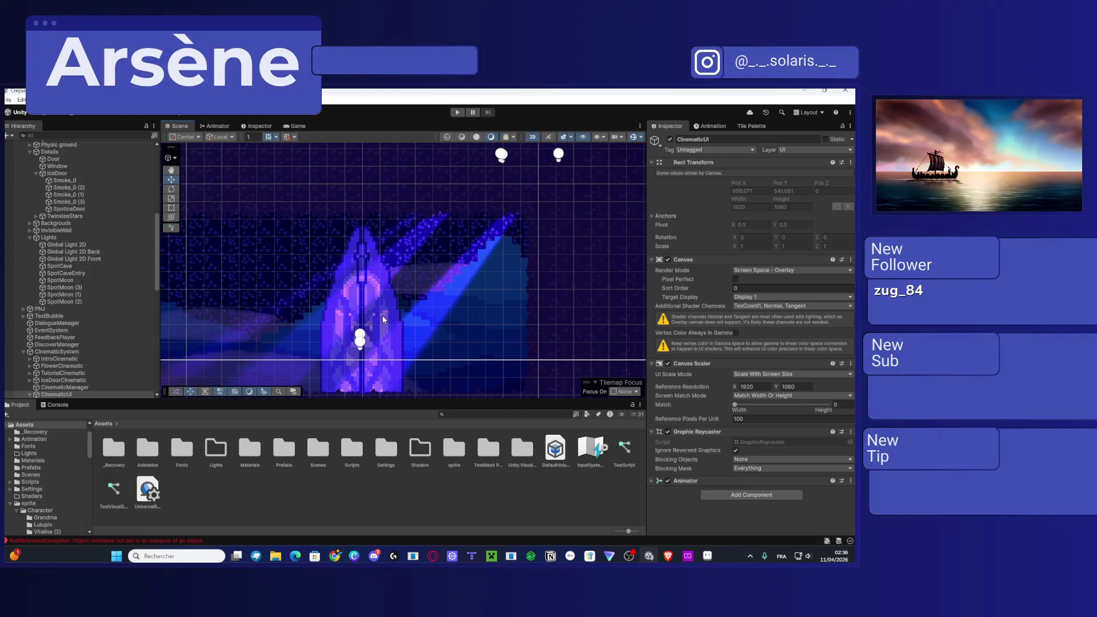
left_click(384, 319)
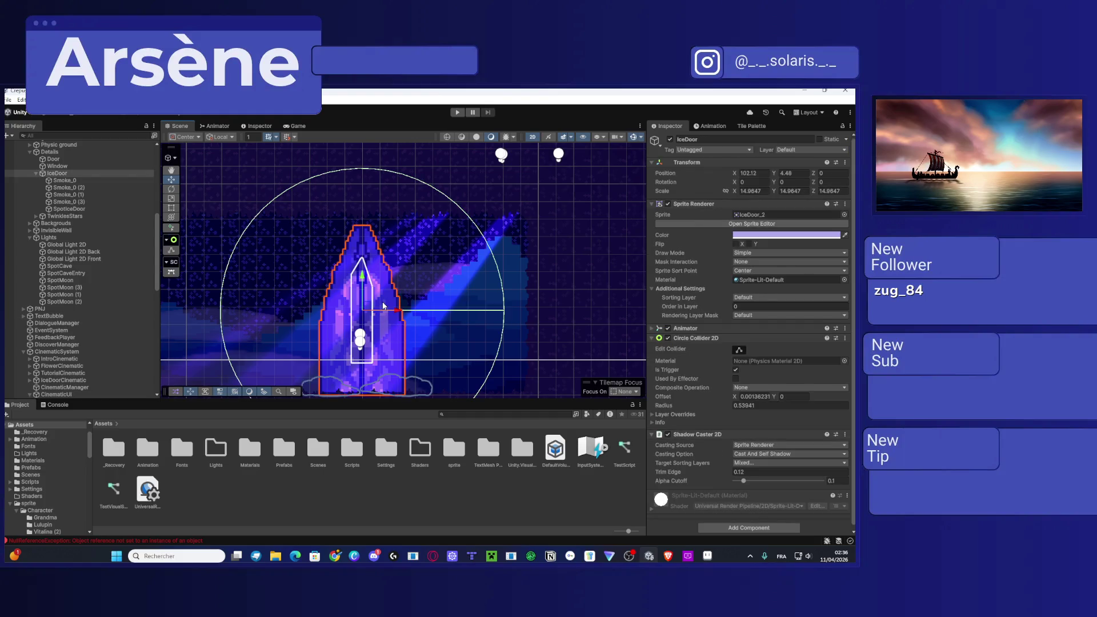
scroll(491, 246, "down", 3)
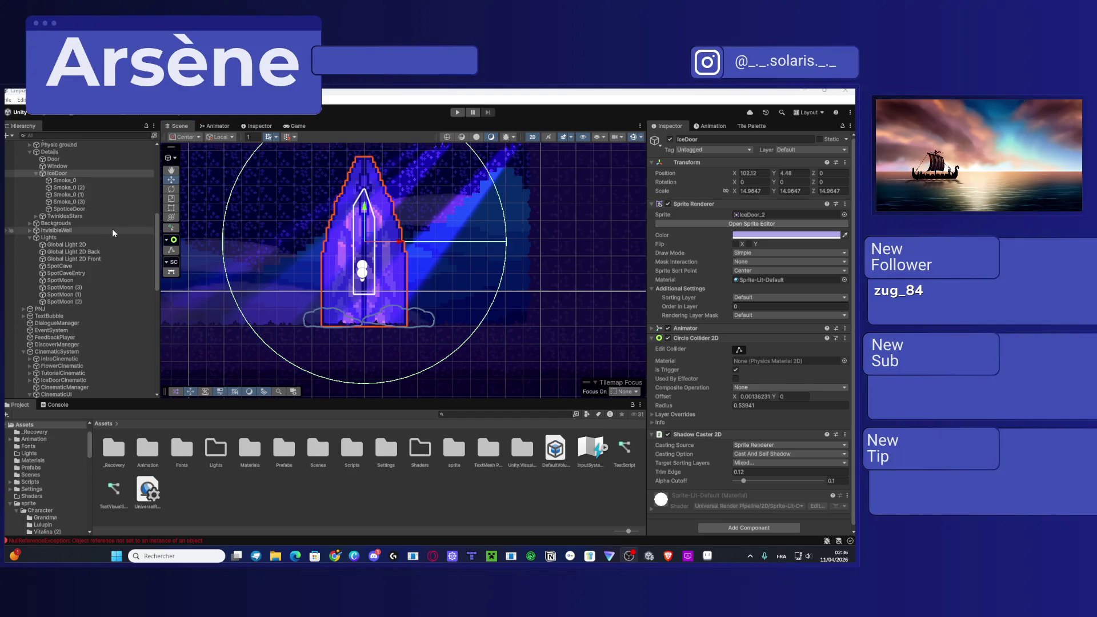
Step: Survey the area around the IceDoor, reframe on it, and select the SpotMoon light
scroll(605, 304, "up", 2)
scroll(497, 324, "down", 2)
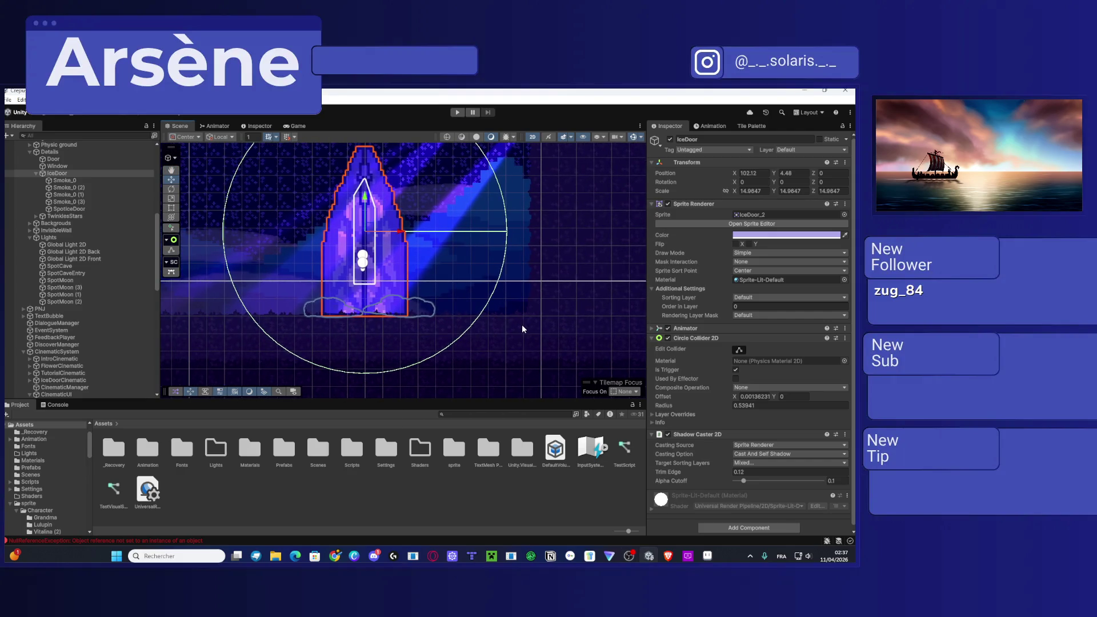
mouse_move(395, 337)
left_mouse_down()
mouse_move(589, 337)
mouse_move(448, 377)
left_mouse_up()
left_click_drag(461, 272, 429, 289)
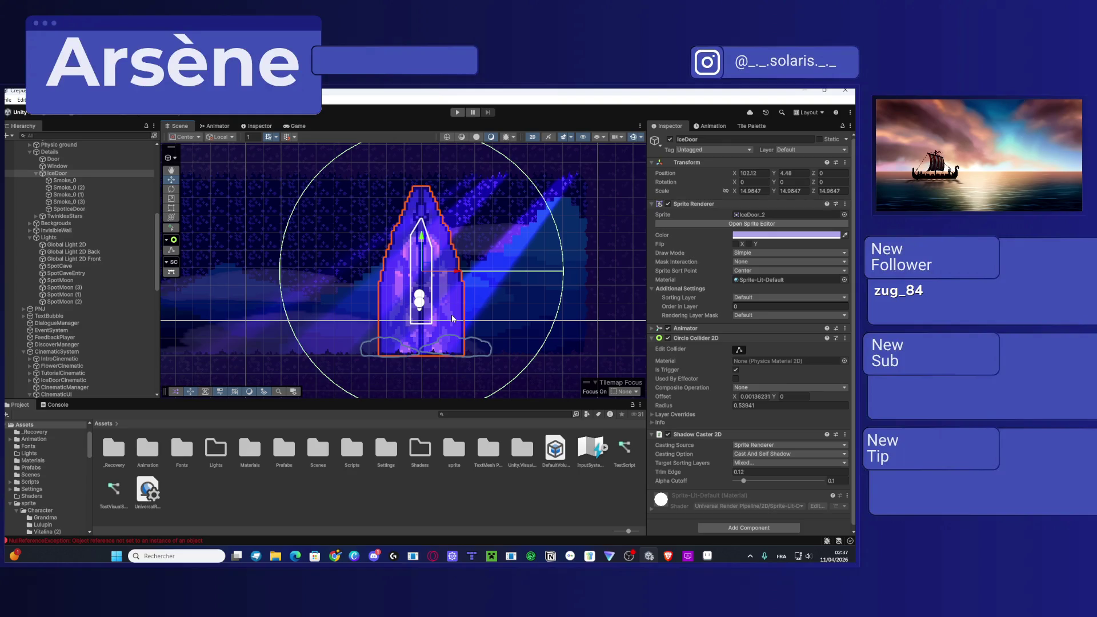
left_click_drag(474, 369, 457, 296)
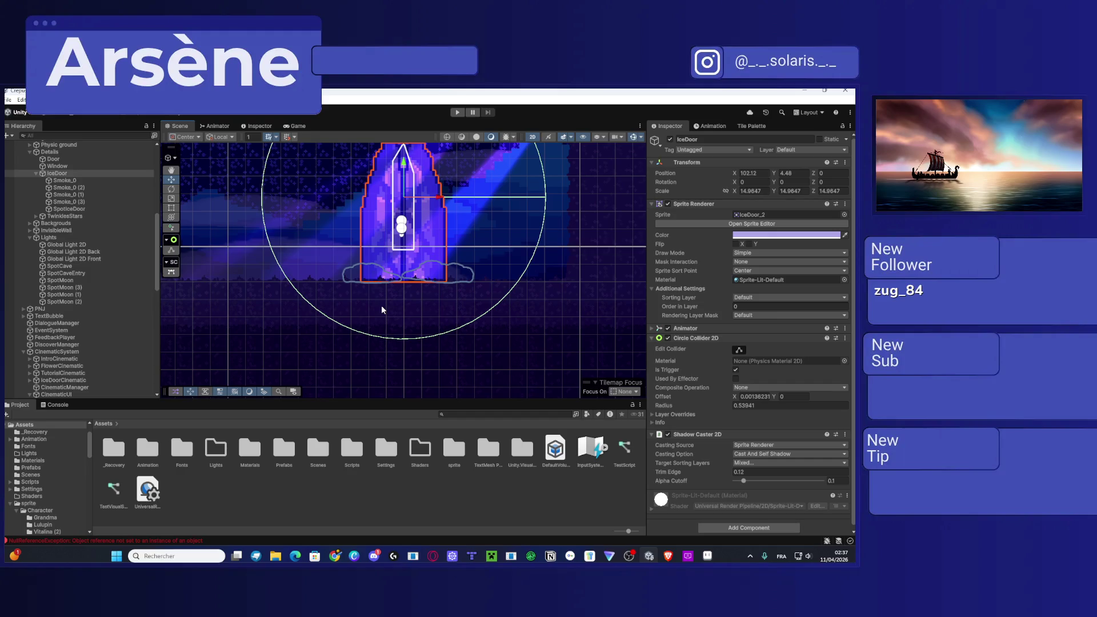
left_click_drag(380, 257, 525, 267)
key("f")
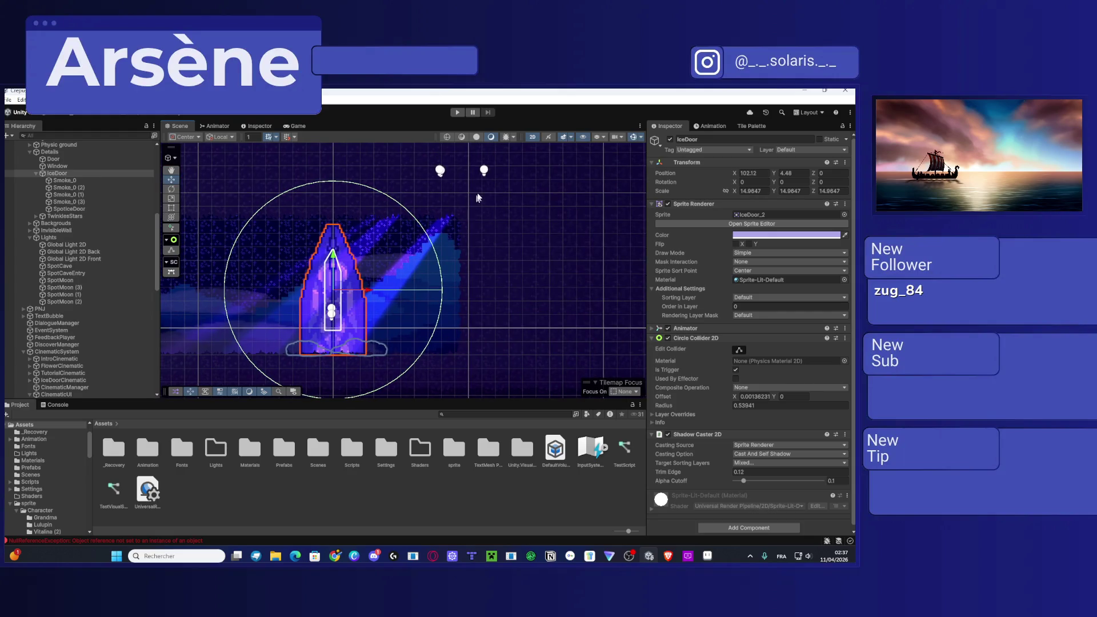
scroll(83, 233, "up", 2)
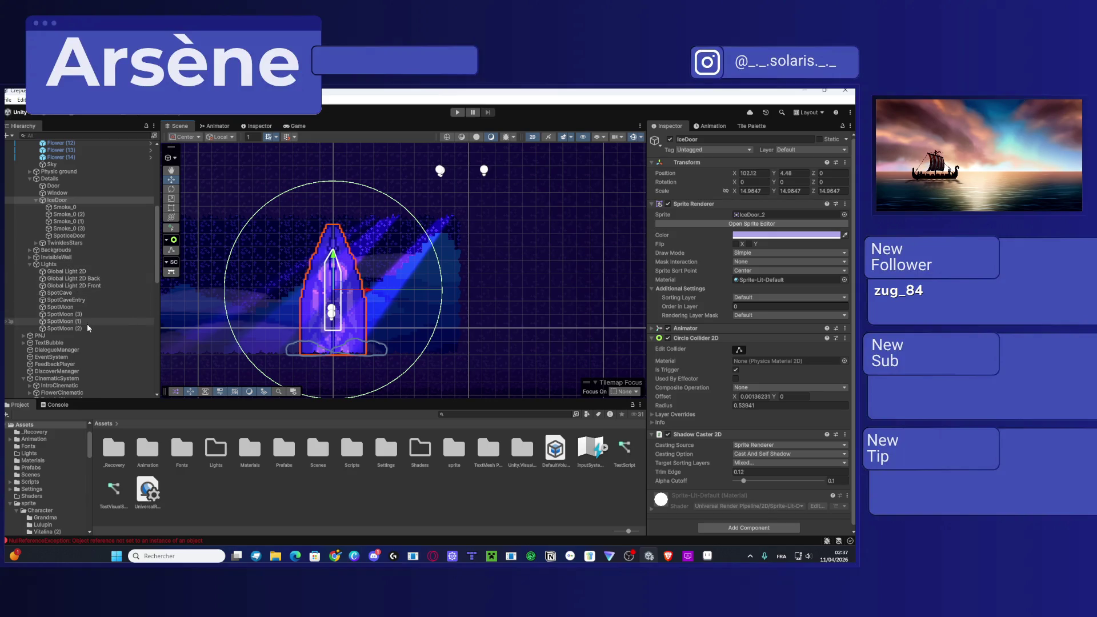
left_click(75, 307)
Step: Move SpotMoon to X 93.34, Y 11.33, rotate it to Z -208.819, outer radius about 23.88
left_click_drag(483, 171, 437, 175)
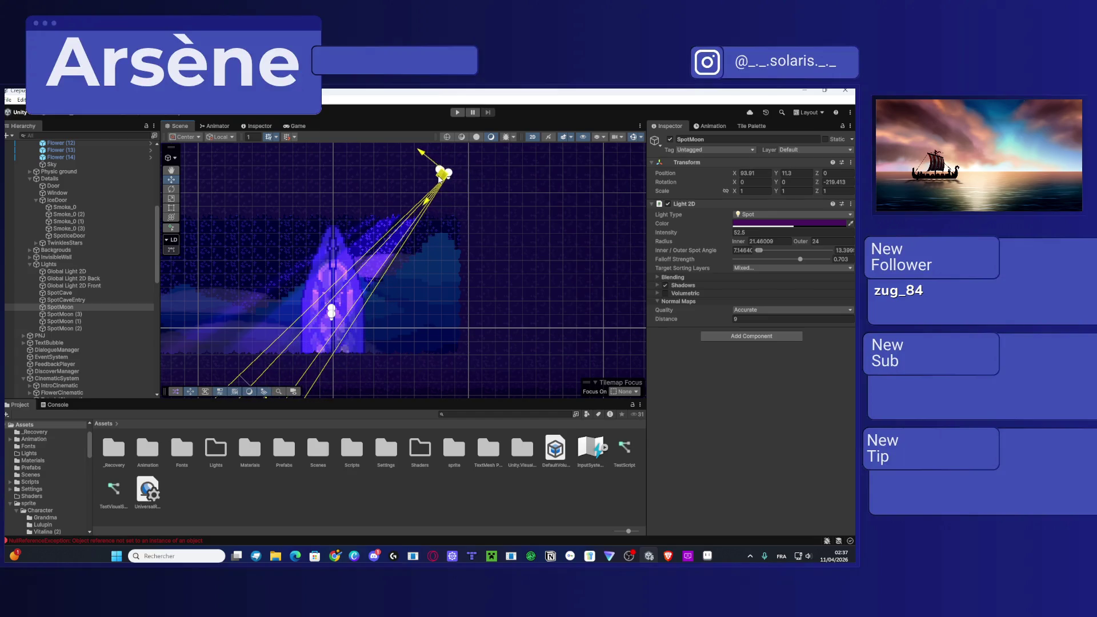
left_click_drag(404, 289, 431, 172)
left_click_drag(272, 318, 308, 345)
mouse_move(465, 295)
left_mouse_down()
mouse_move(461, 255)
mouse_move(443, 335)
left_mouse_up()
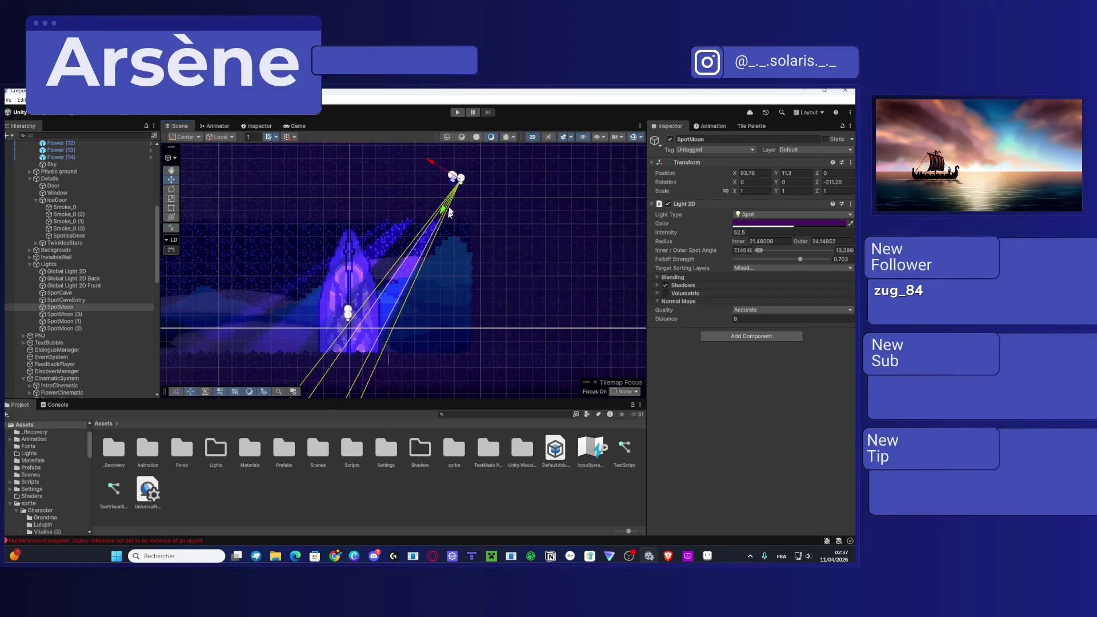
left_click_drag(458, 178, 453, 177)
left_click_drag(452, 326, 462, 224)
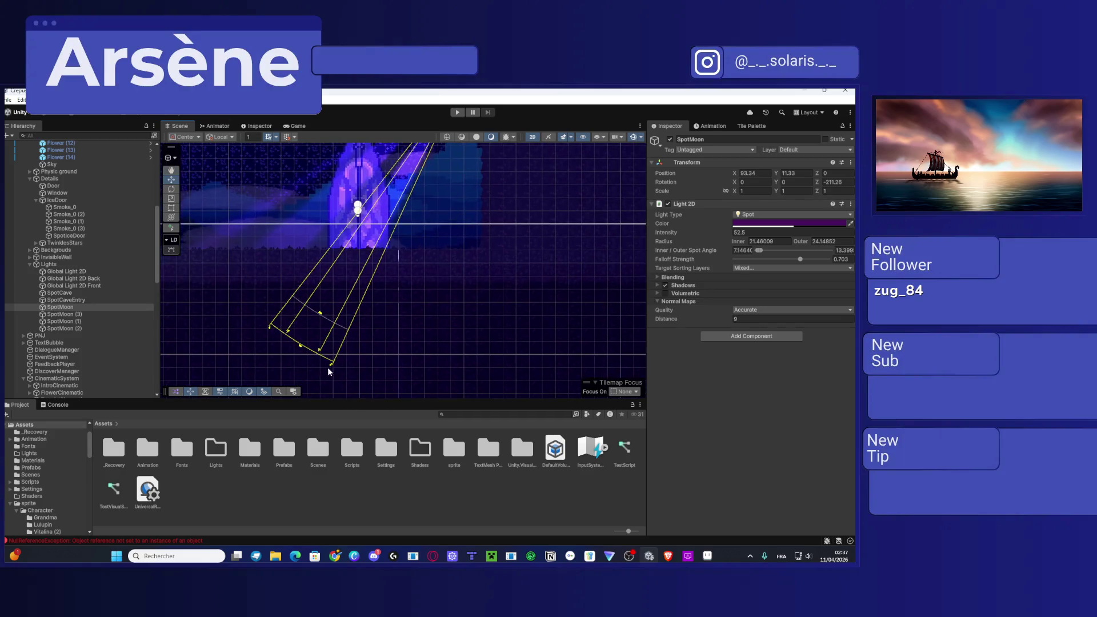
left_click_drag(298, 353, 434, 297)
left_click(434, 273)
scroll(437, 287, "up", 2)
Step: Pan and zoom the Scene view over to the snowy slope filled with stars
left_click(437, 287)
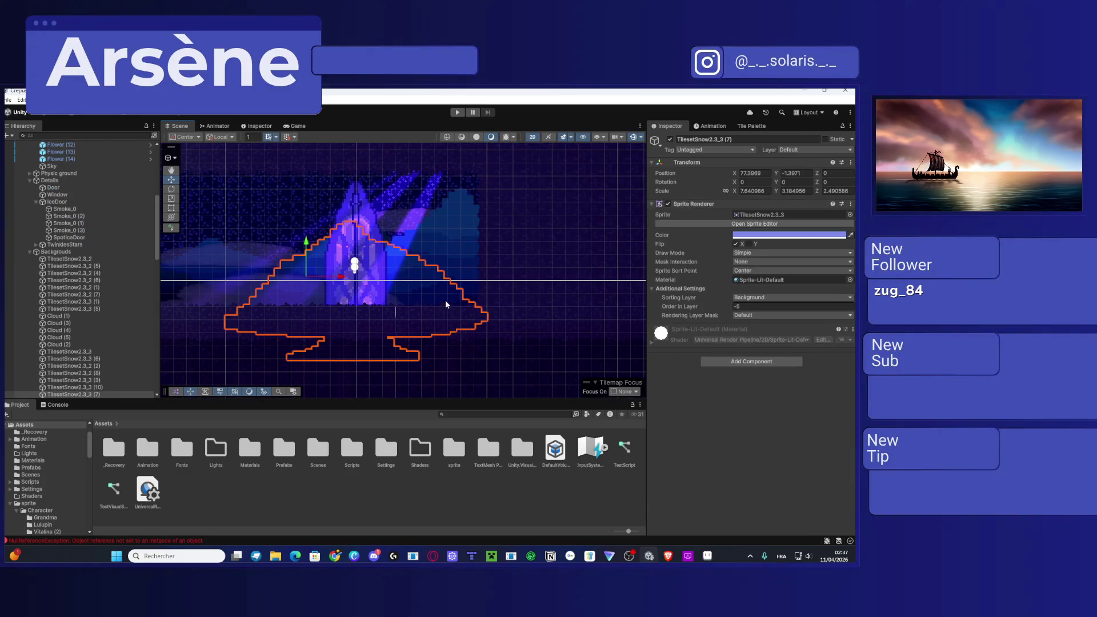
scroll(444, 300, "down", 3)
scroll(444, 300, "down", 3)
left_click(526, 260)
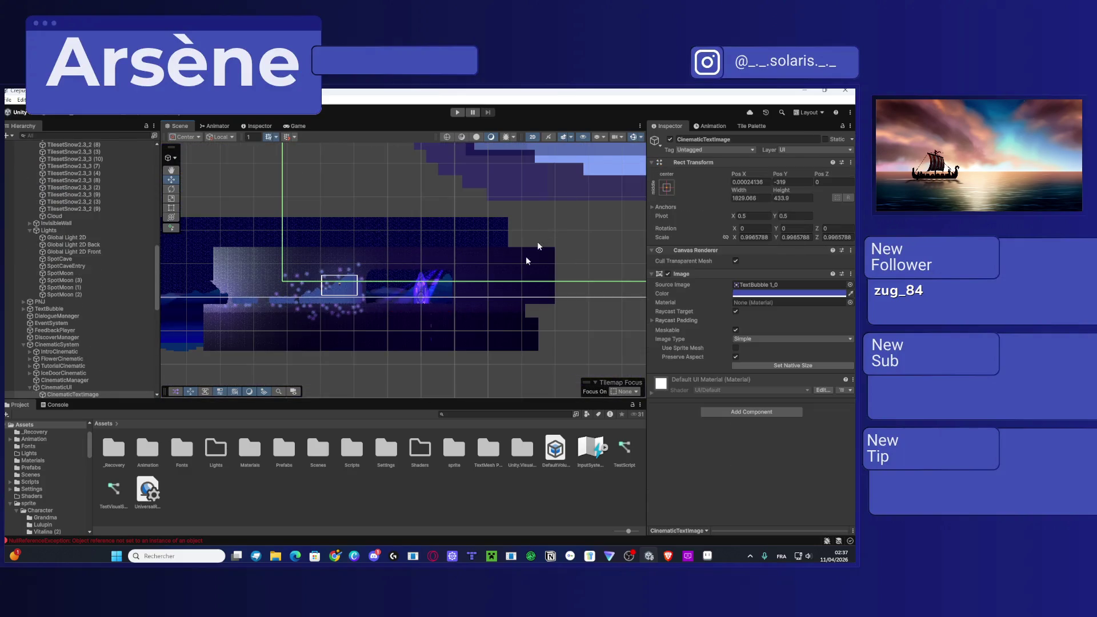
left_click(575, 347)
scroll(490, 290, "up", 6)
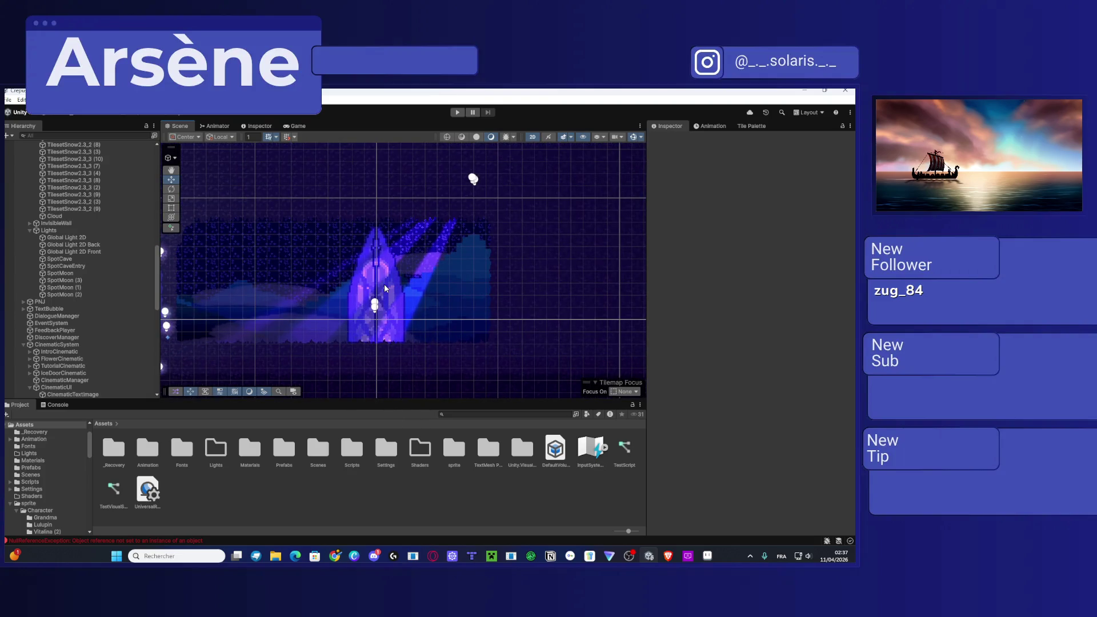
left_click_drag(312, 278, 495, 253)
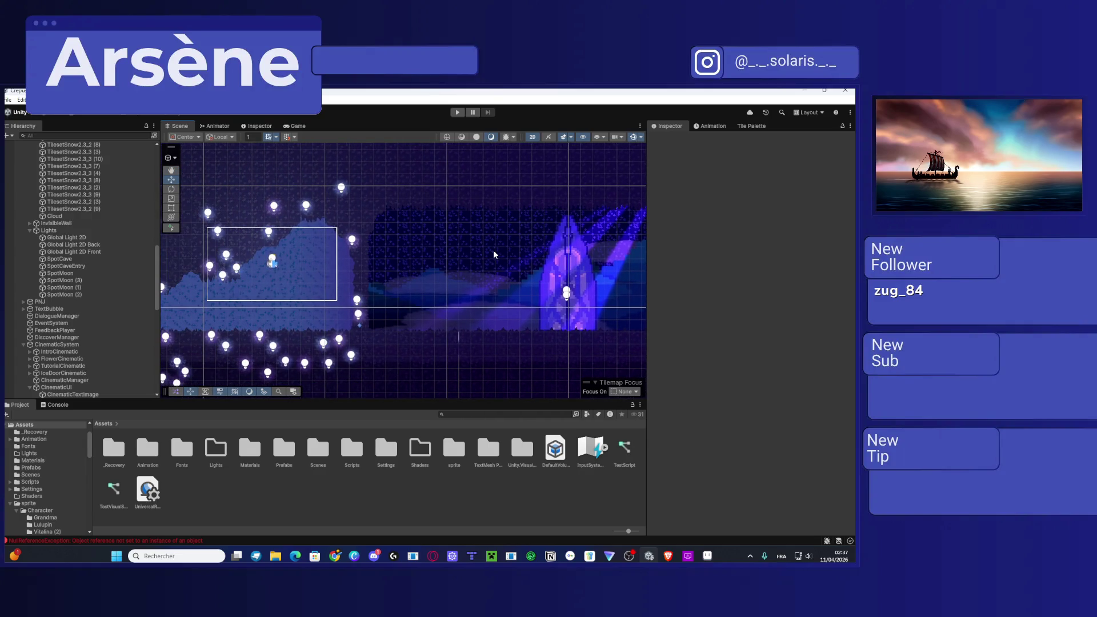
mouse_move(301, 341)
left_mouse_down()
mouse_move(417, 290)
mouse_move(439, 263)
left_mouse_up()
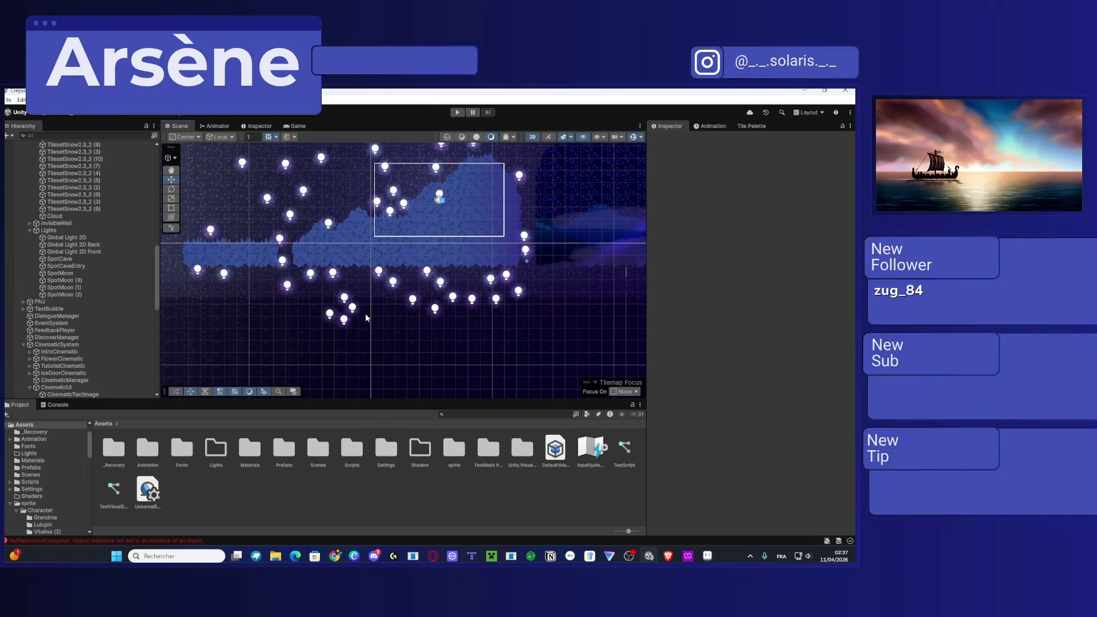
scroll(369, 309, "up", 3)
mouse_move(413, 229)
left_mouse_down()
mouse_move(388, 252)
mouse_move(385, 300)
left_mouse_up()
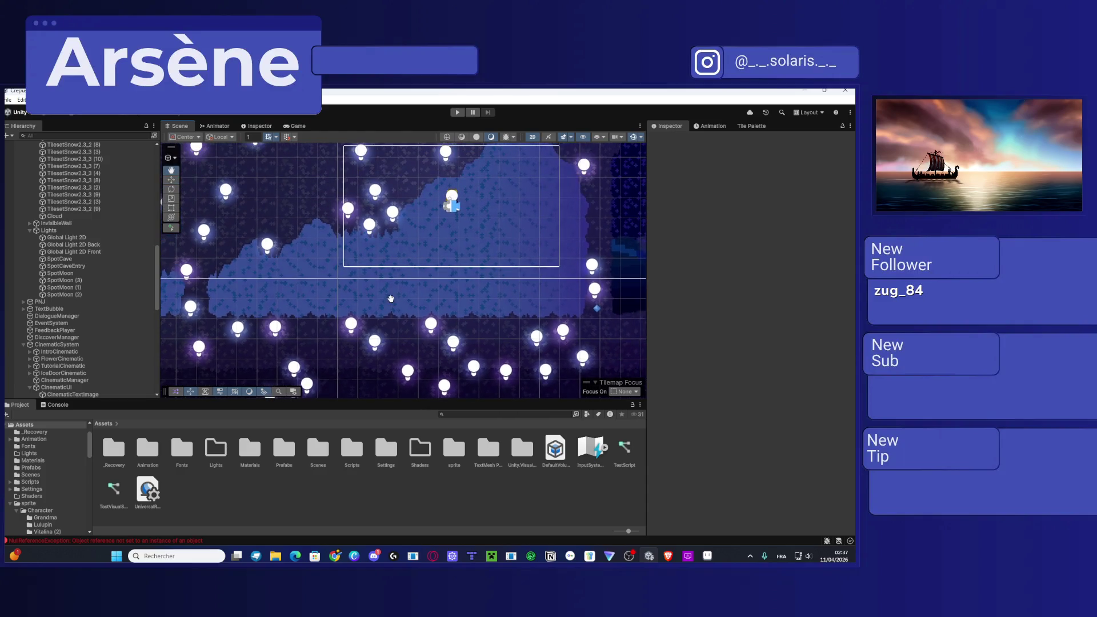
mouse_move(402, 258)
left_mouse_down()
mouse_move(534, 230)
mouse_move(403, 271)
left_mouse_up()
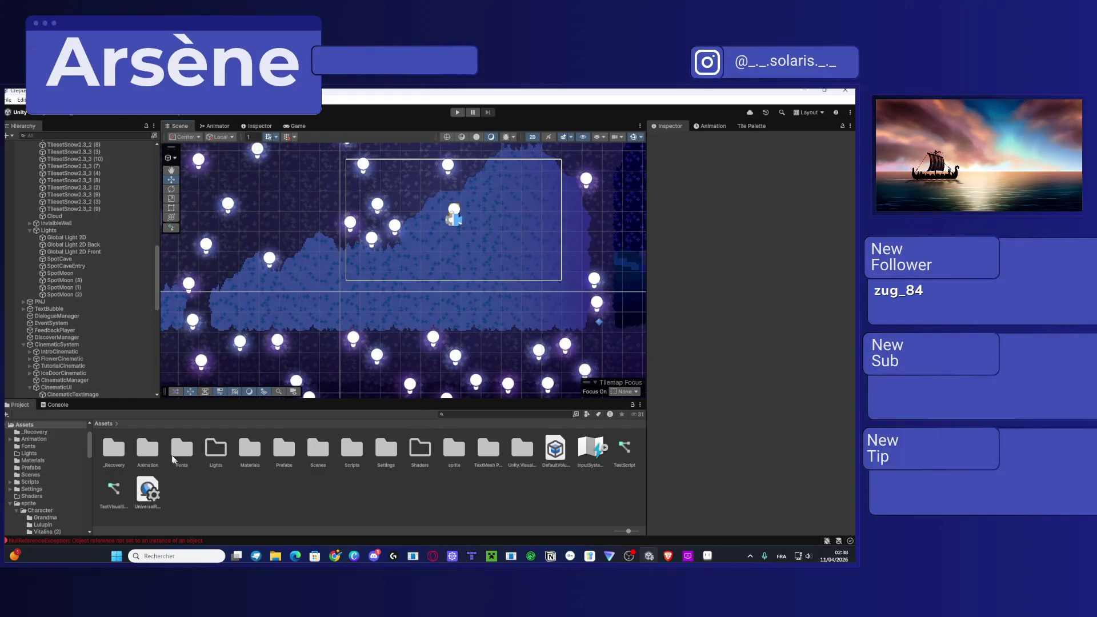
Step: Open the Prefabs folder in the Project panel and switch to the Game view
left_click(287, 451)
double_click(287, 452)
left_click(297, 127)
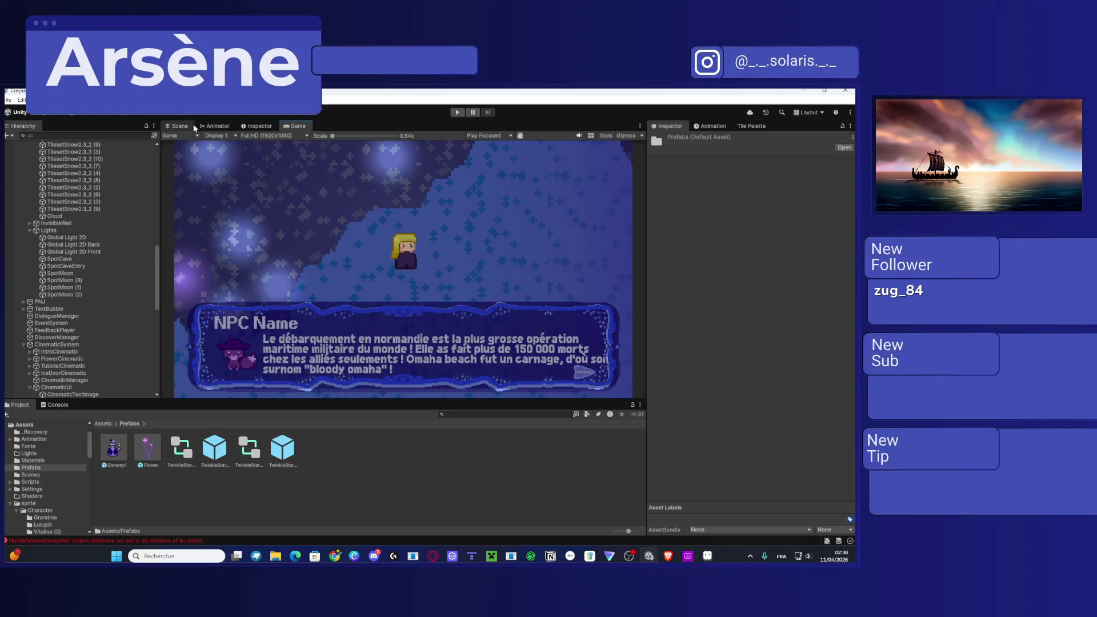
Step: Select all 46 TwinkleStar objects and set them to the Front sorting layer, order 9
left_click(176, 125)
scroll(142, 244, "down", 15)
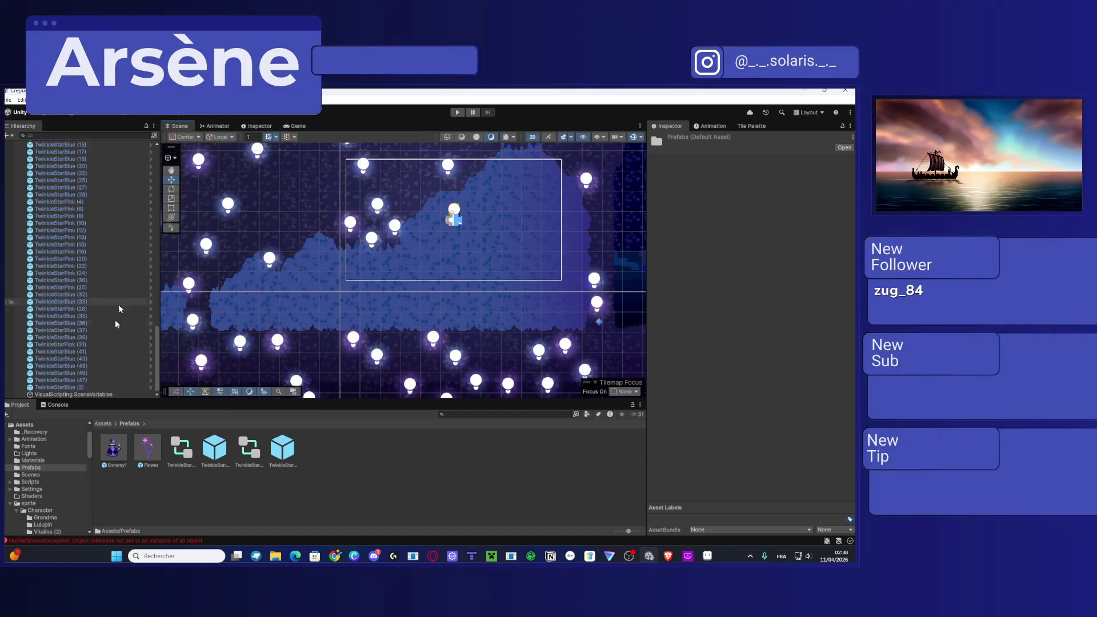
left_click(91, 387)
scroll(138, 267, "up", 5)
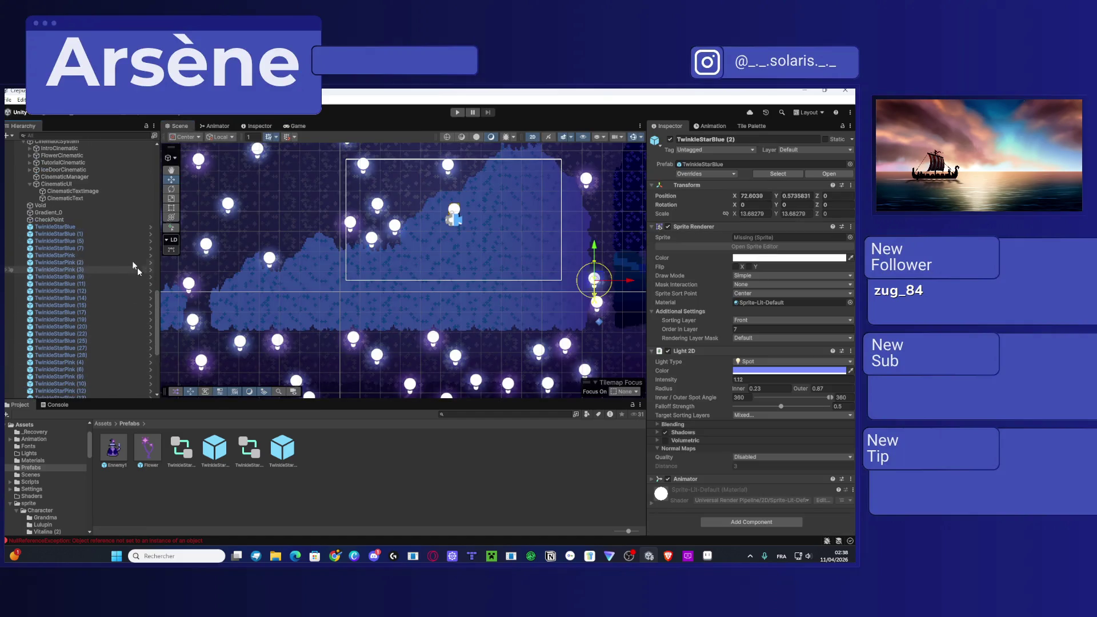
left_click(90, 229, "shift")
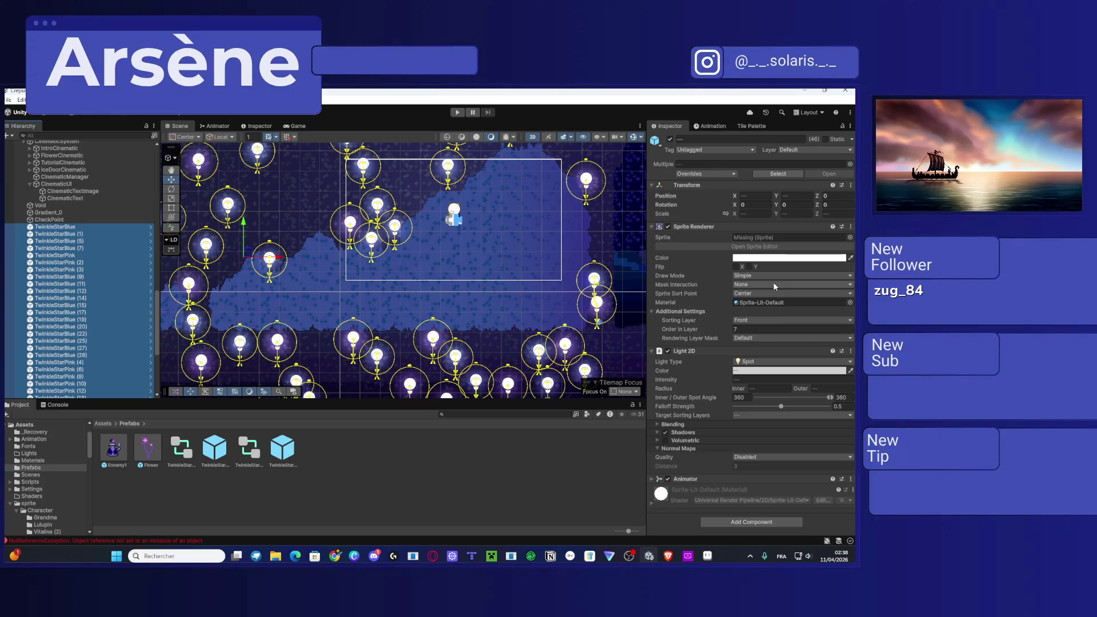
left_click(771, 320)
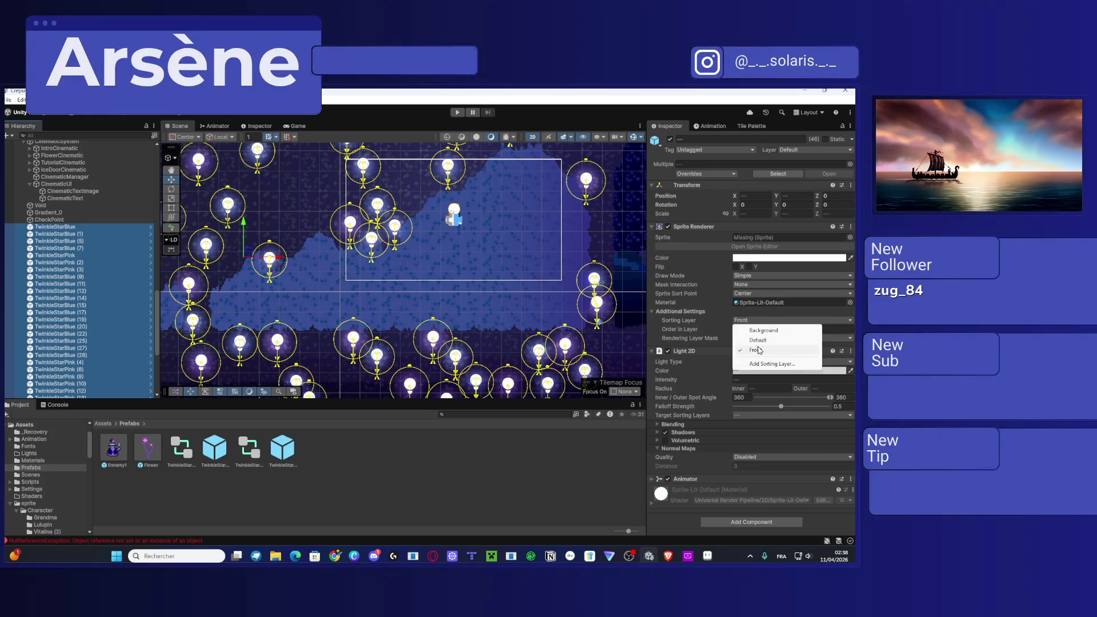
left_click(760, 350)
left_click(765, 329)
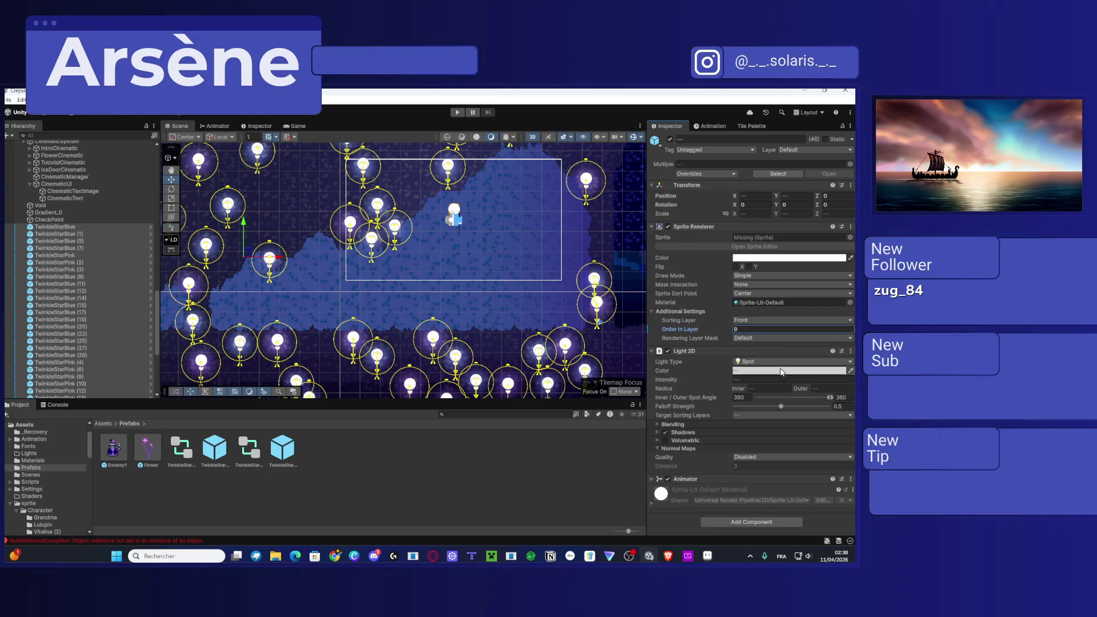
Step: Preview the stars in the Game view and review their rendering, volumetric and normal map options
left_click(218, 126)
left_click(296, 126)
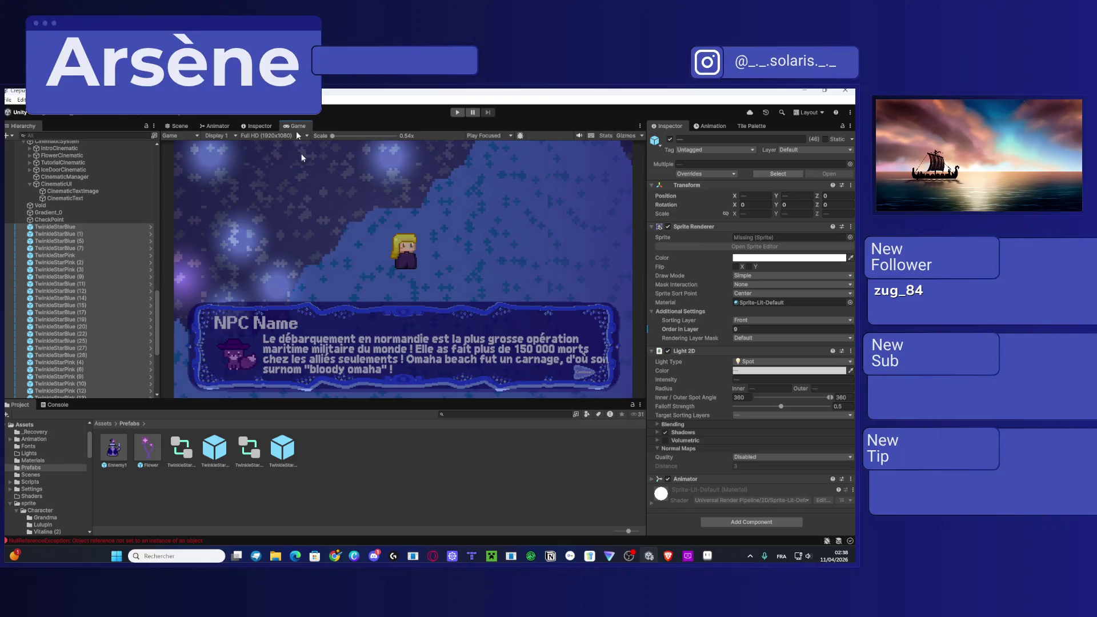
left_click(180, 126)
key("Right")
key("Down")
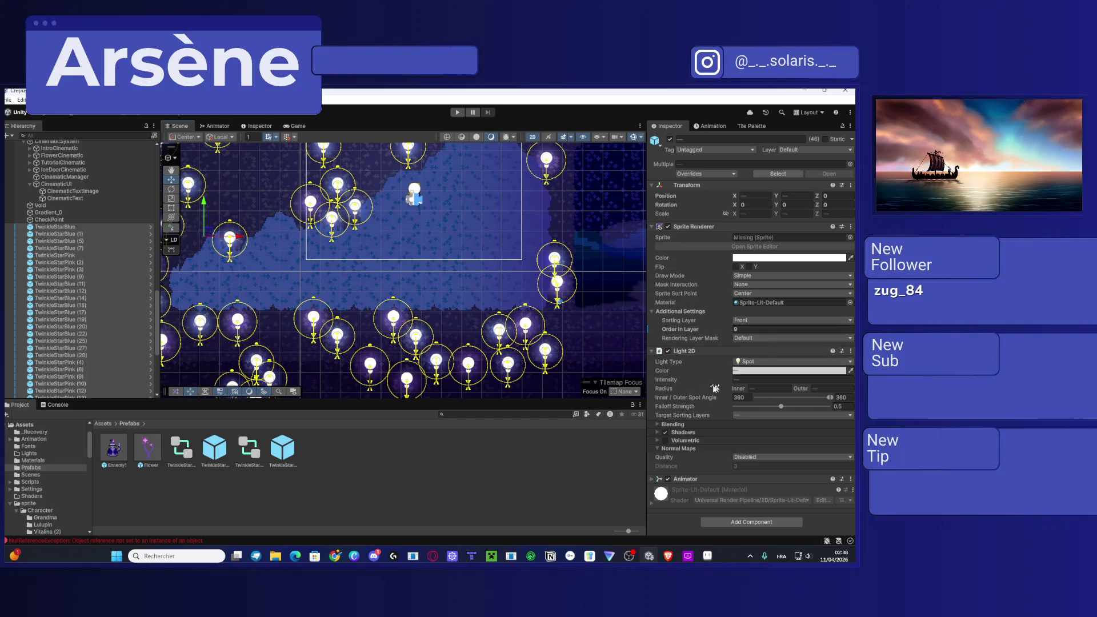
left_click(749, 337)
left_click(750, 337)
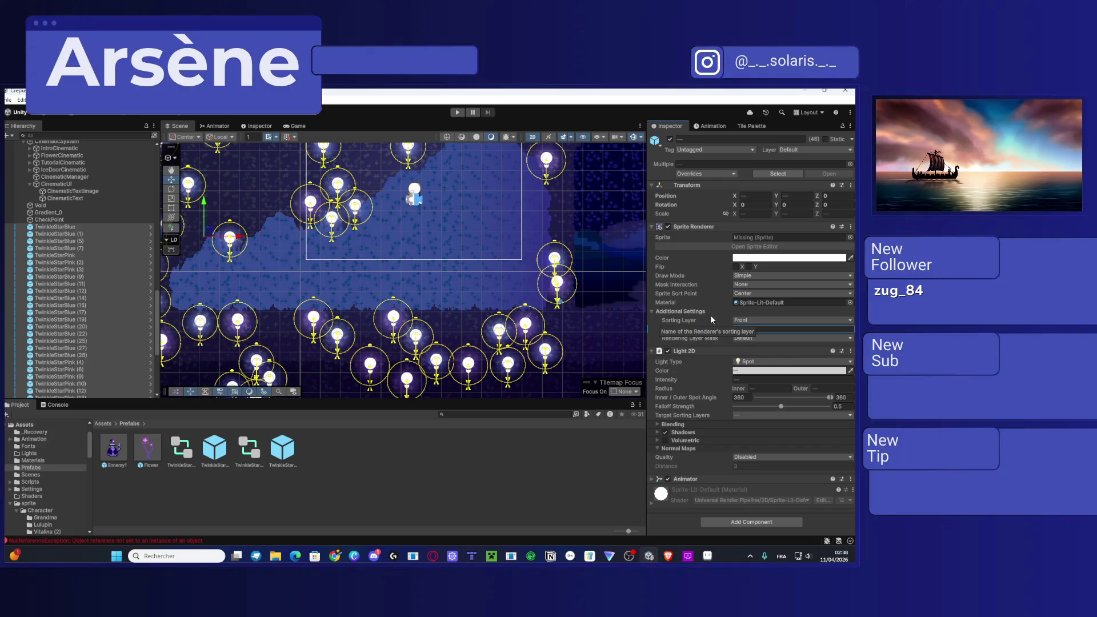
left_click(658, 438)
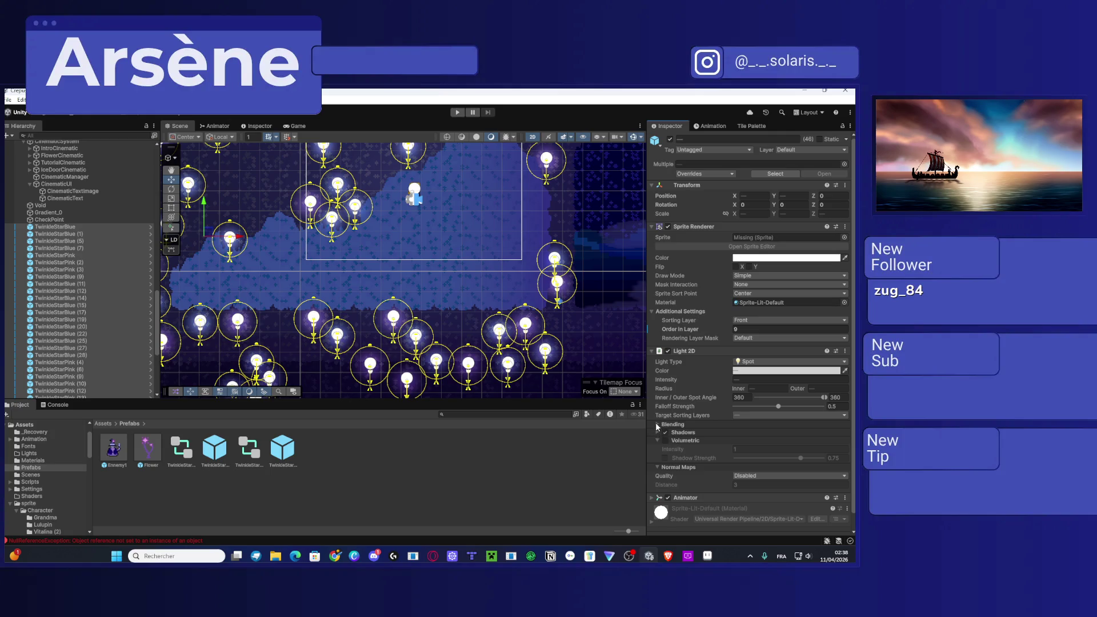
left_click(658, 440)
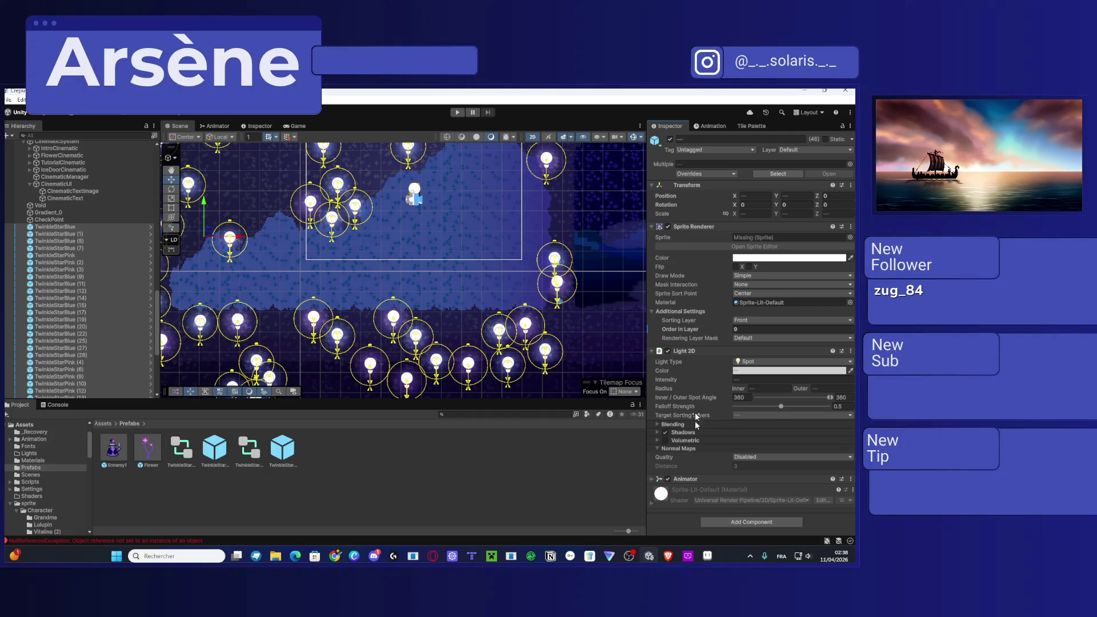
left_click(769, 458)
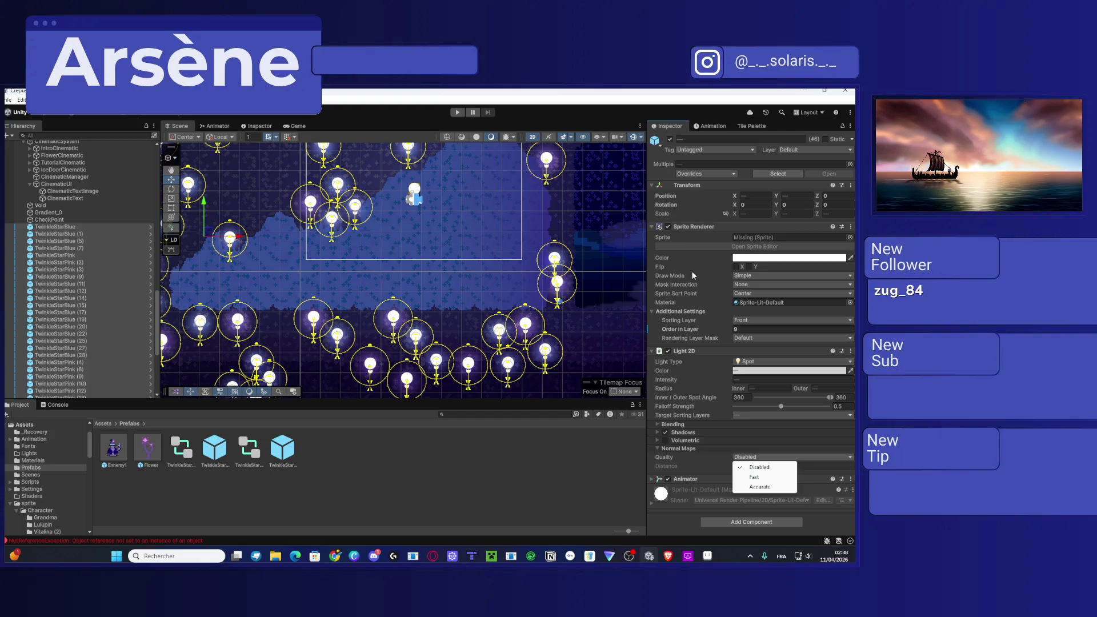
Step: Move the TwinkleStarPink (2) star further right, then test the scene in play mode
left_click(78, 267)
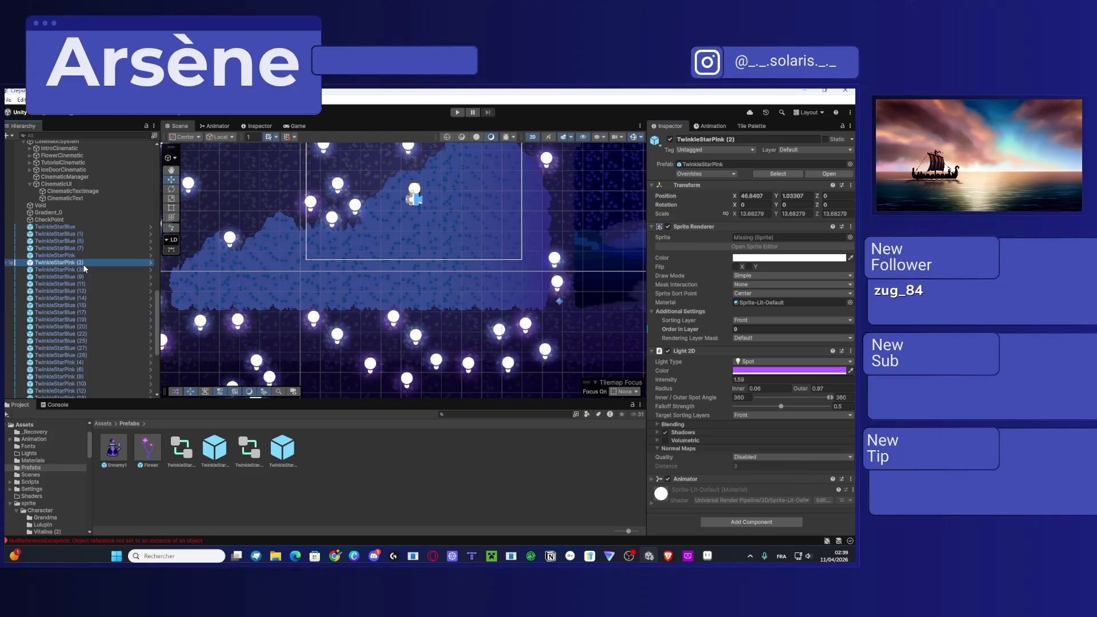
key("f")
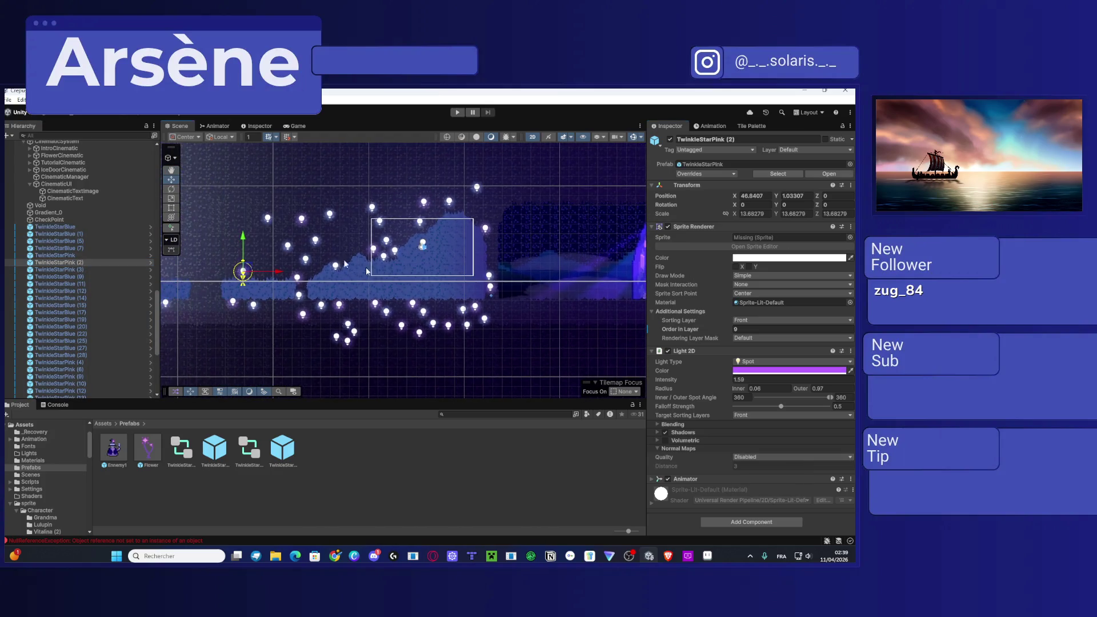
mouse_move(275, 275)
left_mouse_down()
mouse_move(454, 275)
mouse_move(421, 238)
left_mouse_up()
key("ctrl+p")
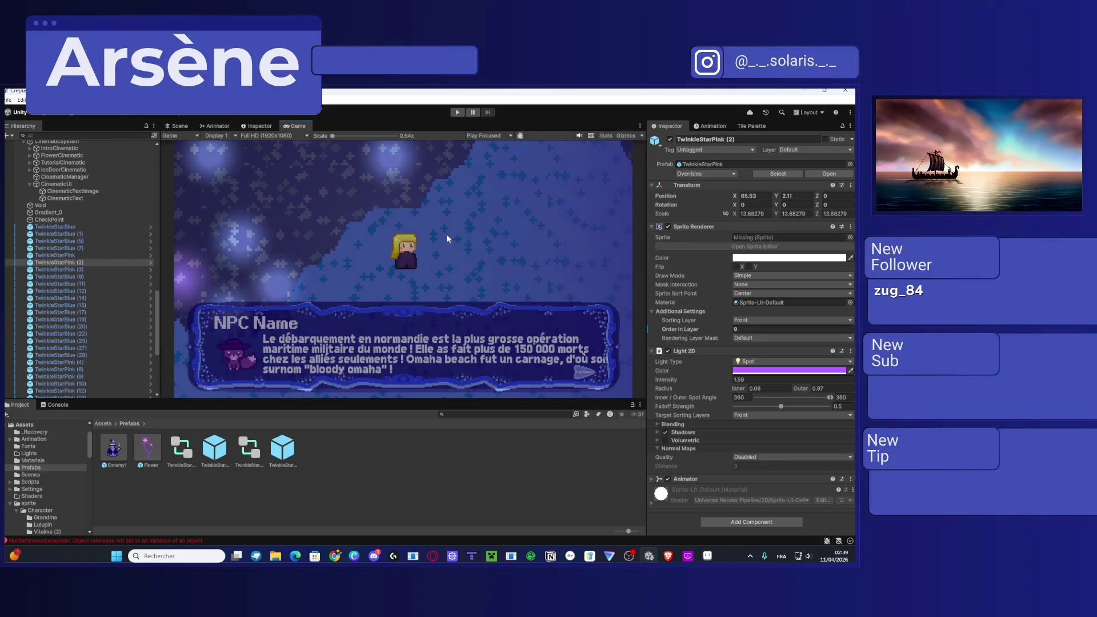
key("ctrl+p")
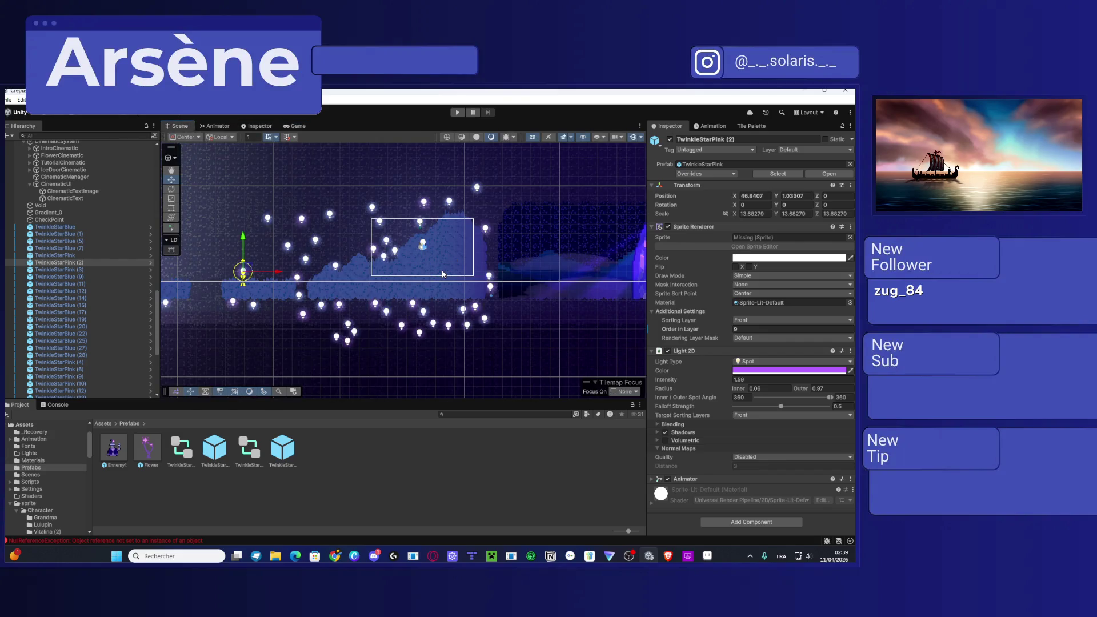
Step: Reselect all 46 star objects in the Hierarchy
left_click(56, 227)
scroll(56, 225, "down", 5)
left_click(85, 385, "shift")
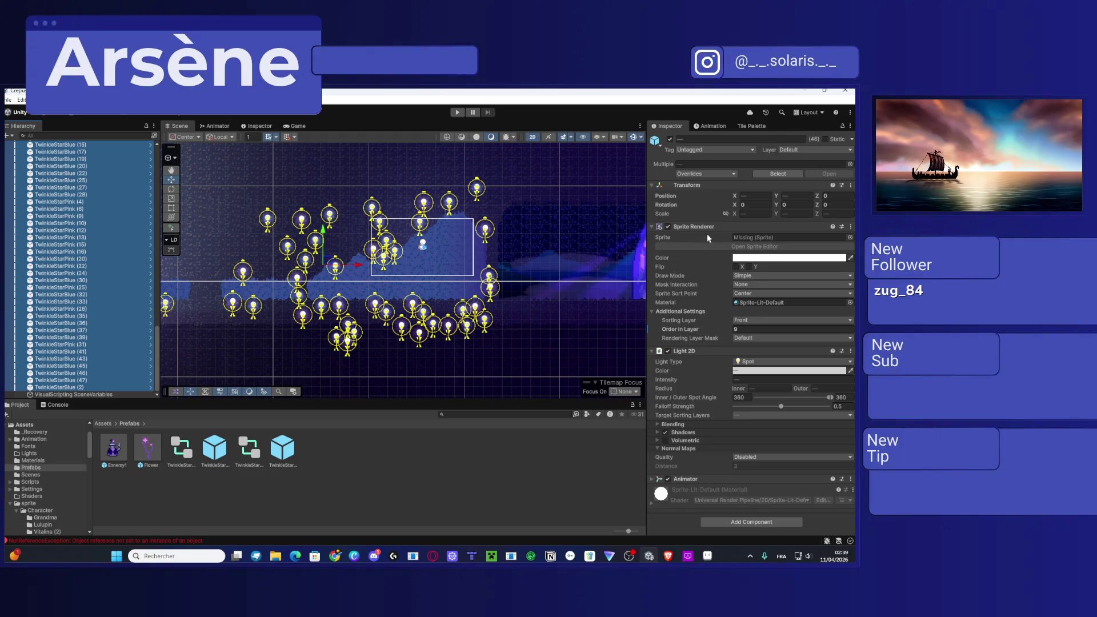
left_click(850, 237)
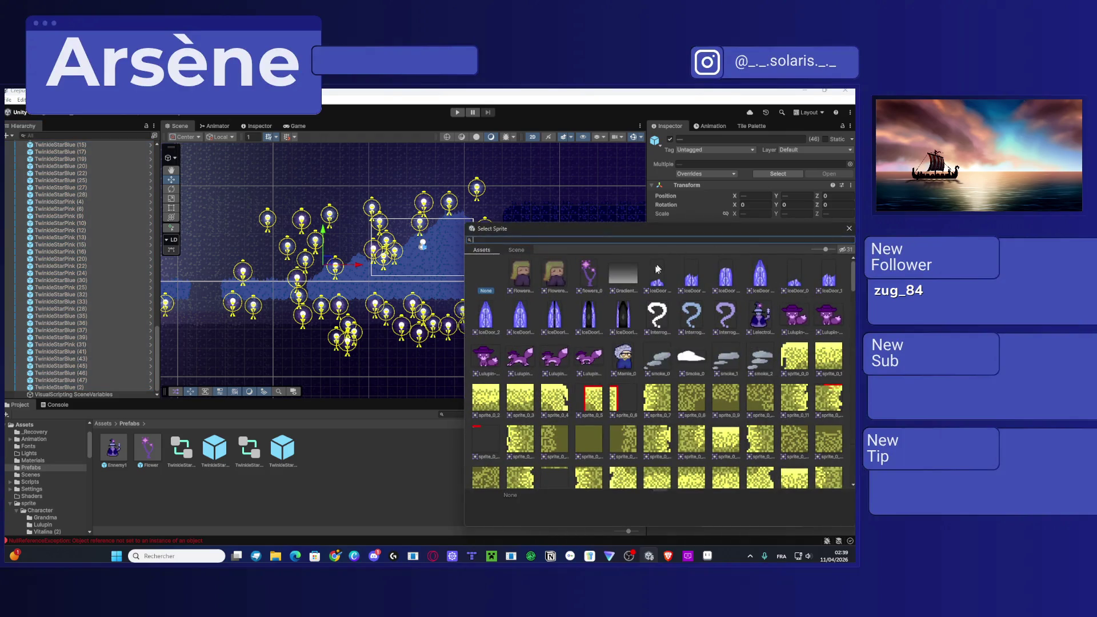
scroll(680, 309, "down", 10)
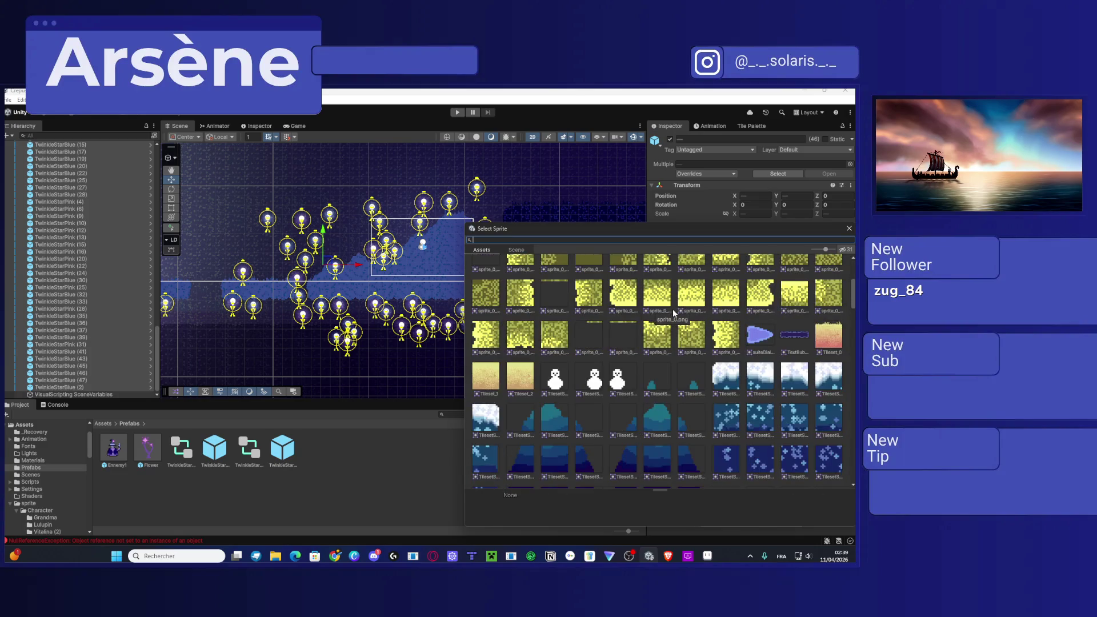
scroll(673, 313, "down", 10)
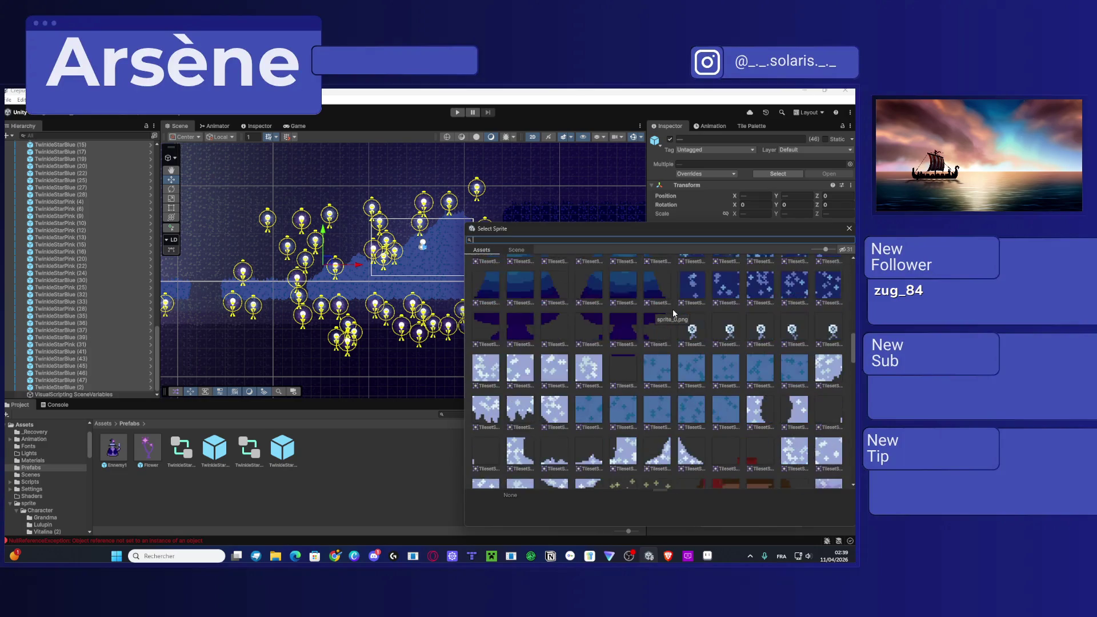
scroll(673, 313, "down", 10)
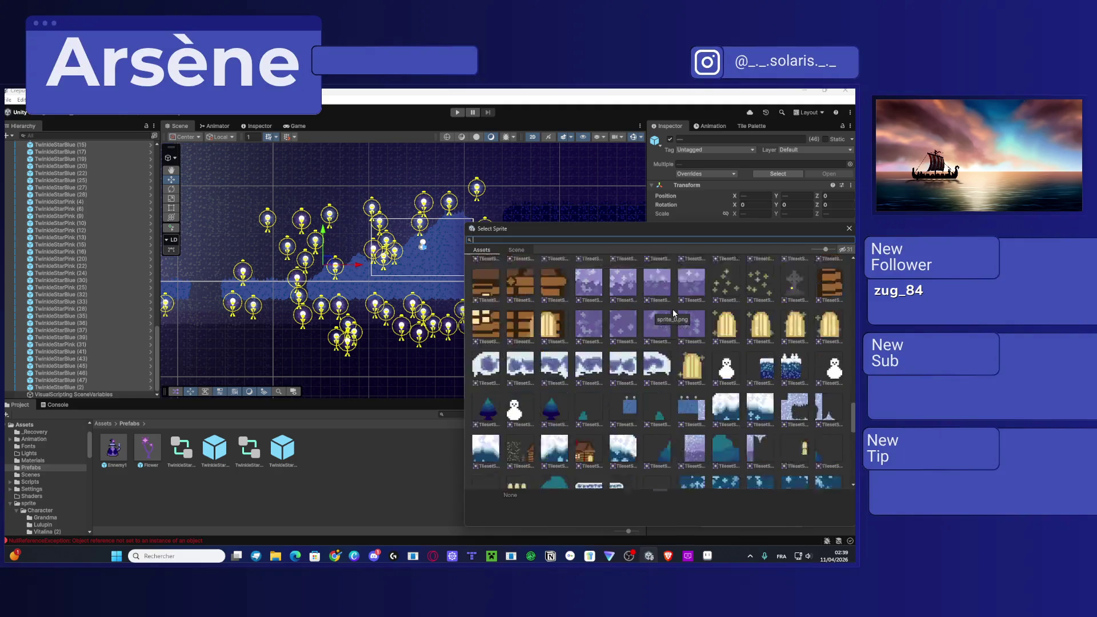
scroll(673, 311, "down", 10)
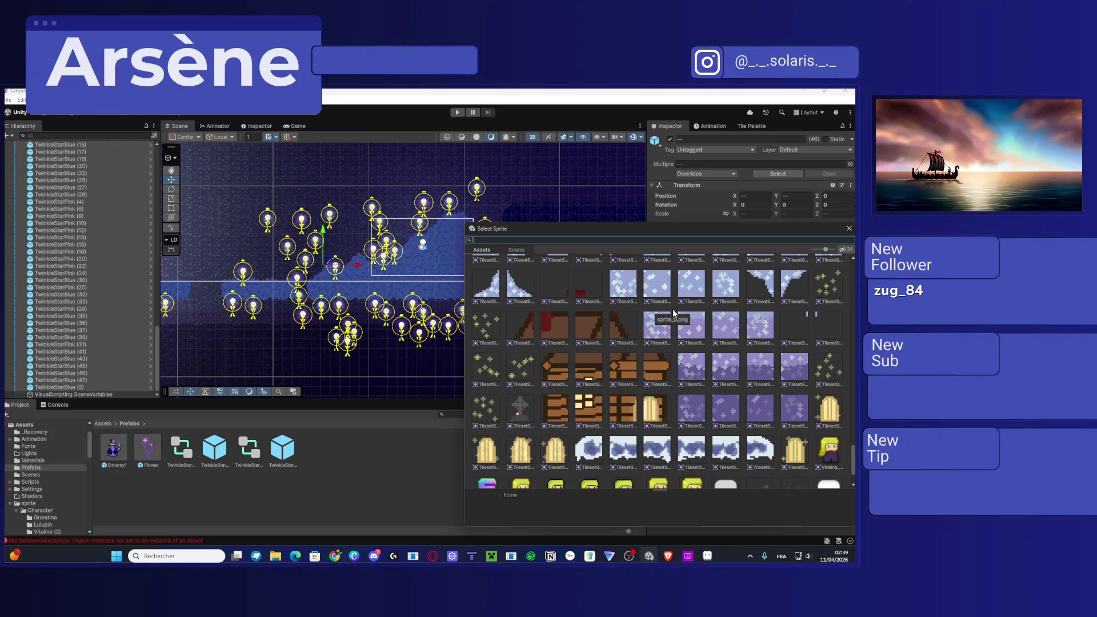
scroll(673, 313, "down", 3)
scroll(716, 359, "up", 4)
scroll(716, 358, "up", 3)
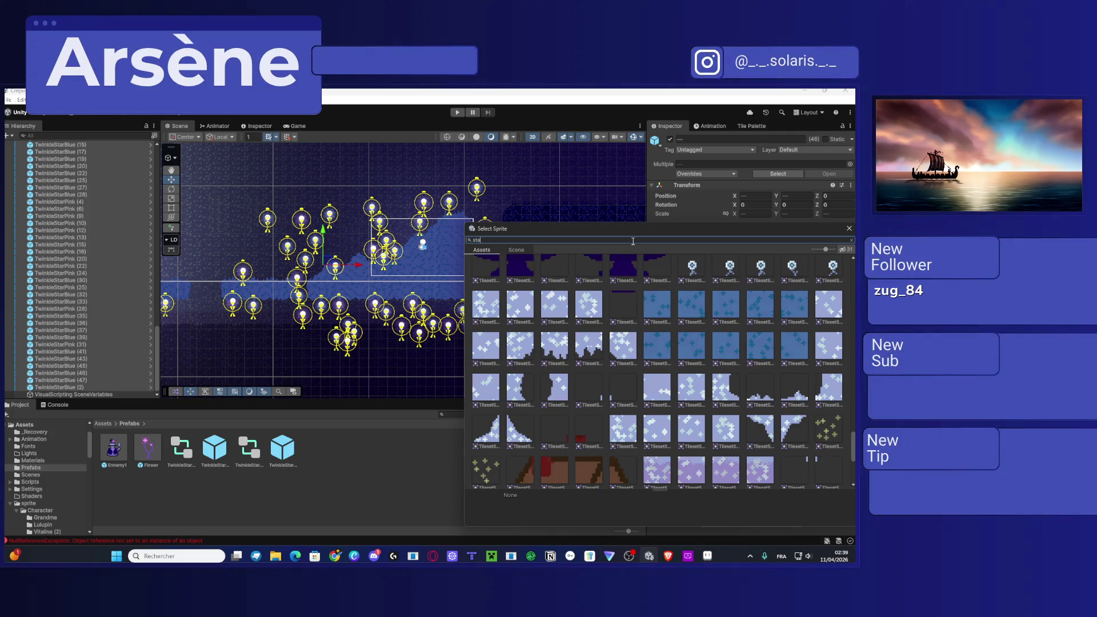
key("BackSpace")
key("BackSpace")
key("BackSpace")
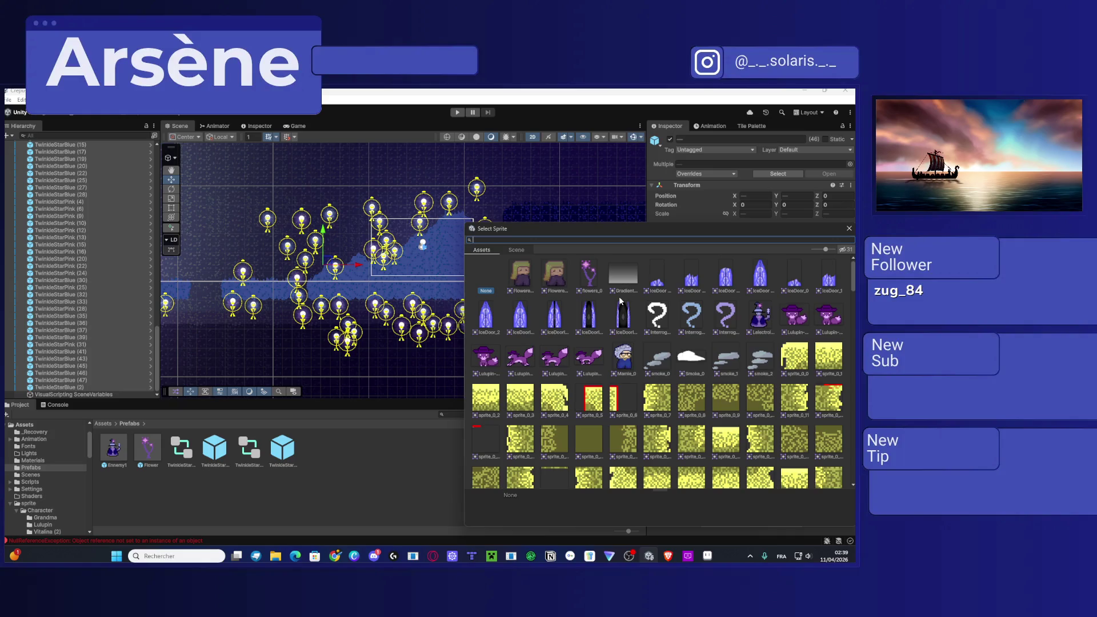
scroll(620, 302, "down", 10)
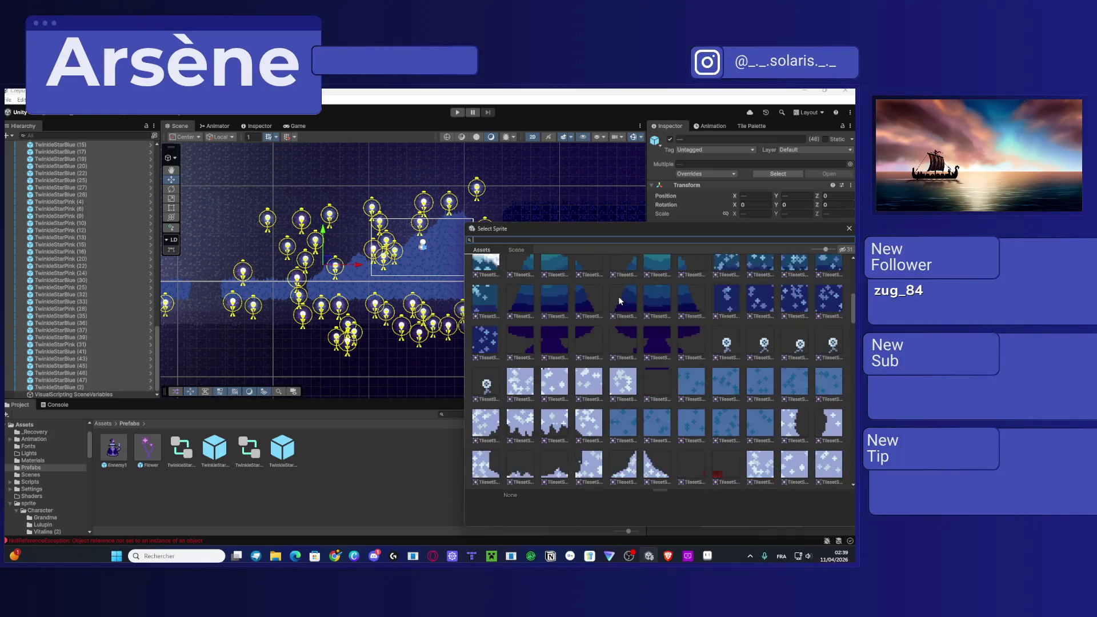
scroll(620, 301, "down", 2)
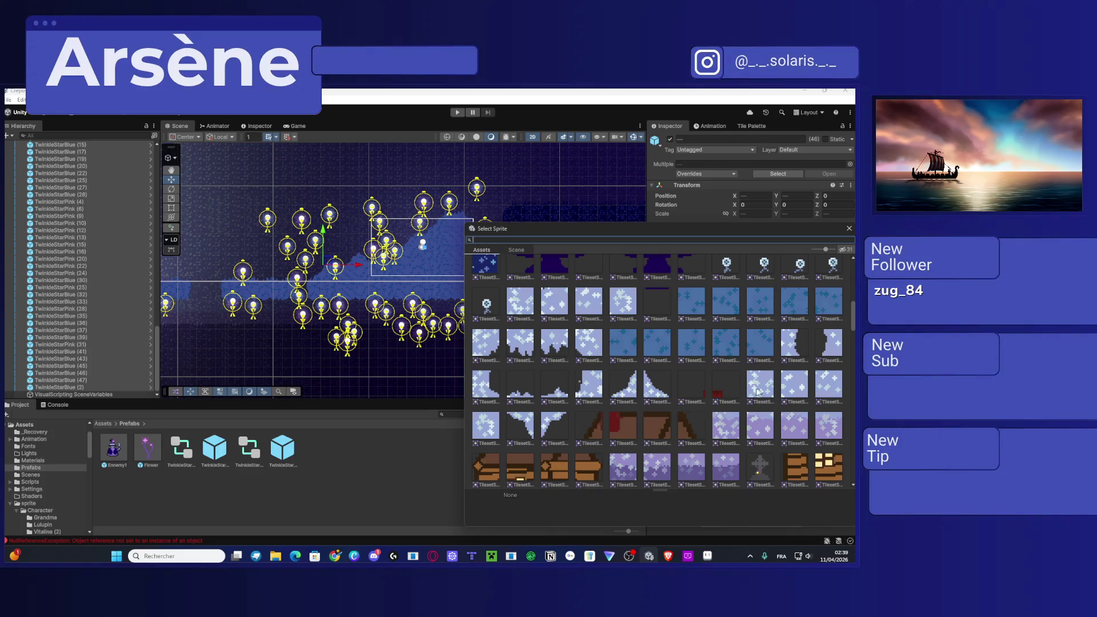
scroll(760, 392, "down", 3)
scroll(725, 377, "down", 2)
scroll(724, 375, "up", 4)
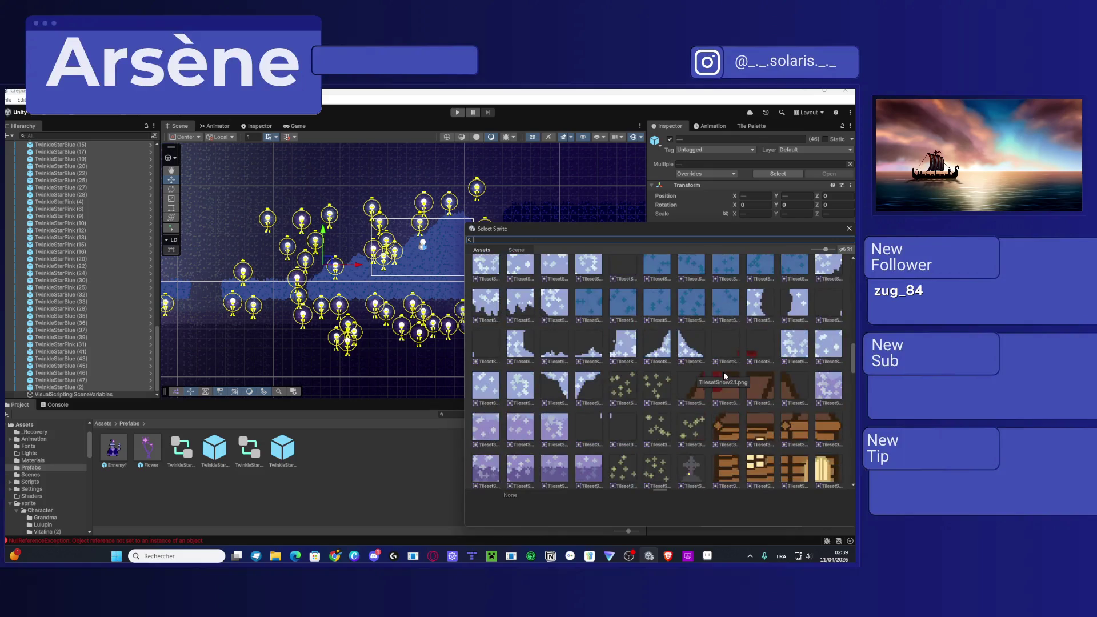
scroll(725, 376, "down", 5)
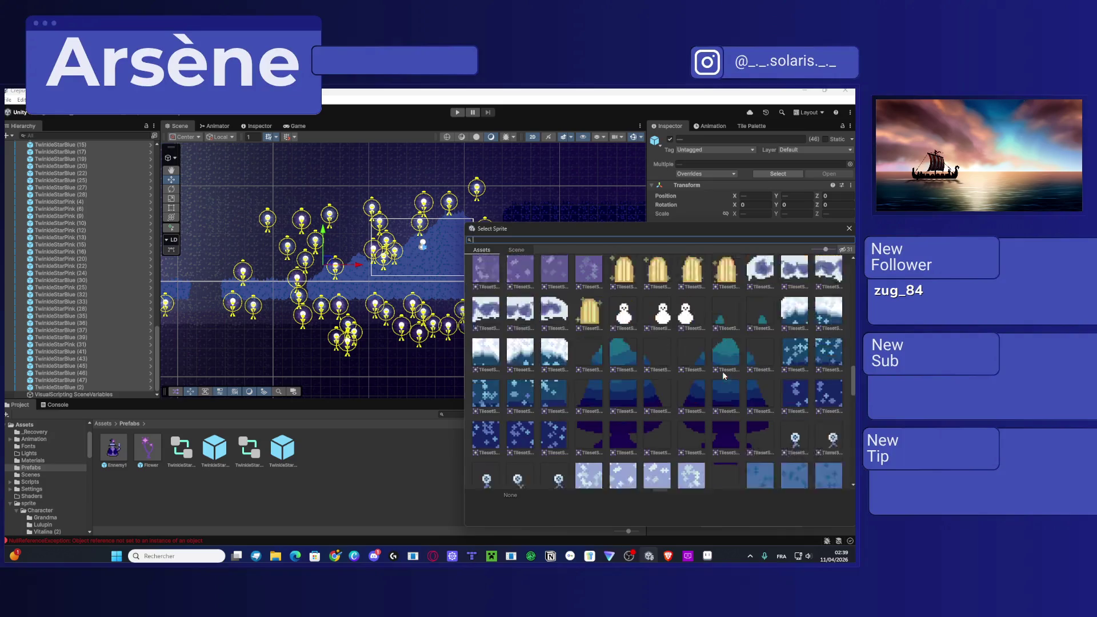
left_click(849, 228)
Step: Create a new 3x3 sprite in Aseprite and paint a white cross on it
left_click(707, 556)
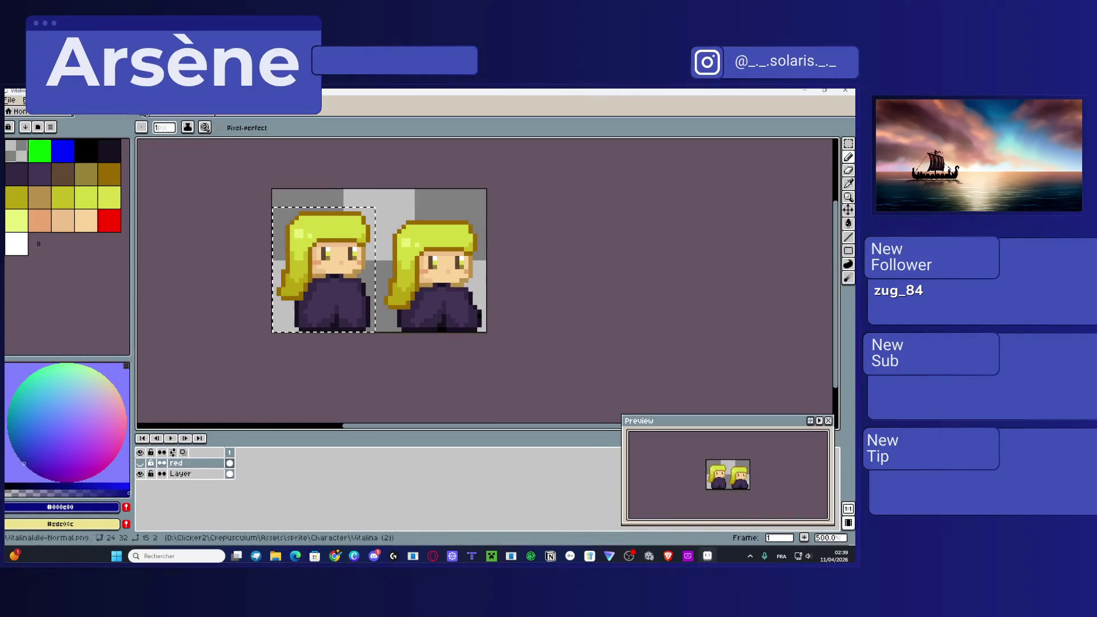
left_click(24, 101)
left_click(18, 113)
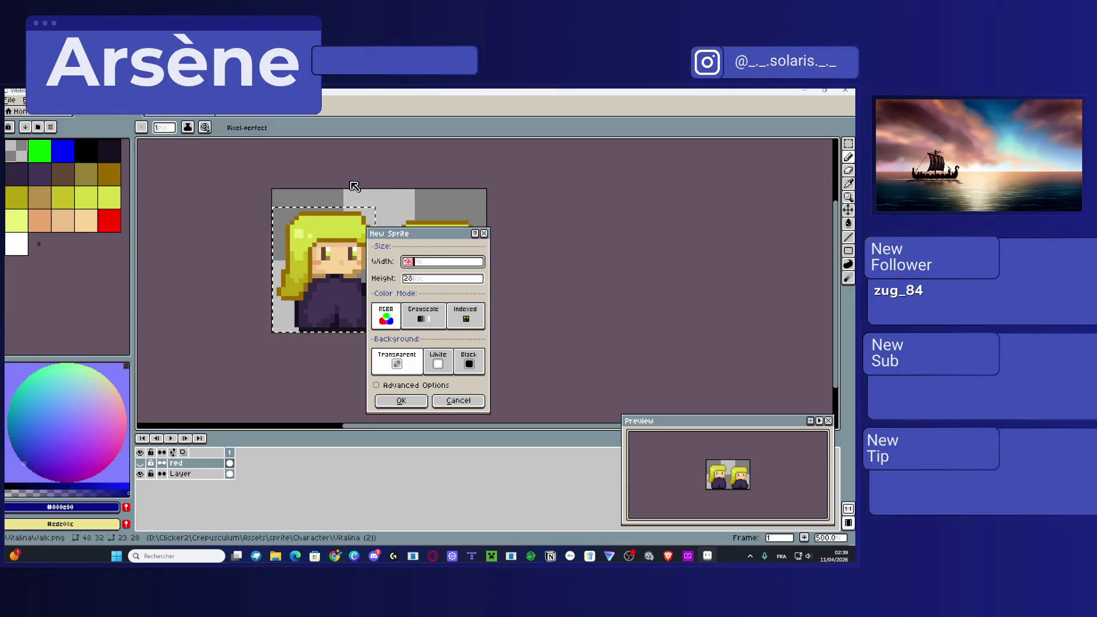
type("3")
left_click(413, 278)
key("BackSpace")
type("3")
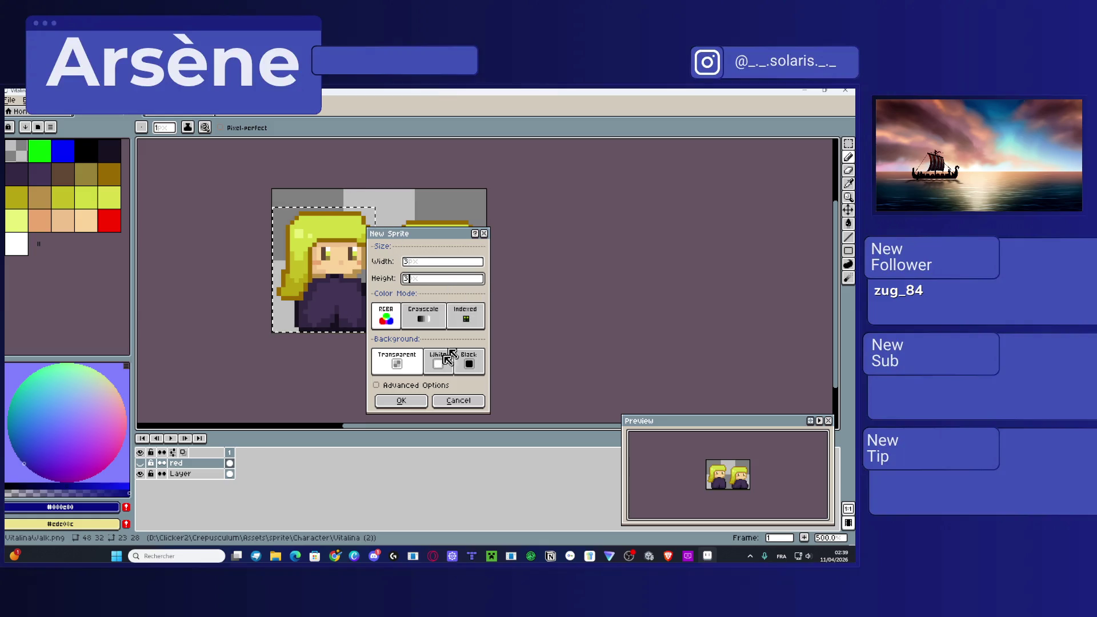
left_click(401, 400)
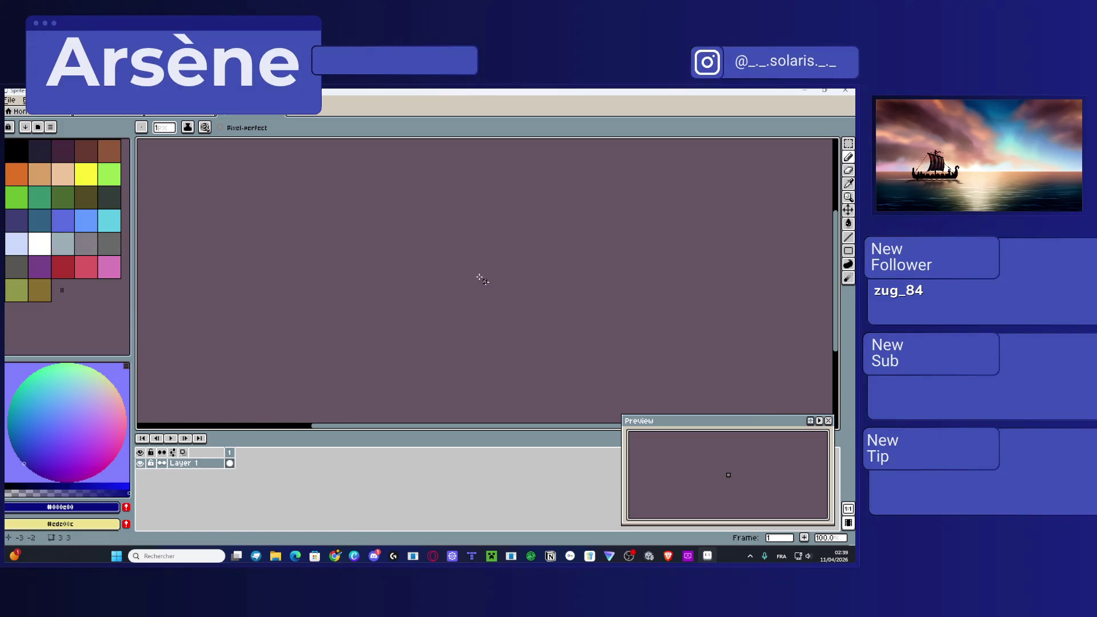
scroll(492, 285, "up", 10)
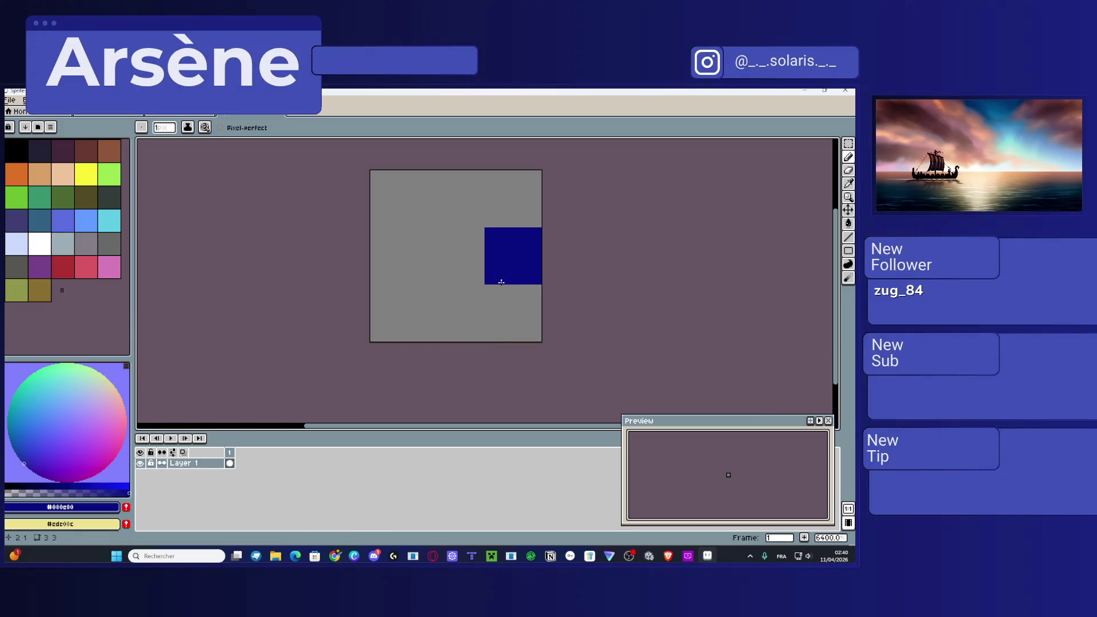
left_click(39, 245)
mouse_move(454, 200)
left_mouse_down()
mouse_move(445, 297)
mouse_move(403, 263)
left_mouse_up()
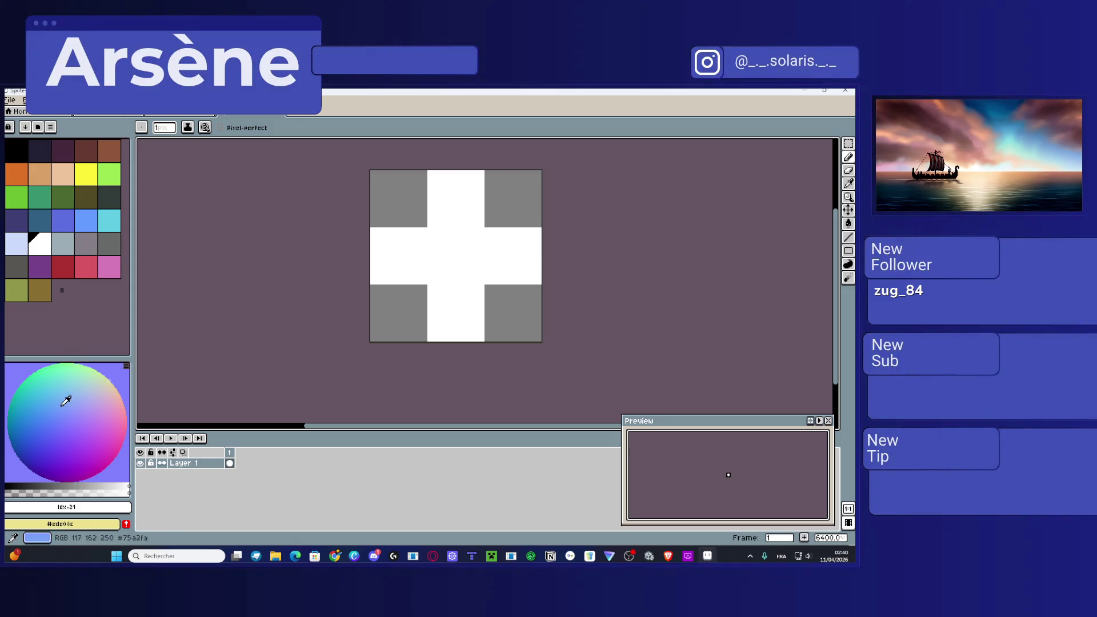
Step: Switch the palette to the RGB Color Wheel and pick a pale blue at hue 195°
left_click(52, 128)
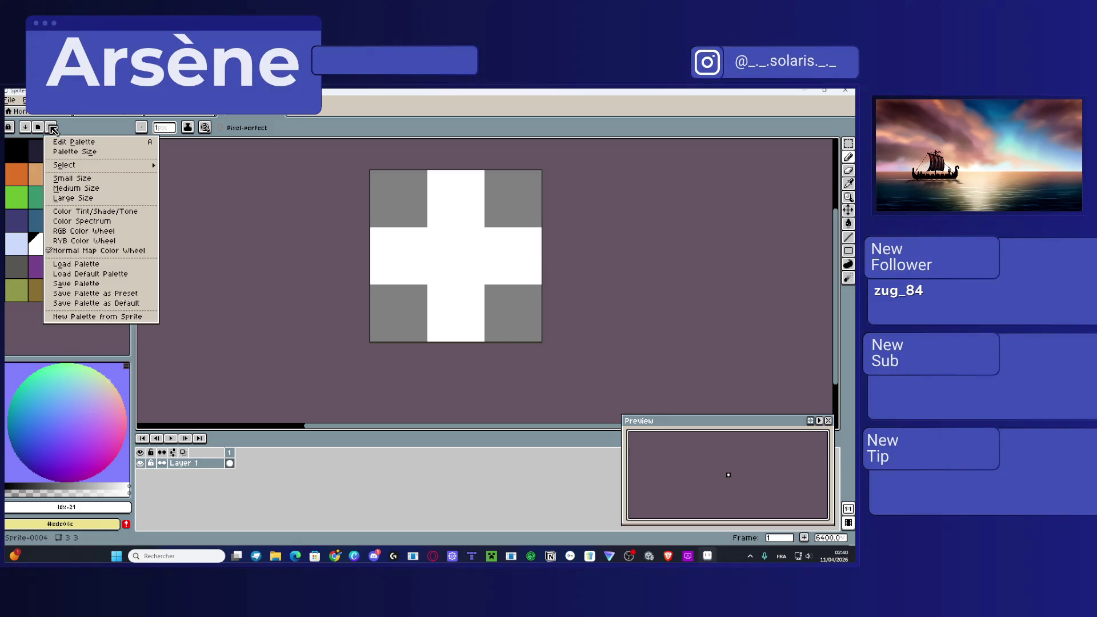
left_click(107, 231)
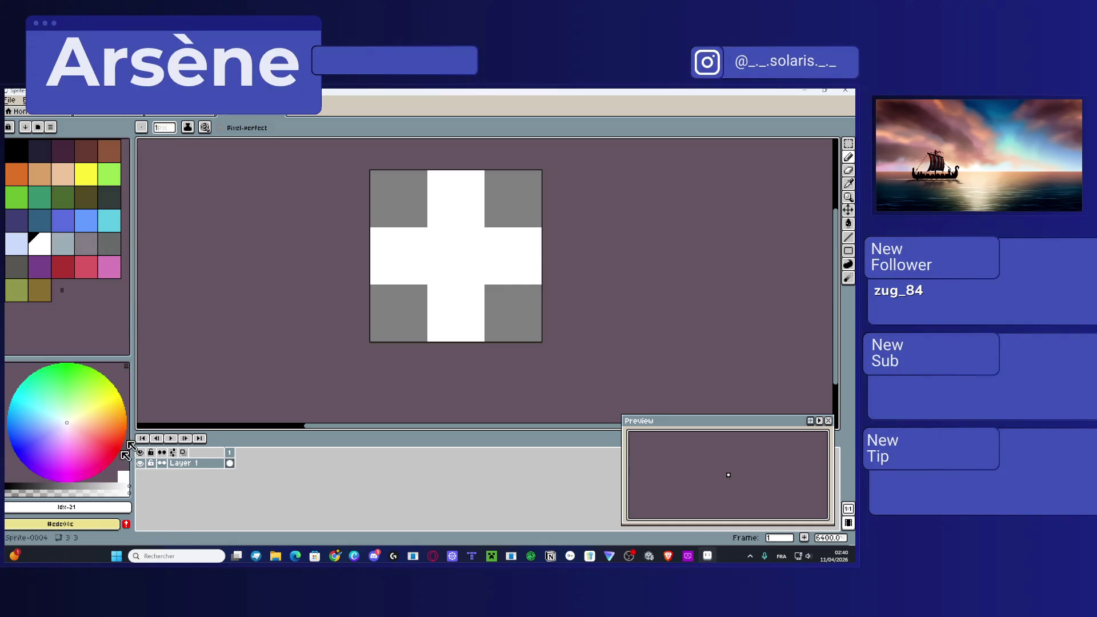
left_click(59, 423)
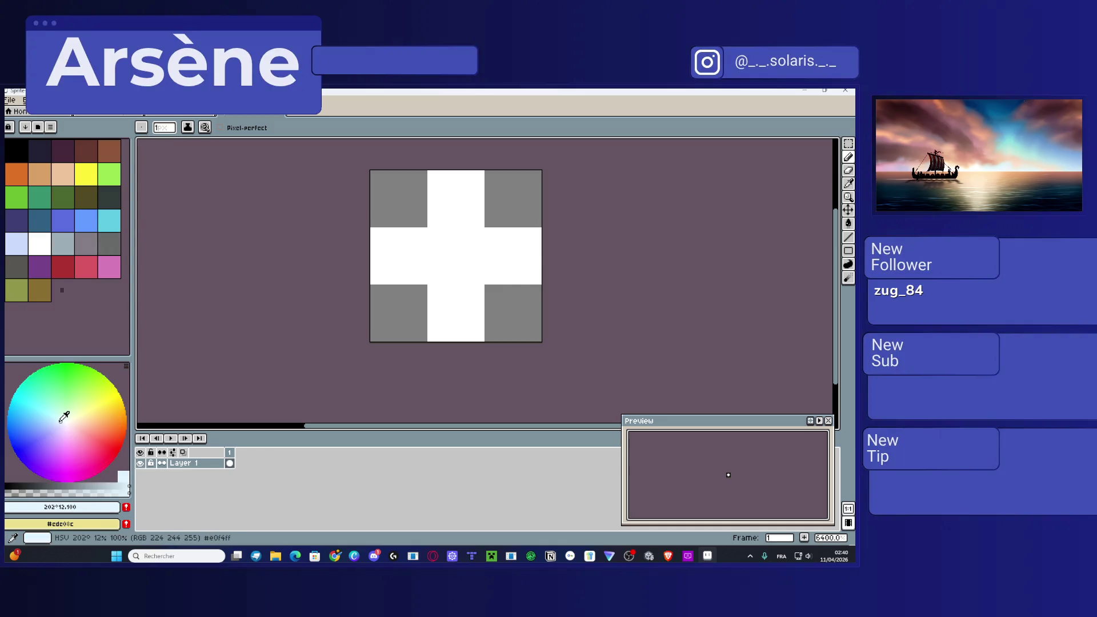
left_click(56, 421)
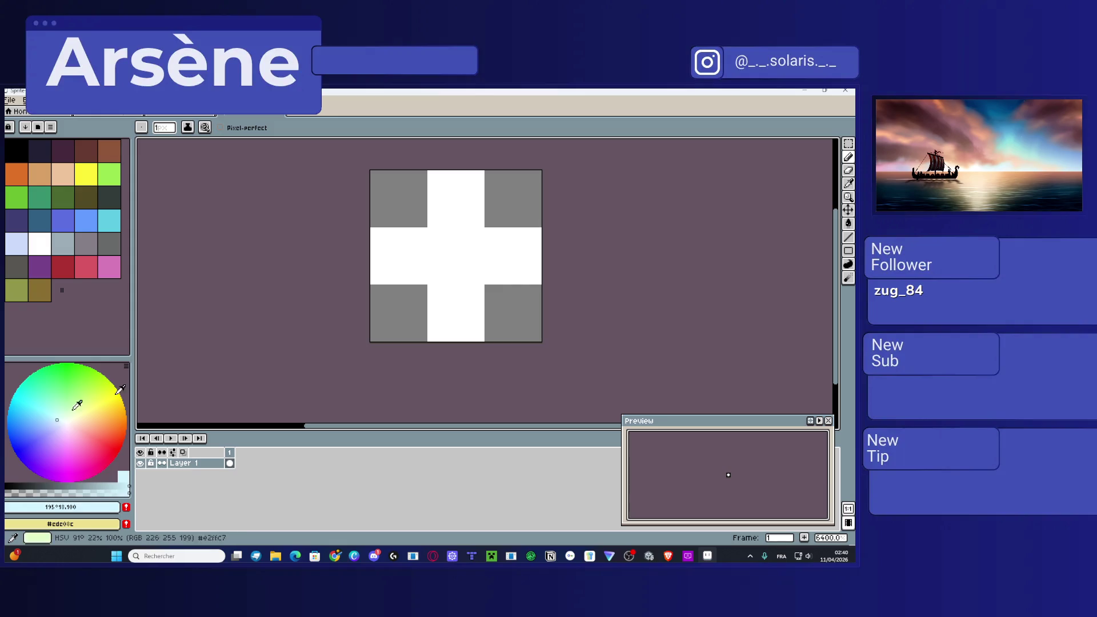
Step: Try painting the four corner pixels light blue, then undo to keep them grey
left_click(402, 200)
left_click(494, 211)
left_click(503, 309)
left_click(462, 323)
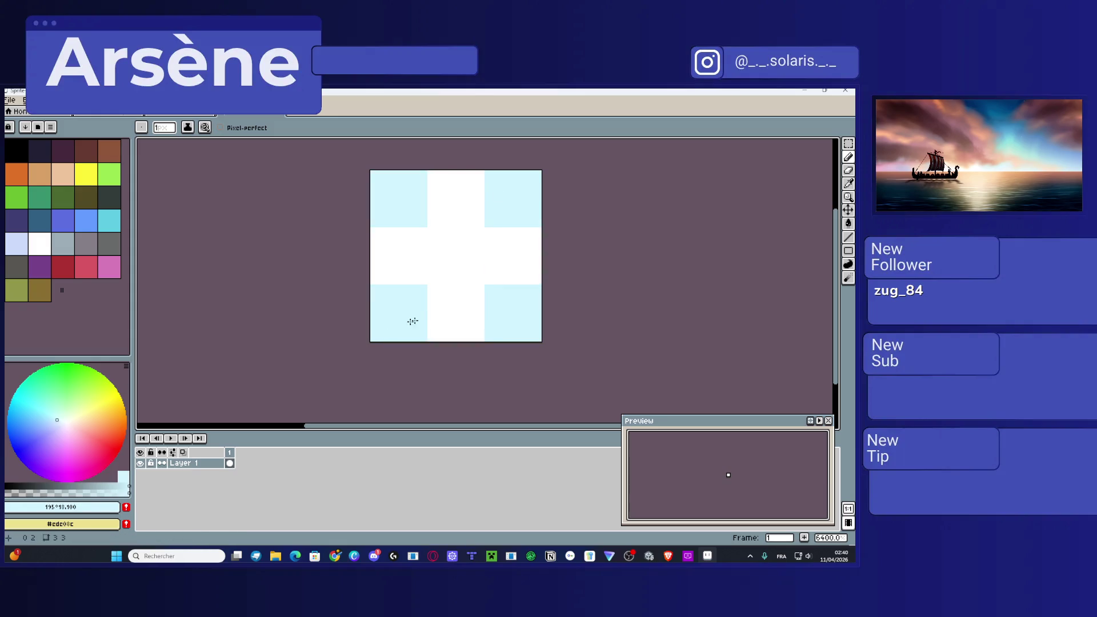
key("ctrl+z")
key("ctrl+z")
key("ctrl+z")
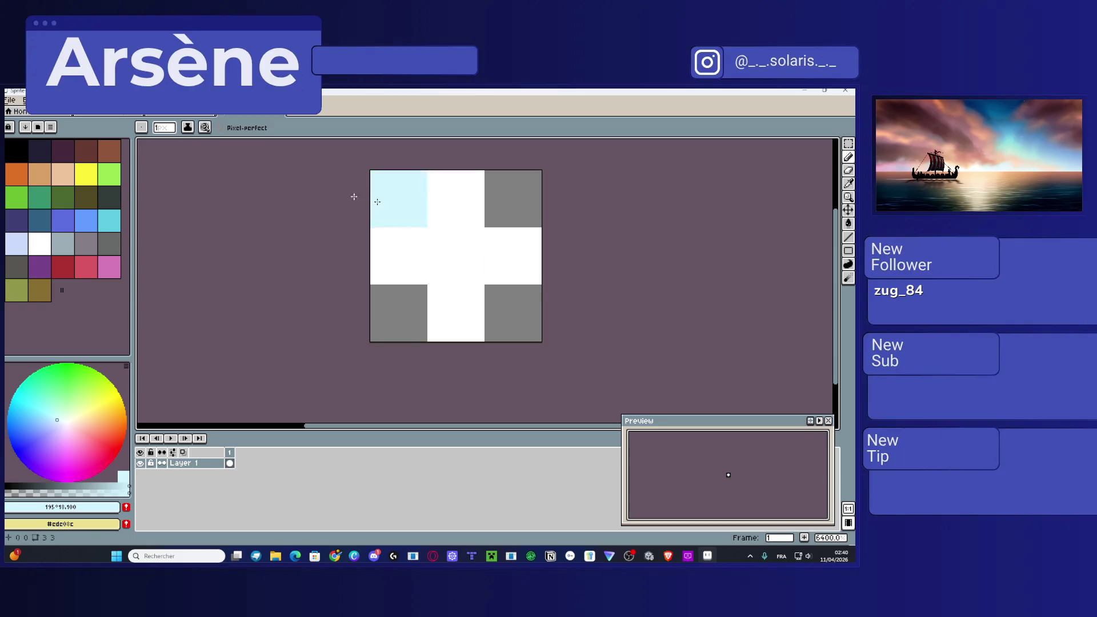
left_click(20, 103)
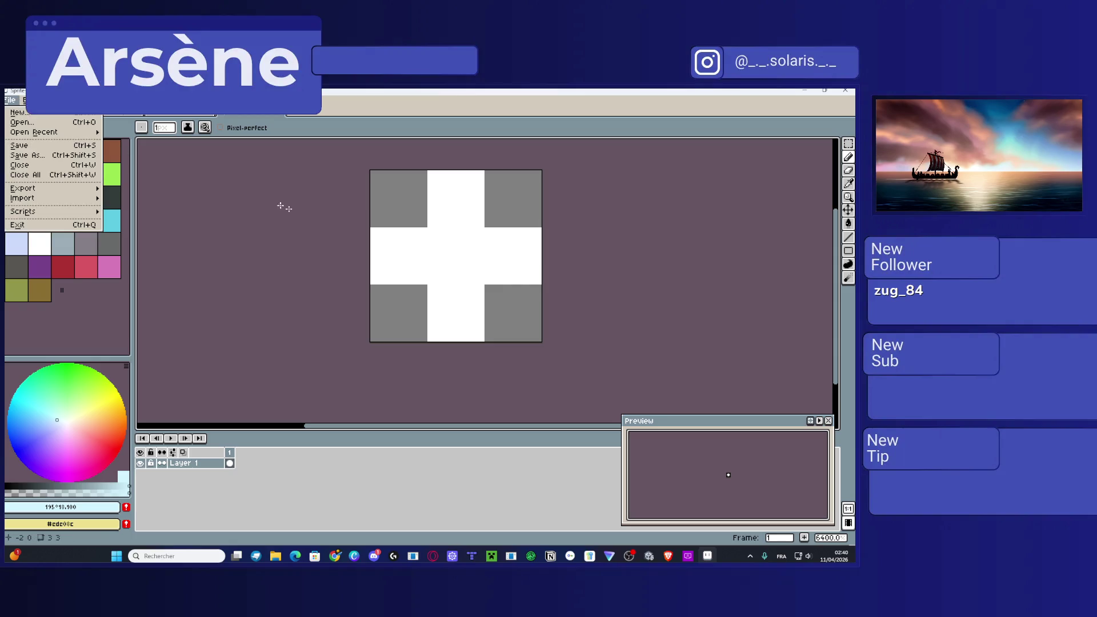
Step: Save the cross sprite to the Desktop as Sprite-0004.aseprite
left_click(318, 243)
key("v")
key("ctrl+s")
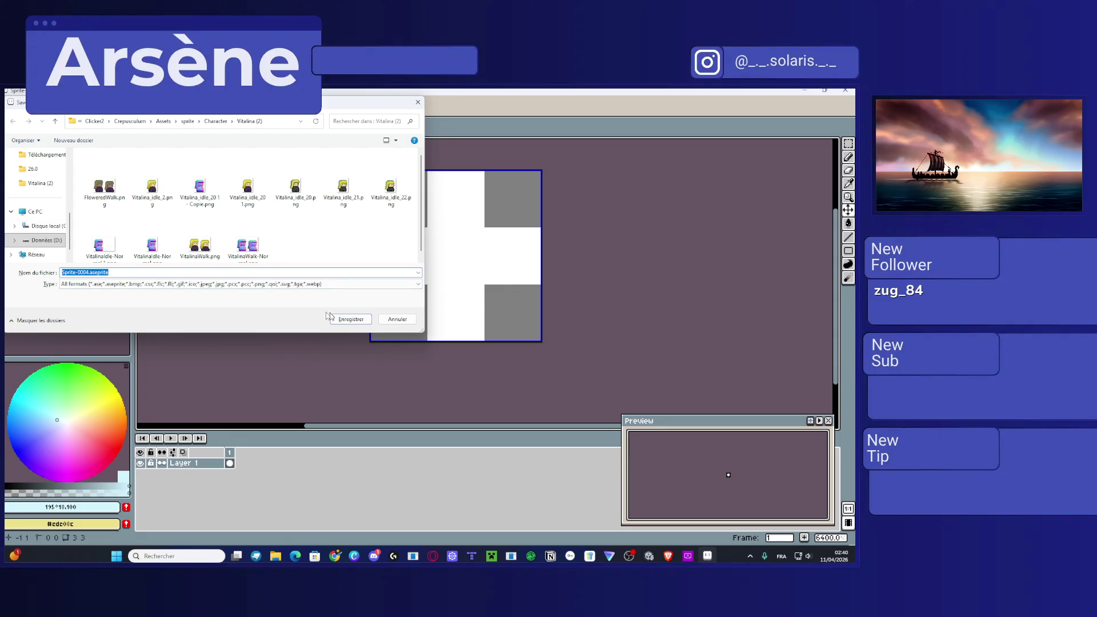
left_click(44, 213)
scroll(43, 217, "down", 5)
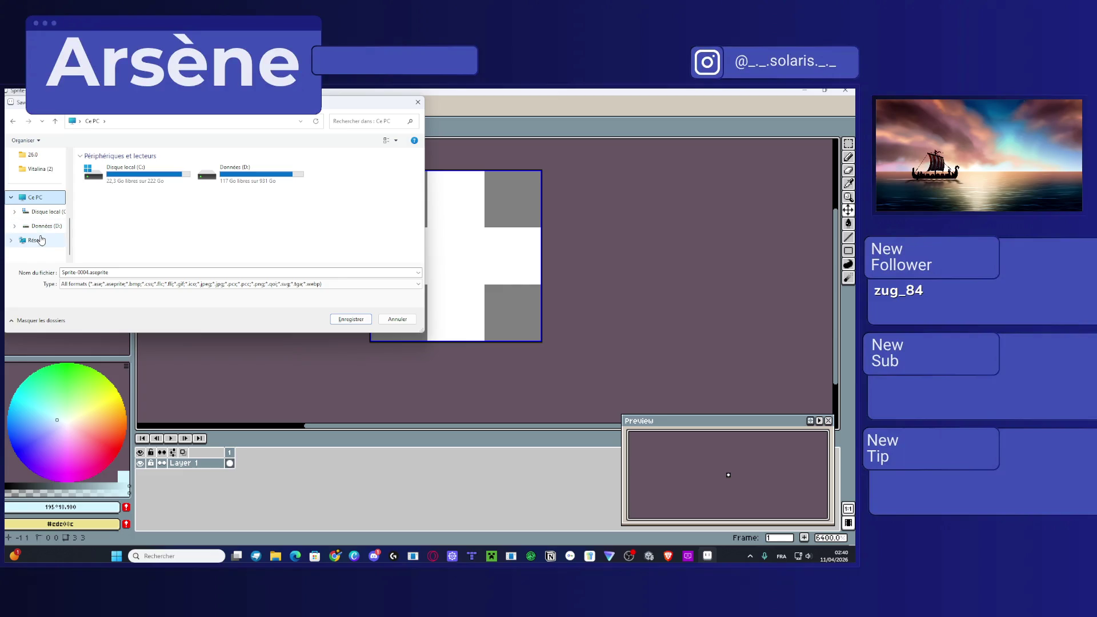
scroll(34, 223, "up", 3)
left_click(32, 170)
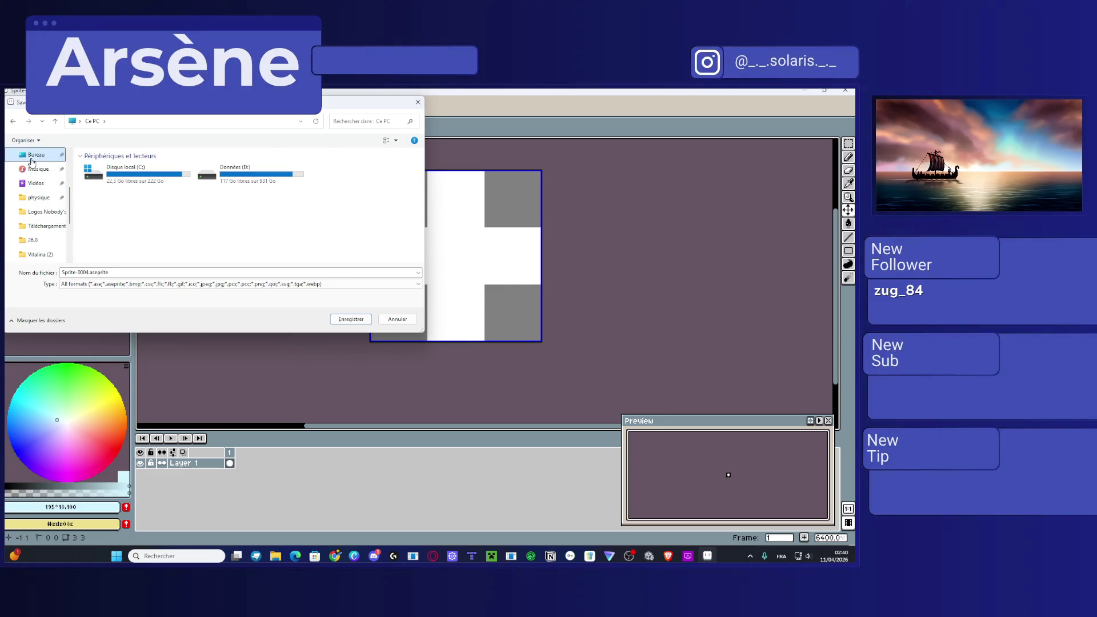
left_click(349, 320)
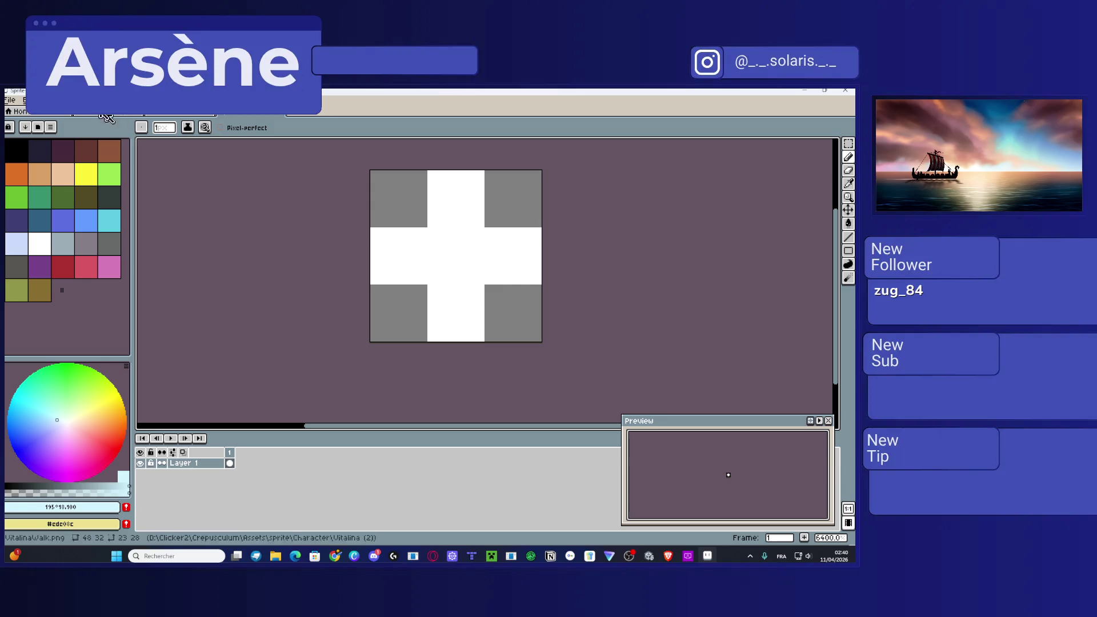
Step: Export the sprite as STAR.png and minimise Aseprite
left_click(12, 100)
mouse_move(26, 188)
left_click(166, 191)
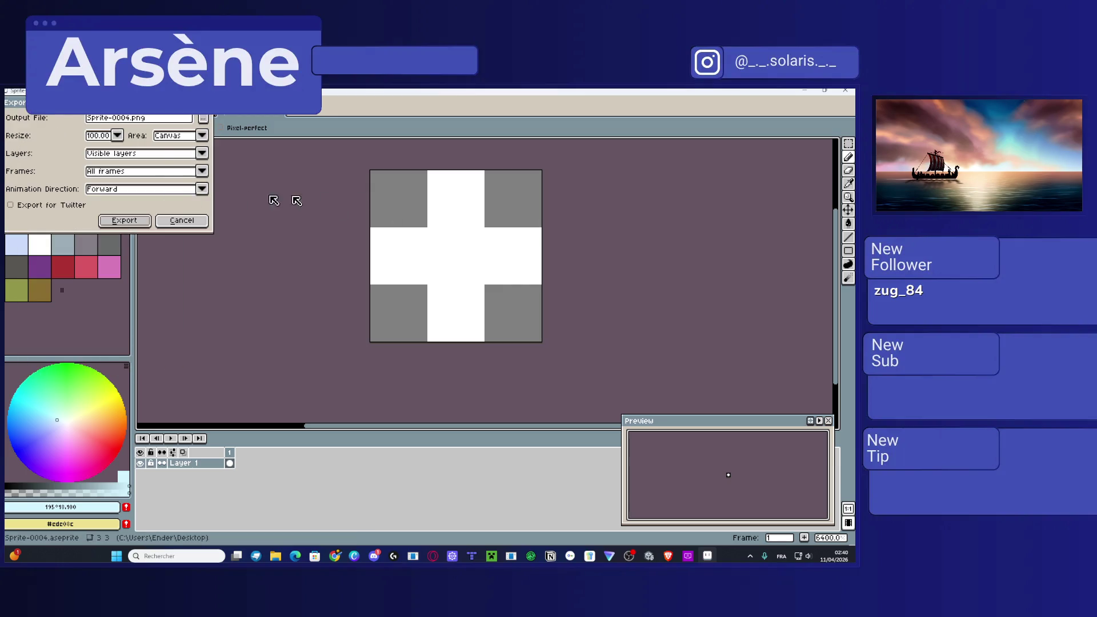
type("STAR")
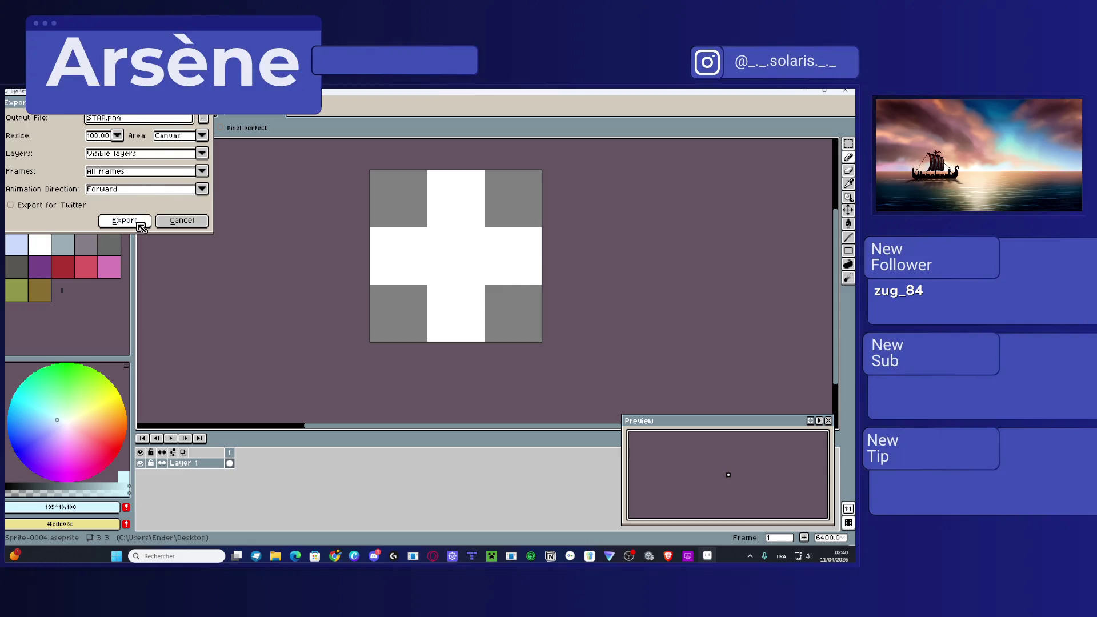
left_click(143, 220)
left_click(819, 90)
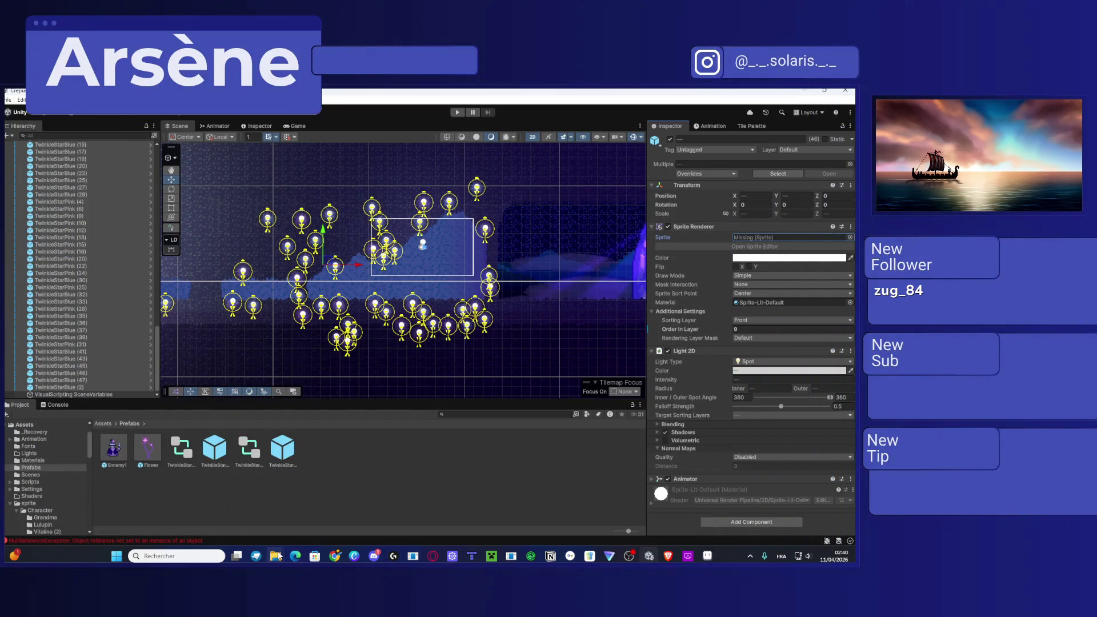
Step: Browse to Assets > sprite > Items, inspect Star_et_crystal's import settings, then bring Aseprite back up
mouse_move(275, 554)
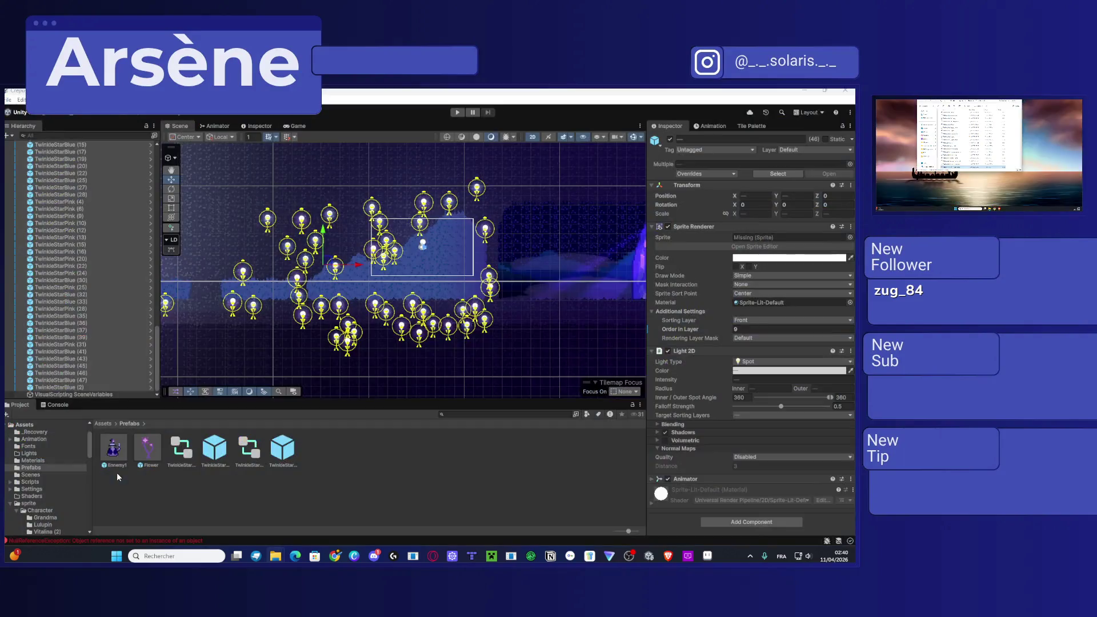
left_click(104, 424)
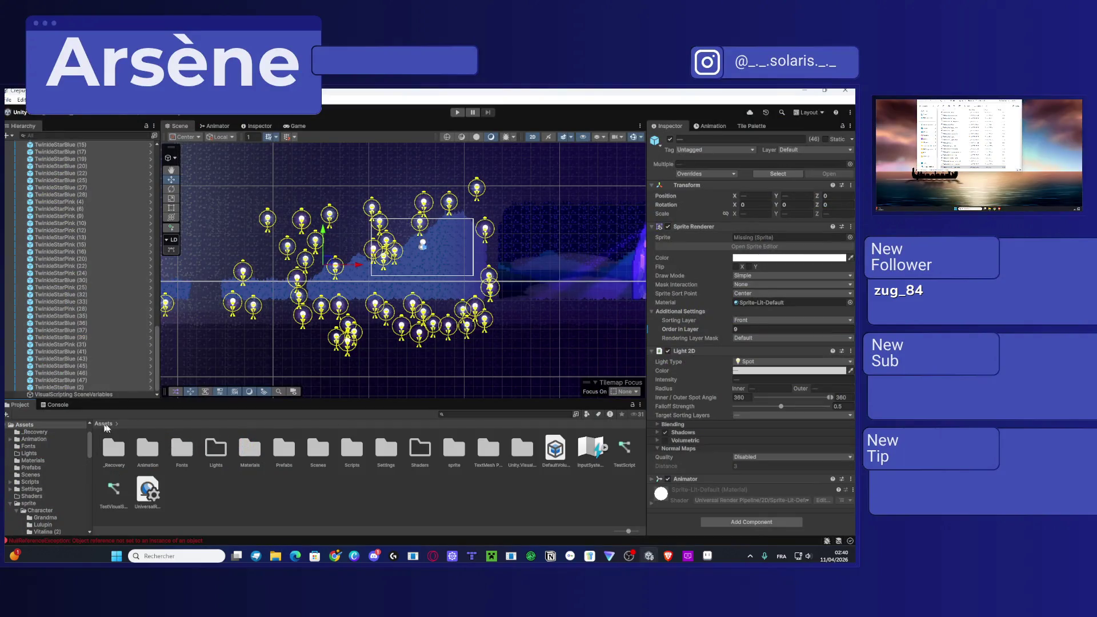
double_click(453, 451)
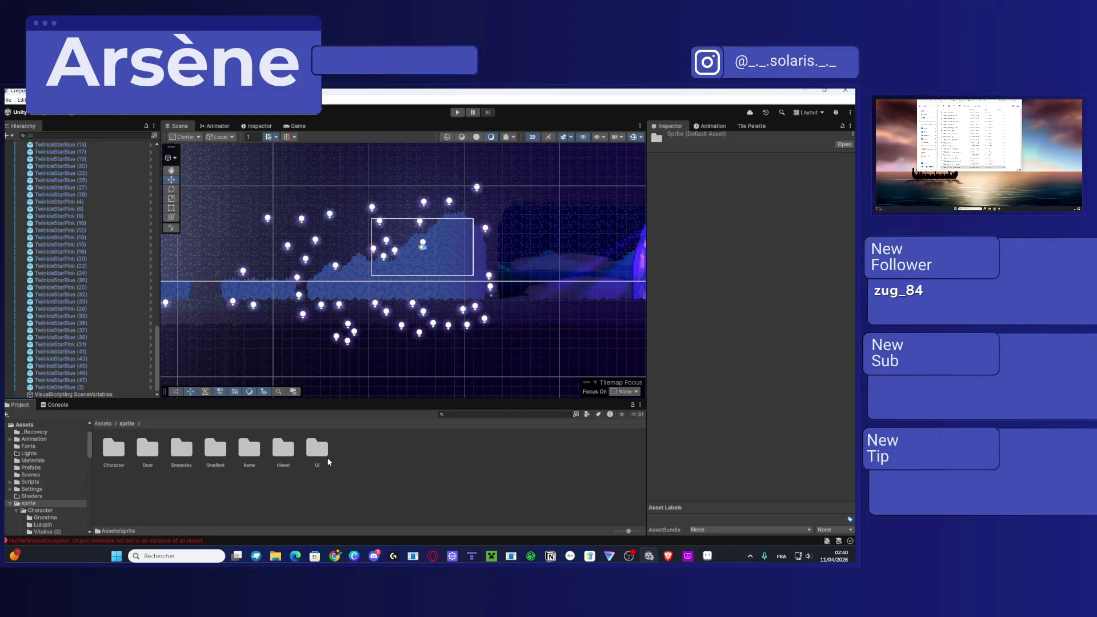
double_click(250, 449)
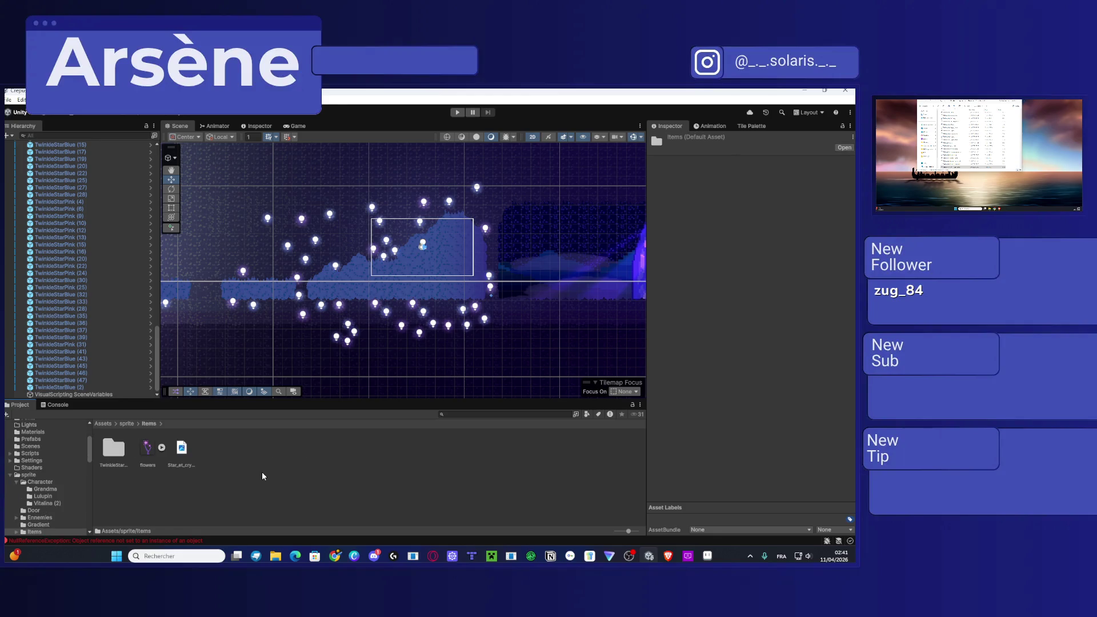
left_click(187, 450)
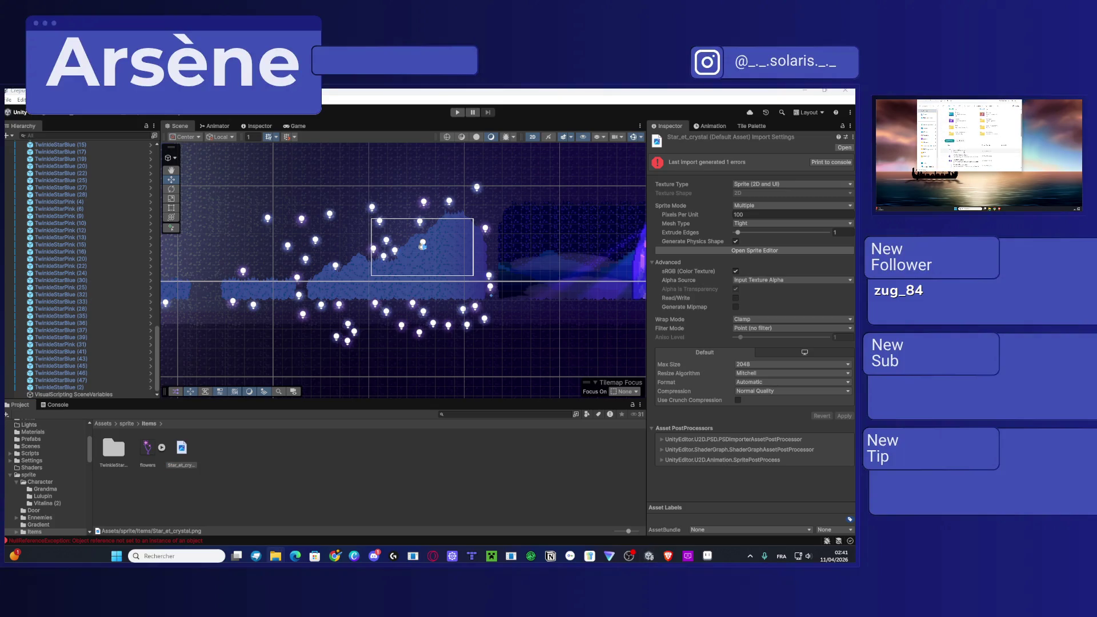
left_click(707, 557)
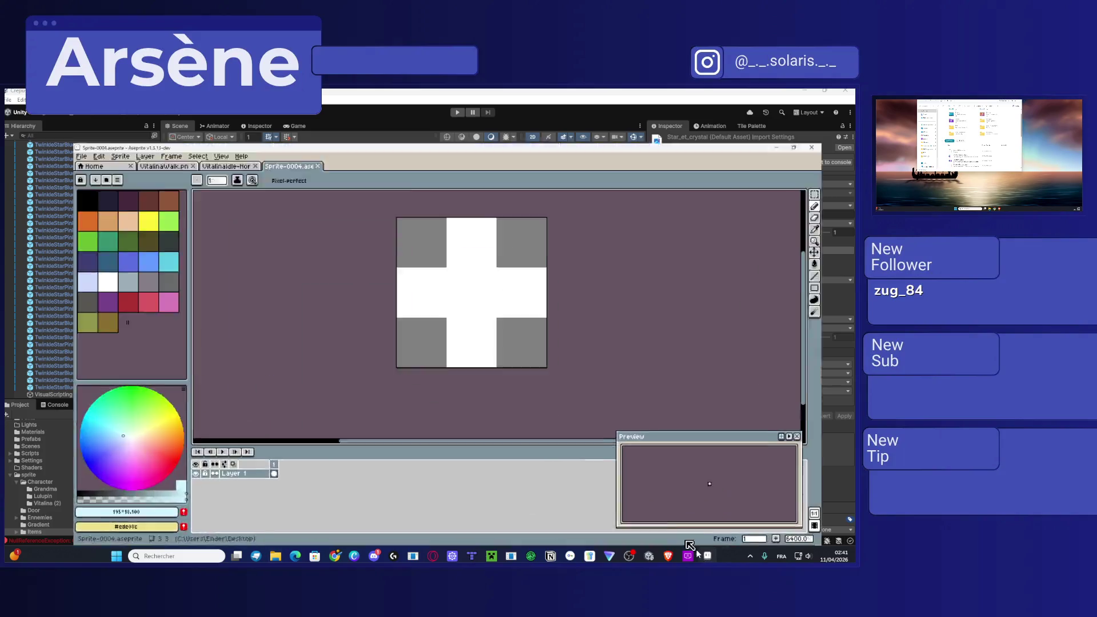
Step: Re-export the cross as STAR.png, overwriting the existing file, and minimise Aseprite
left_click(10, 99)
mouse_move(60, 189)
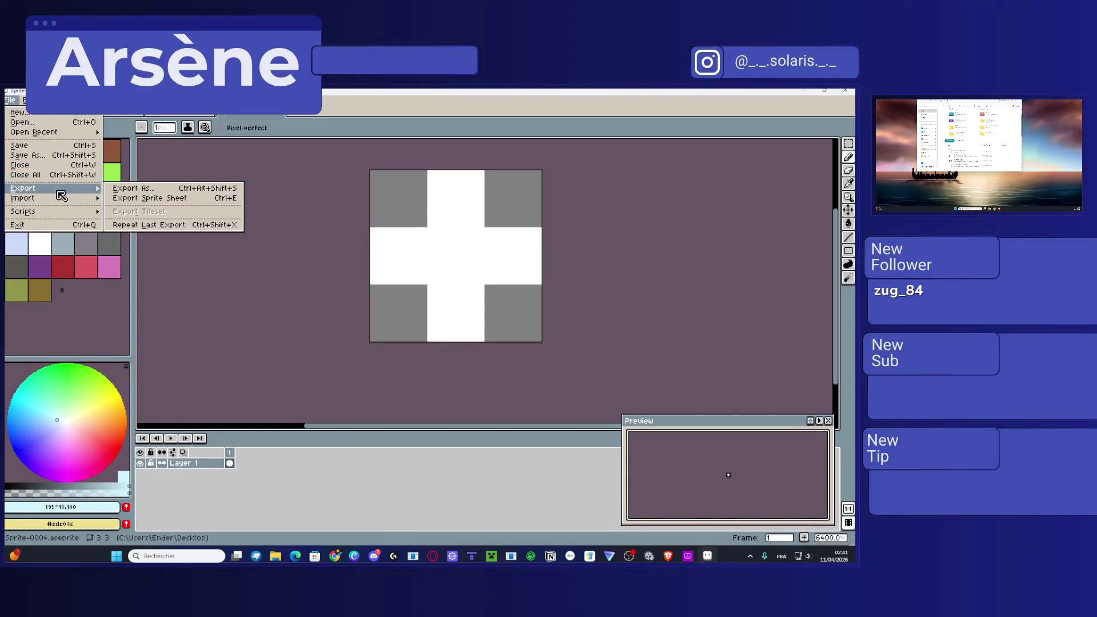
left_click(127, 195)
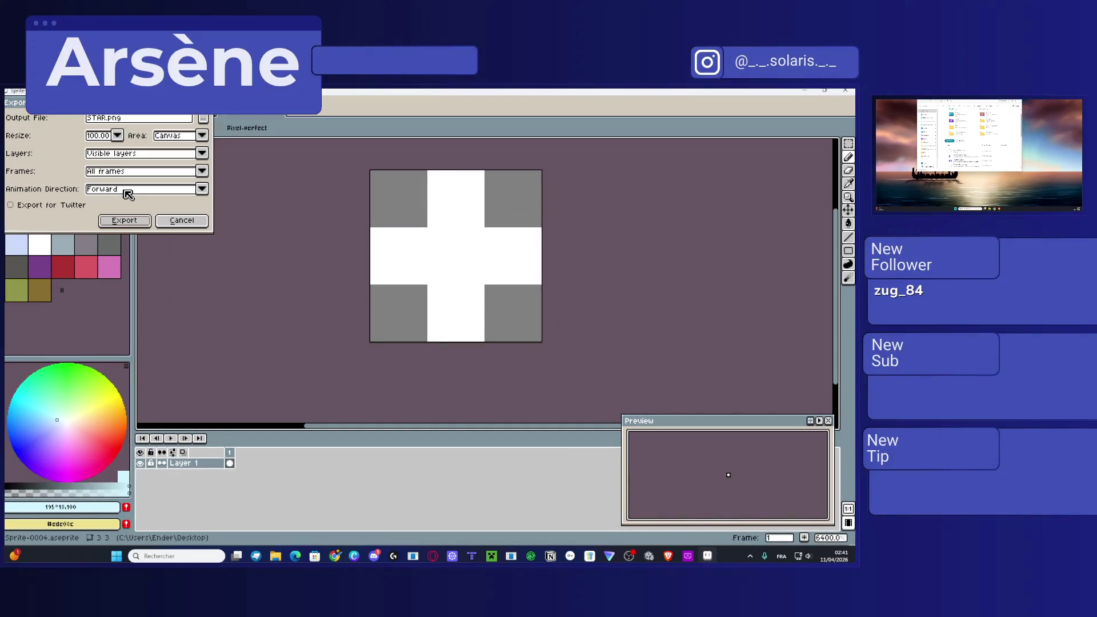
left_click(135, 221)
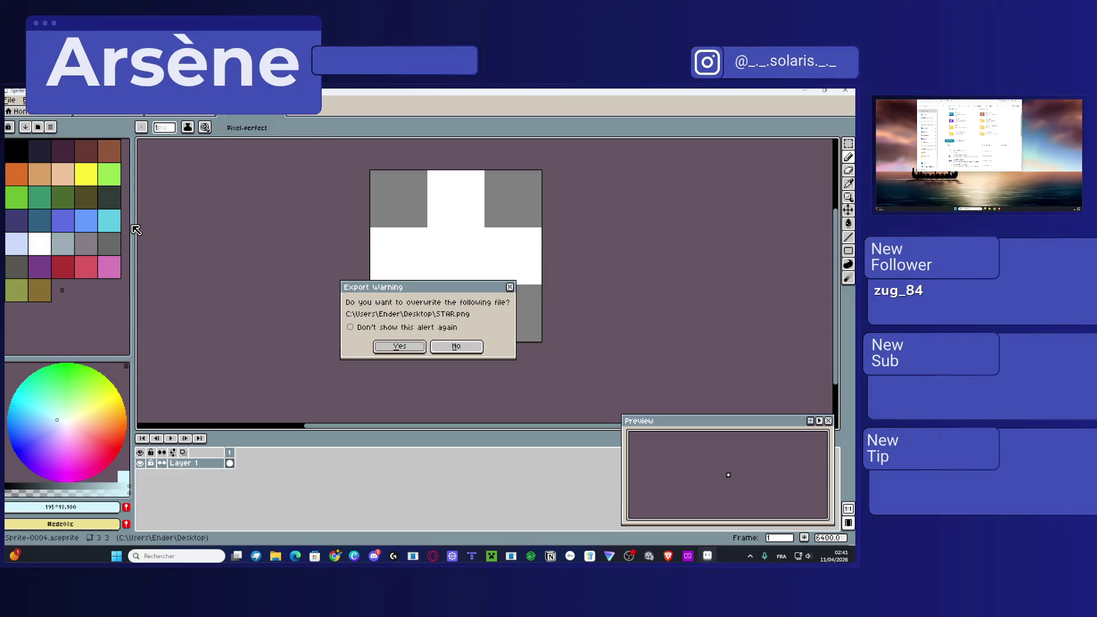
left_click(400, 347)
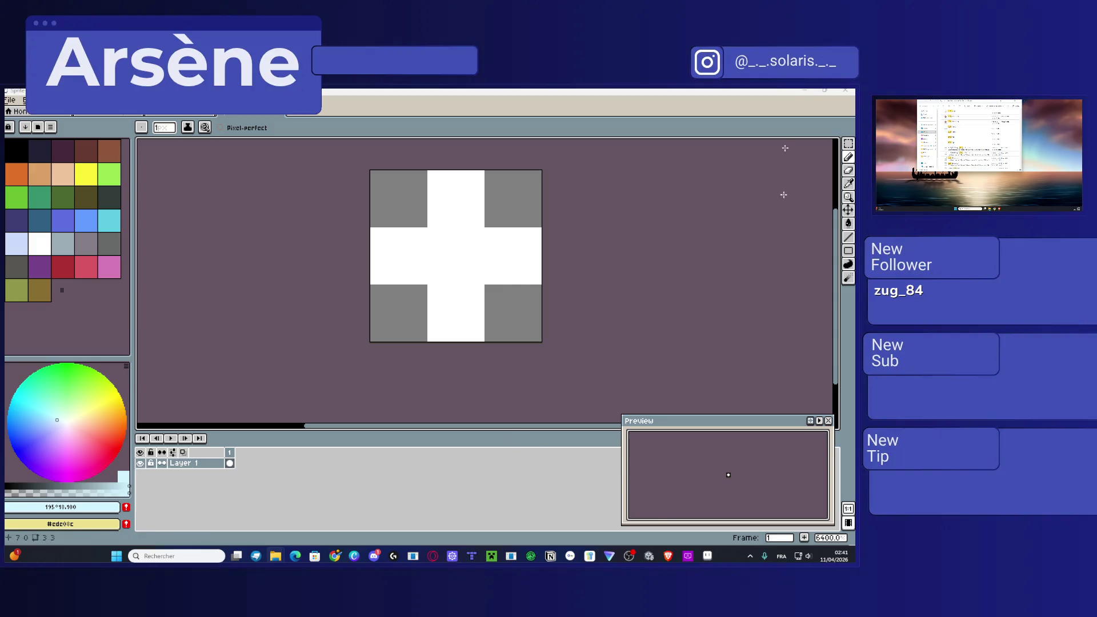
left_click(807, 90)
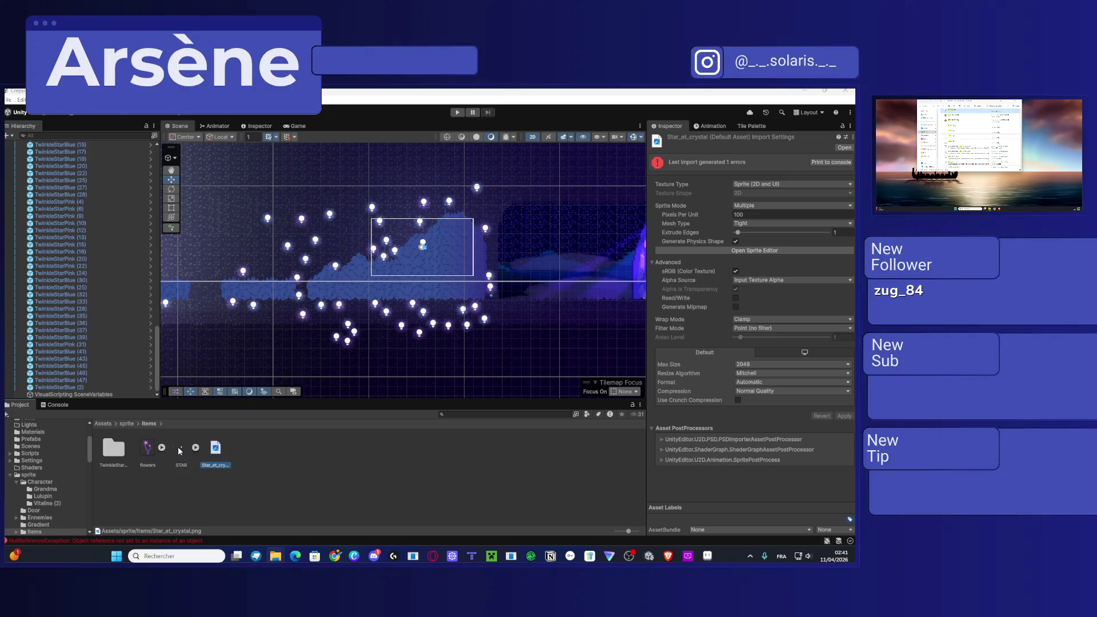
Step: Set the STAR texture's Filter Mode to Point (no filter) and apply it
left_click(179, 451)
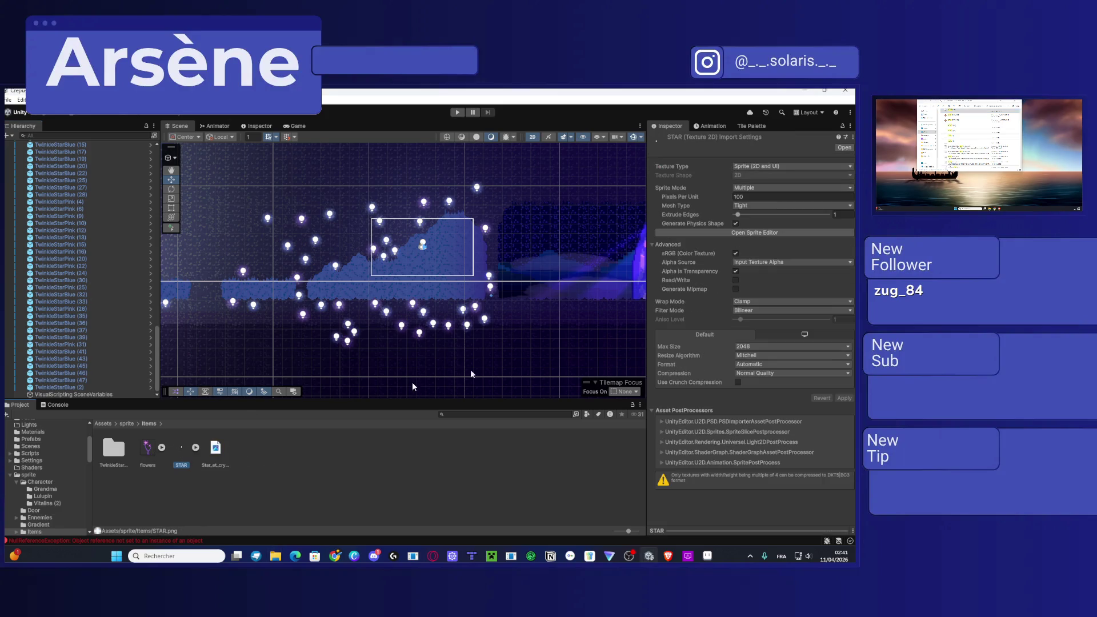
left_click(755, 310)
left_click(762, 321)
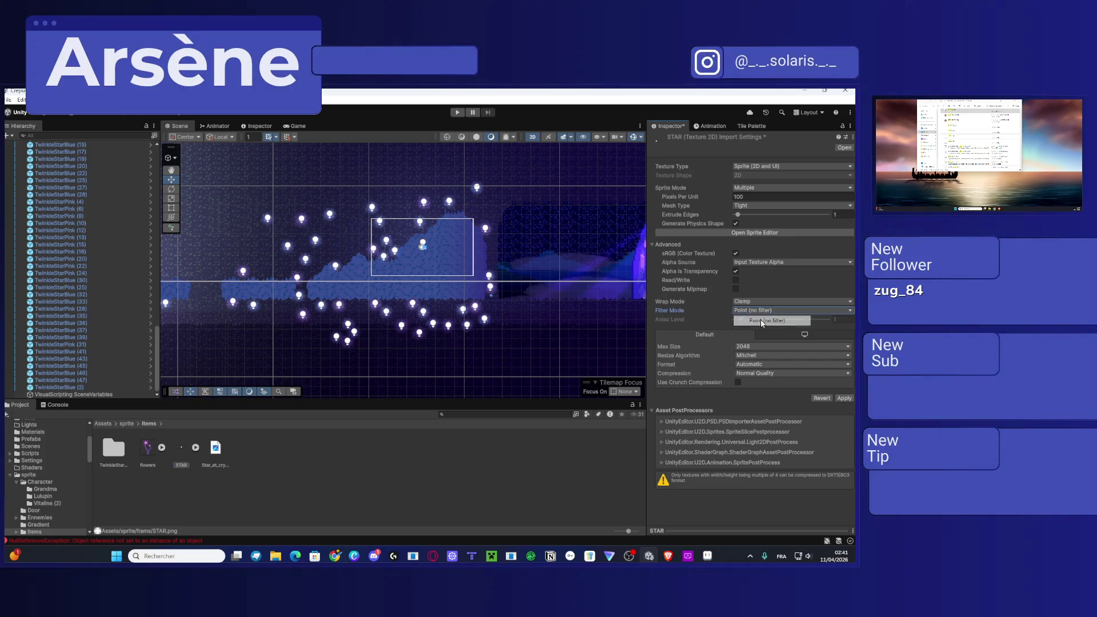
left_click(839, 399)
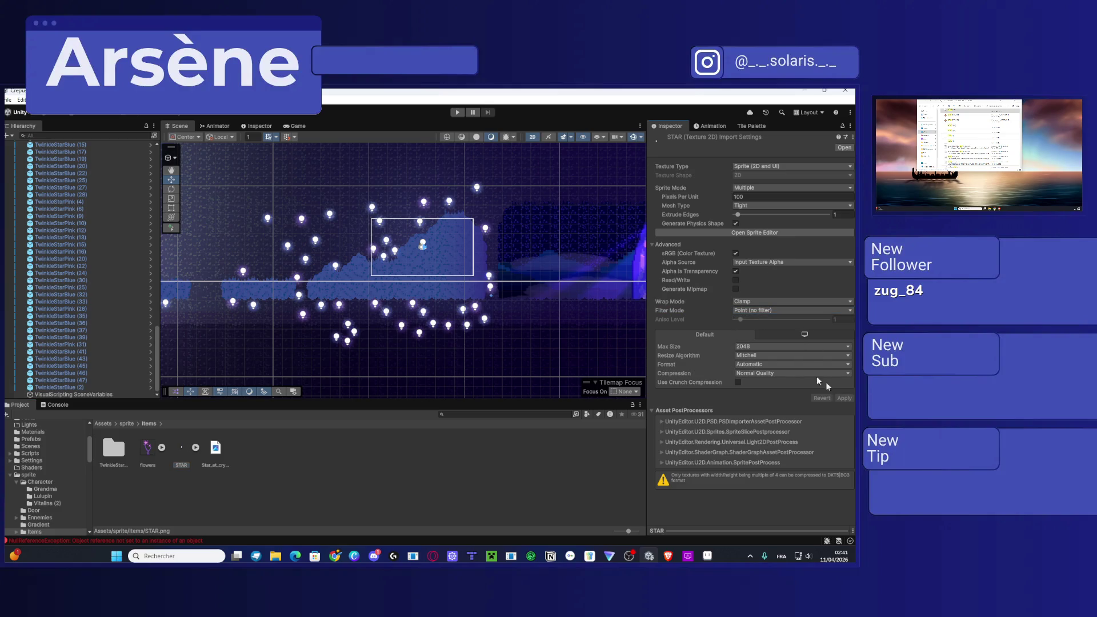
Step: Go back to Assets, open the Prefabs folder and select the TwinkleStarBlue prefab
left_click(126, 424)
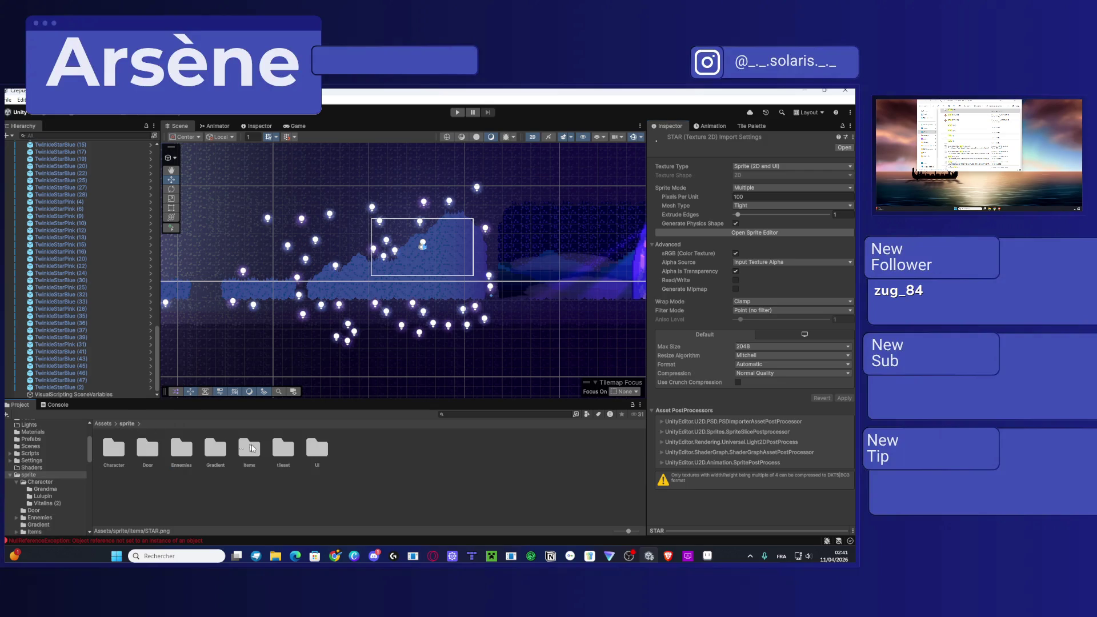
left_click(104, 424)
left_click(252, 495)
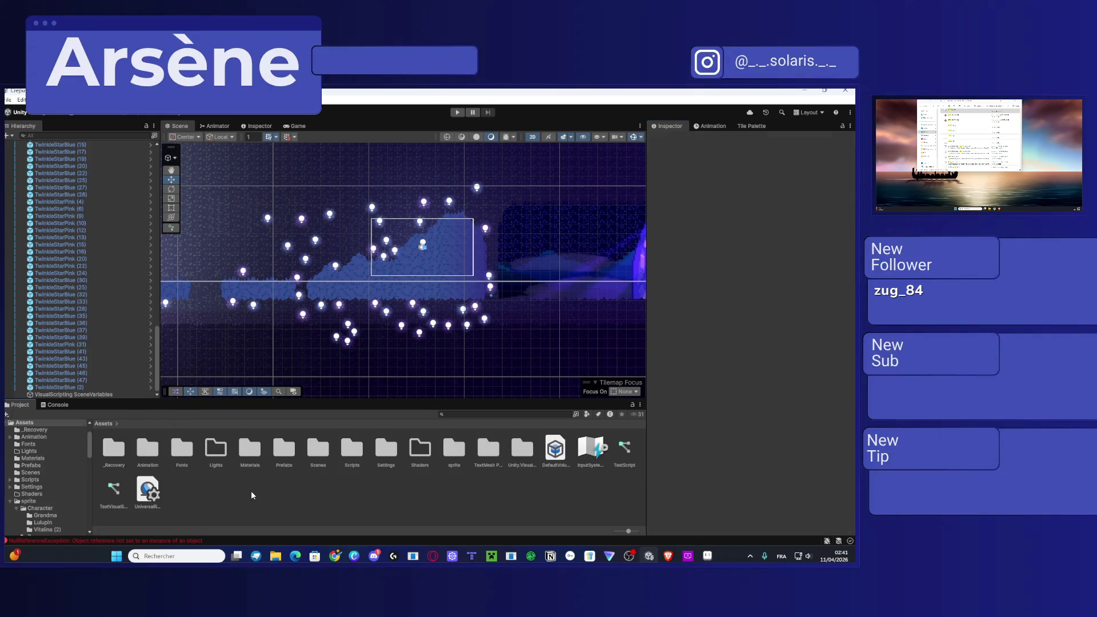
double_click(279, 450)
left_click(216, 449)
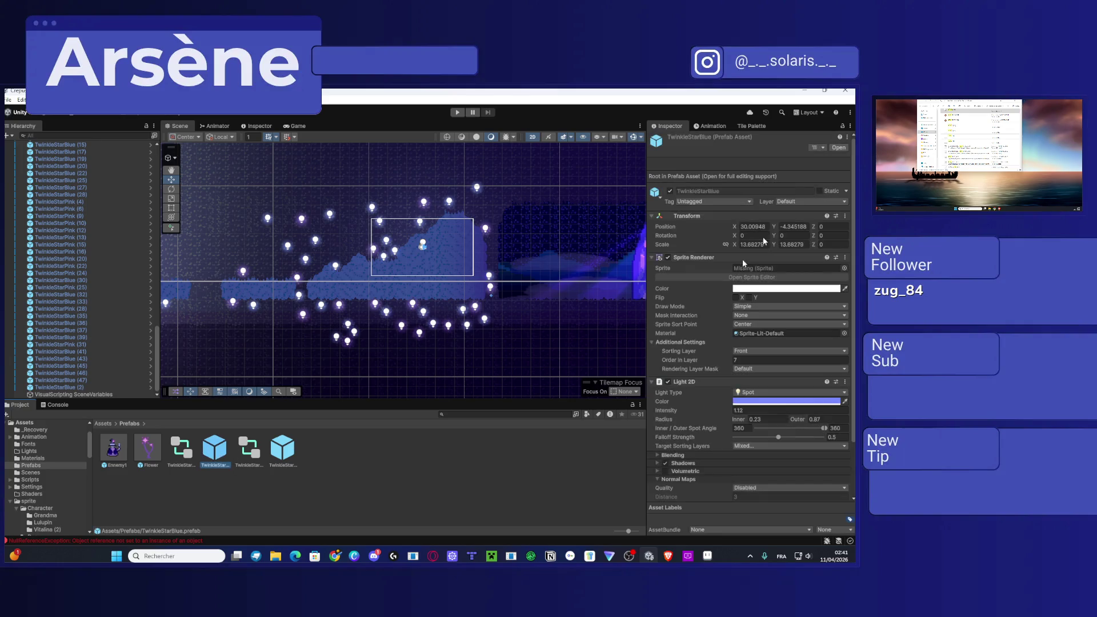
Step: Assign the STAR_0 sprite to the TwinkleStarBlue prefab
left_click(845, 269)
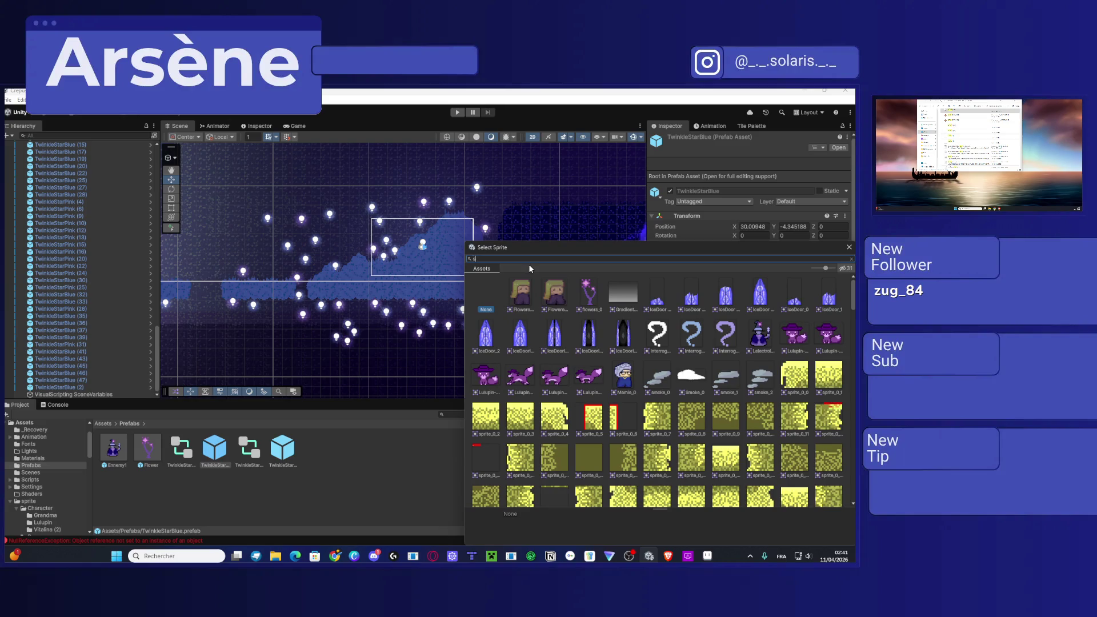
type("star")
double_click(520, 292)
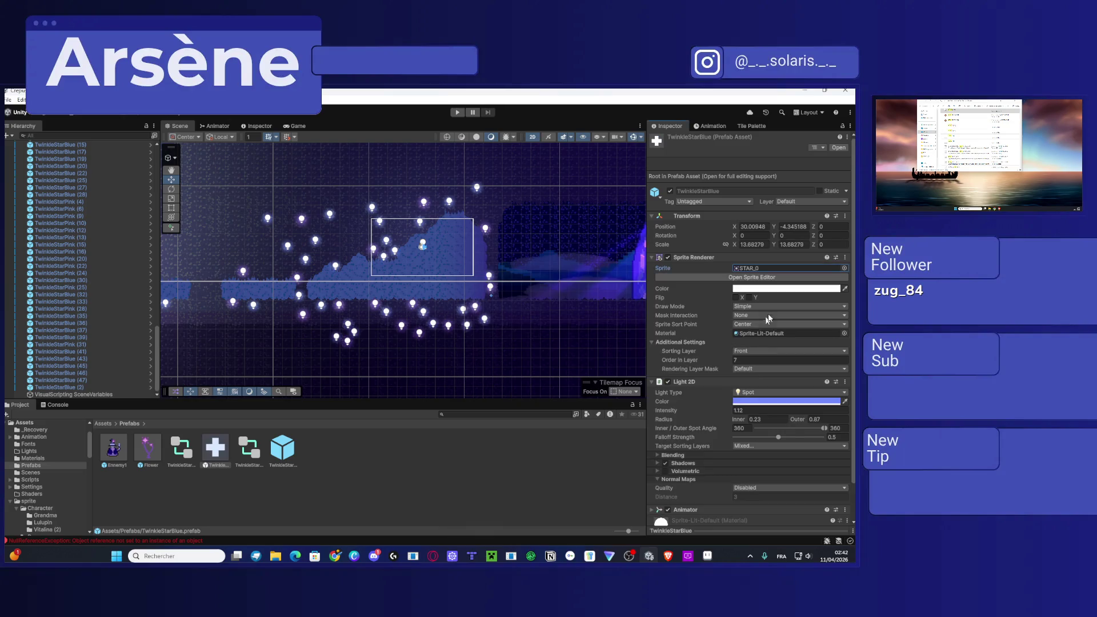
Step: Assign the STAR_0 sprite to the TwinkleStarPink prefab as well
double_click(282, 451)
scroll(418, 246, "down", 5)
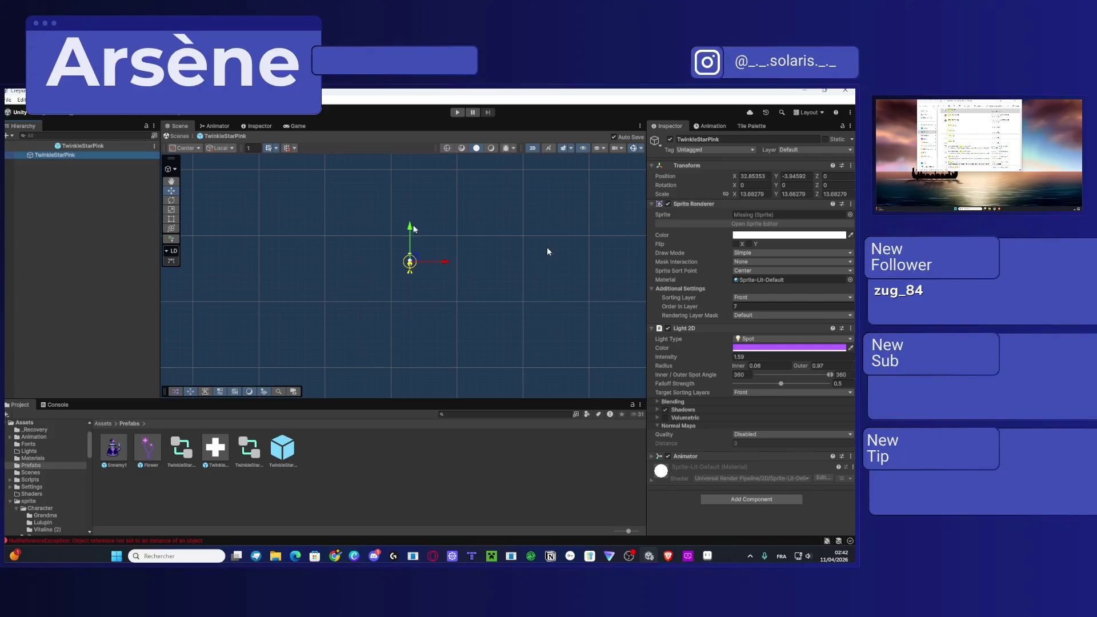
key("Escape")
left_click(282, 452)
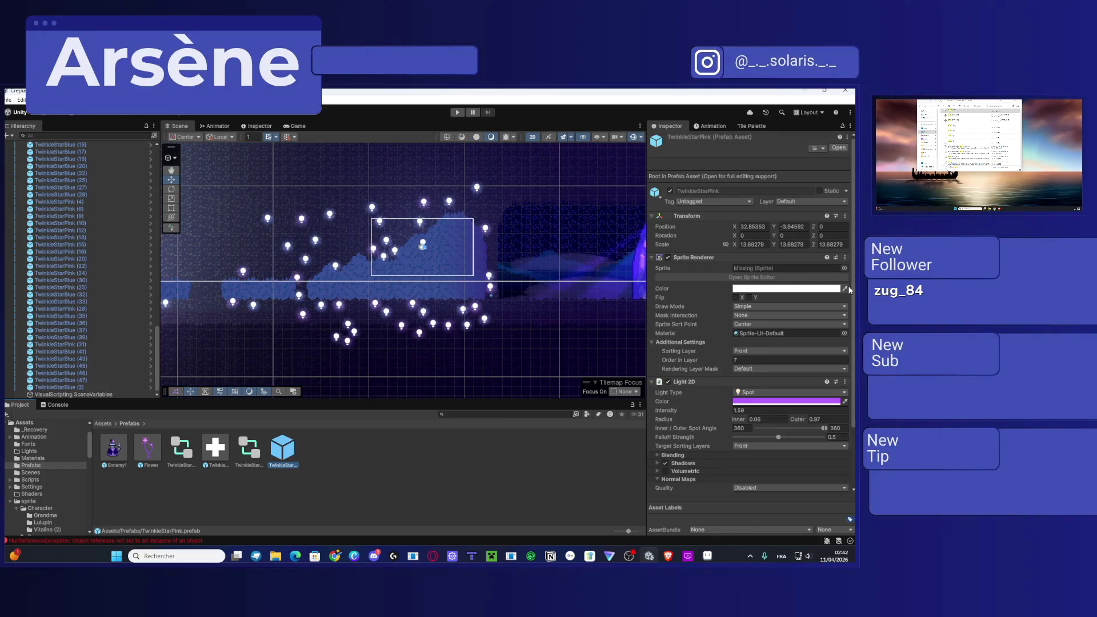
left_click(844, 268)
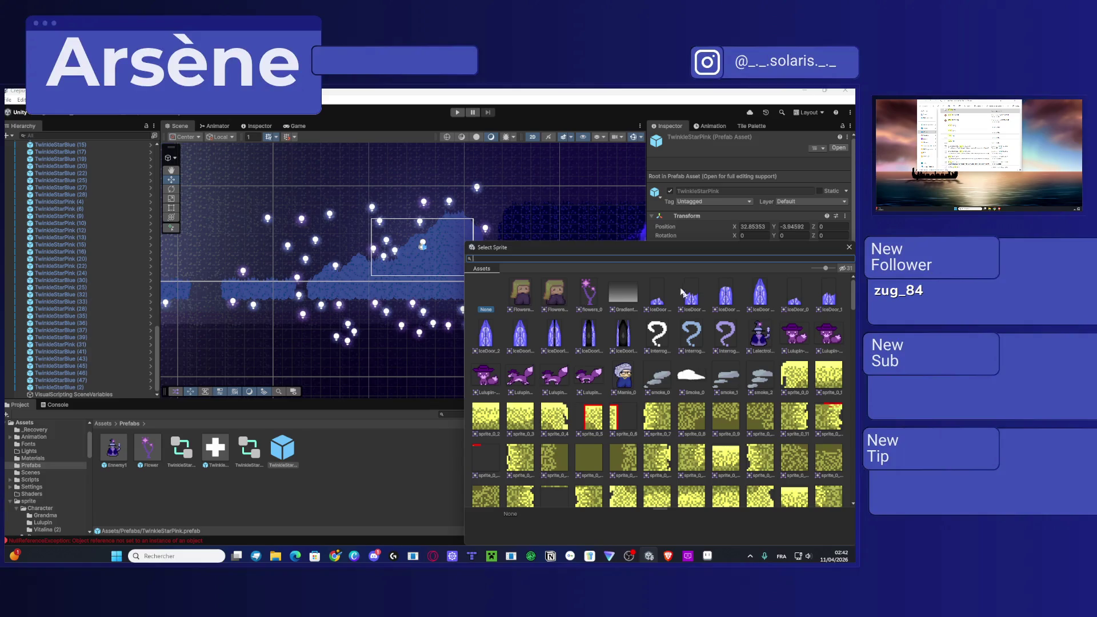
type("star")
left_click(520, 293)
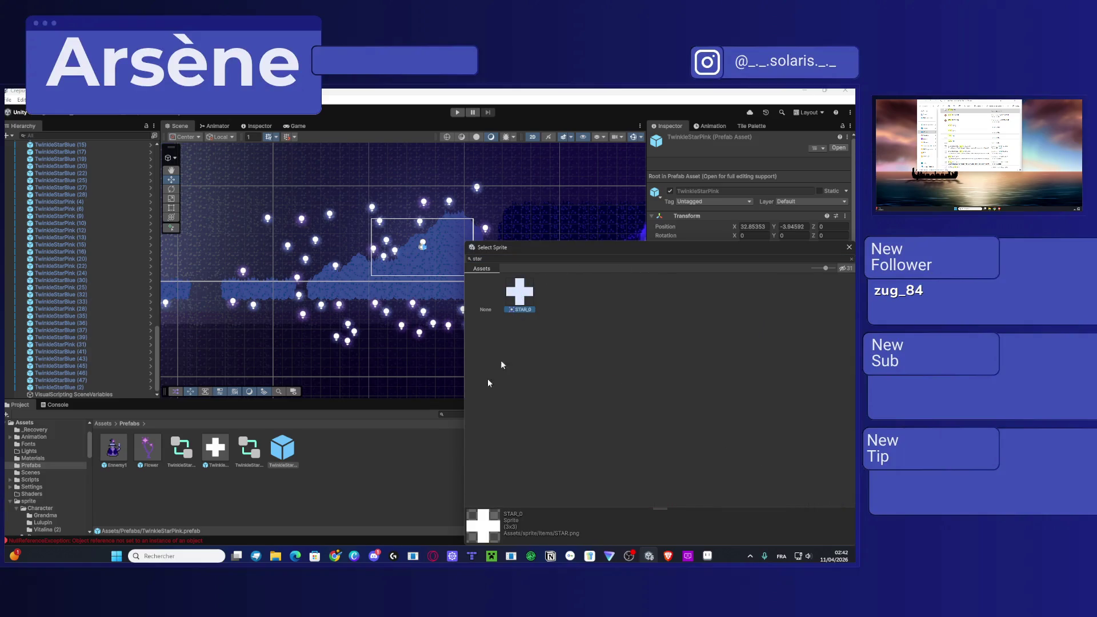
left_click(390, 469)
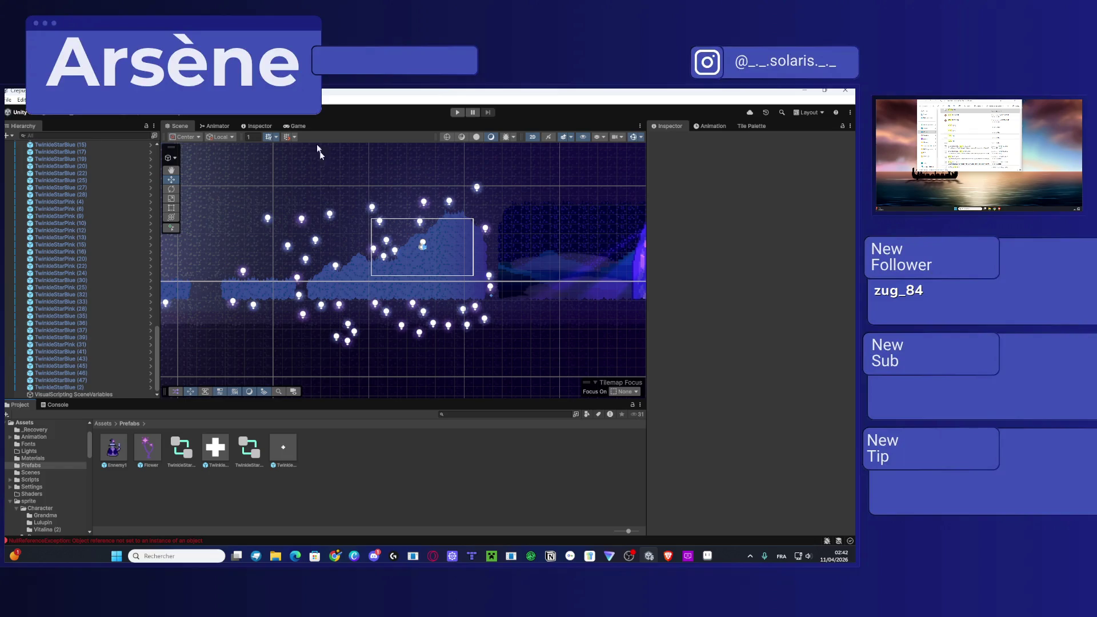
Step: Preview the stars in the Game view, then return to the Scene view
left_click(294, 126)
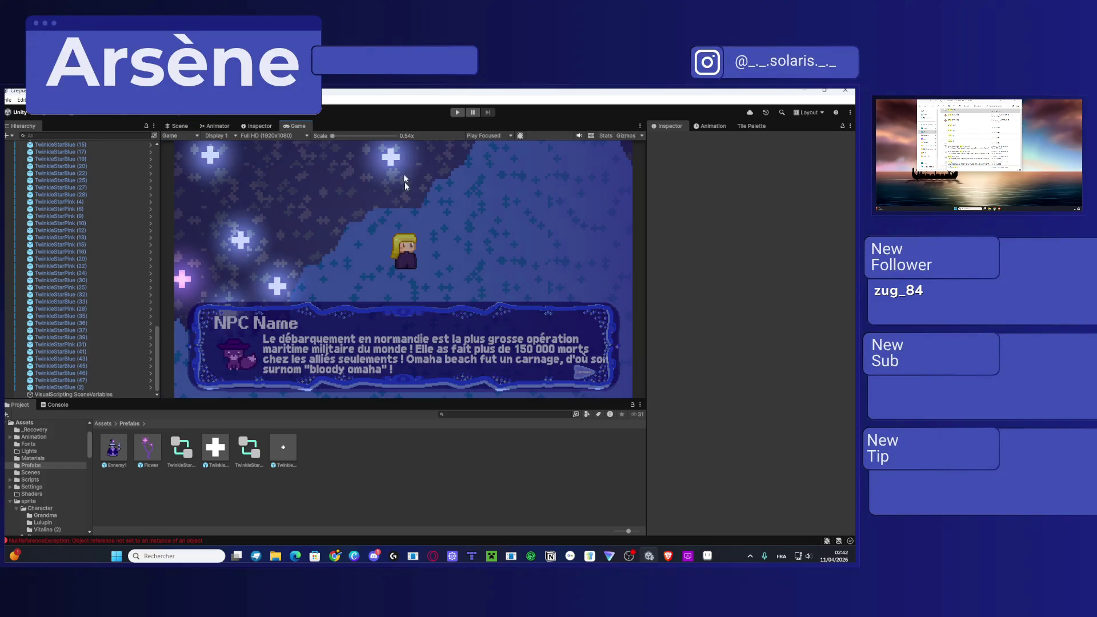
left_click(171, 128)
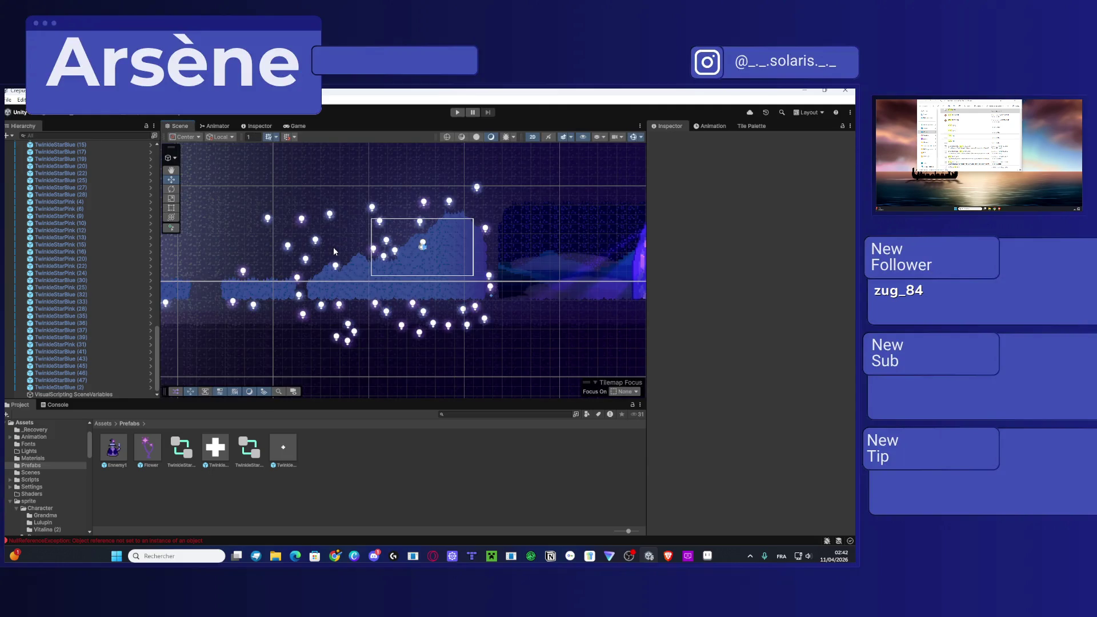
scroll(335, 280, "up", 2)
left_click_drag(371, 266, 342, 270)
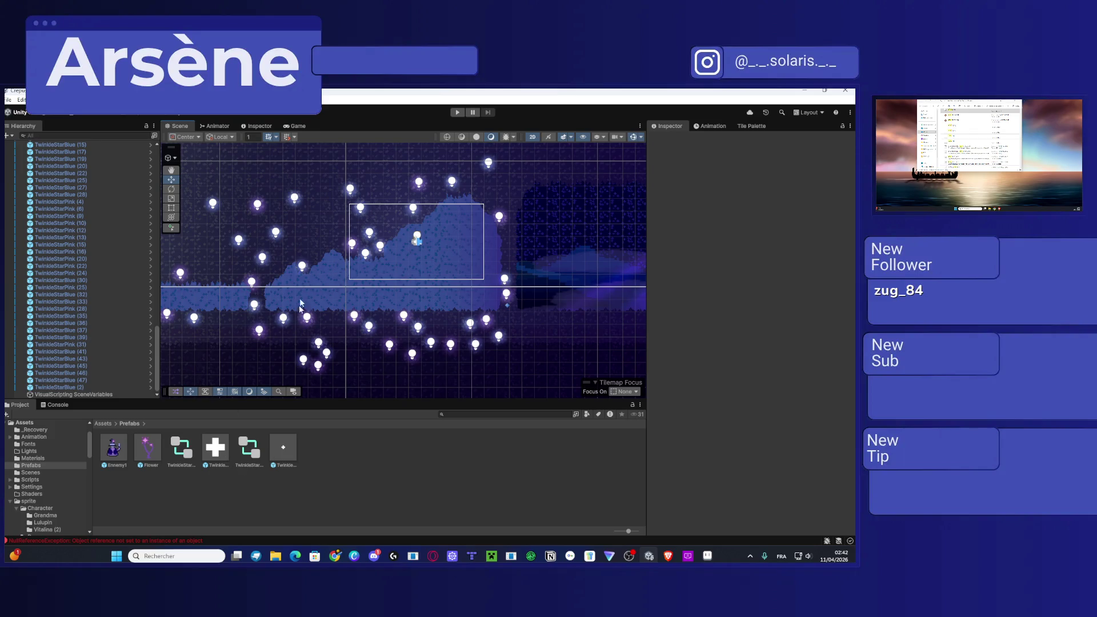
Step: Duplicate the TwinkleStarBlue and TwinkleStarPink prefabs with Ctrl+D
left_click(282, 454)
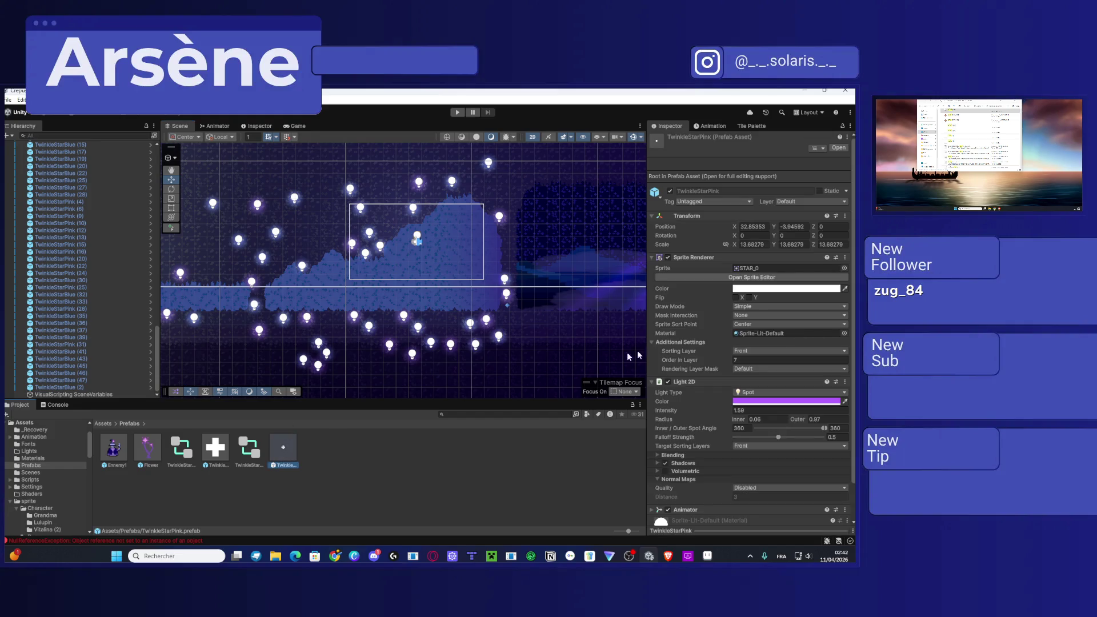
scroll(757, 331, "down", 1)
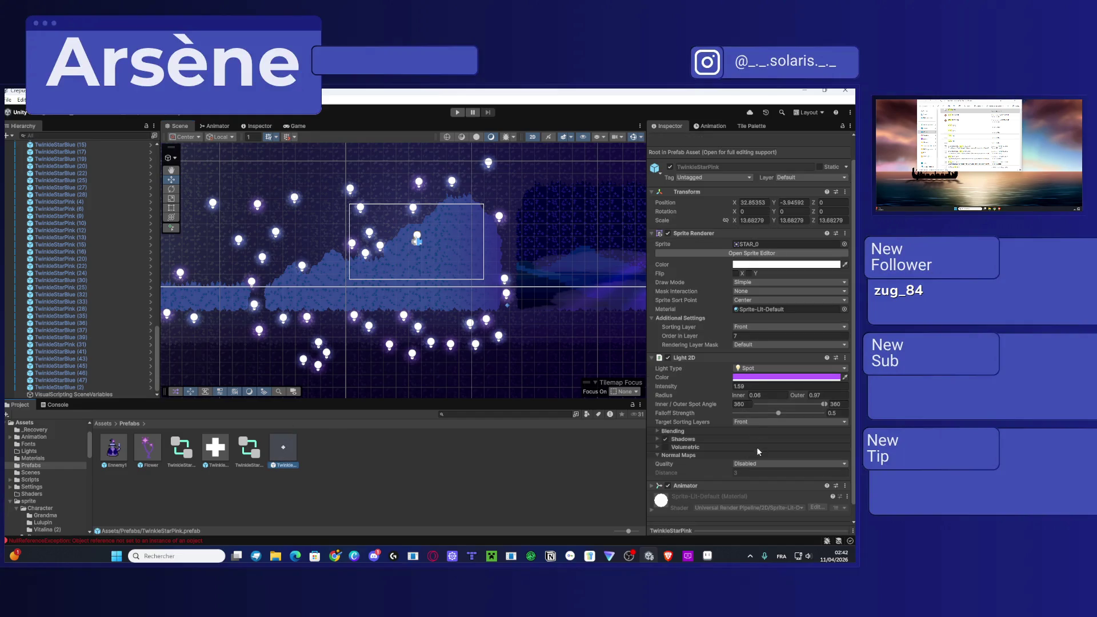
left_click(215, 453)
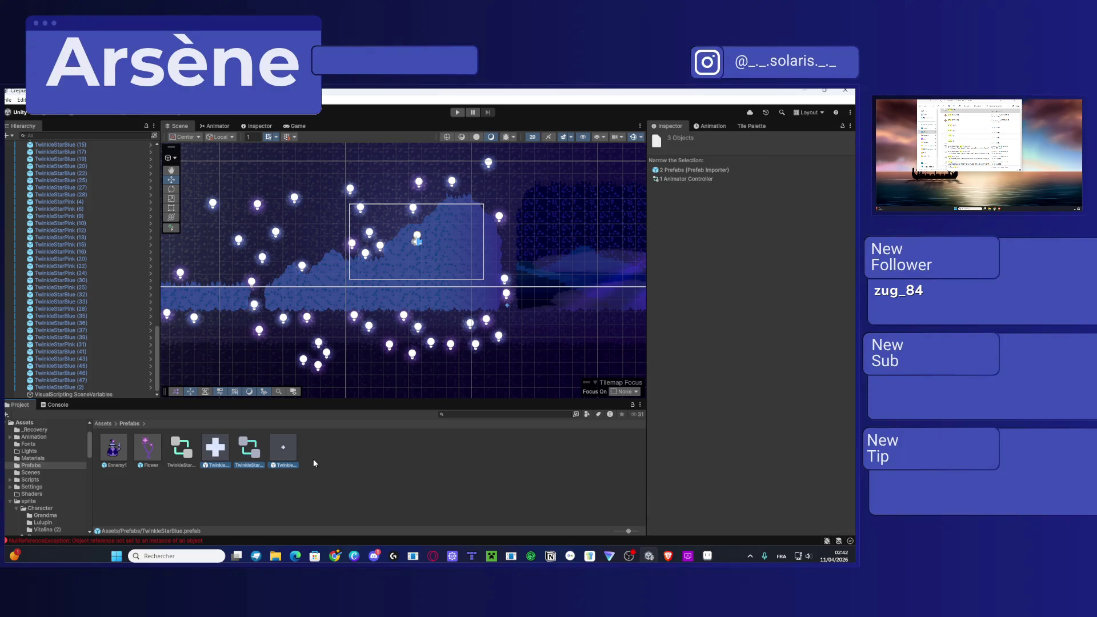
left_click(282, 455)
left_click(216, 454)
key("ctrl+d")
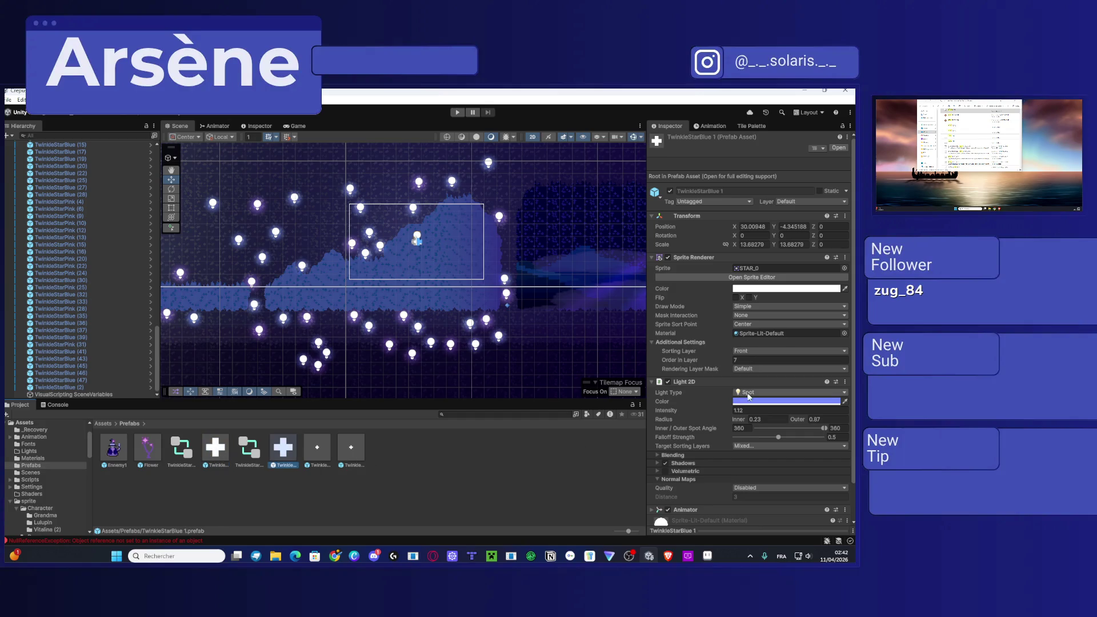
Step: Put TwinkleStarBlue 1's Sprite Renderer on the Background sorting layer
left_click(768, 351)
left_click(759, 371)
left_click(788, 351)
left_click(763, 359)
Step: Select the Back (3) background tilemap to change its sorting layer
left_click(413, 290)
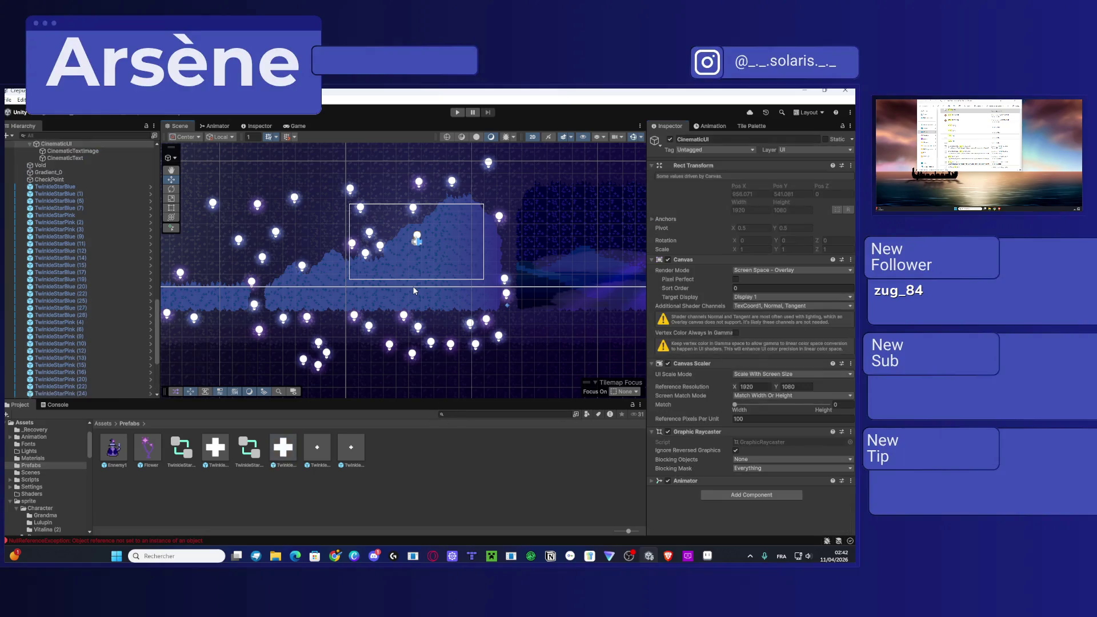
left_click(414, 290)
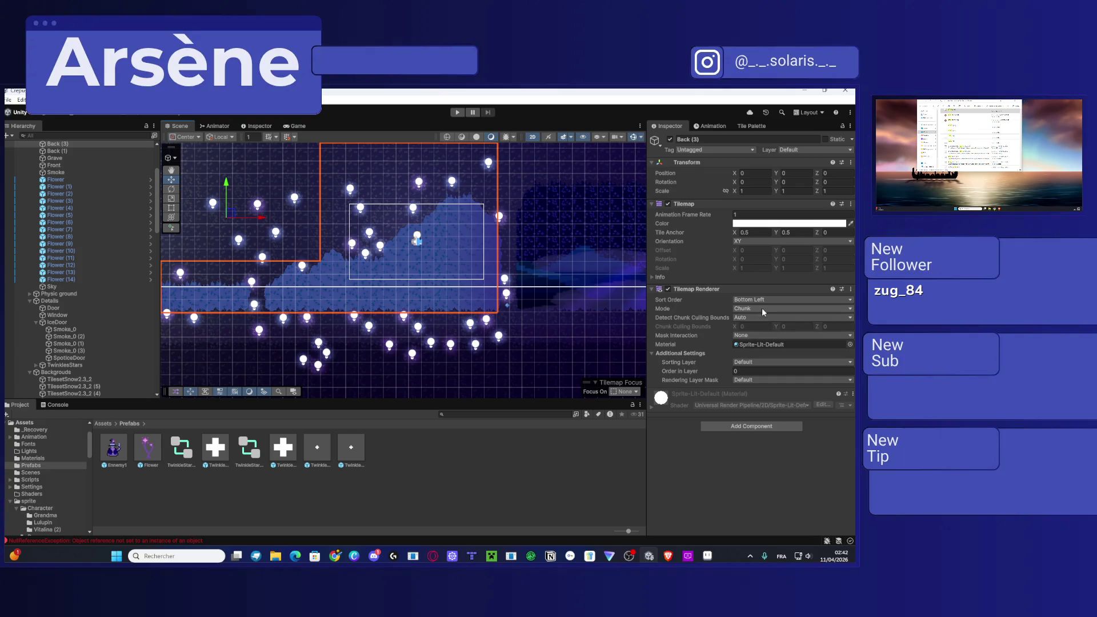
left_click(755, 361)
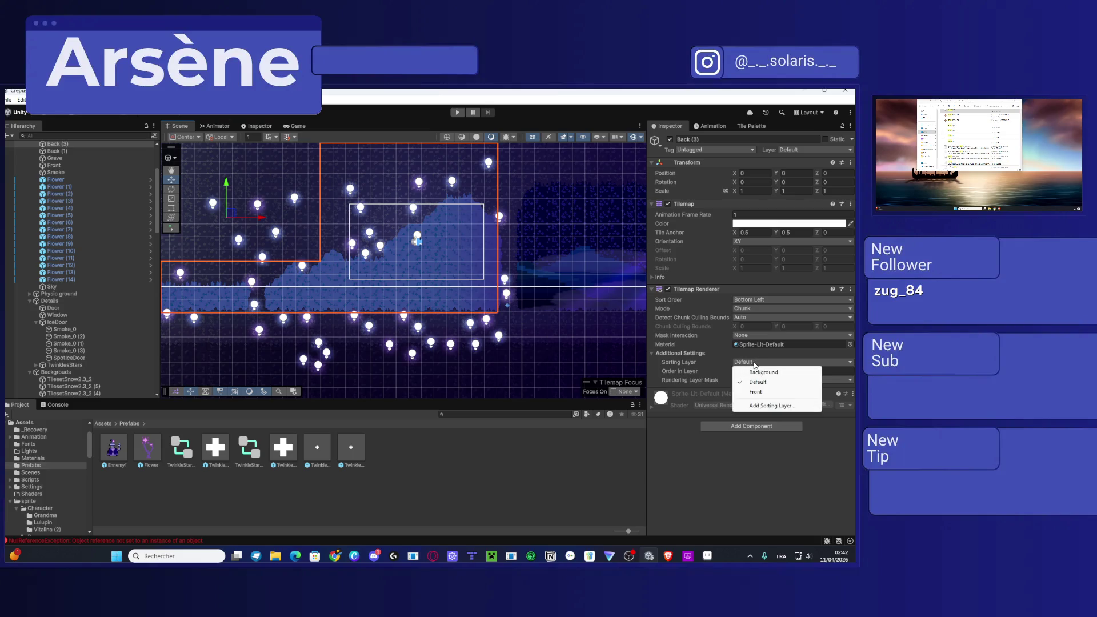
Step: Try Background on the Back (3) tilemap, undo it, and reassign the star copies' sorting layers
left_click(761, 372)
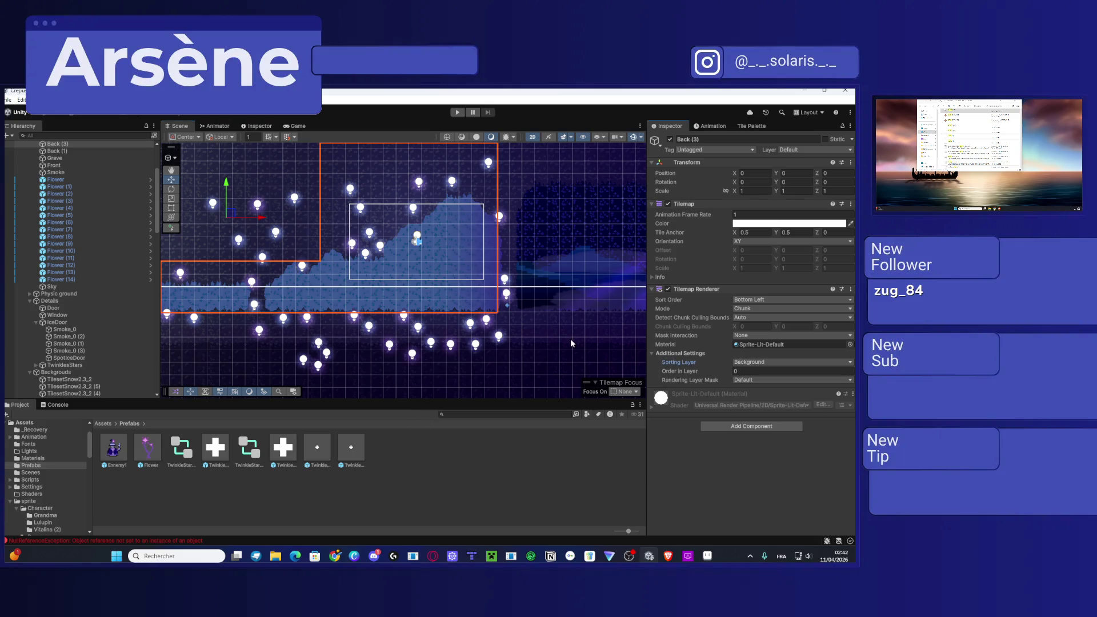
key("ctrl+z")
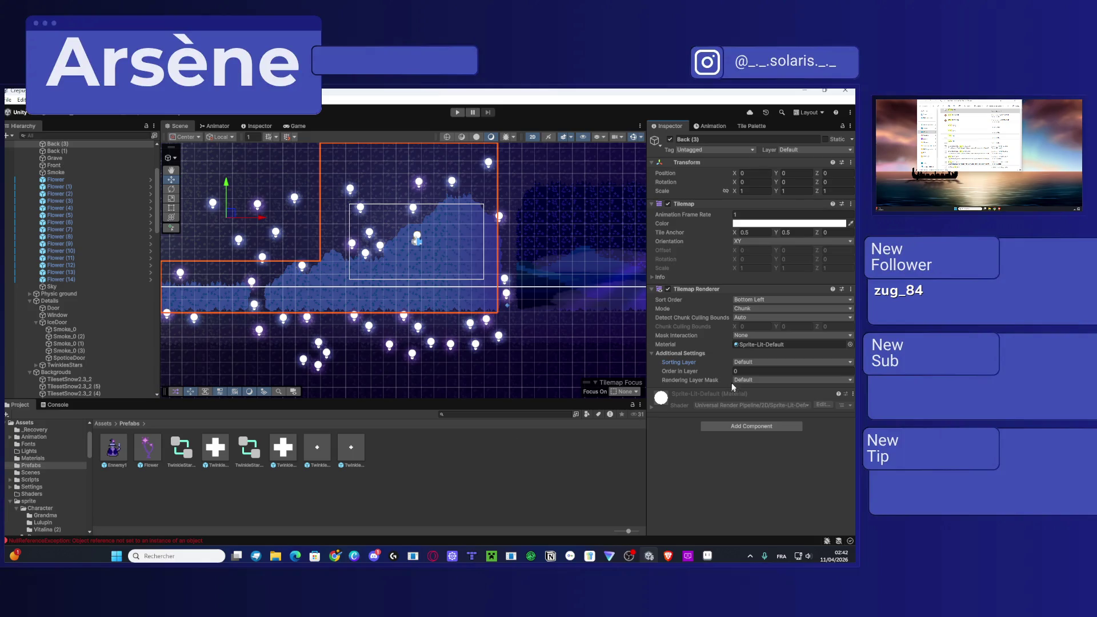
left_click(283, 448)
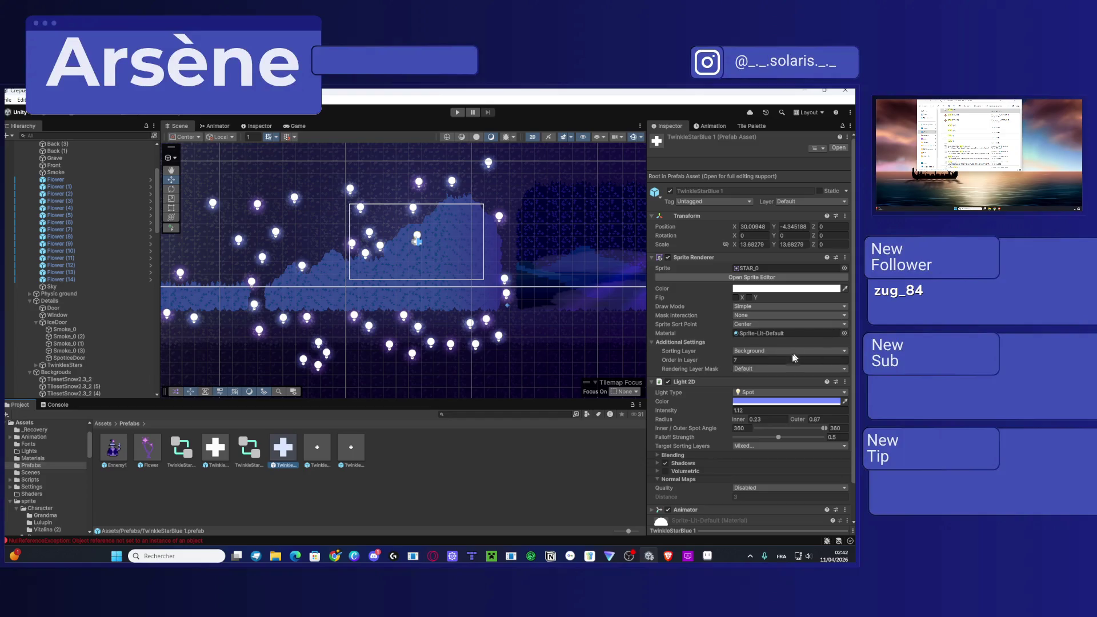
left_click(765, 351)
left_click(774, 380)
left_click(351, 448)
left_click(780, 351)
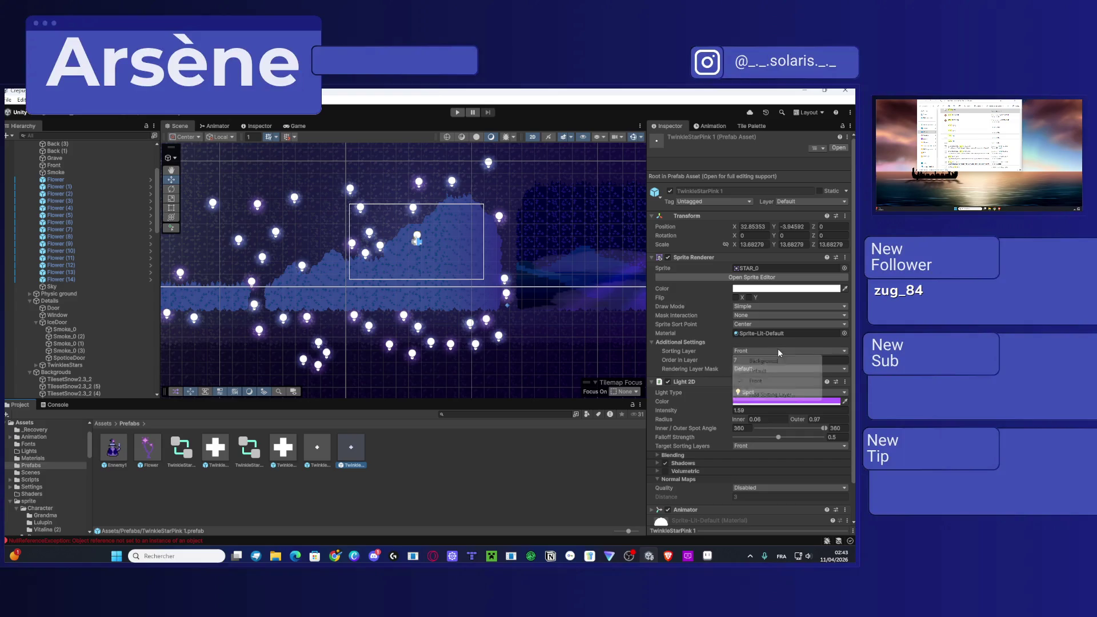
left_click(758, 380)
Step: Drag a TwinkleStarPink 1 and a TwinkleStarBlue 1 star into the sky
left_click(317, 448)
left_click(352, 447)
left_click_drag(353, 450, 442, 247)
left_click_drag(275, 455, 405, 254)
scroll(441, 283, "up", 1)
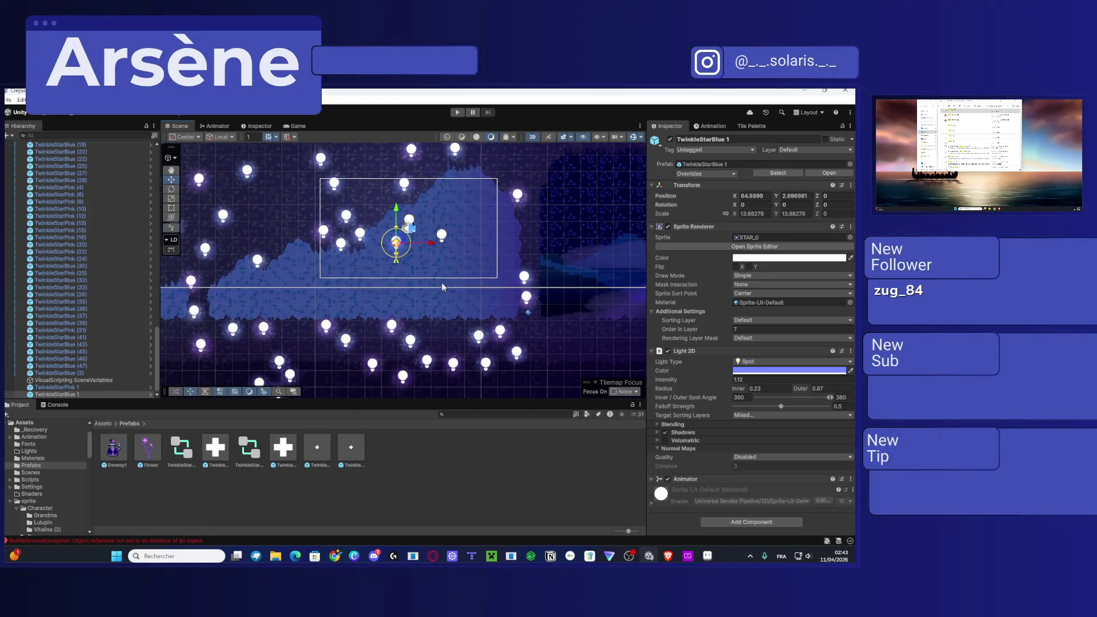
Step: Move a star down to Y 1.15 and scatter several TwinkleStarPink 1 stars across the sky
scroll(443, 288, "up", 2)
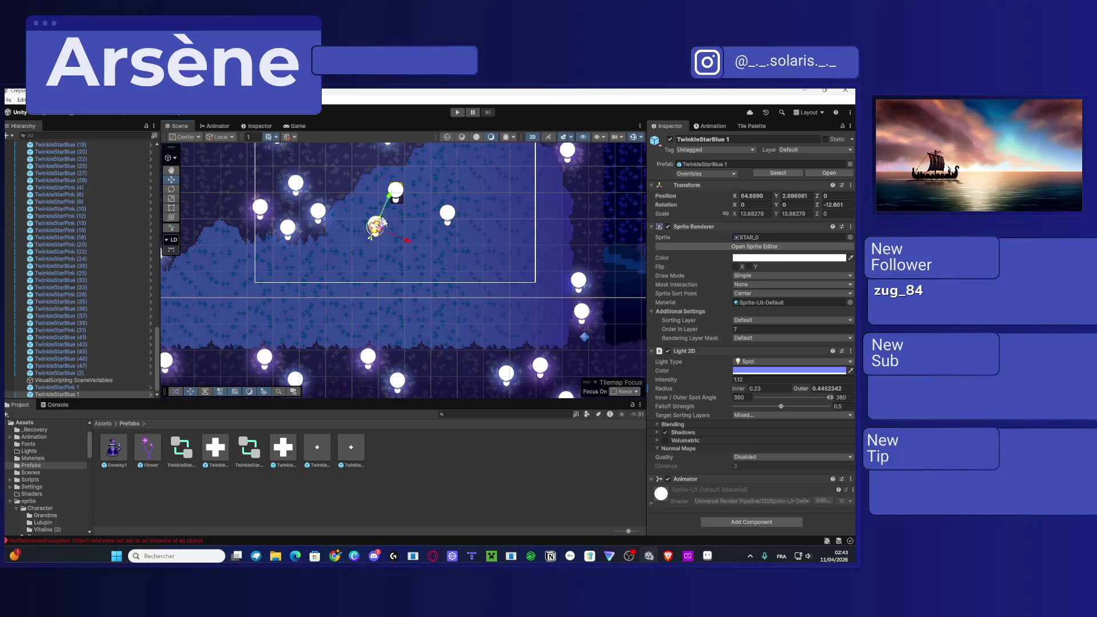
left_click_drag(368, 203, 379, 243)
left_click_drag(340, 458, 481, 256)
left_click_drag(351, 451, 258, 280)
left_click_drag(334, 342, 334, 341)
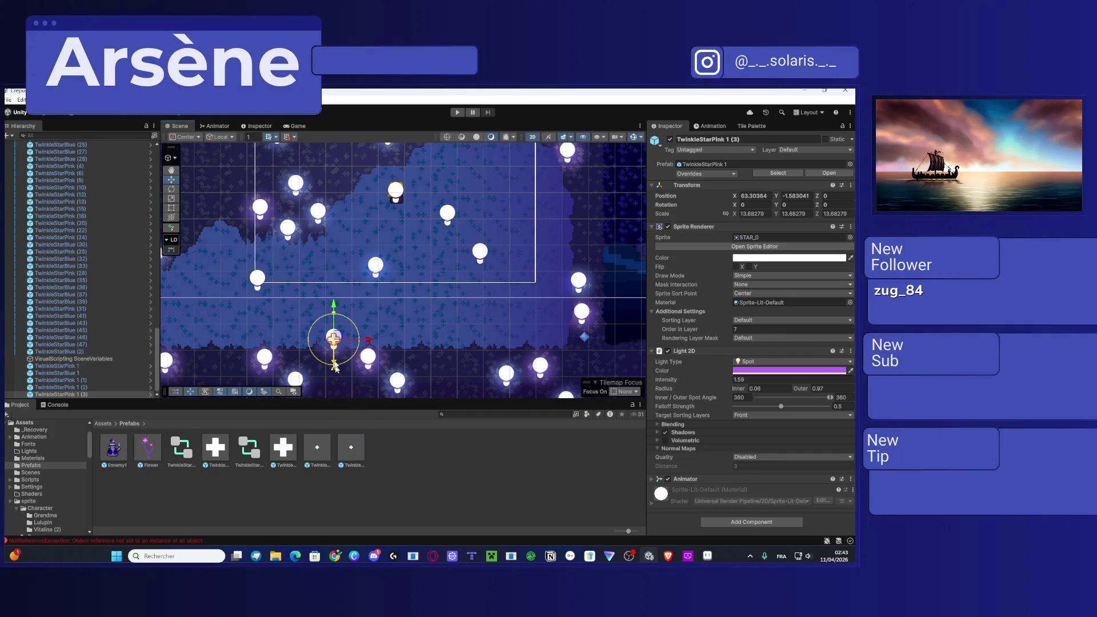
mouse_move(350, 439)
left_mouse_down()
mouse_move(232, 343)
mouse_move(179, 266)
mouse_move(209, 275)
left_mouse_up()
left_click(351, 451)
left_click_drag(351, 452, 195, 323)
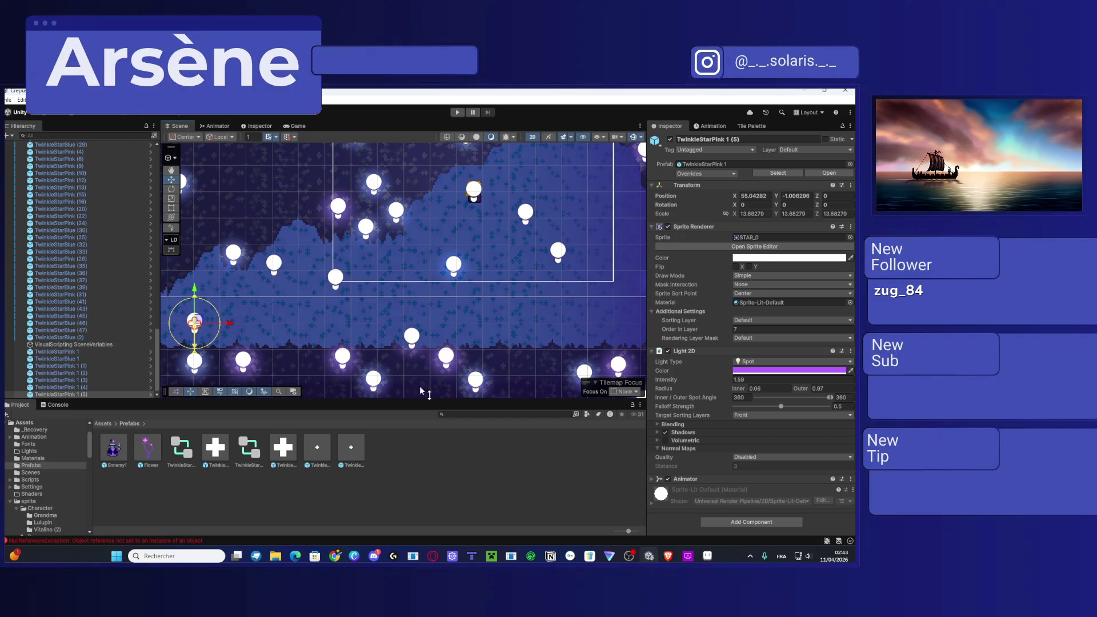
Step: Add several TwinkleStarBlue 1 stars around the sky, up to TwinkleStarBlue 1 (4)
mouse_move(313, 451)
left_mouse_down()
mouse_move(286, 455)
mouse_move(563, 306)
left_mouse_up()
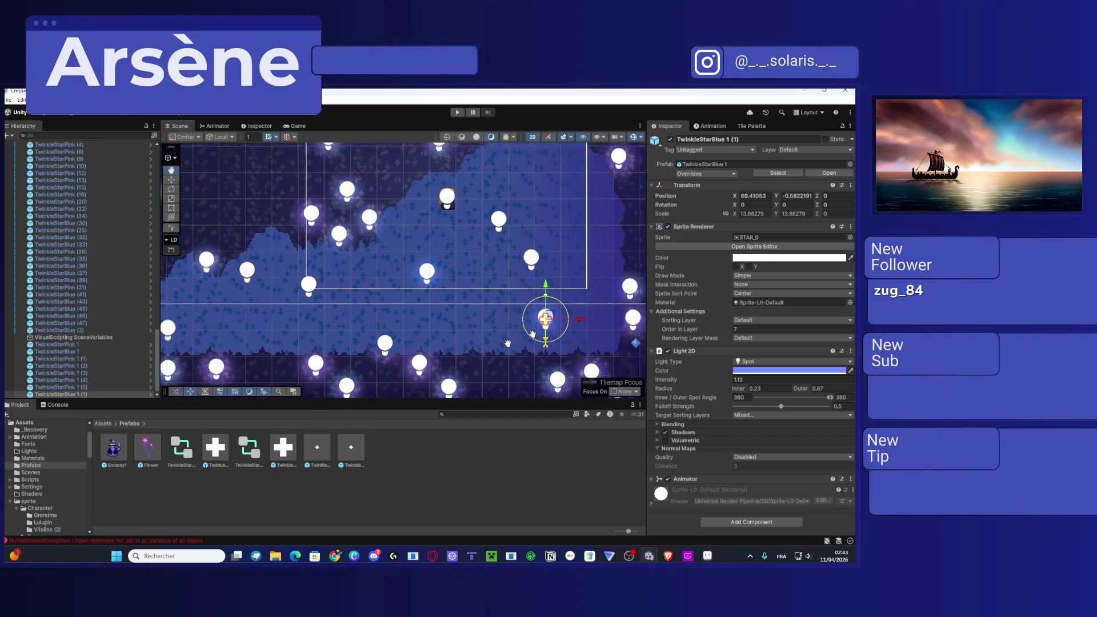
mouse_move(270, 451)
left_mouse_down()
mouse_move(282, 448)
mouse_move(338, 281)
left_mouse_up()
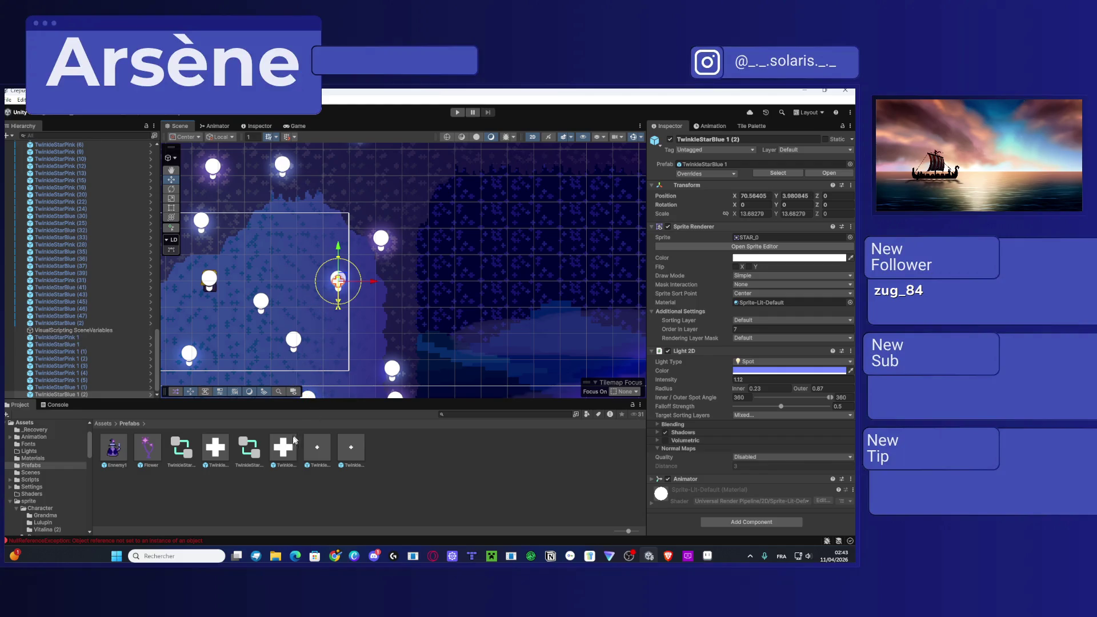
left_click_drag(271, 284, 278, 216)
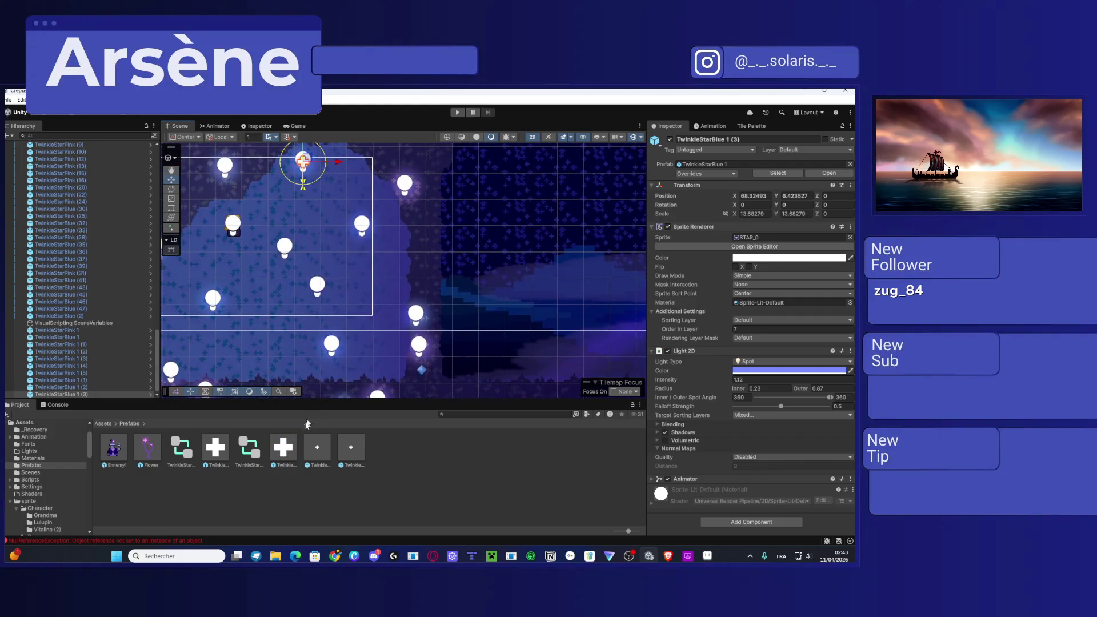
mouse_move(287, 455)
left_mouse_down()
mouse_move(375, 342)
mouse_move(272, 334)
mouse_move(354, 316)
mouse_move(483, 312)
mouse_move(449, 247)
left_mouse_up()
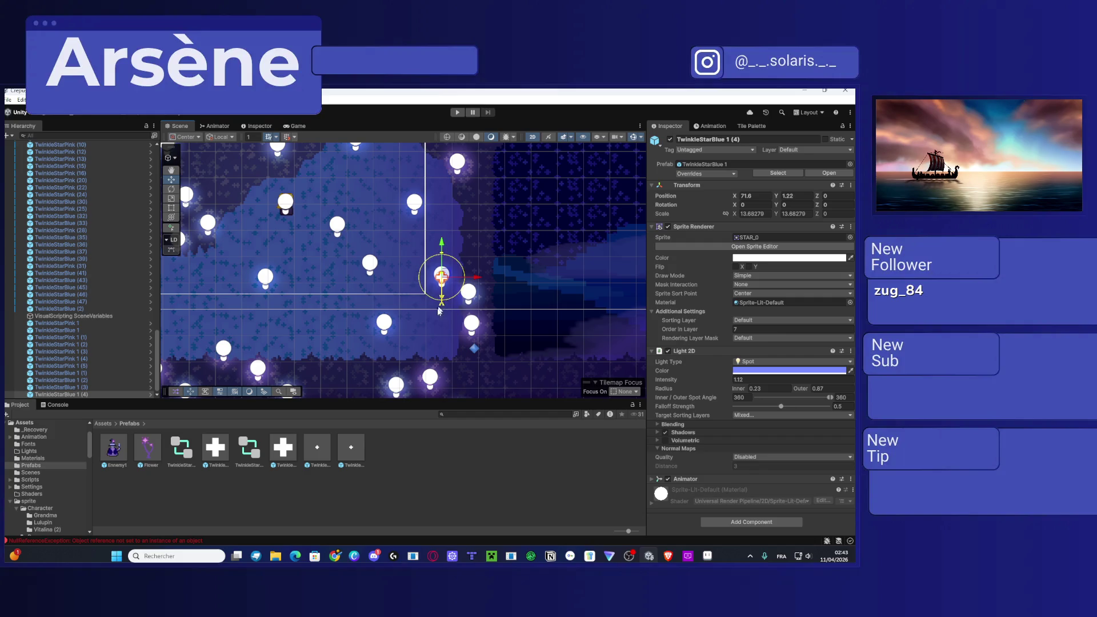
scroll(293, 313, "down", 1)
scroll(293, 313, "up", 1)
left_click(283, 447)
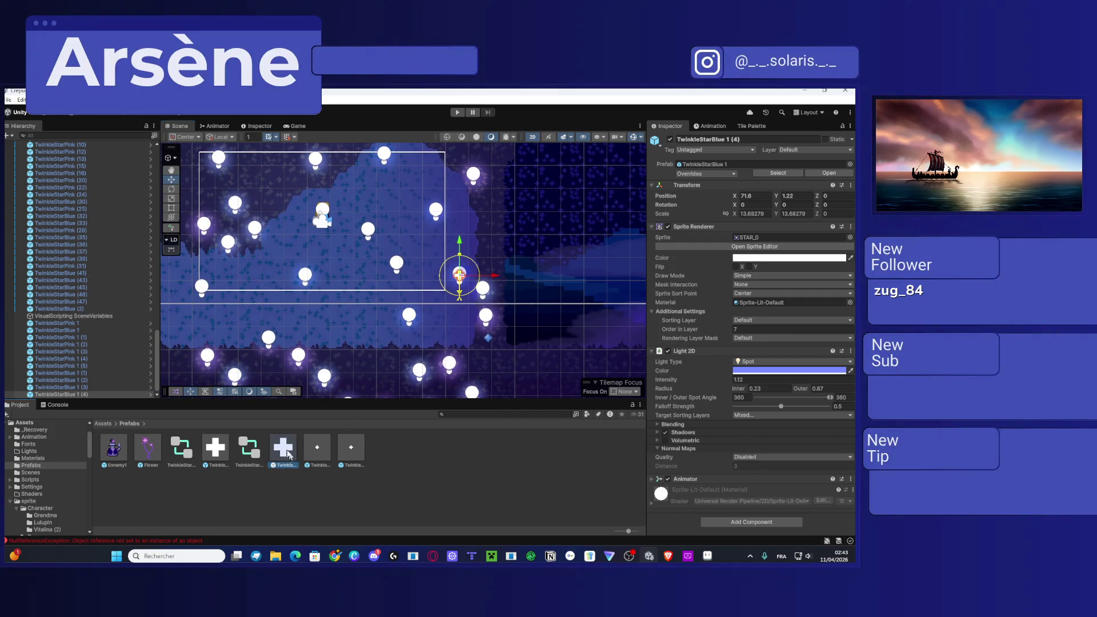
Step: Set the TwinkleStarBlue 1 prefab's X and Y scale to 9
left_click(741, 245)
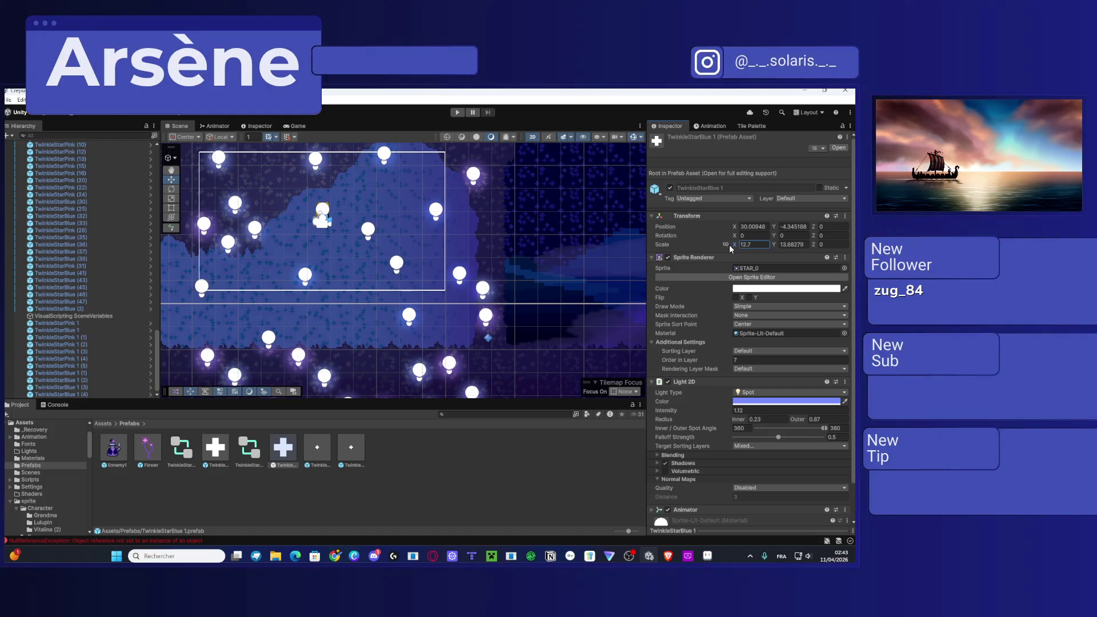
key("Return")
type("9.3")
key("Return")
type("9")
left_click(792, 245)
type("9")
Step: Check the Game view, then raise TwinkleStarPink 1's Light 2D intensity to 4.6
left_click(361, 453)
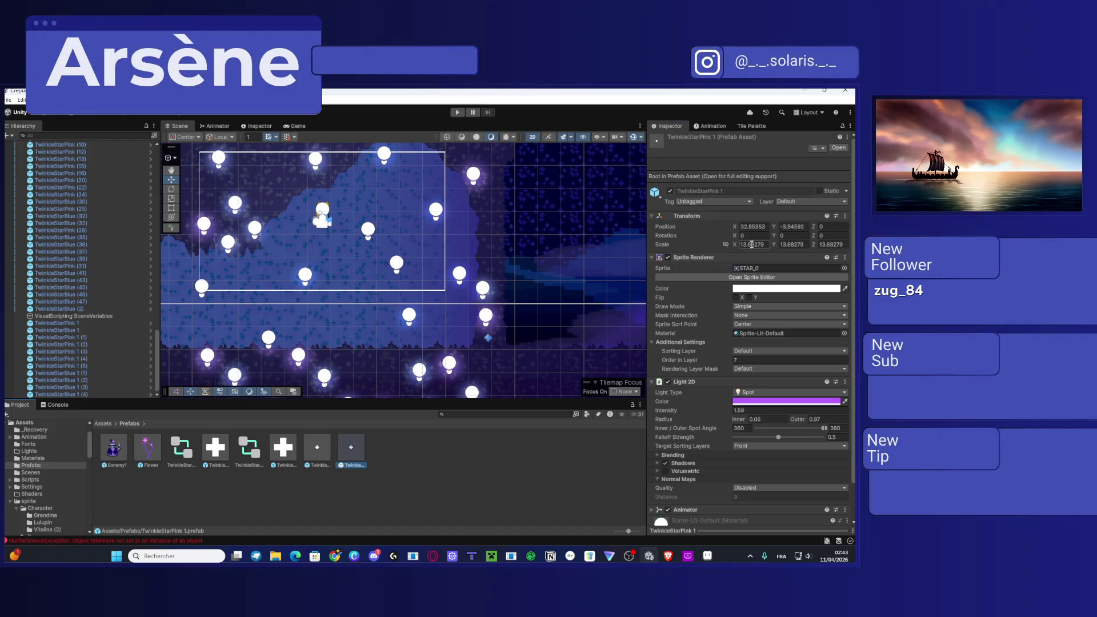
left_click(574, 454)
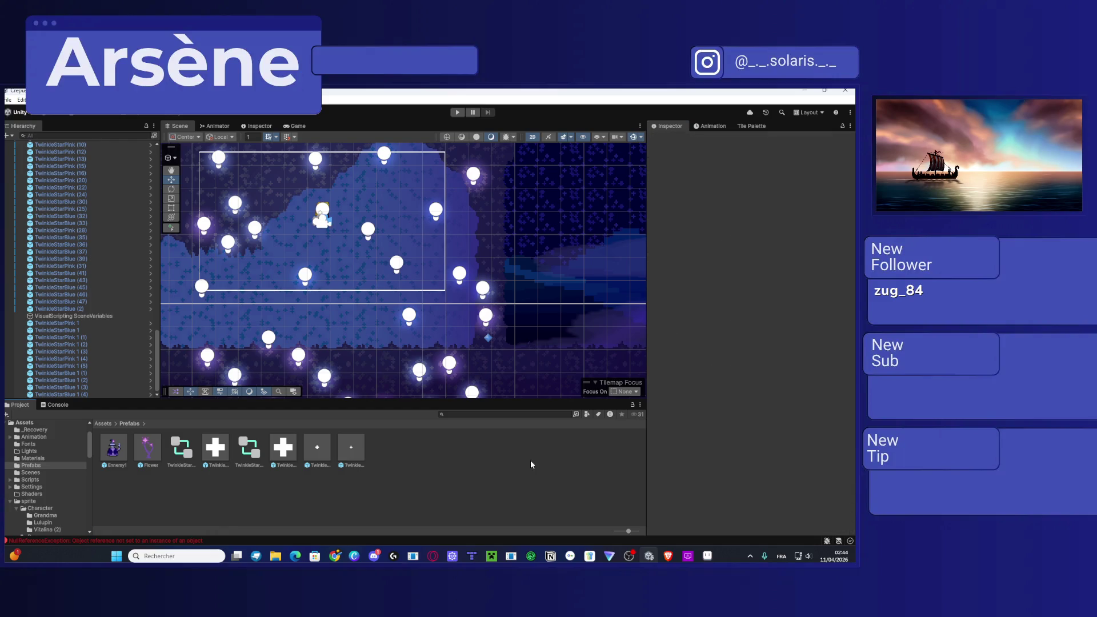
left_click(295, 126)
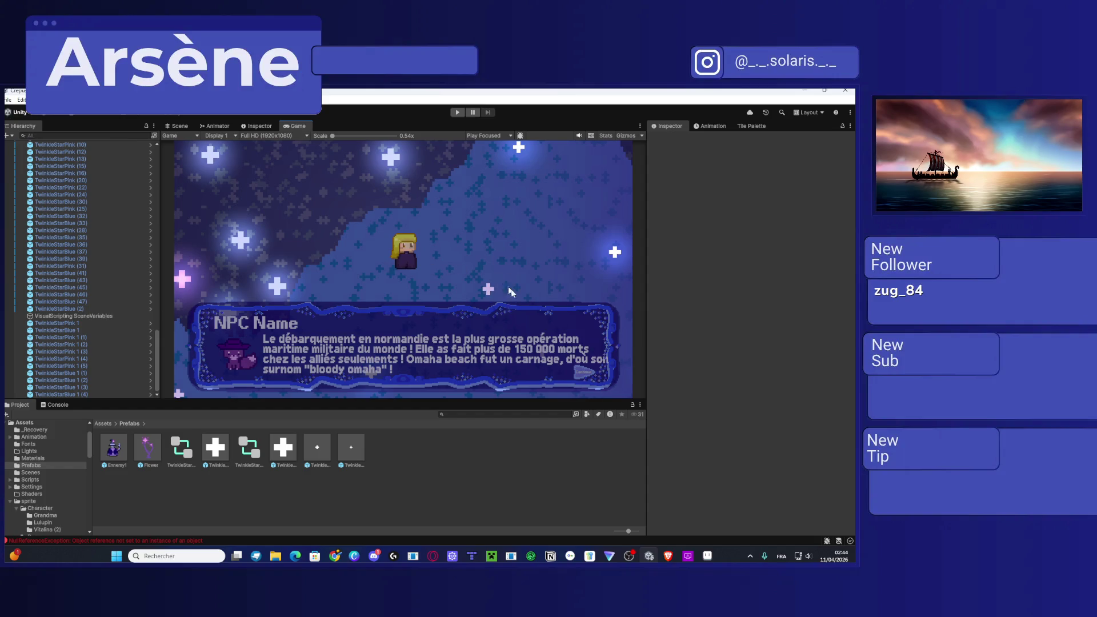
left_click(177, 126)
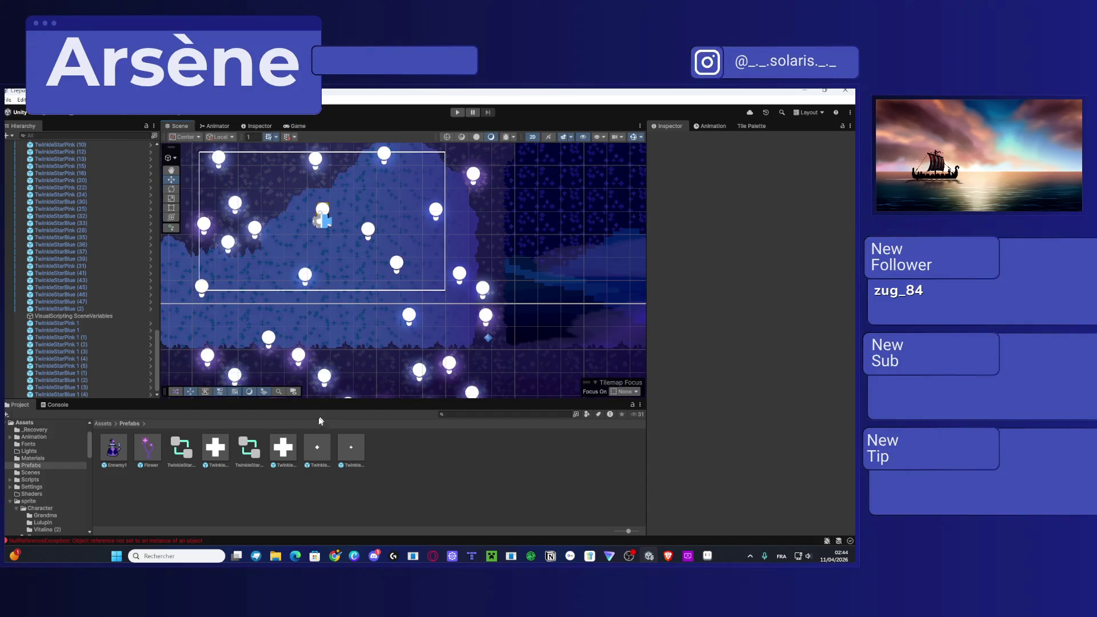
left_click(351, 448)
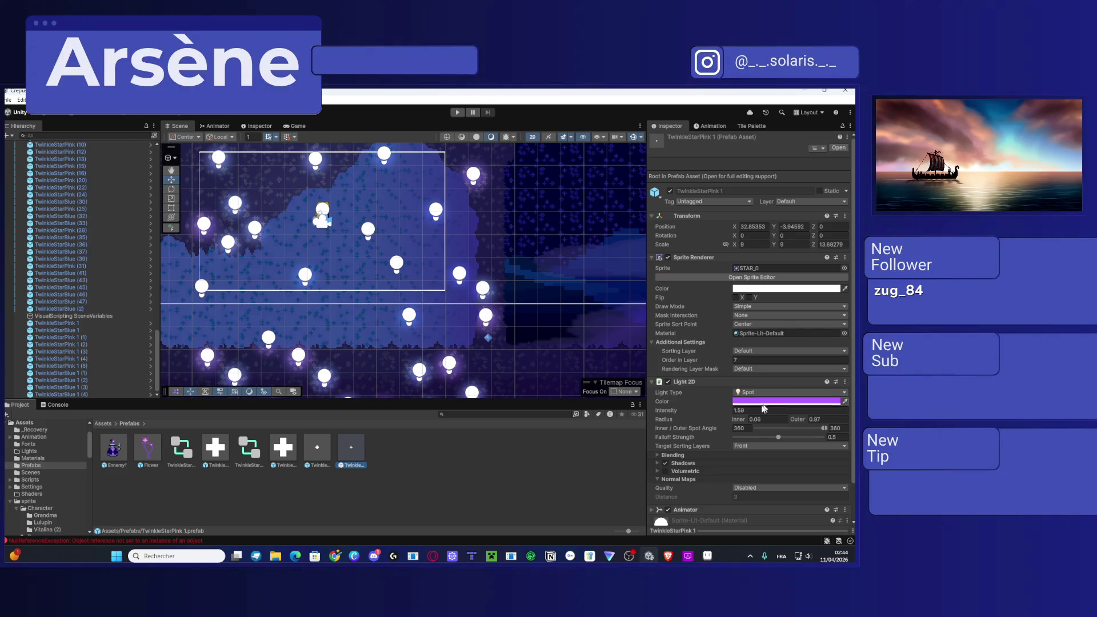
left_click_drag(658, 416, 684, 416)
Step: Raise TwinkleStarBlue 1's Light 2D intensity to about 4.11 and preview the Game view
left_click(286, 454)
left_click_drag(668, 414, 691, 415)
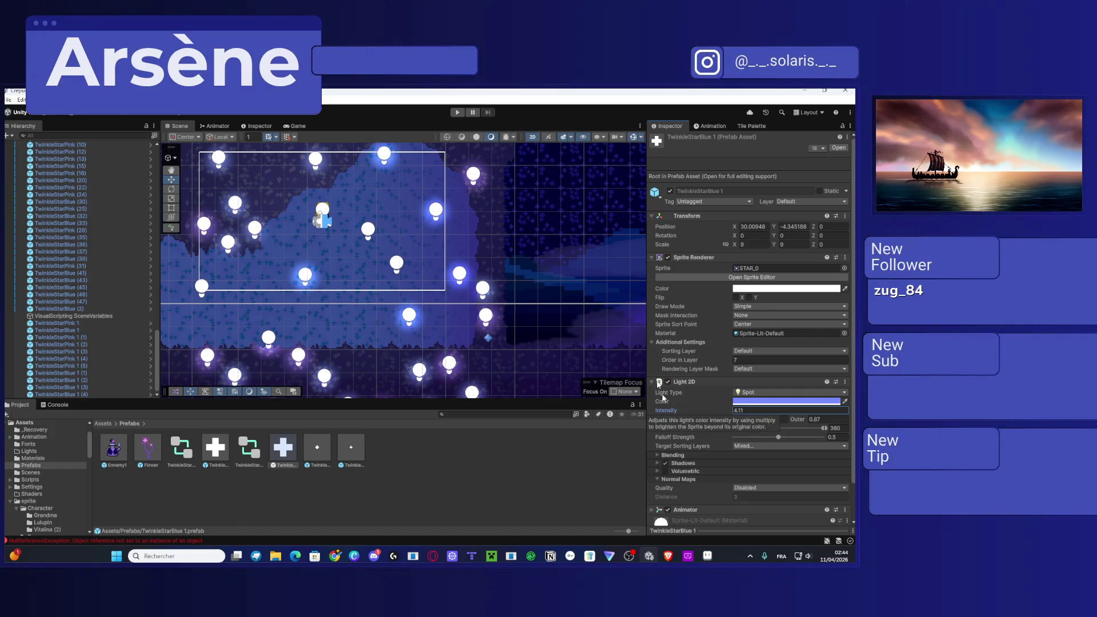
left_click(303, 127)
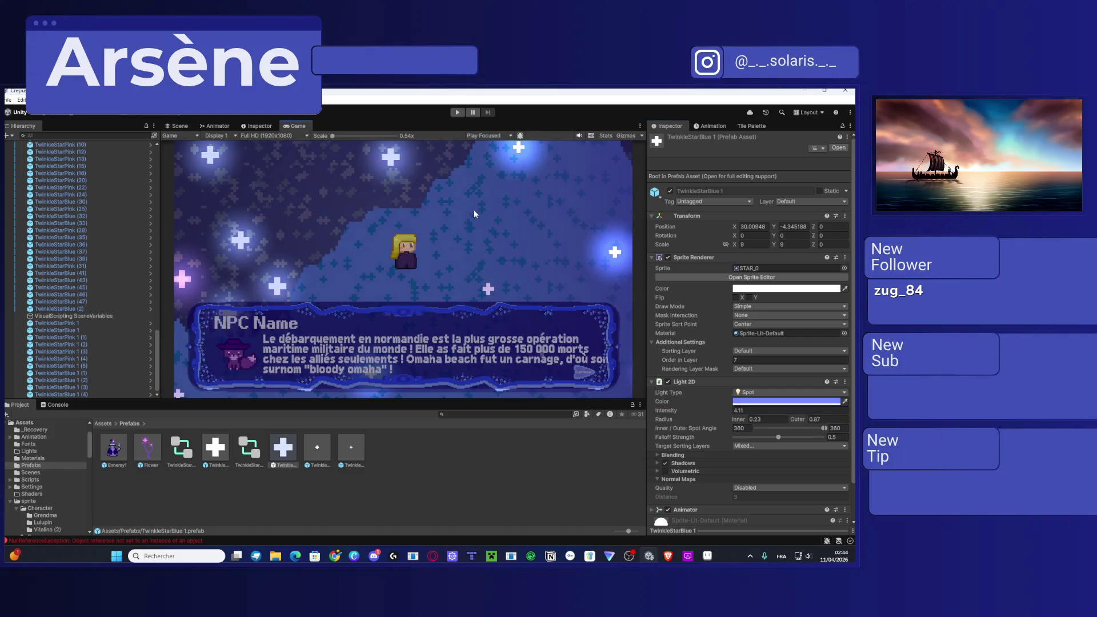
Step: Play-test the scene, walking the character left and right, then stop
key("ctrl+p")
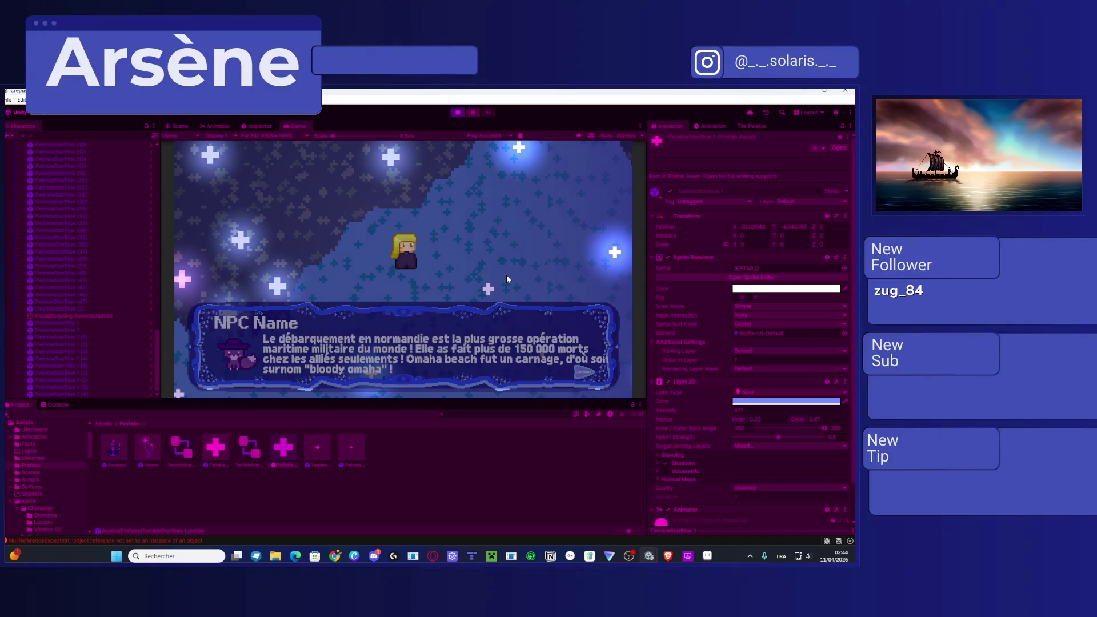
key("space")
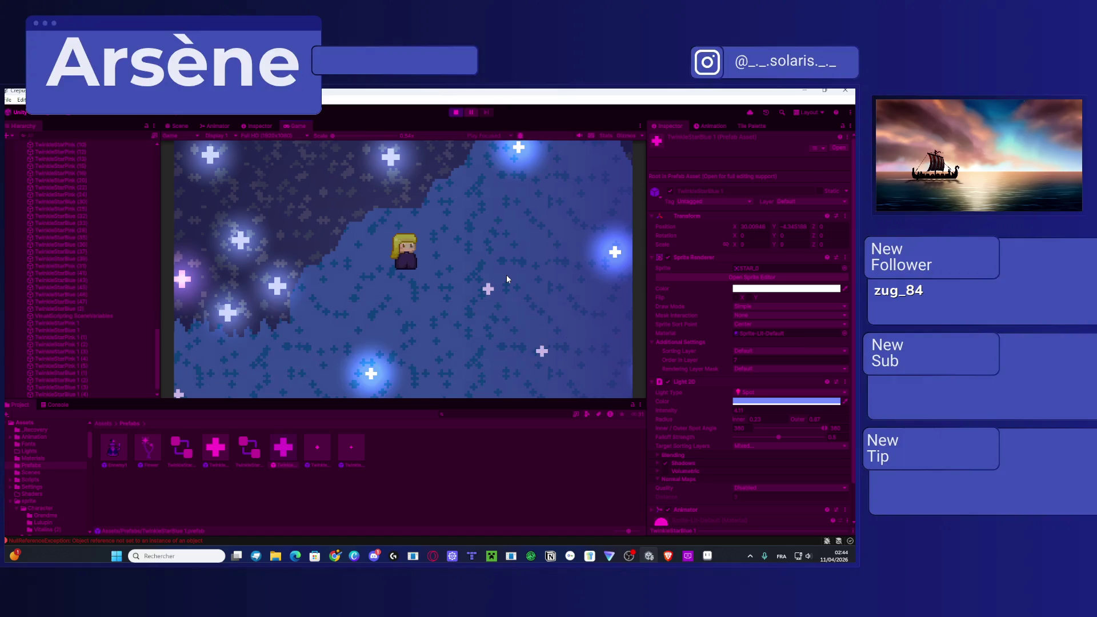
key("Left")
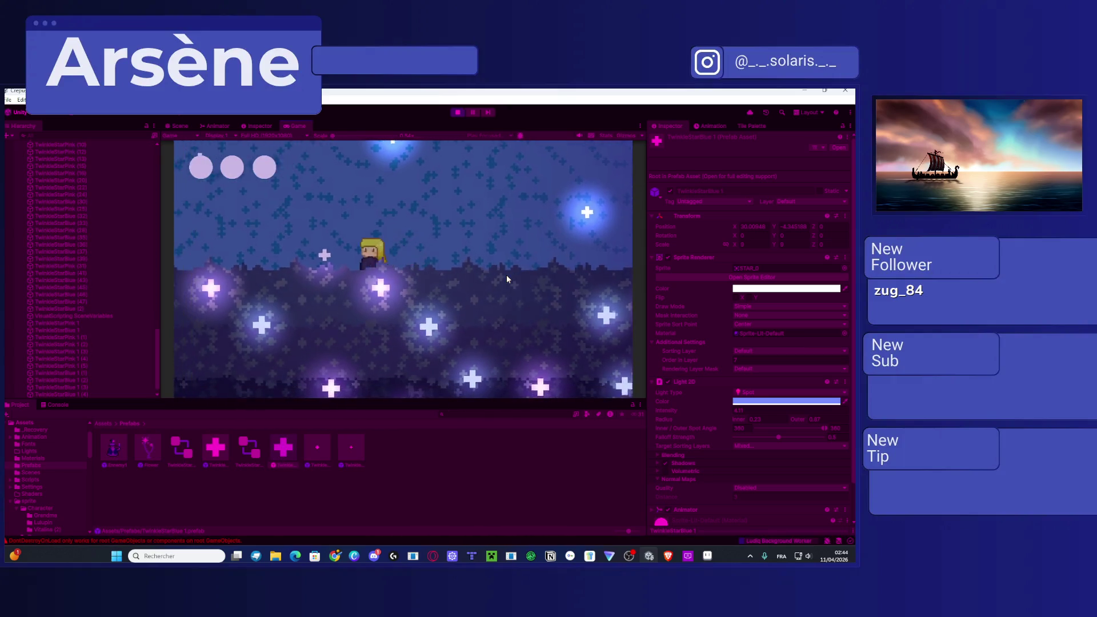
key("Right")
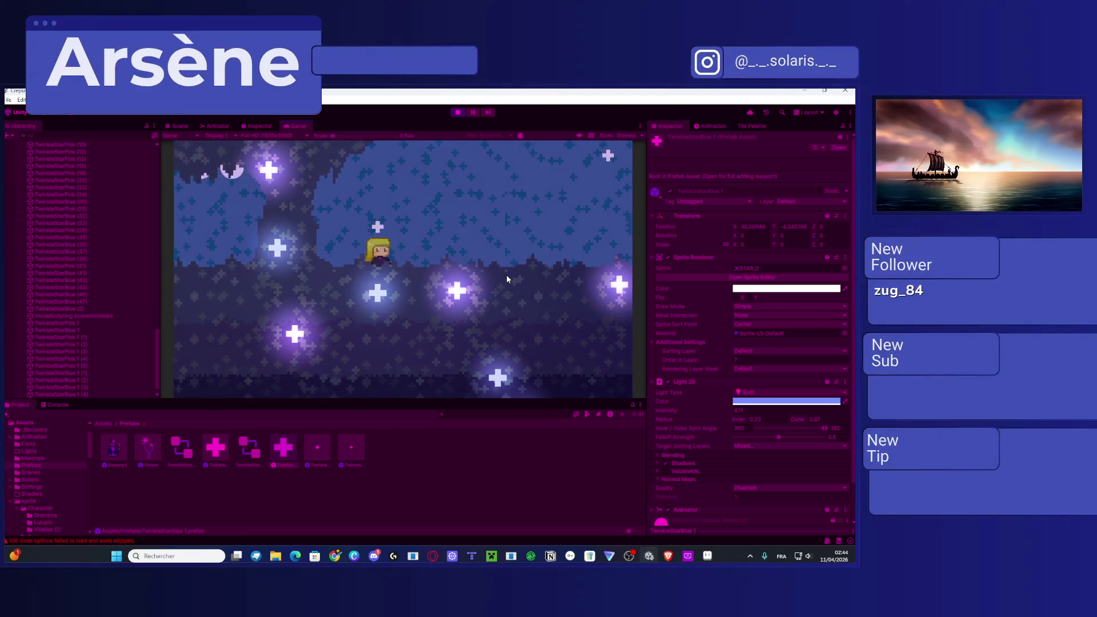
left_click(458, 112)
Step: Set both star prefabs' Light 2D Target Sorting Layers to Default
left_click(351, 448)
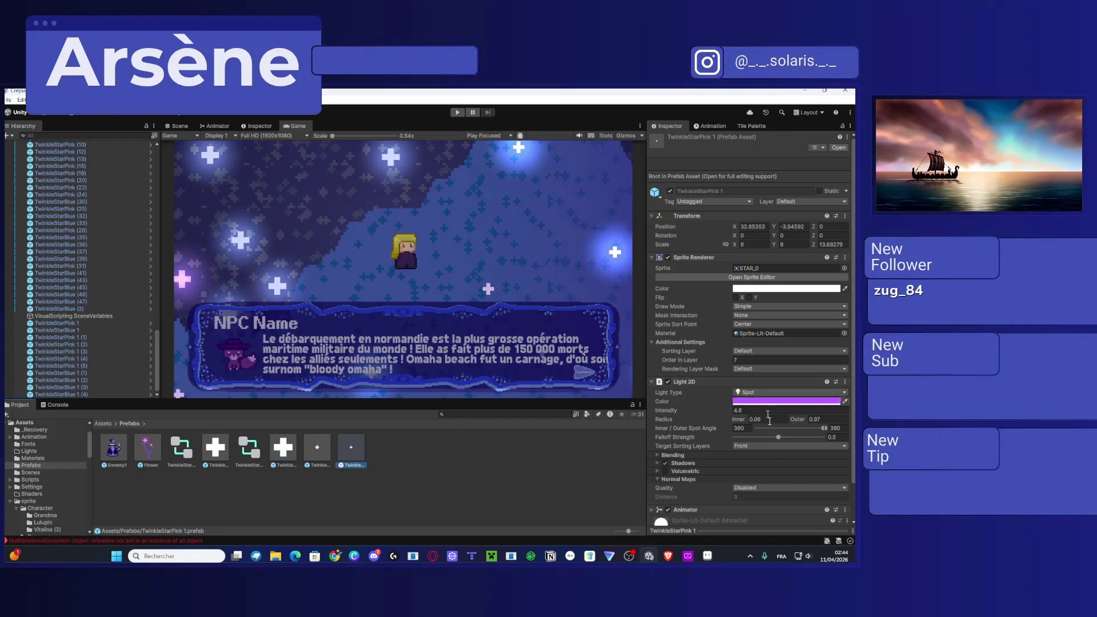
left_click(756, 446)
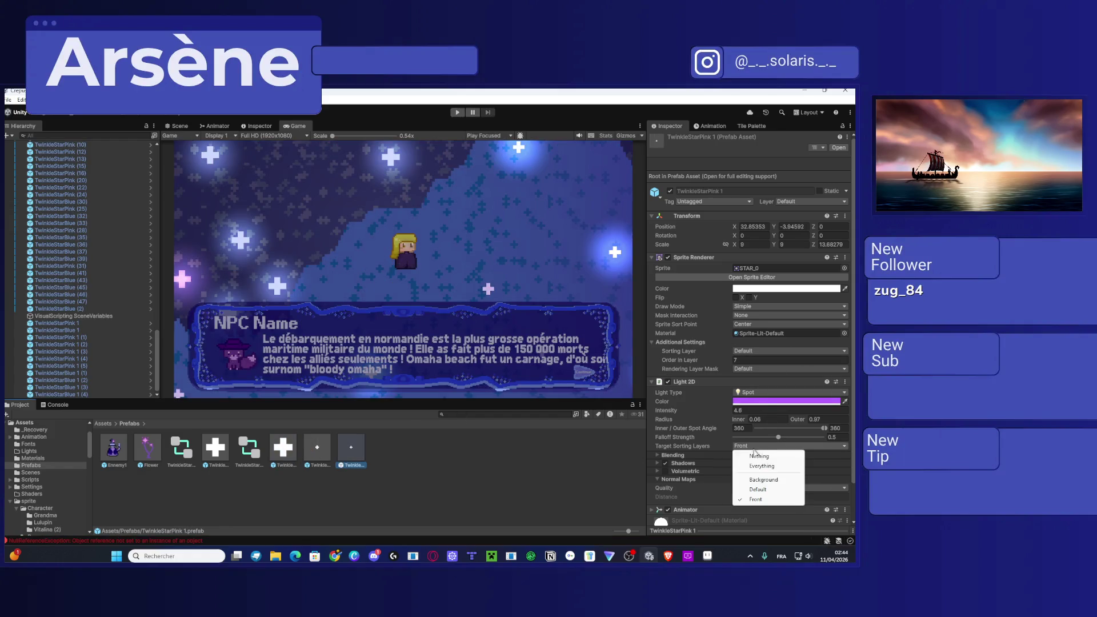
left_click(760, 489)
left_click(283, 448)
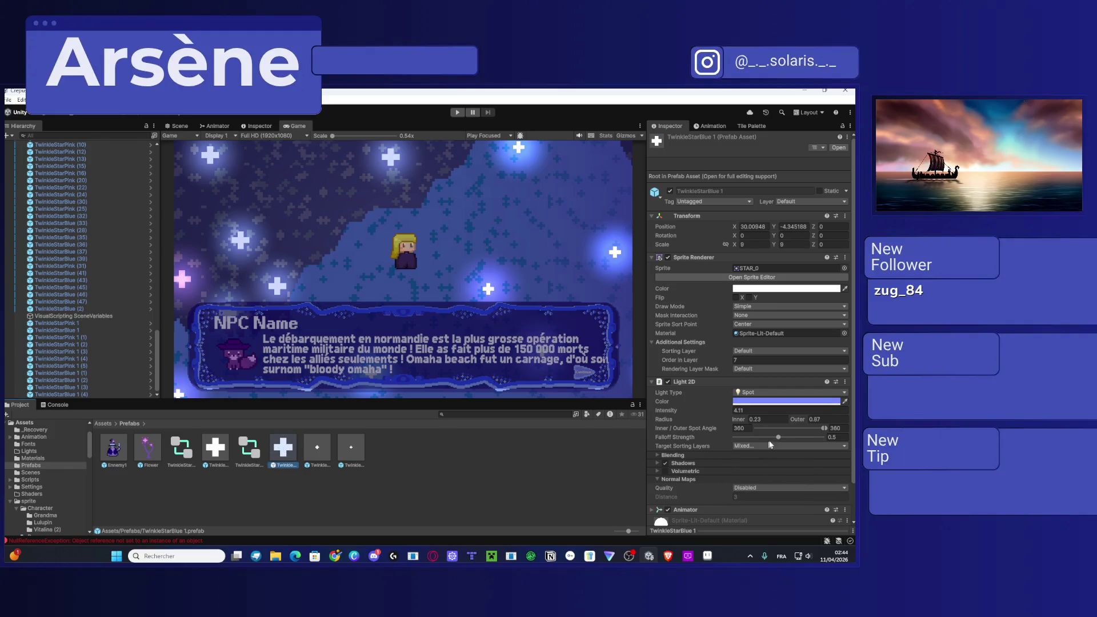
left_click(760, 488)
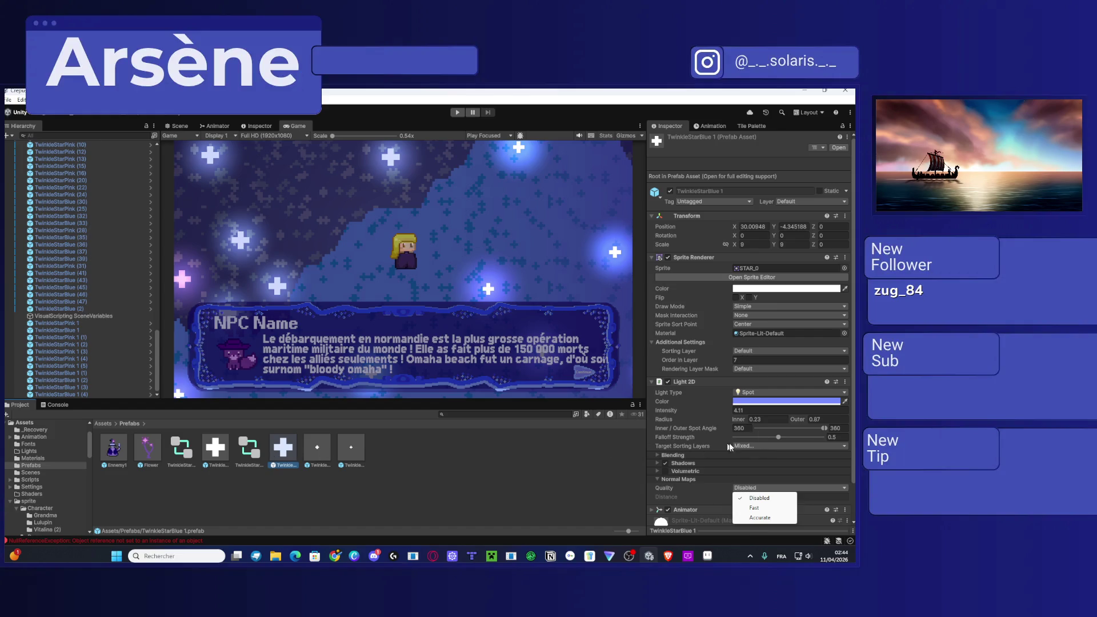
left_click(760, 446)
left_click(757, 499)
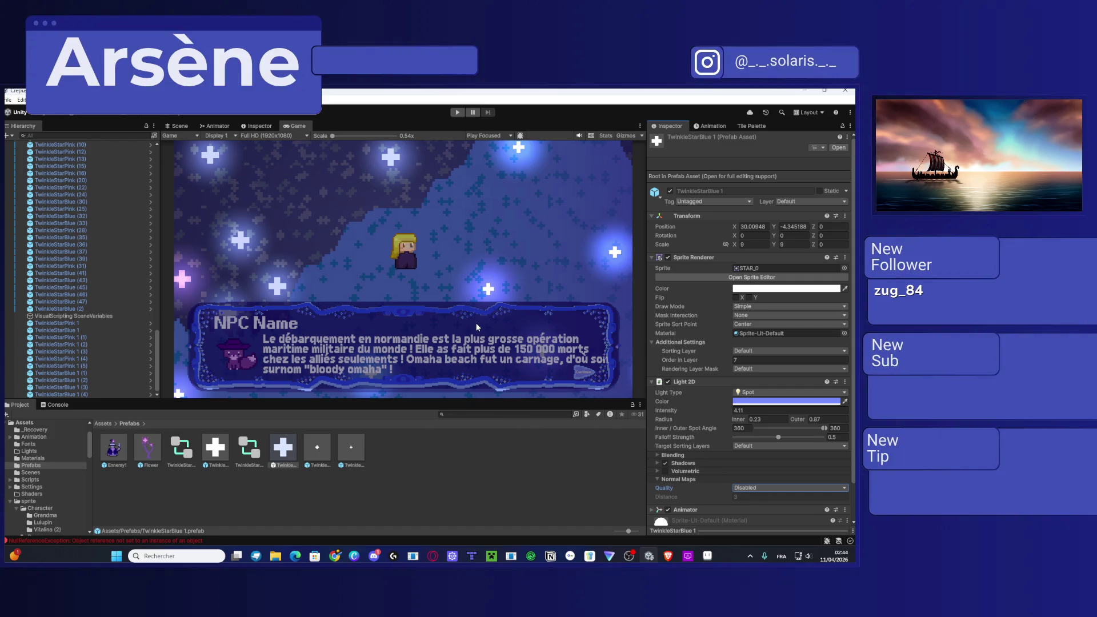
Step: Play-test again, walking around and lowering Order in Layer from 7 to -4
left_click(457, 113)
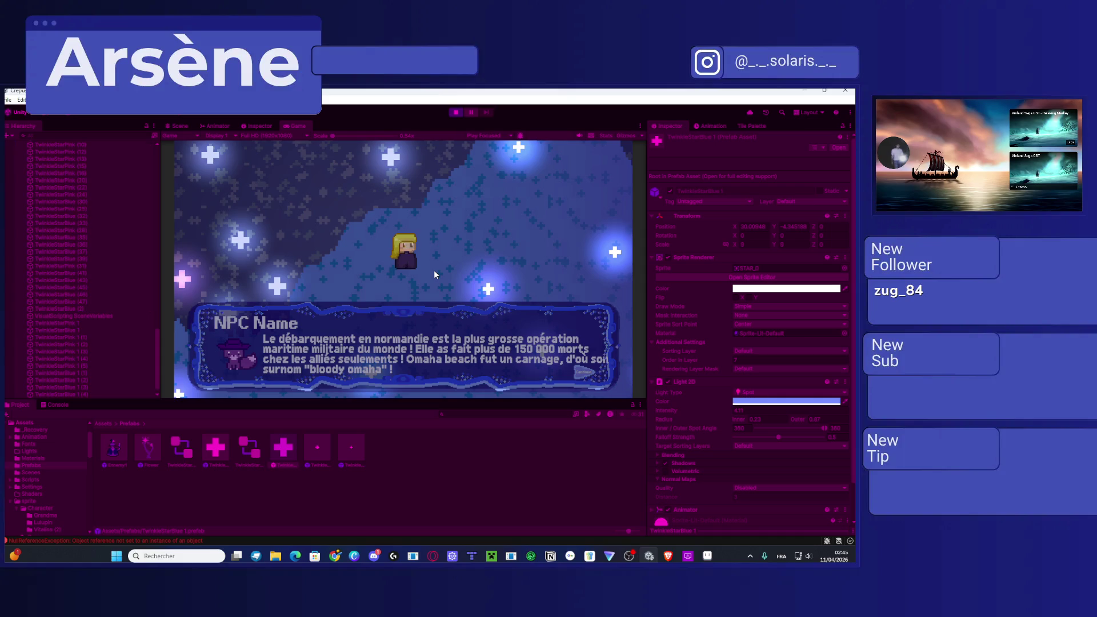
key("space")
key("Down")
key("Left")
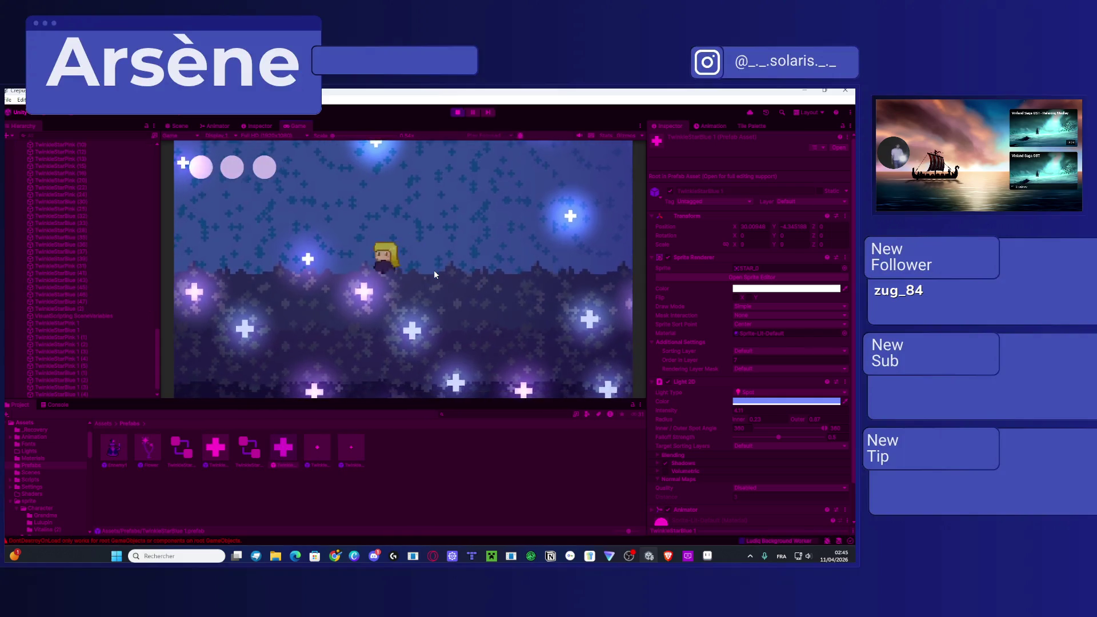
key("Right")
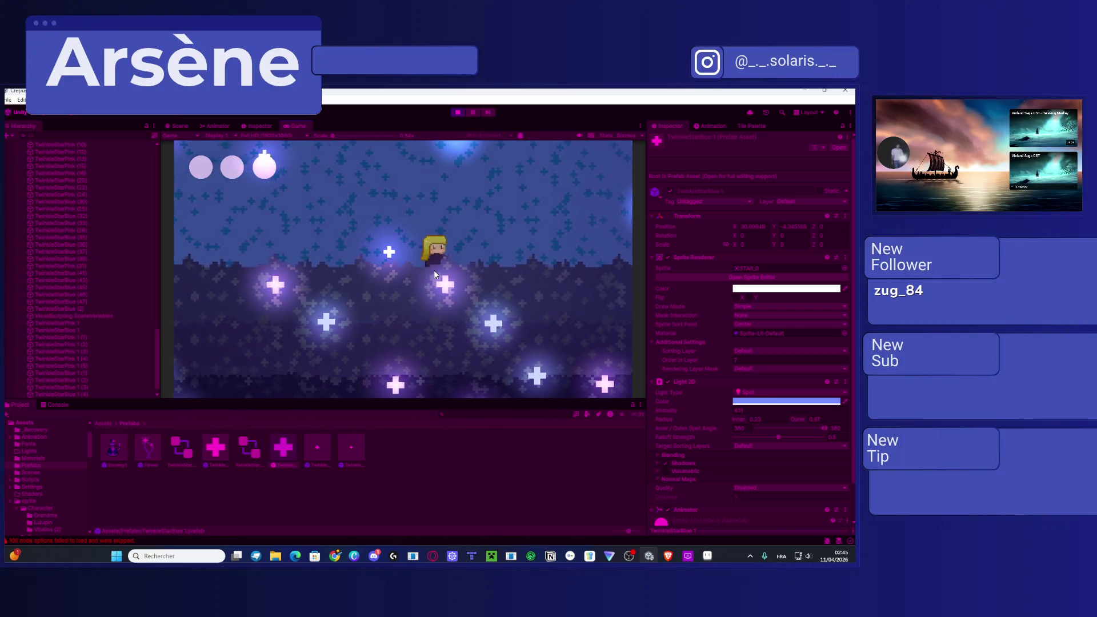
key("Left")
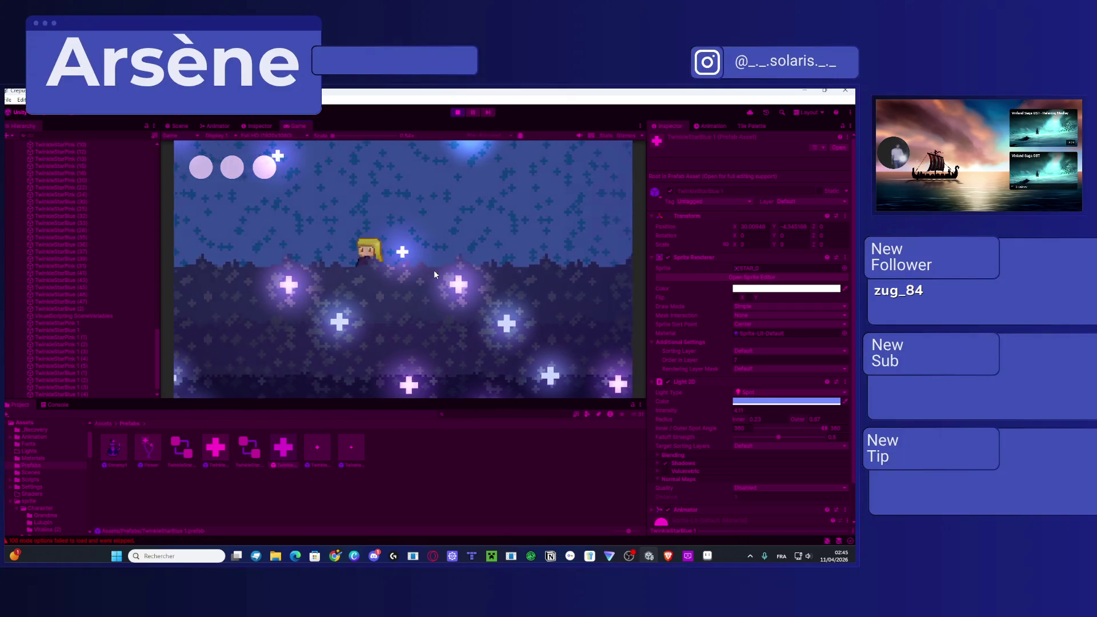
key("Right")
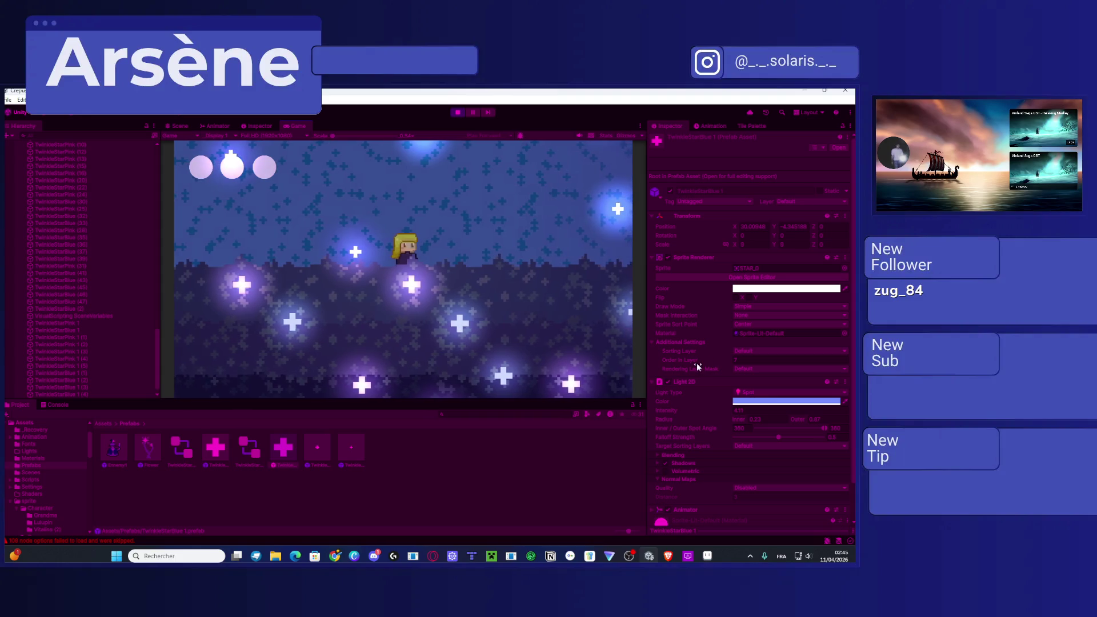
left_click_drag(697, 362, 688, 361)
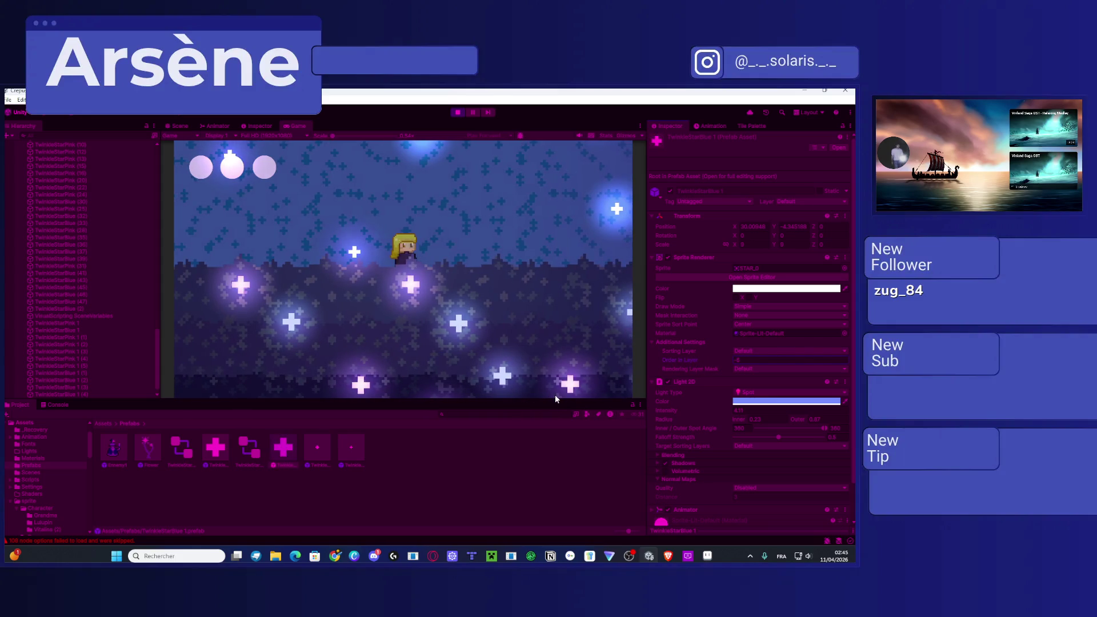
key("Left")
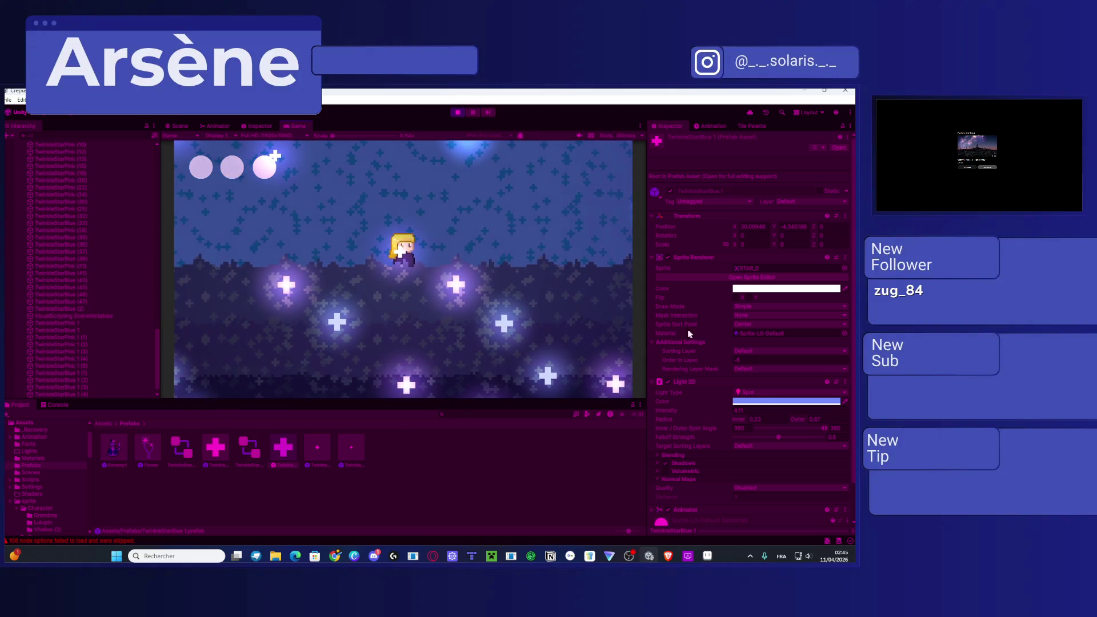
Step: Inspect the star prefabs and the Player object, then stop play mode
left_click(360, 468)
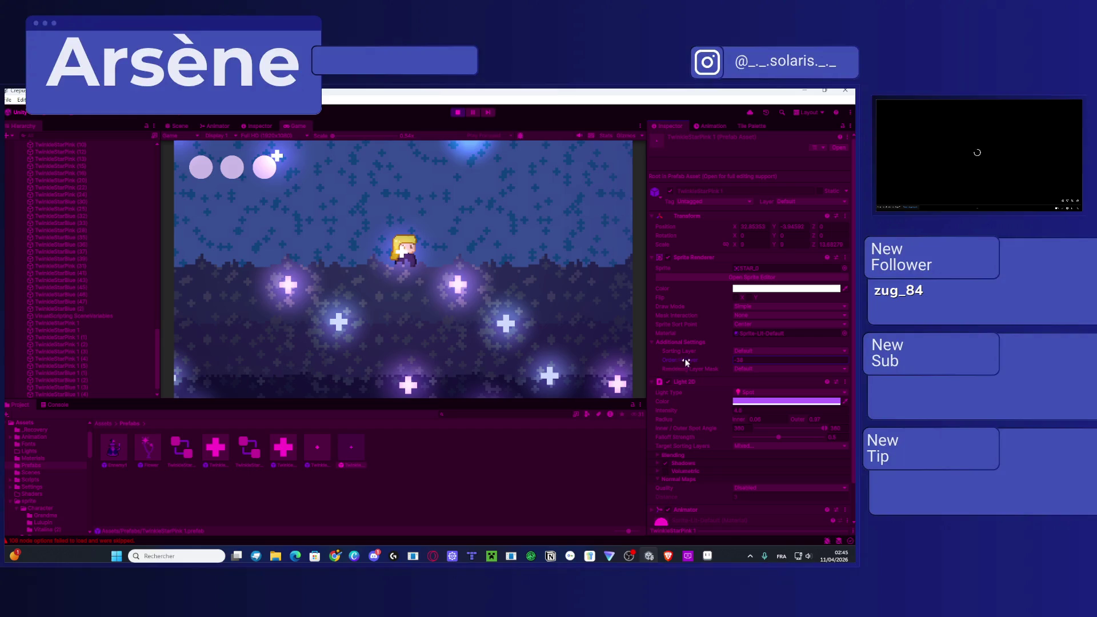
left_click(512, 446)
key("Left")
key("Left")
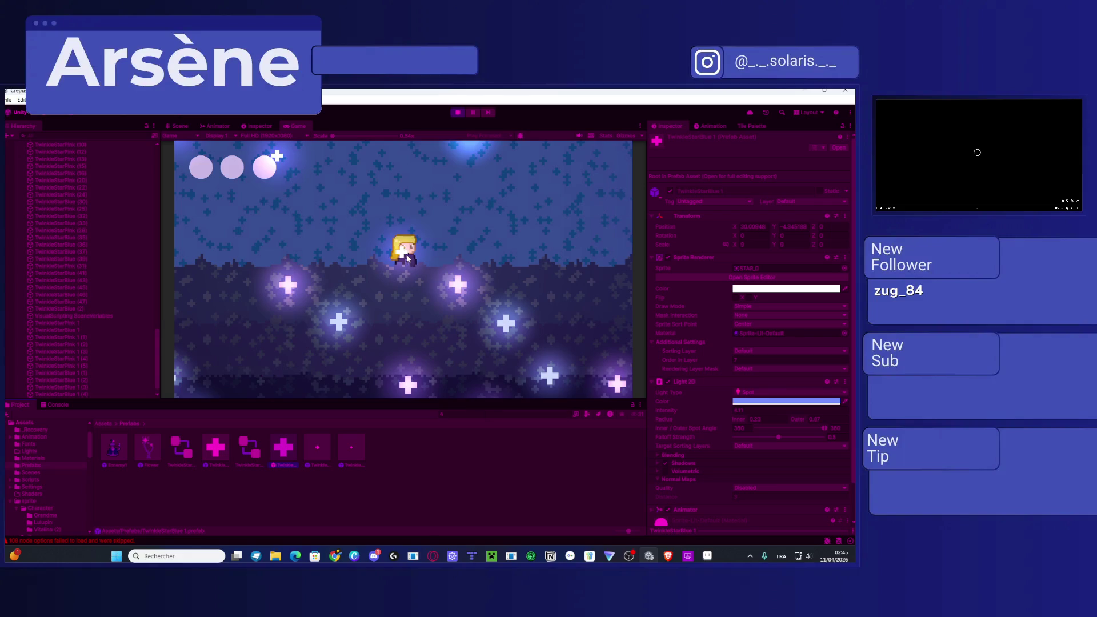
scroll(59, 216, "up", 10)
scroll(59, 216, "up", 5)
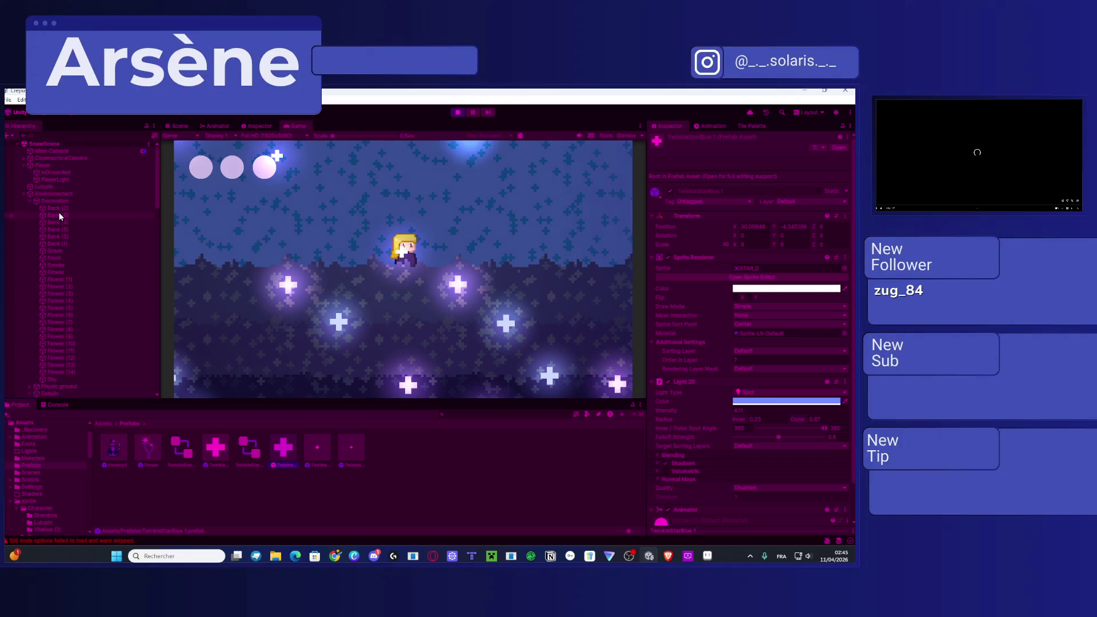
left_click(49, 165)
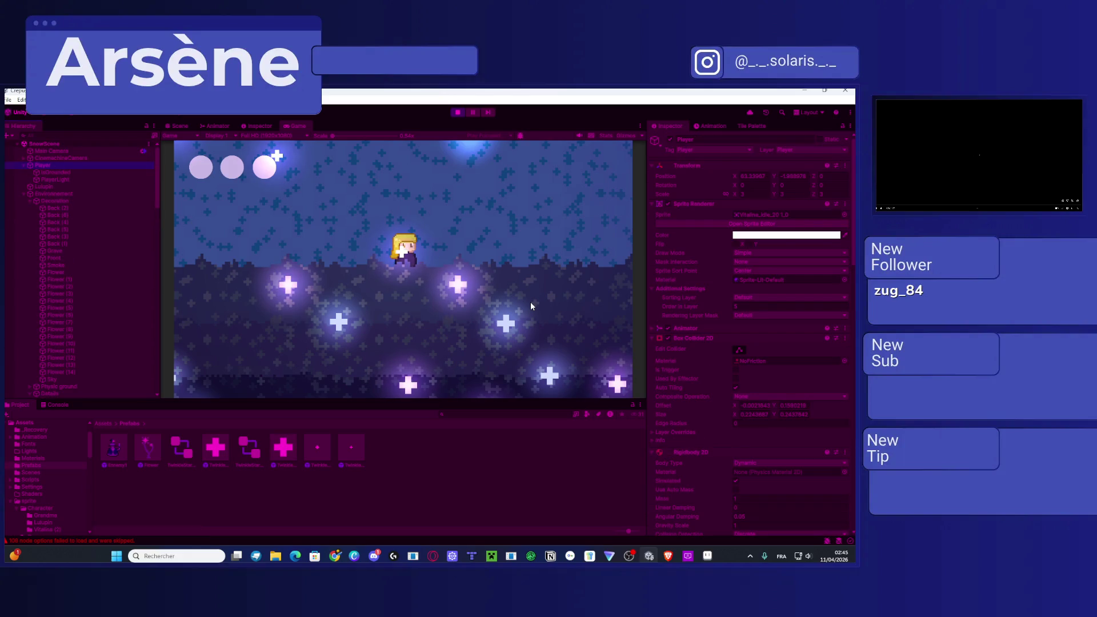
left_click(457, 112)
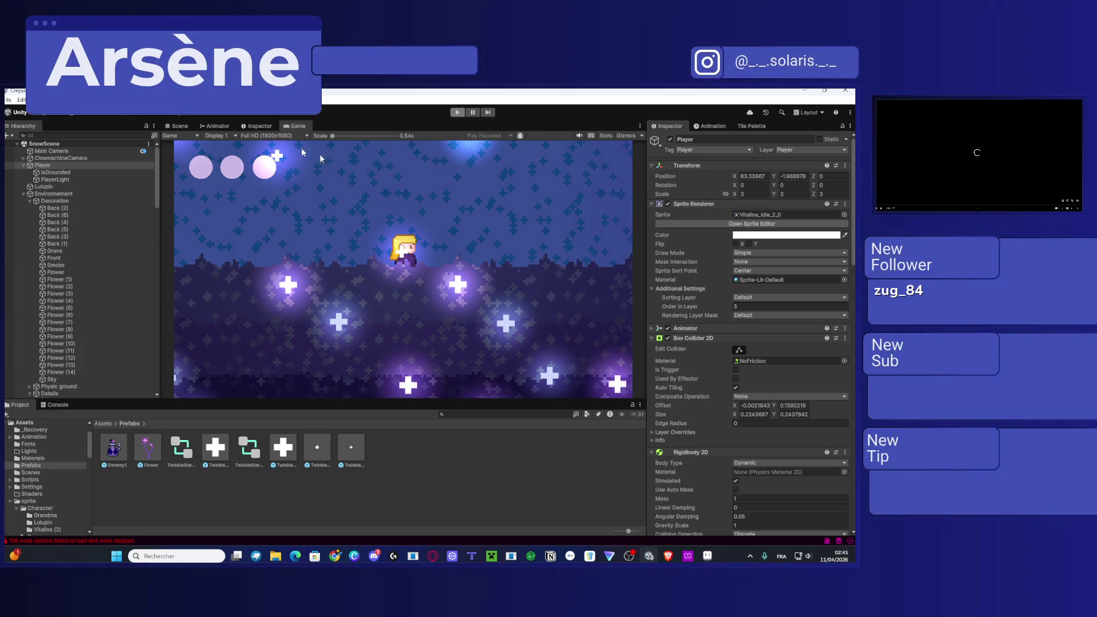
left_click(21, 100)
Step: Open Edit > Preferences to view the Playmode tint colour setting
left_click(600, 321)
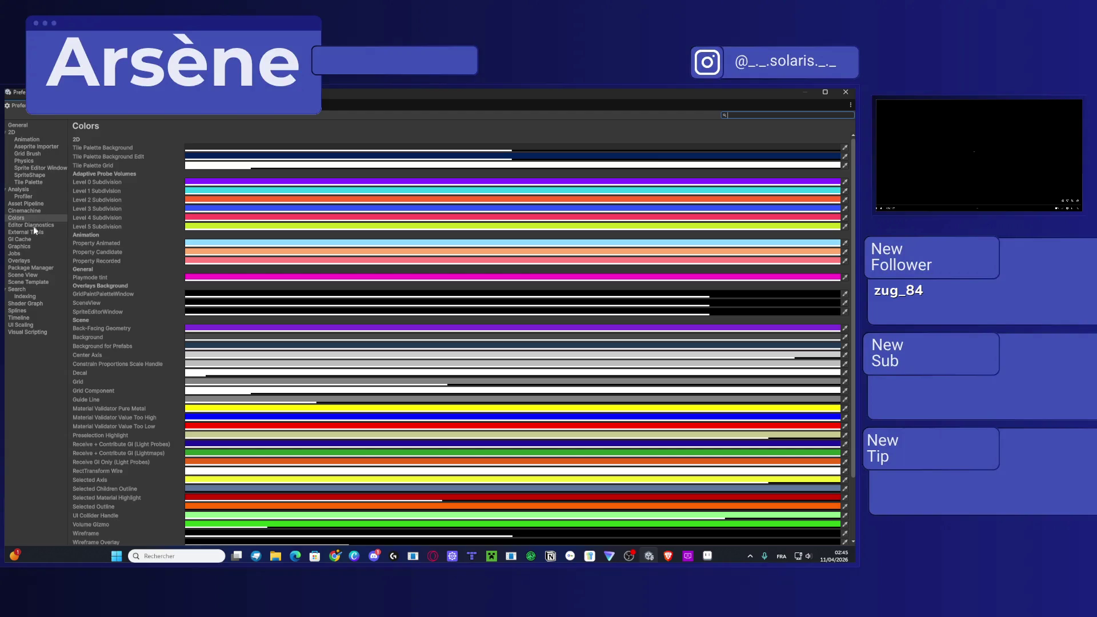
key("alt+Tab")
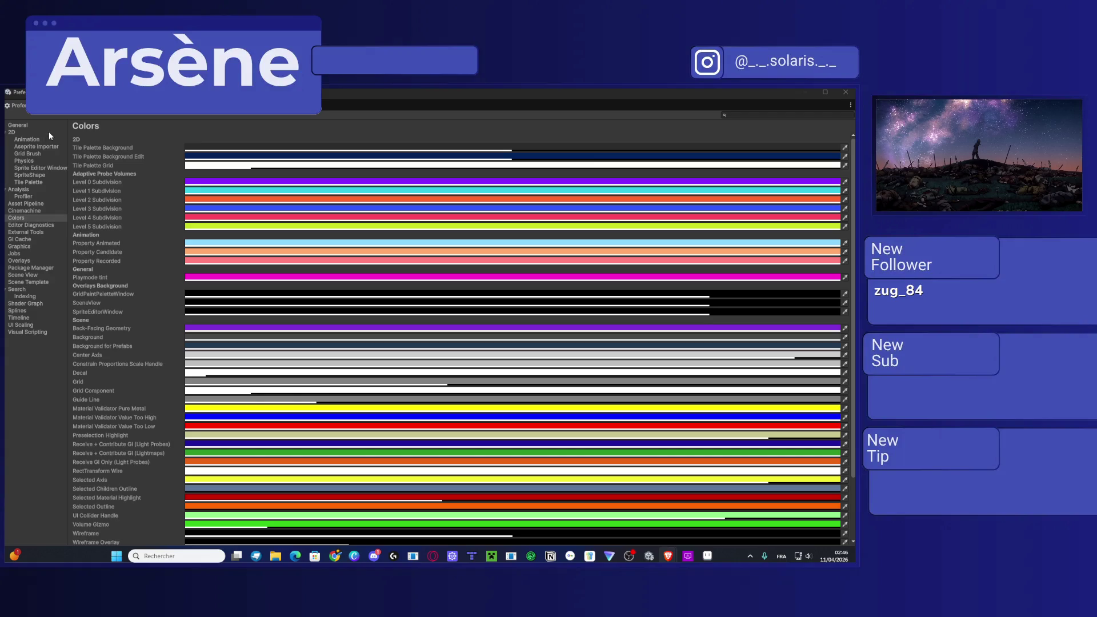
Step: Browse the 2D, General, 2D Animation, Aseprite Importer and Physics colour preference pages
left_click(27, 131)
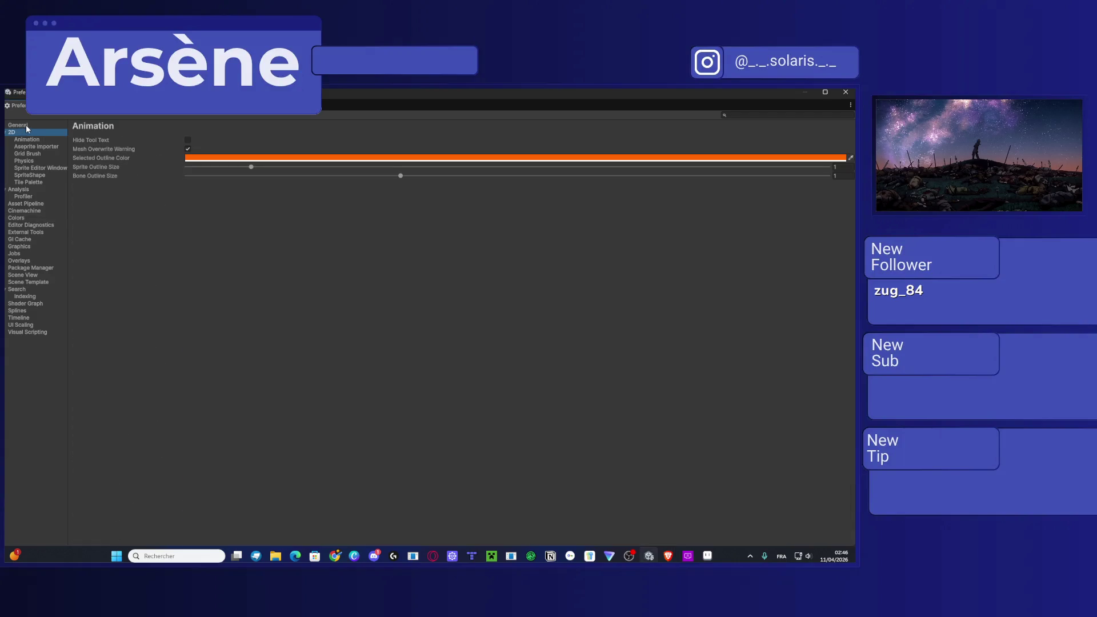
left_click(26, 124)
left_click(24, 139)
left_click(29, 146)
left_click(33, 161)
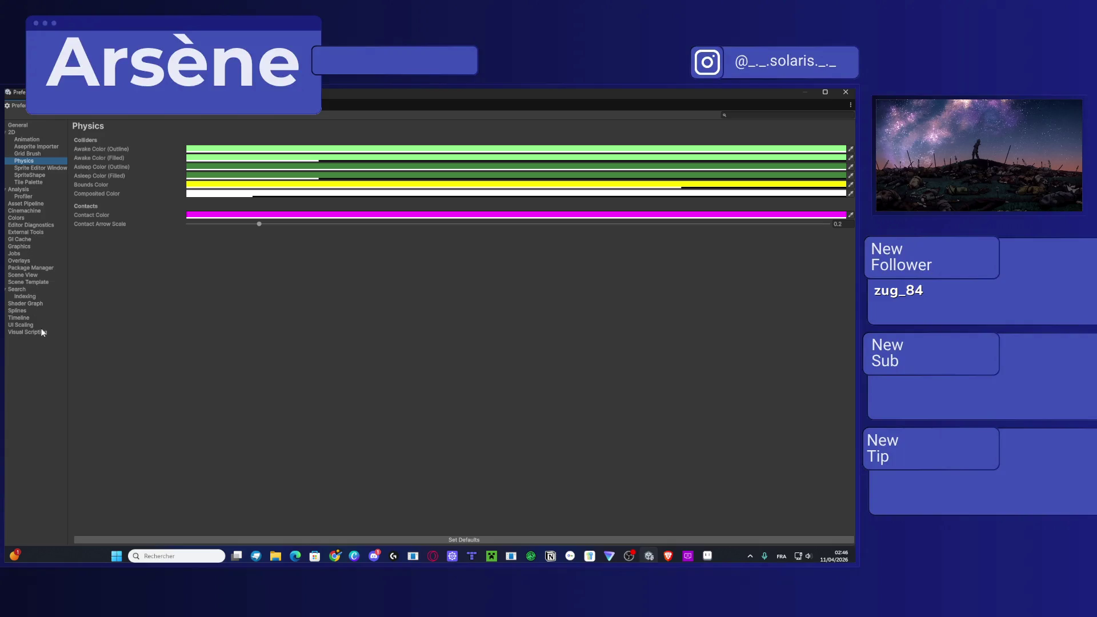
Step: Work upward through Splines, Shader Graph, Scene Template, Overlays, Jobs, External Tools, Asset Pipeline and Profiler
left_click(16, 311)
left_click(17, 302)
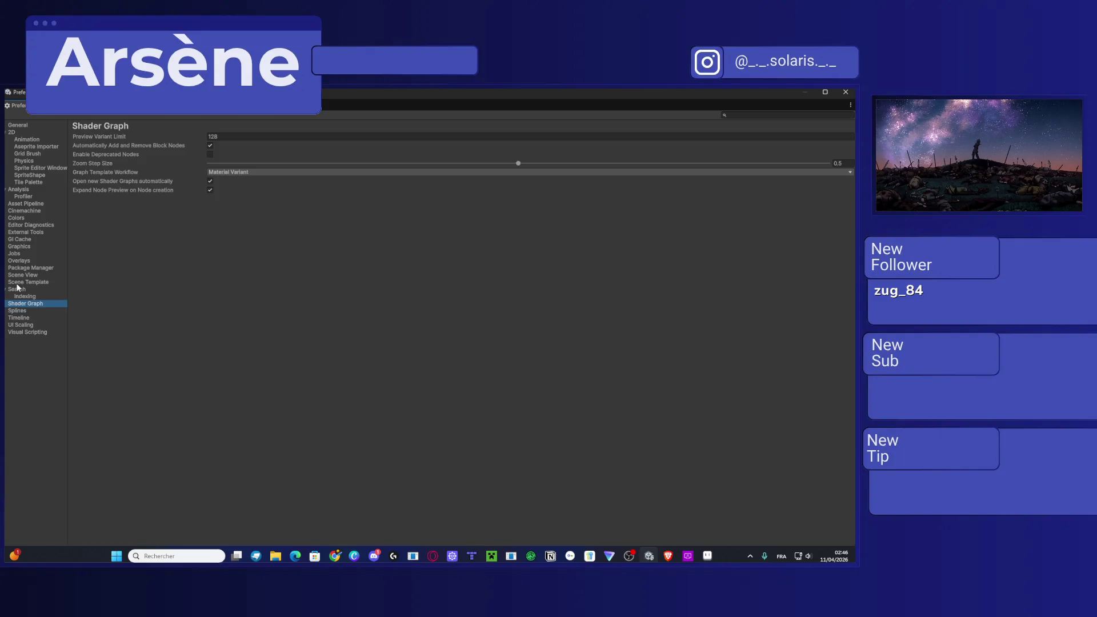
left_click(18, 277)
left_click(27, 282)
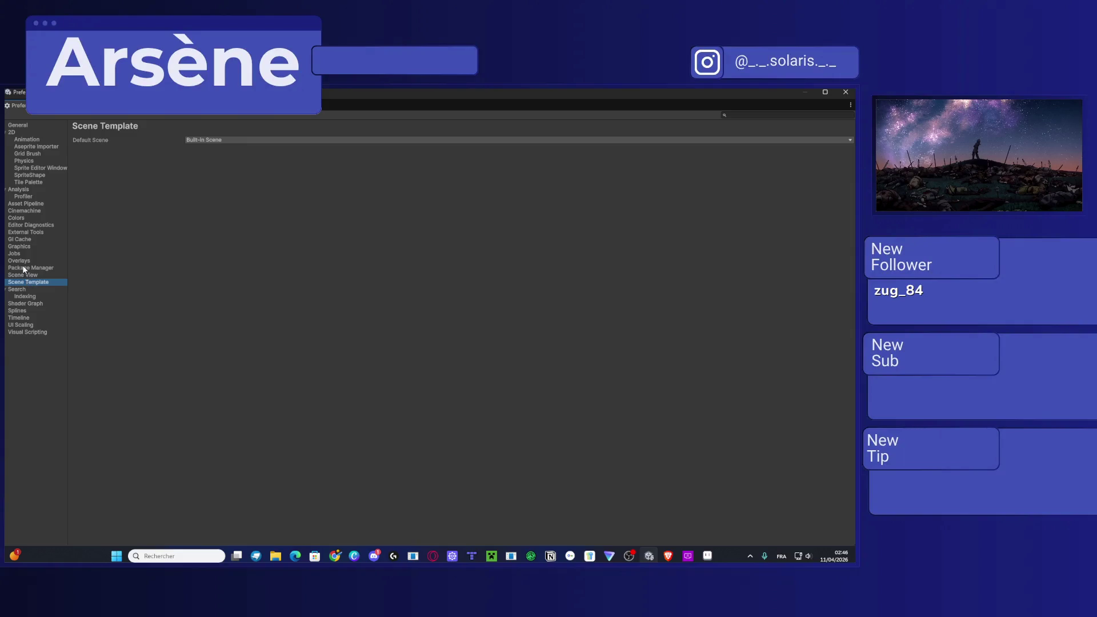
left_click(23, 261)
left_click(19, 254)
left_click(16, 240)
left_click(17, 233)
left_click(24, 226)
left_click(24, 218)
left_click(19, 204)
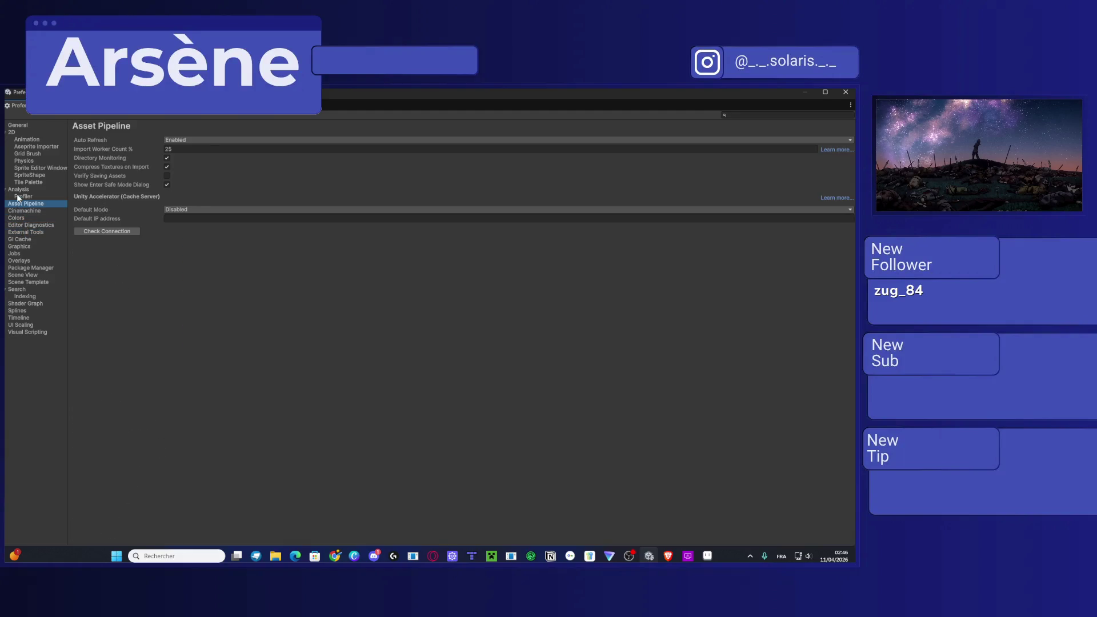
left_click(18, 198)
Step: Revisit Tile Palette, SpriteShape, Sprite Editor, Grid Brush and 2D Animation, finishing on General
left_click(23, 182)
left_click(26, 176)
left_click(28, 168)
left_click(29, 182)
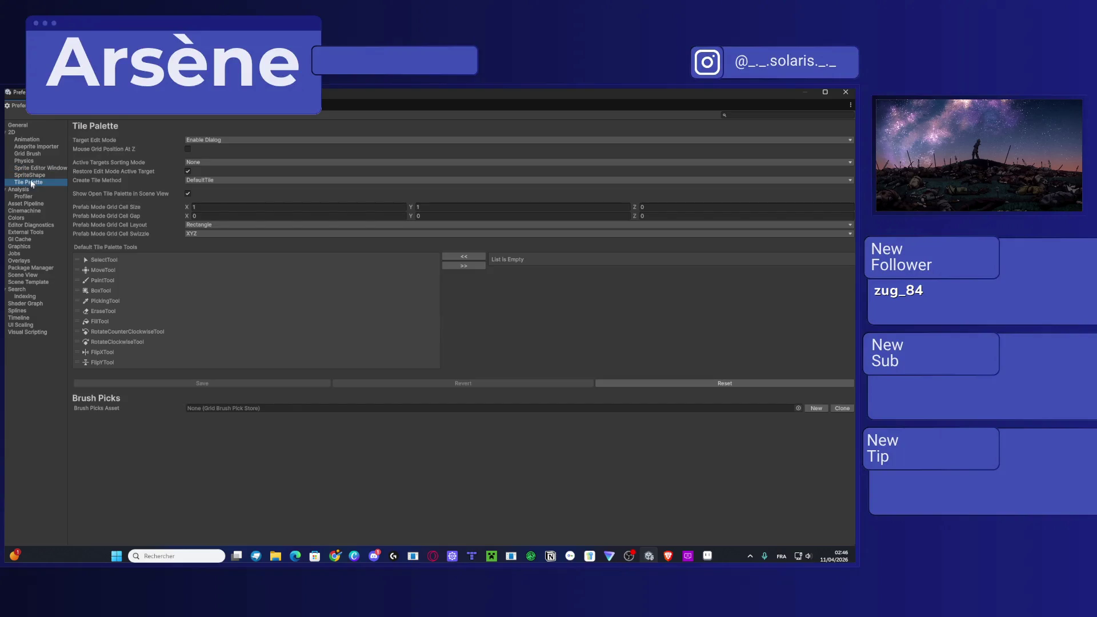
left_click(30, 168)
left_click(28, 161)
left_click(26, 154)
left_click(27, 147)
left_click(28, 140)
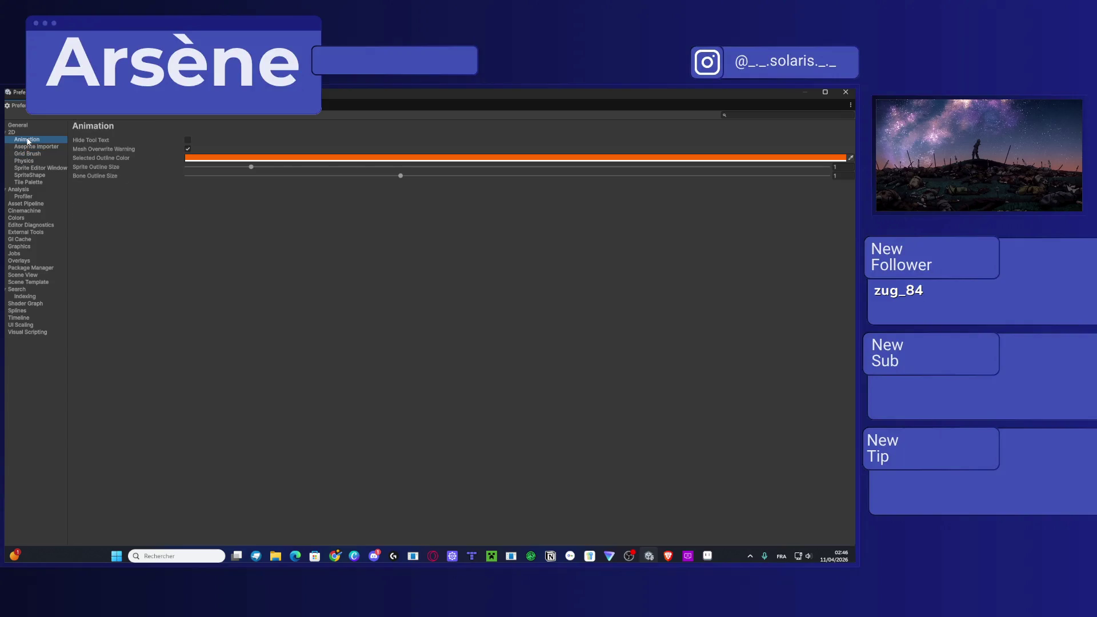
left_click(24, 126)
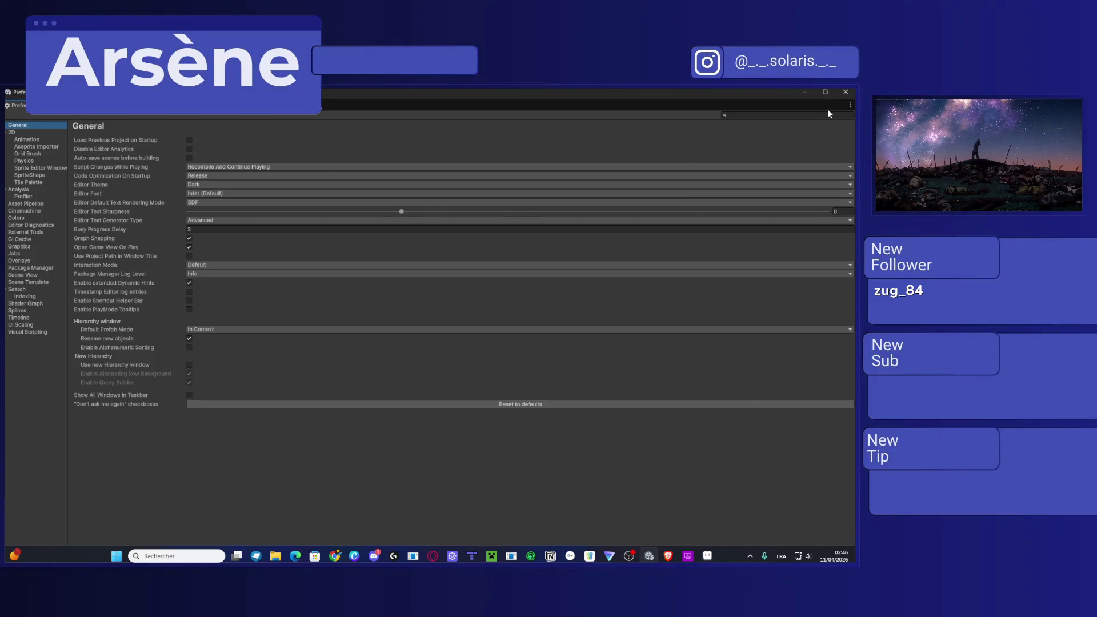
Step: Search the Preferences for 'layer' to highlight matching settings
left_click(811, 115)
type("layer")
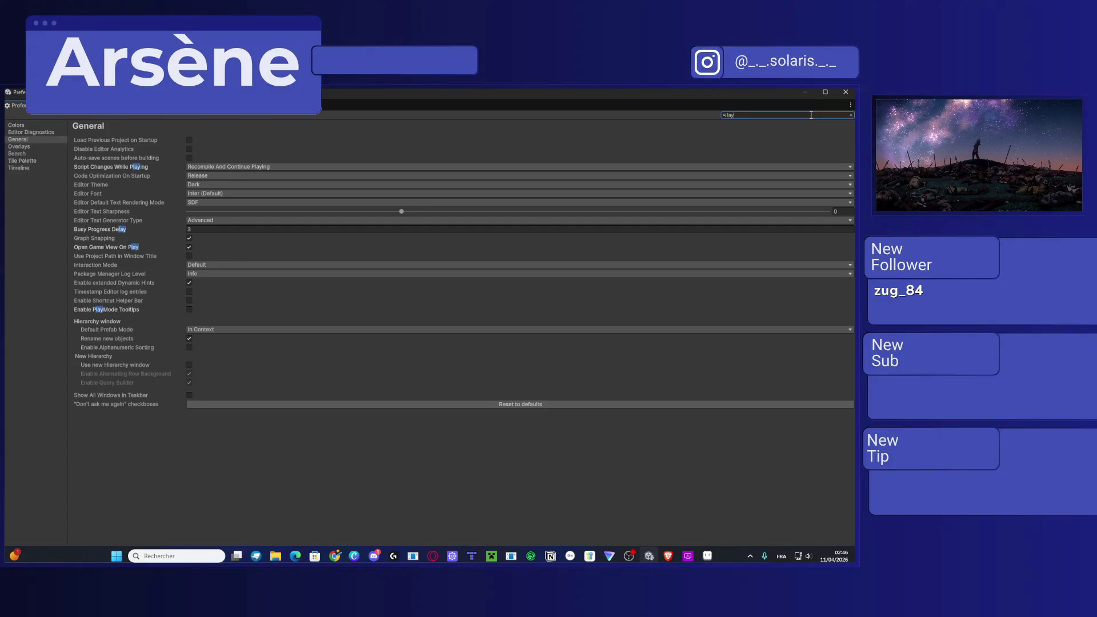